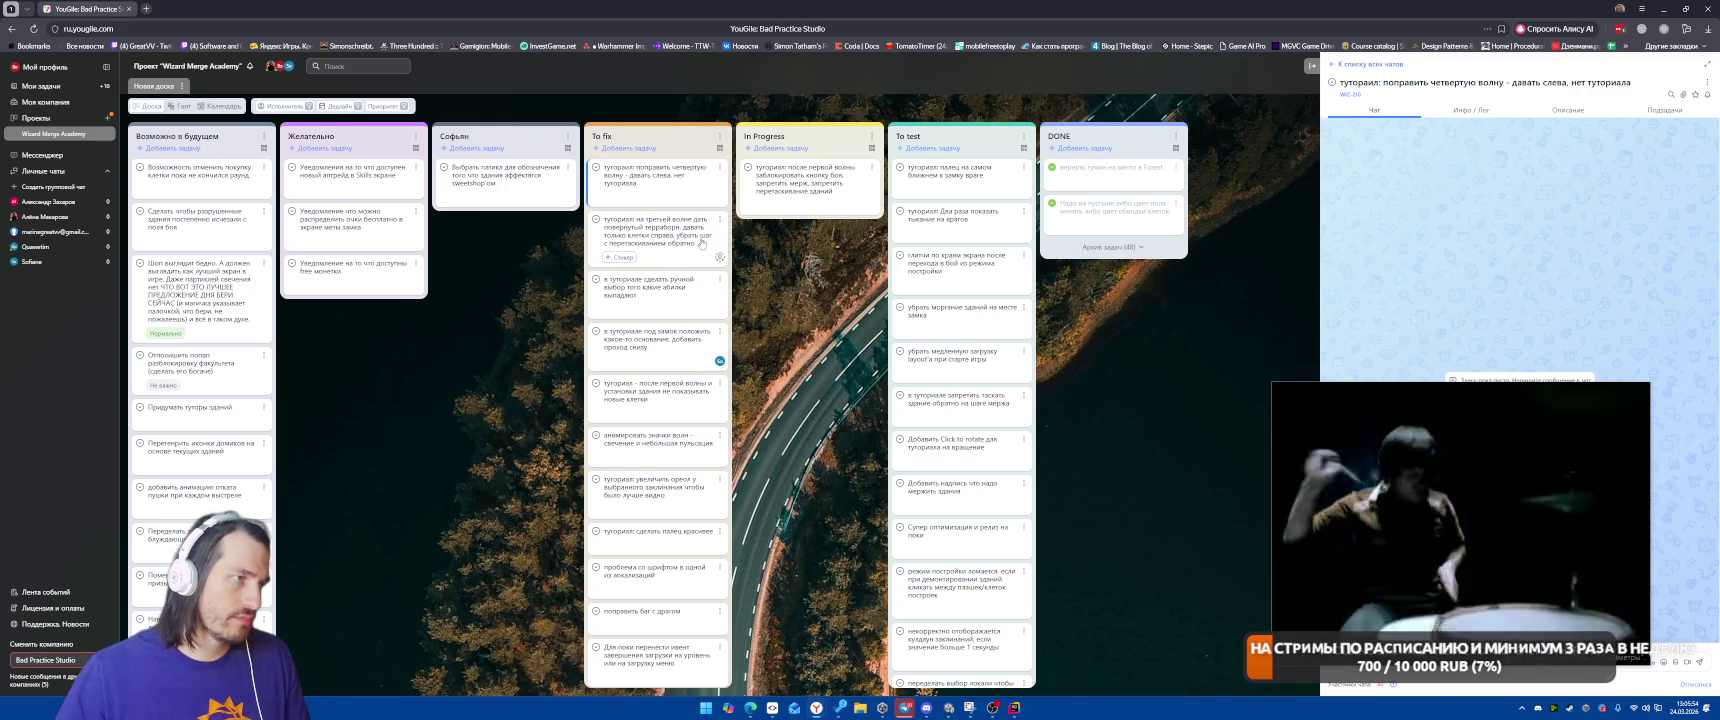
Start a focus-session timer on the 'переделываю туториал' entry in the time-tracker extension.
left_click(1668, 32)
left_click(1574, 266)
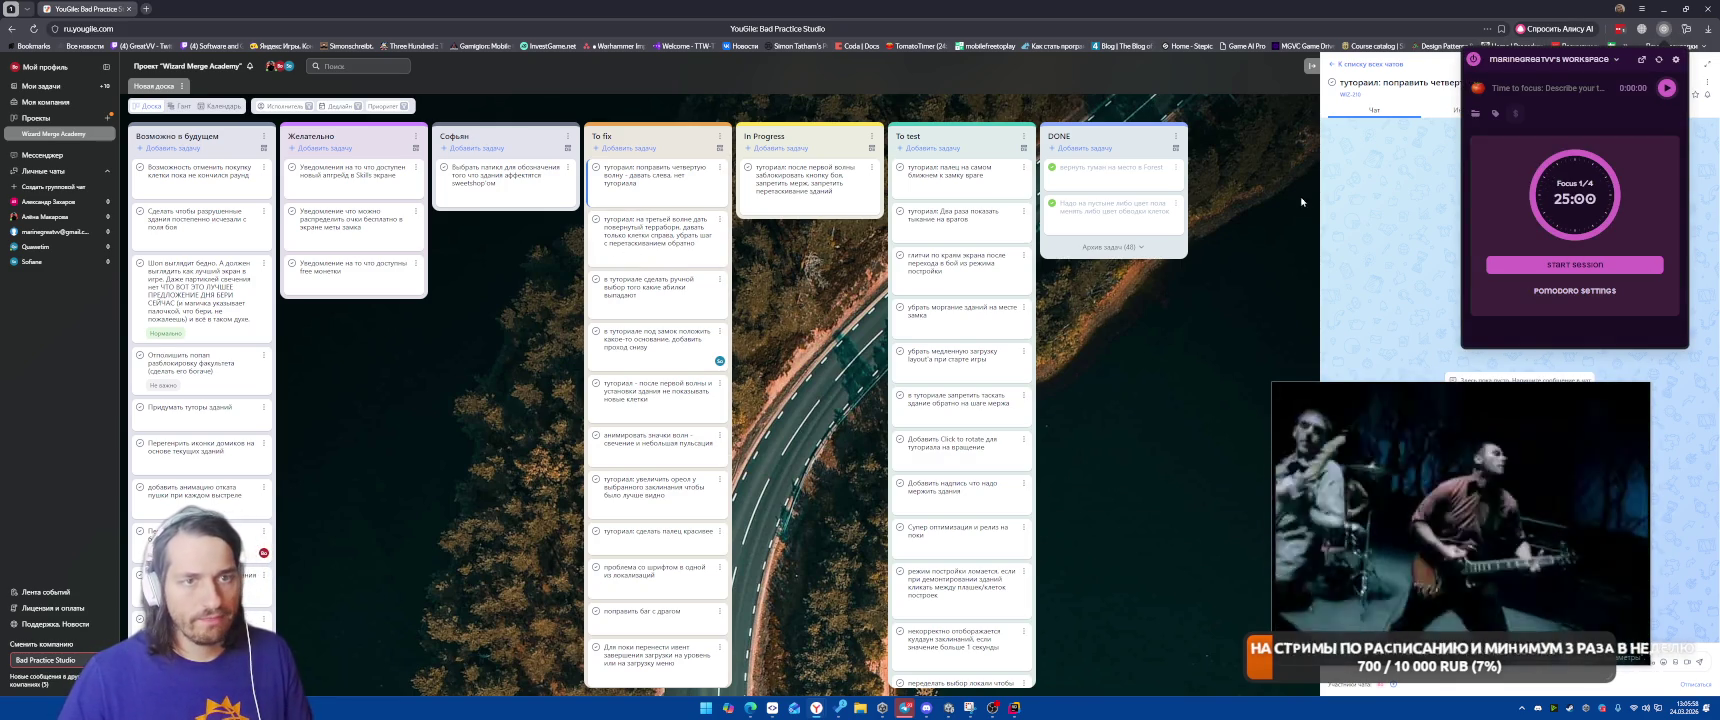
left_click(1476, 113)
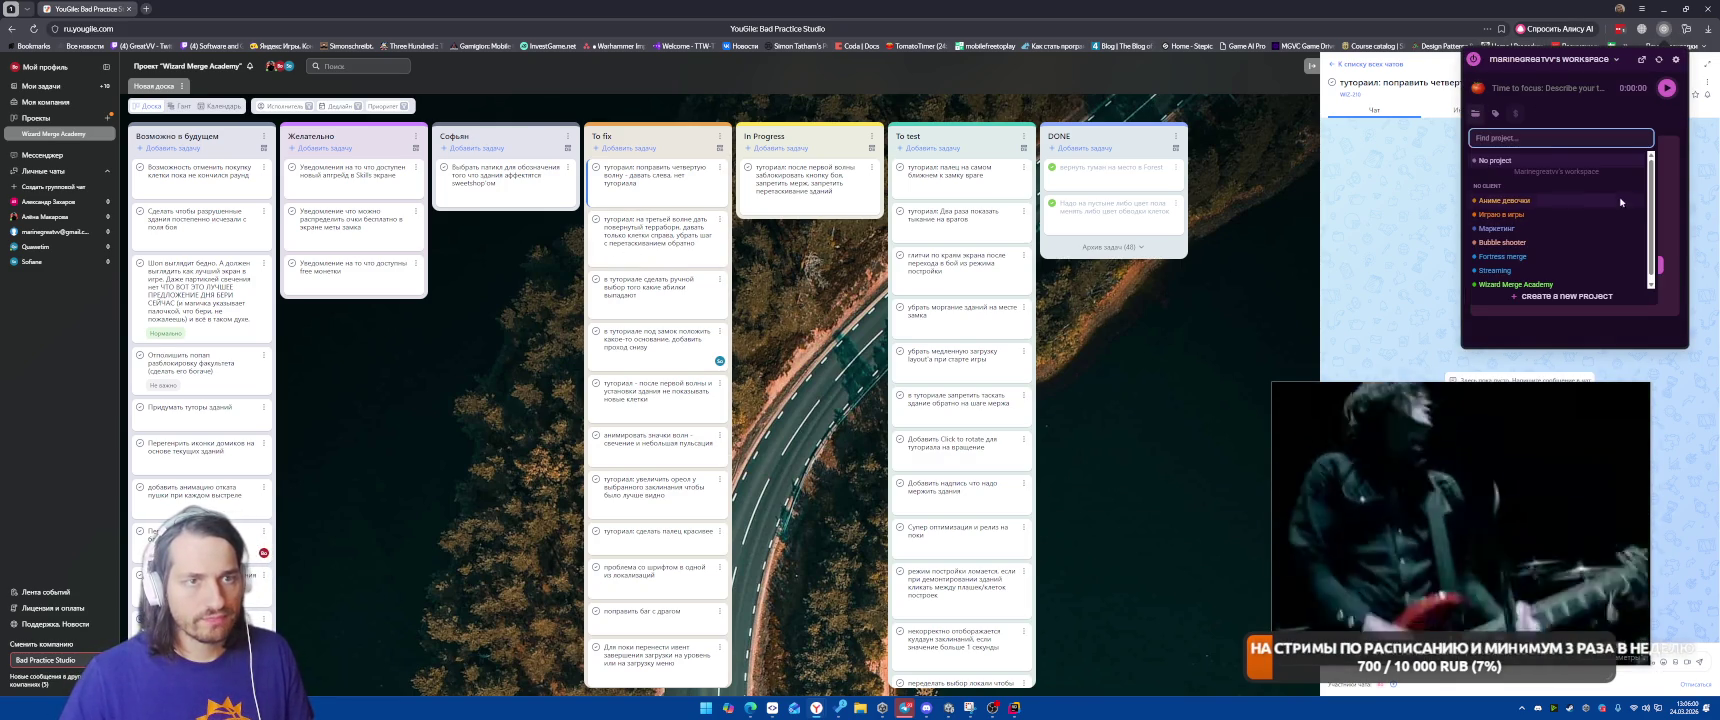
left_click(1496, 88)
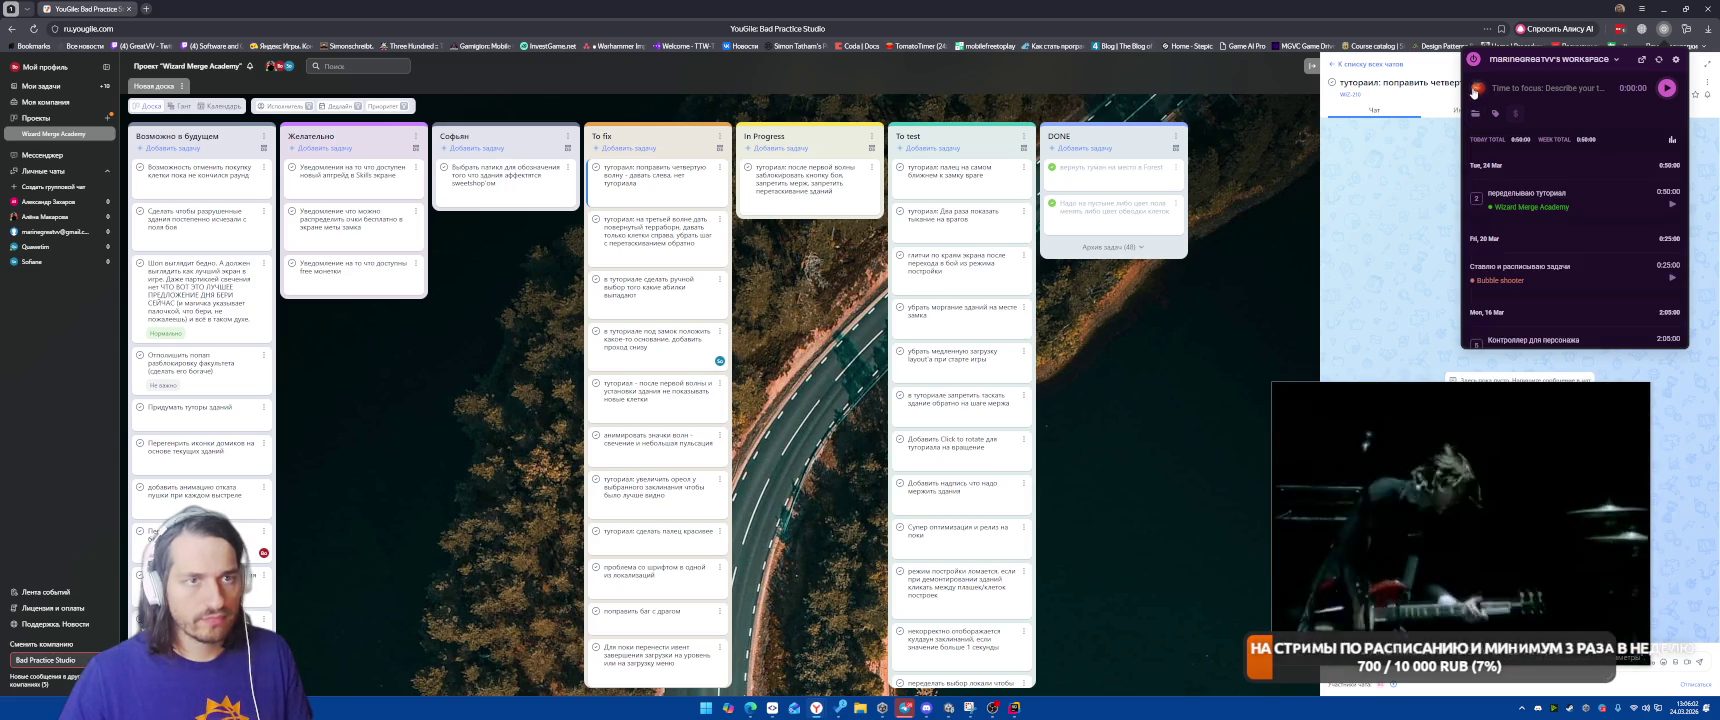
left_click(1672, 206)
left_click(1106, 346)
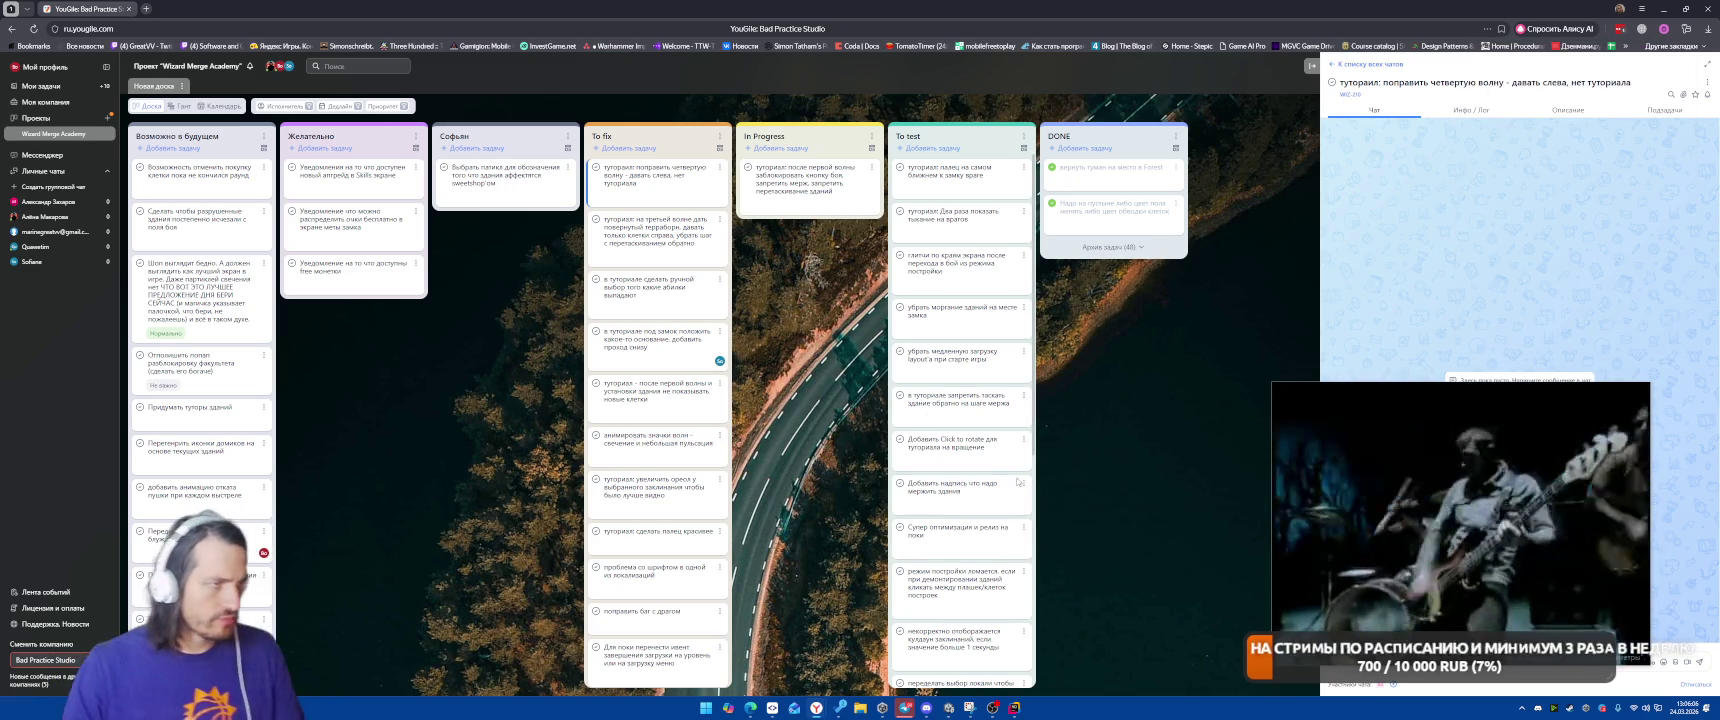
left_click(948, 708)
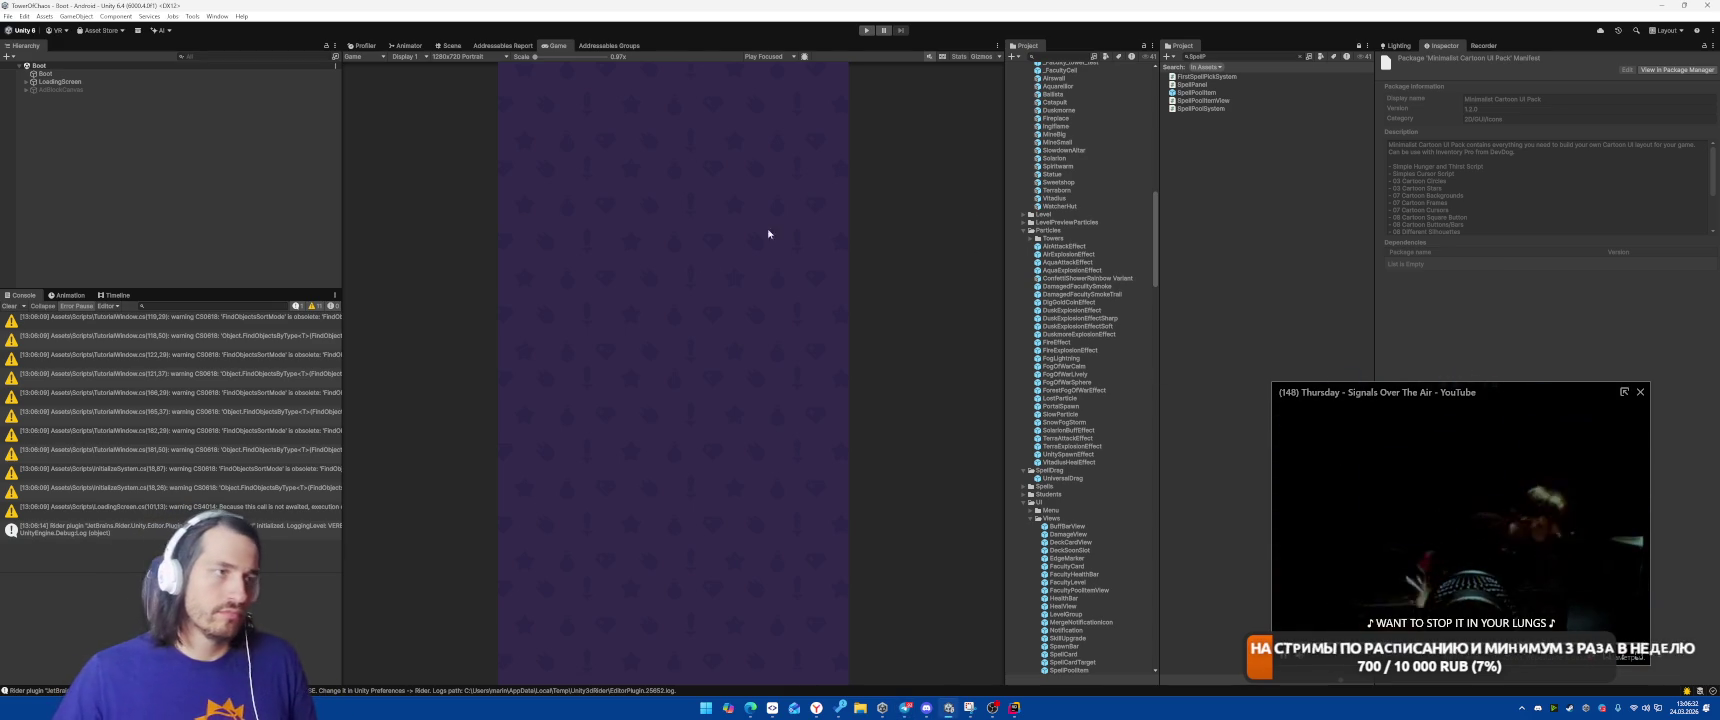
Enter Play mode, build the faculty on the tower, and launch the first spider wave.
left_click(867, 31)
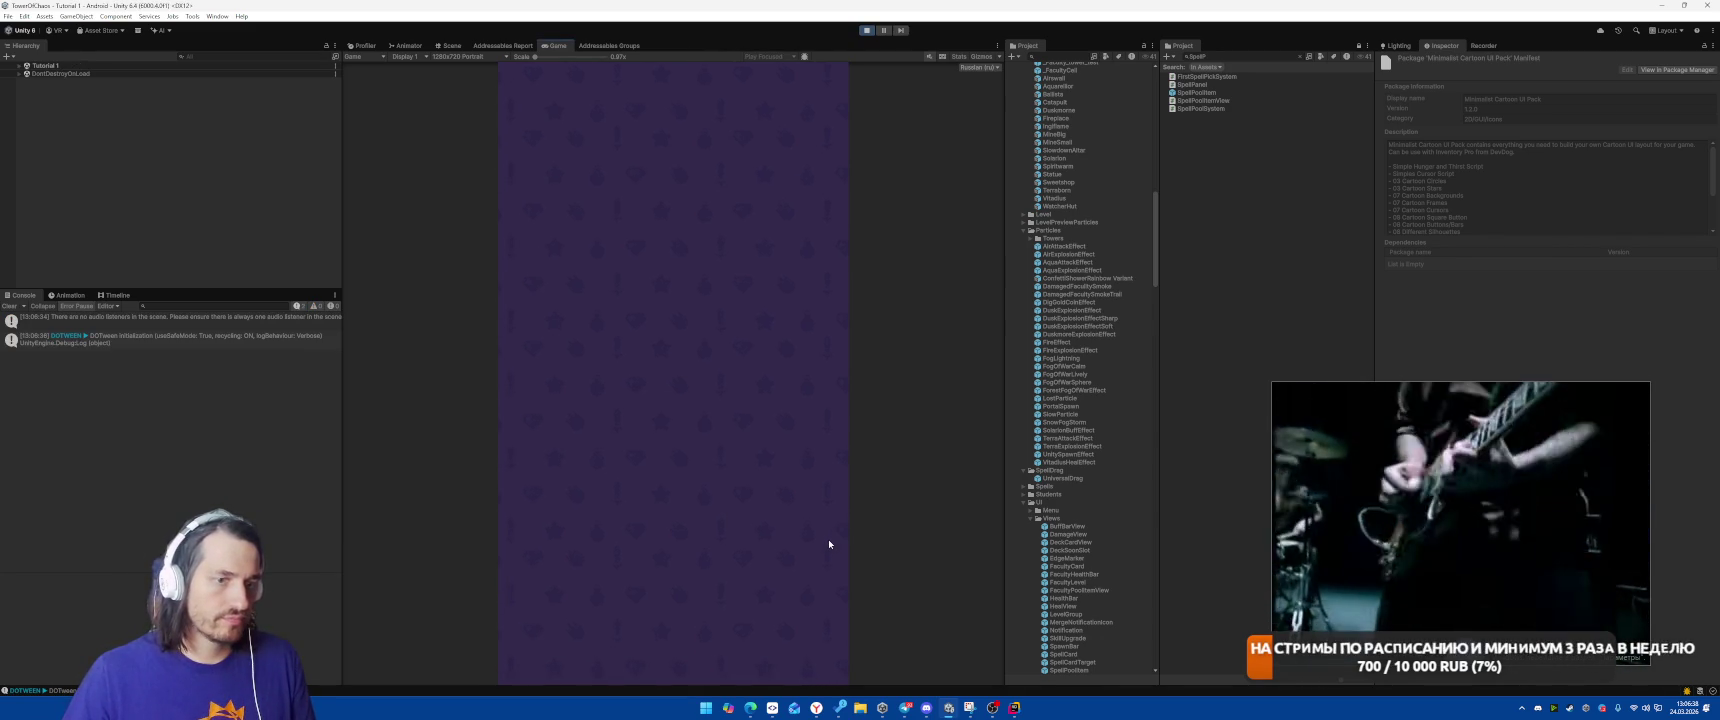
left_click(580, 577)
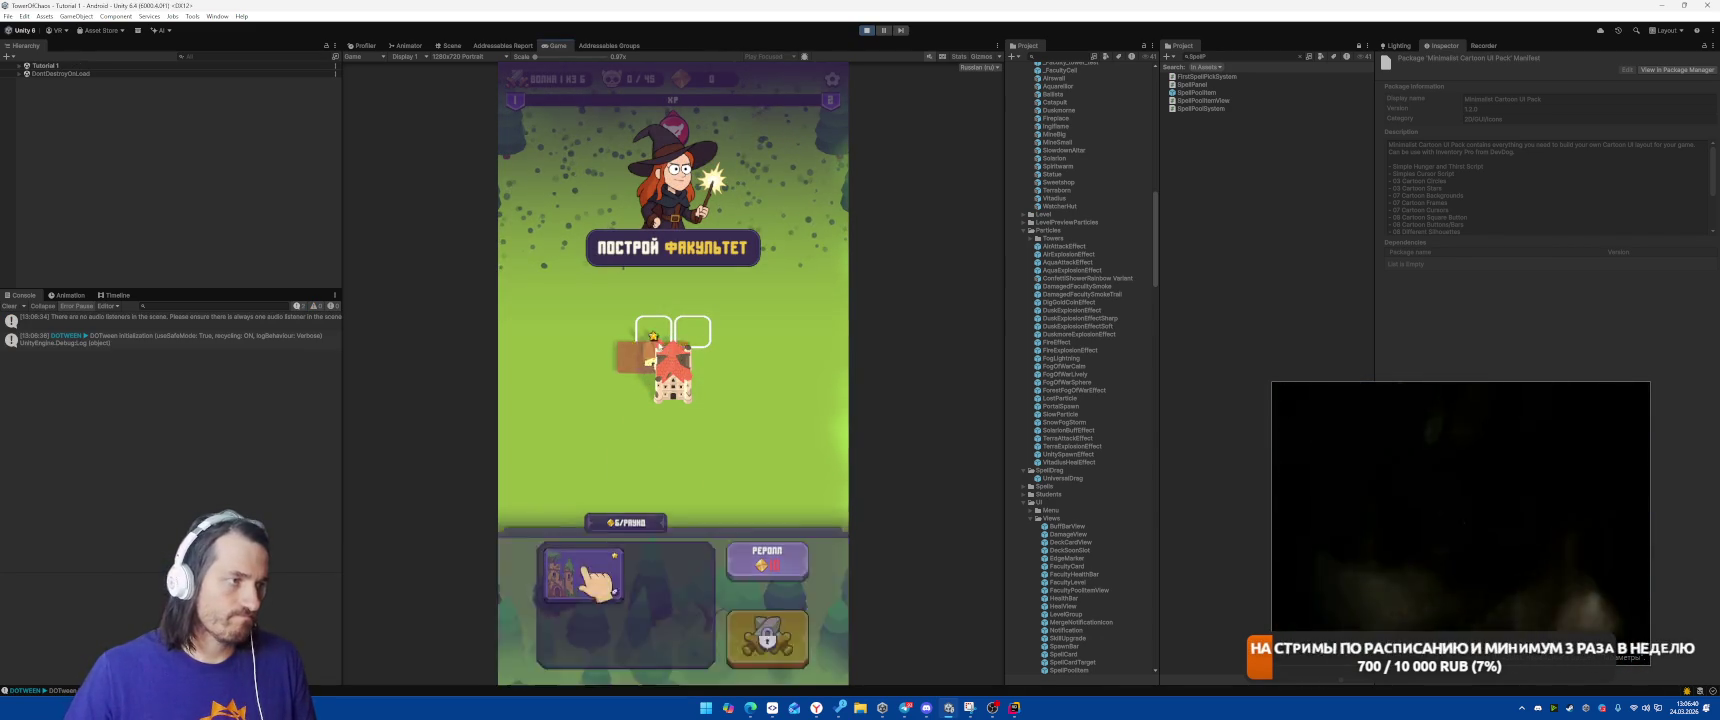
left_click(775, 628)
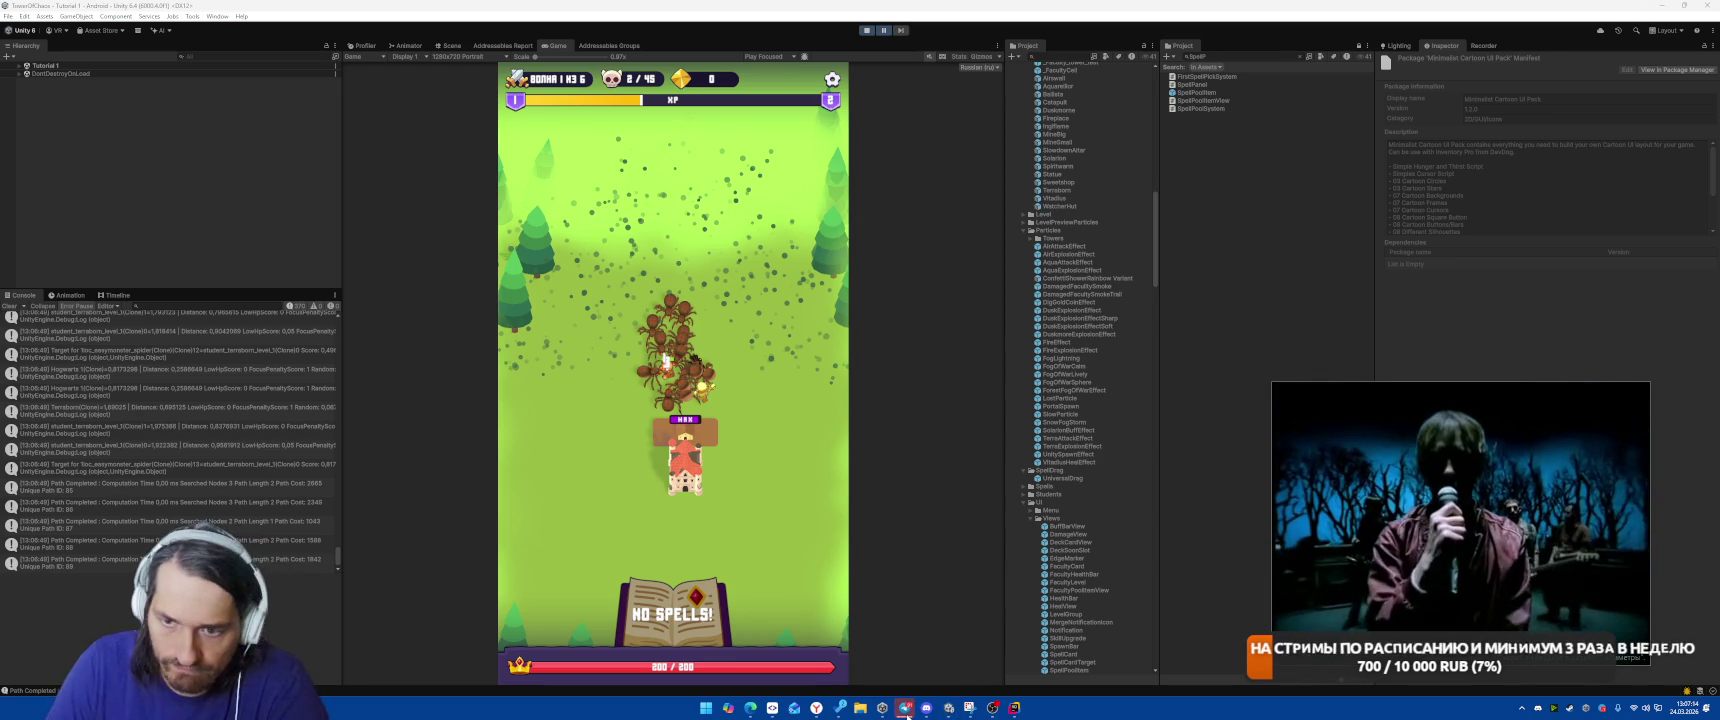
Check the code around line 83 in the code editor, then return to the running game.
mouse_move(1320, 494)
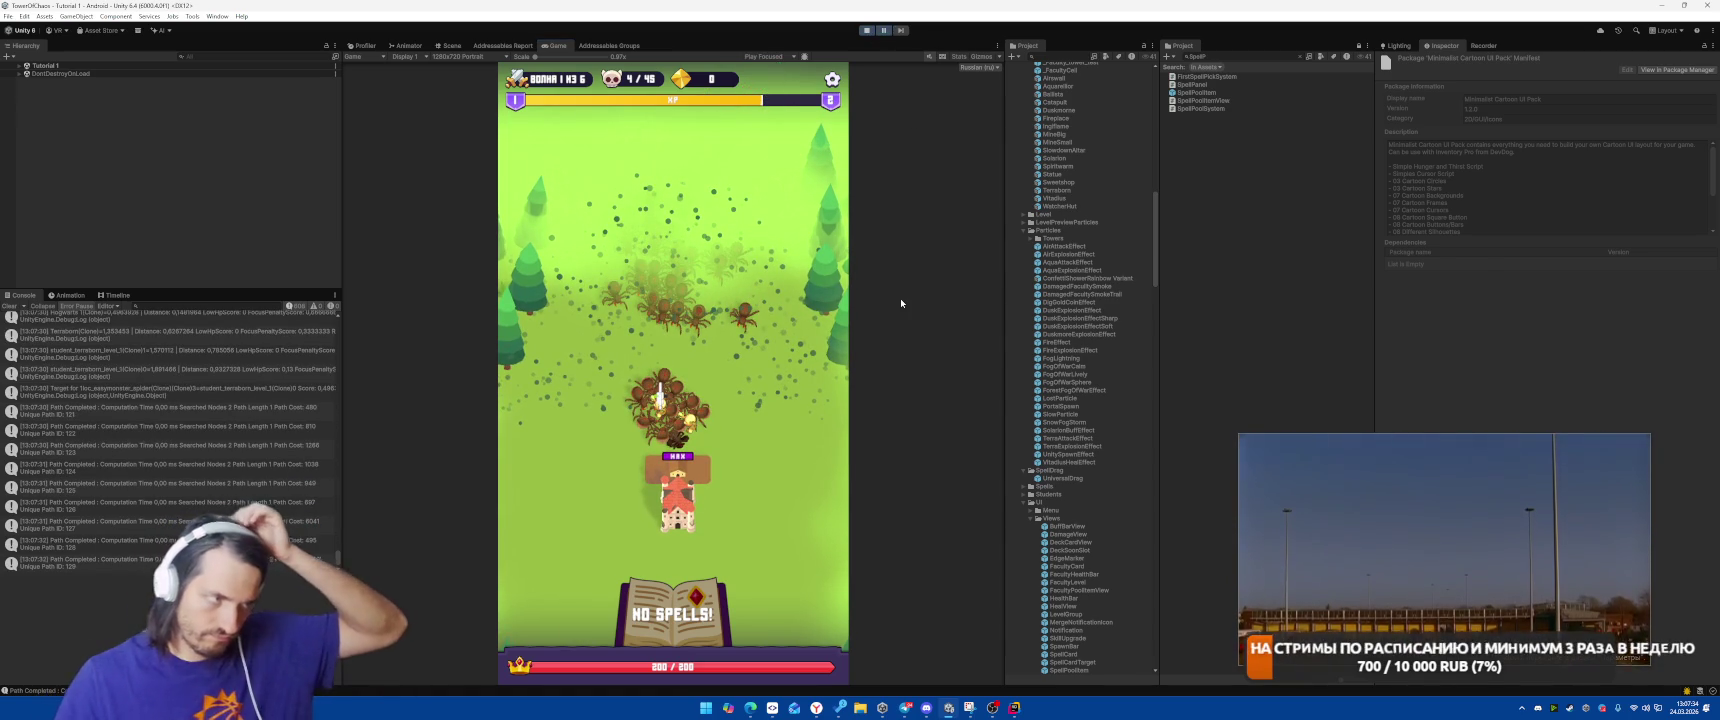
left_click(1013, 707)
left_click(1107, 298)
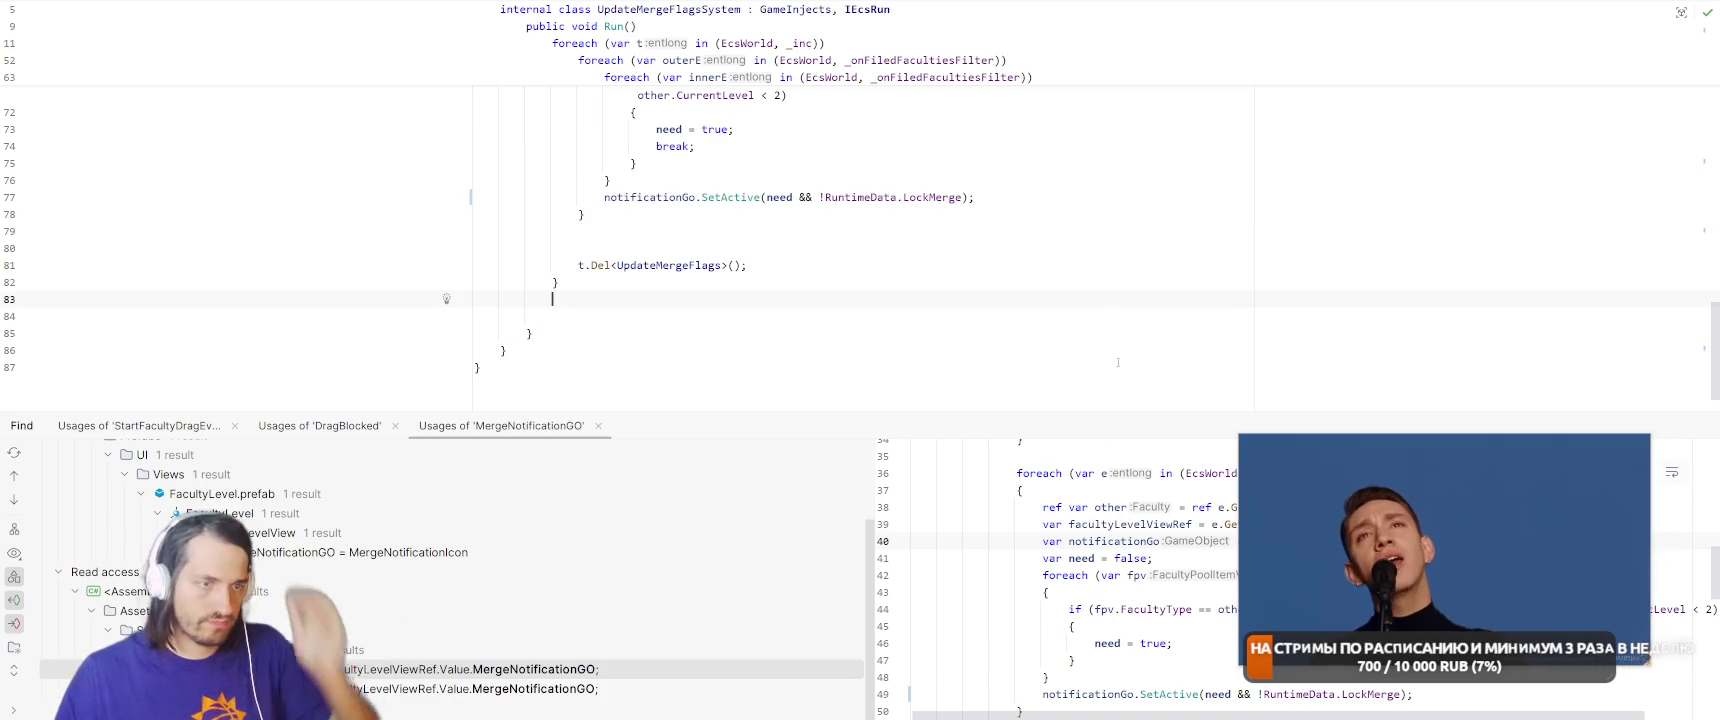
scroll(897, 58, "up", 2)
key("alt+Tab")
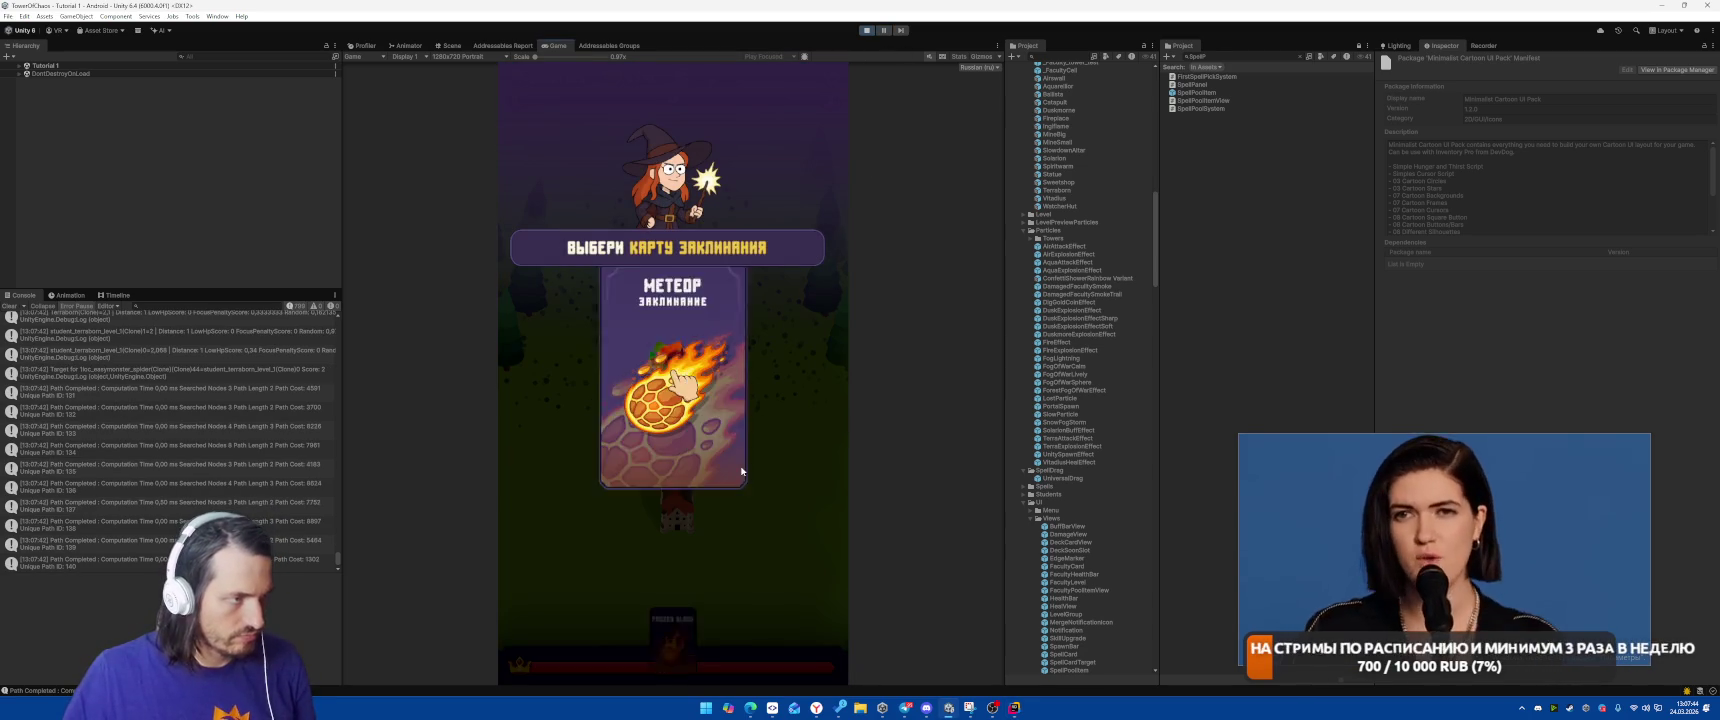
Cast the Meteor spell twice on the spider swarm, then stop the game.
left_click(676, 422)
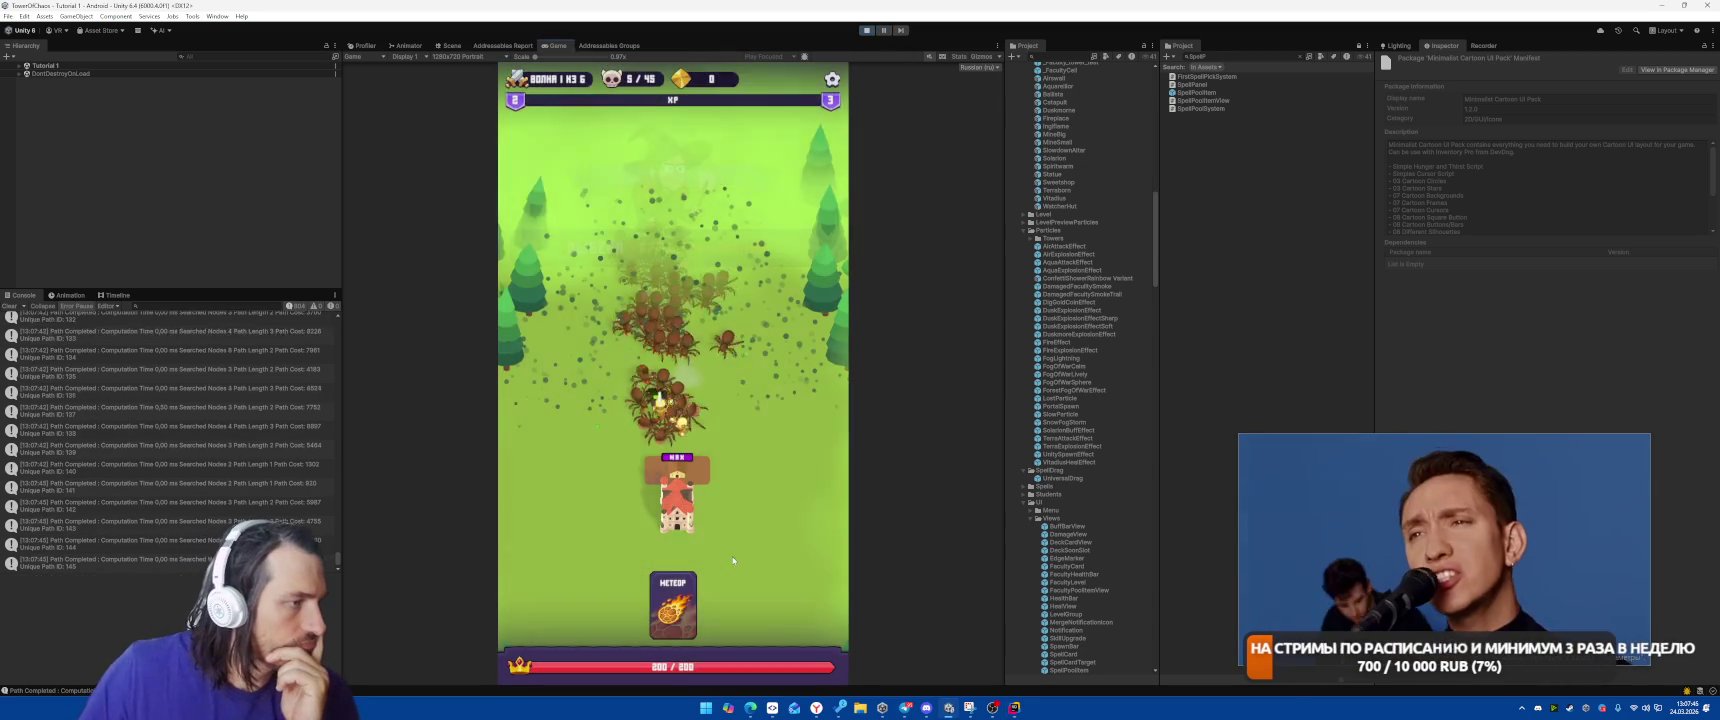
left_click(663, 351)
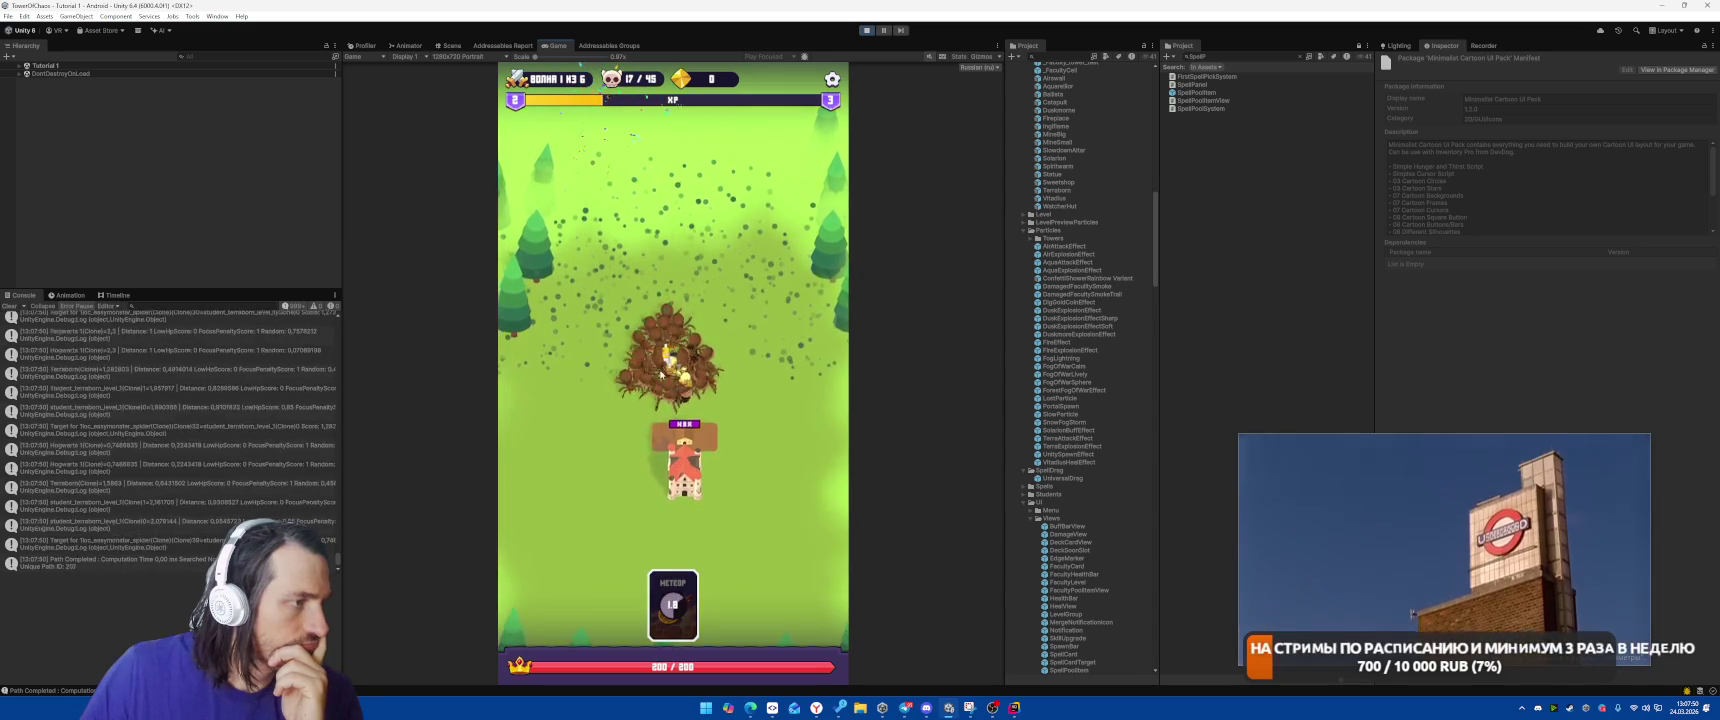
left_click(663, 368)
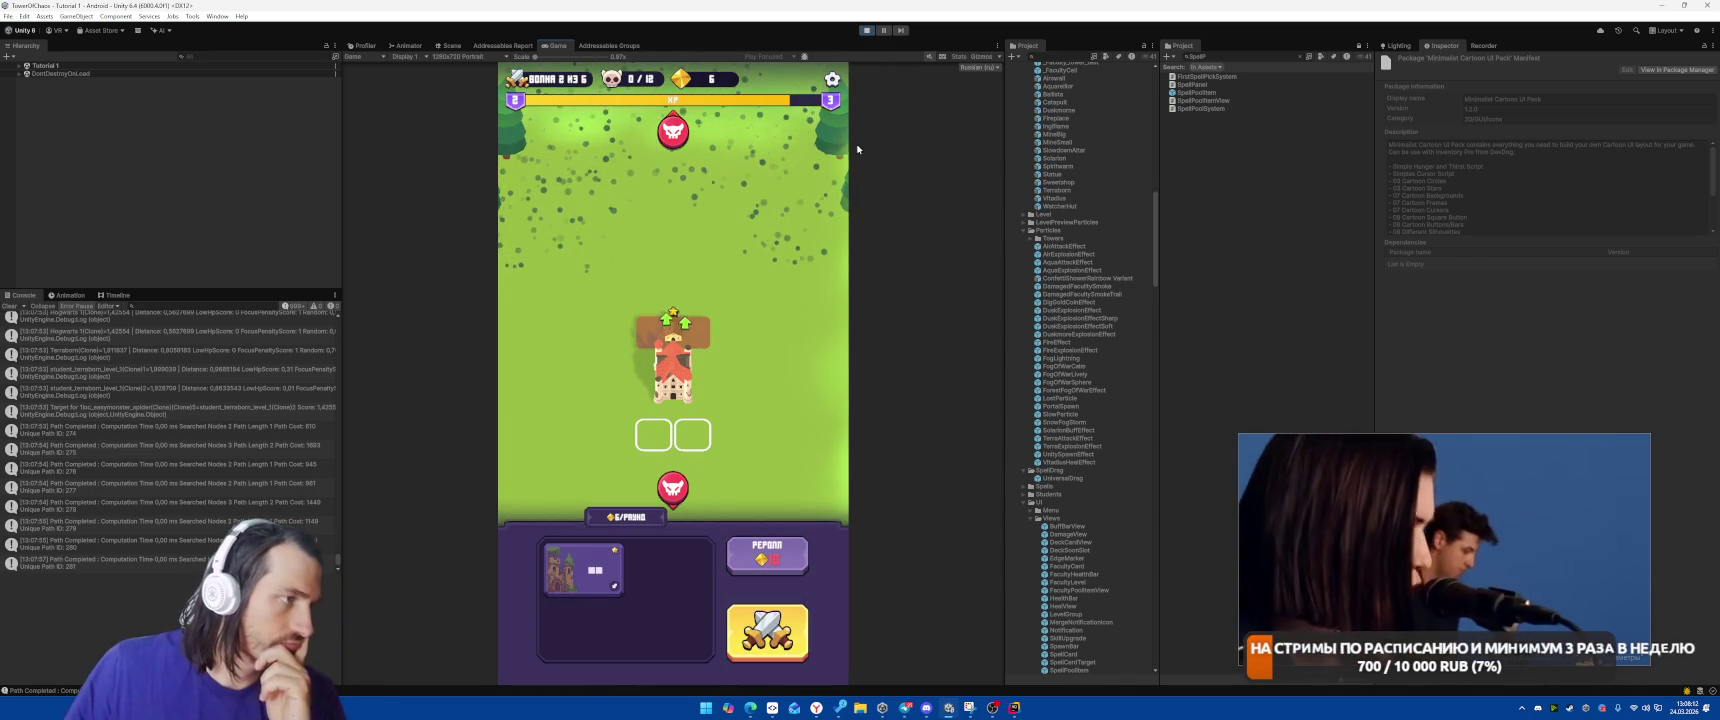
left_click(867, 30)
Find usages of MergeParticleEffect and open its Play() call in StartFacultyDragSystem.
key("alt+Tab")
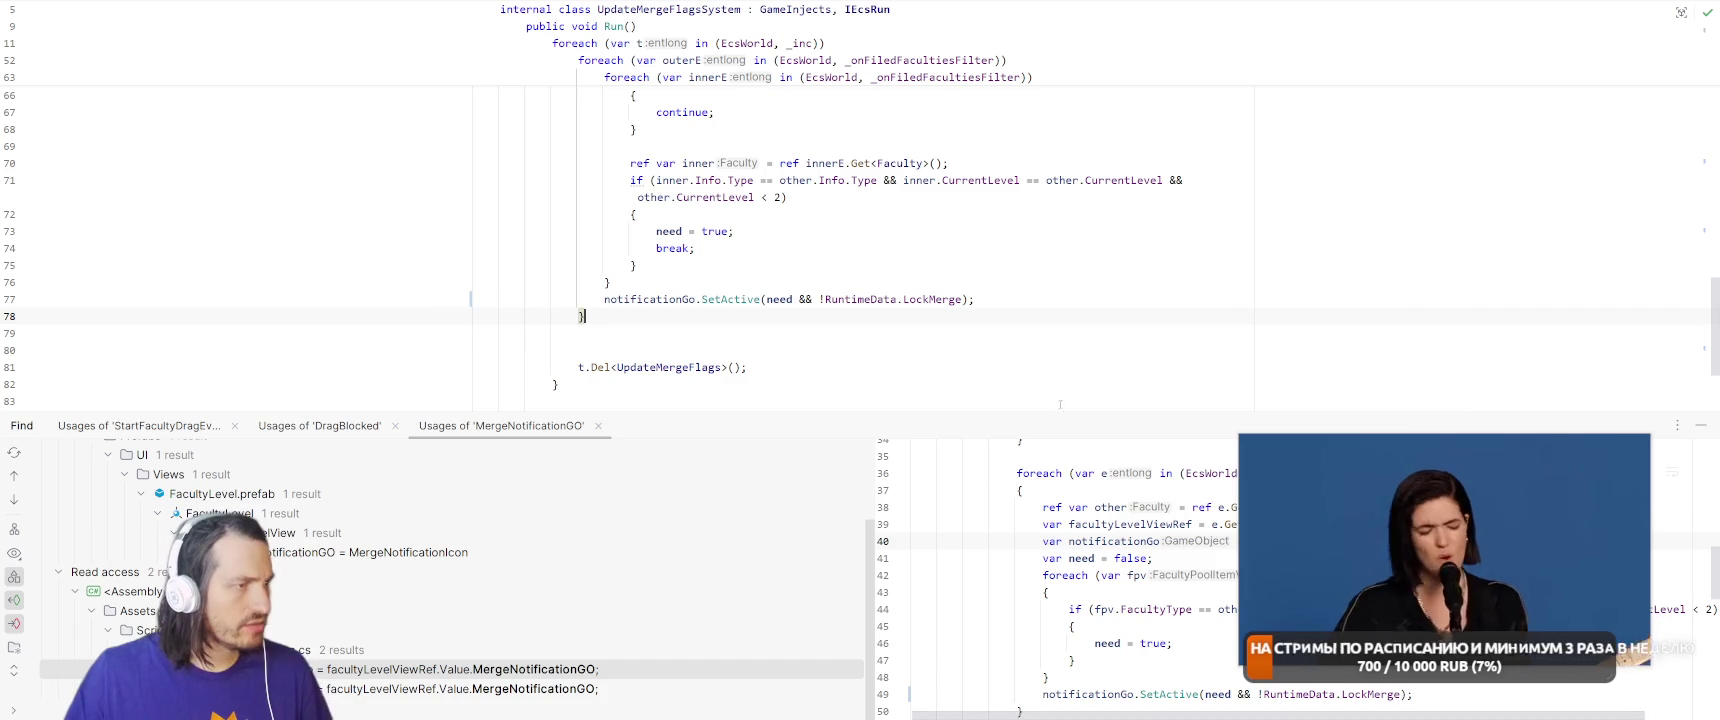
scroll(1038, 300, "up", 1)
scroll(1197, 223, "up", 5)
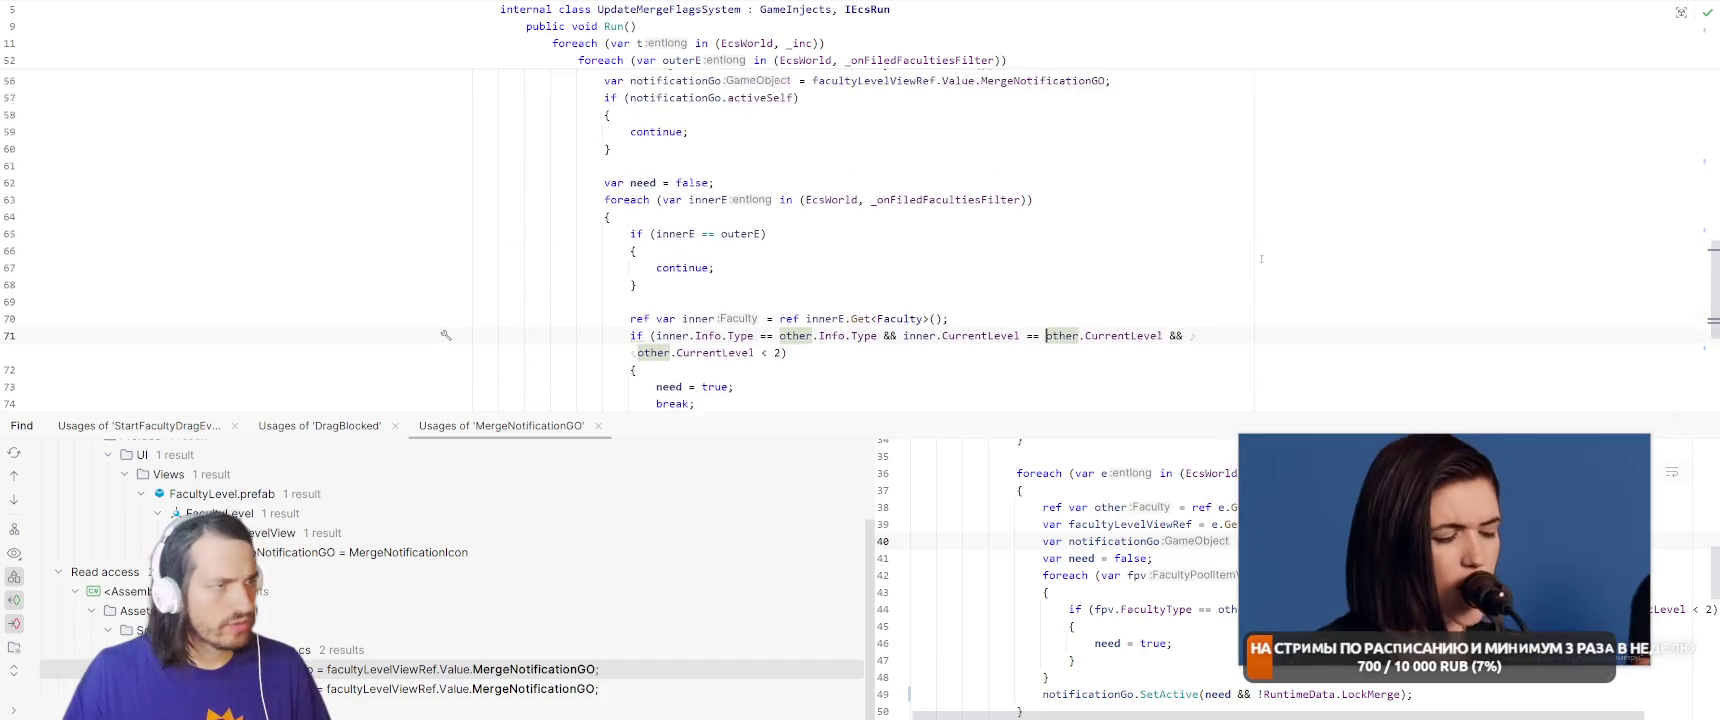
scroll(1197, 223, "up", 2)
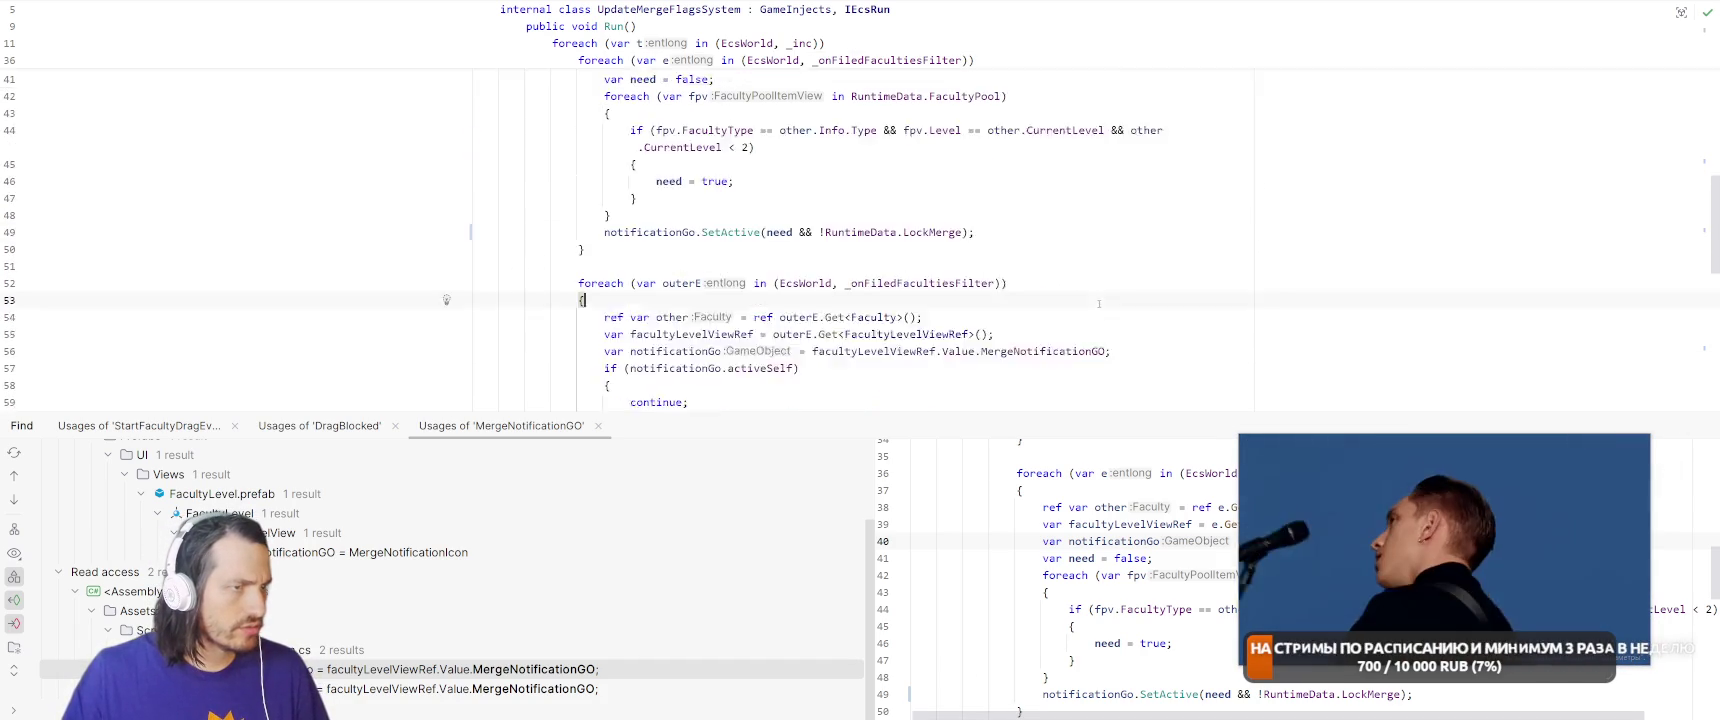
left_click(1059, 281, "ctrl")
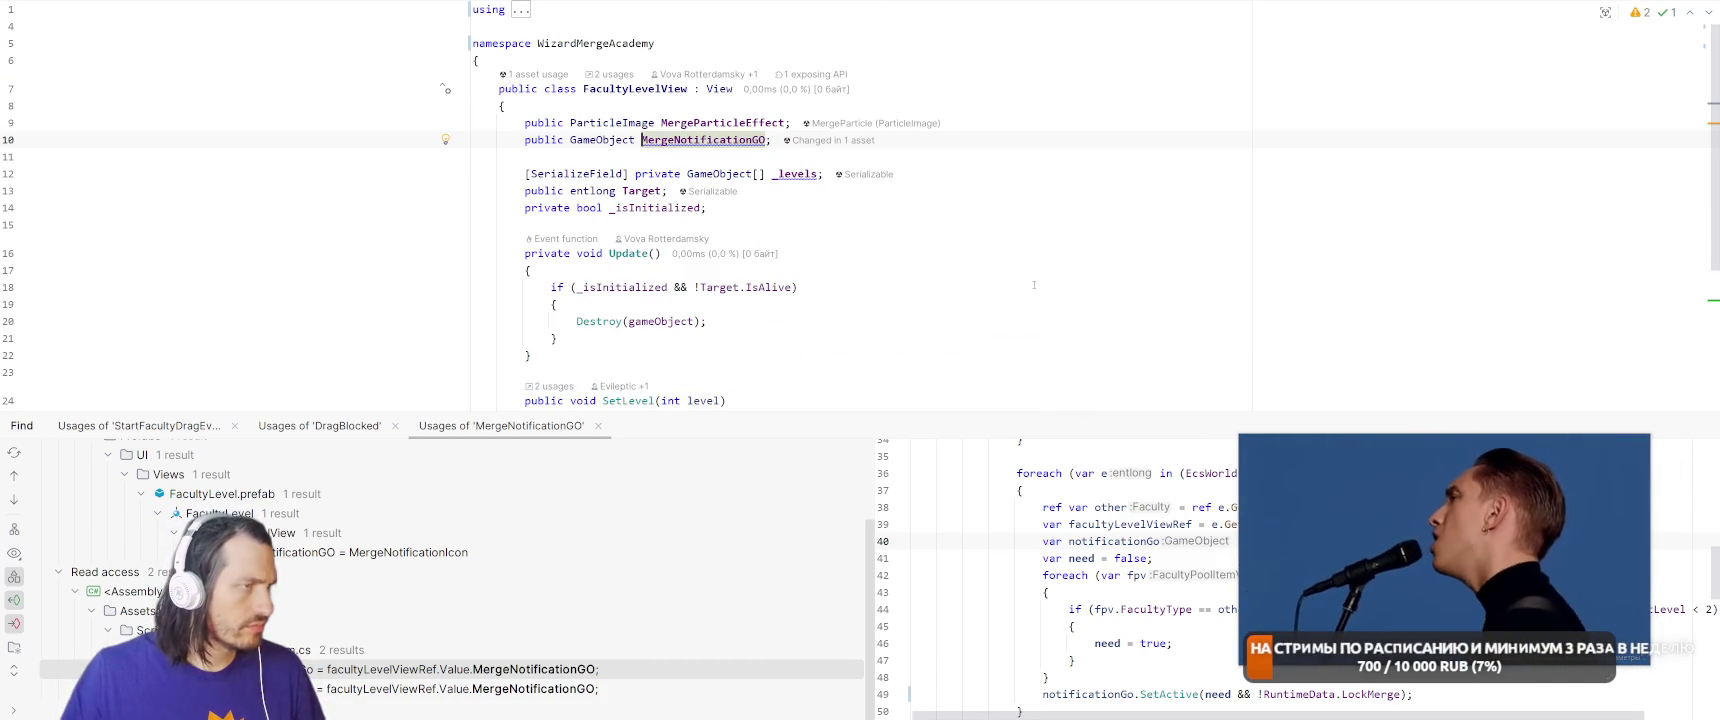
scroll(1034, 285, "down", 4)
scroll(982, 236, "up", 4)
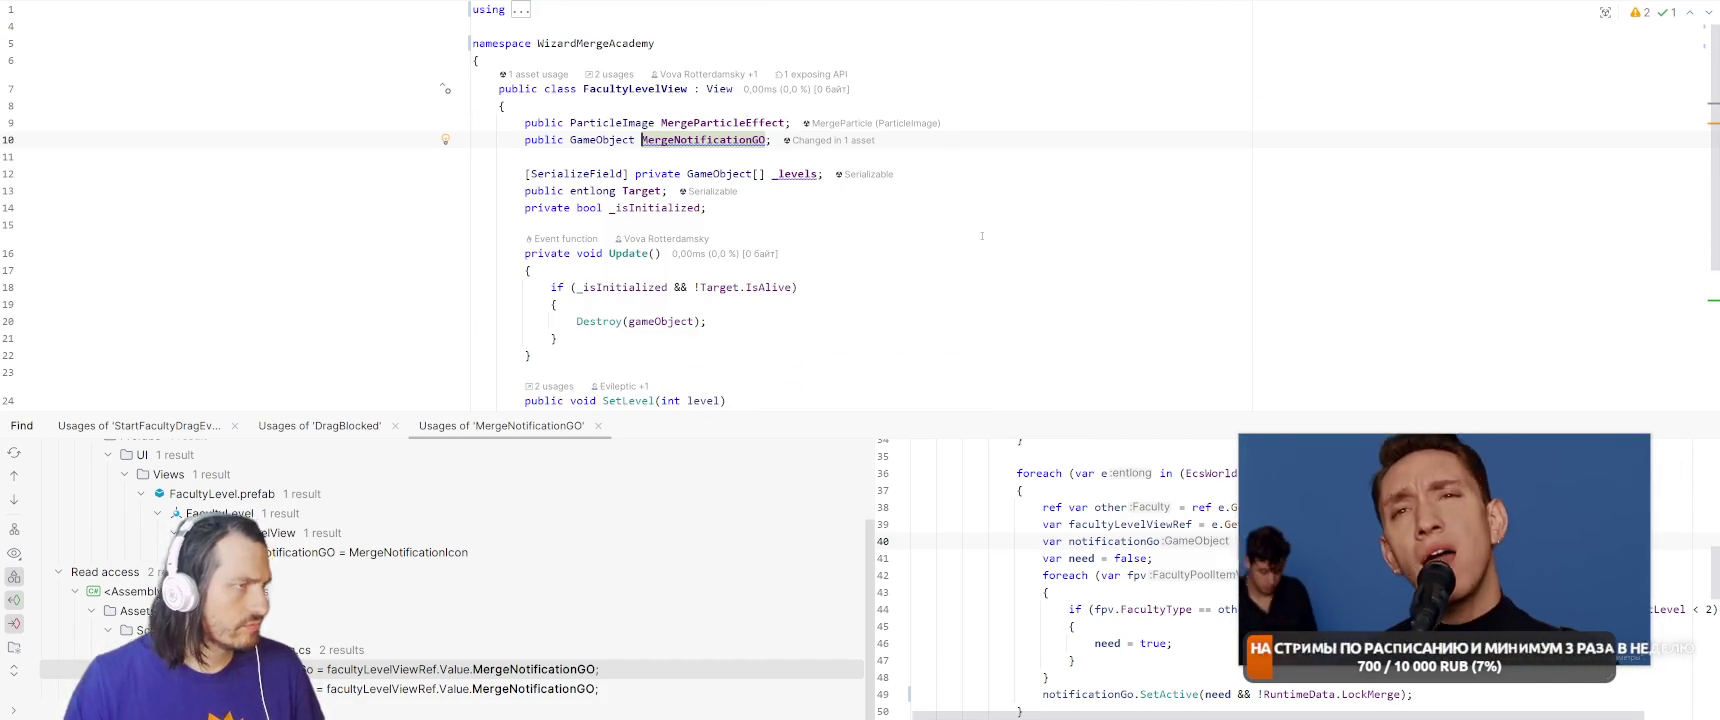
right_click(729, 118)
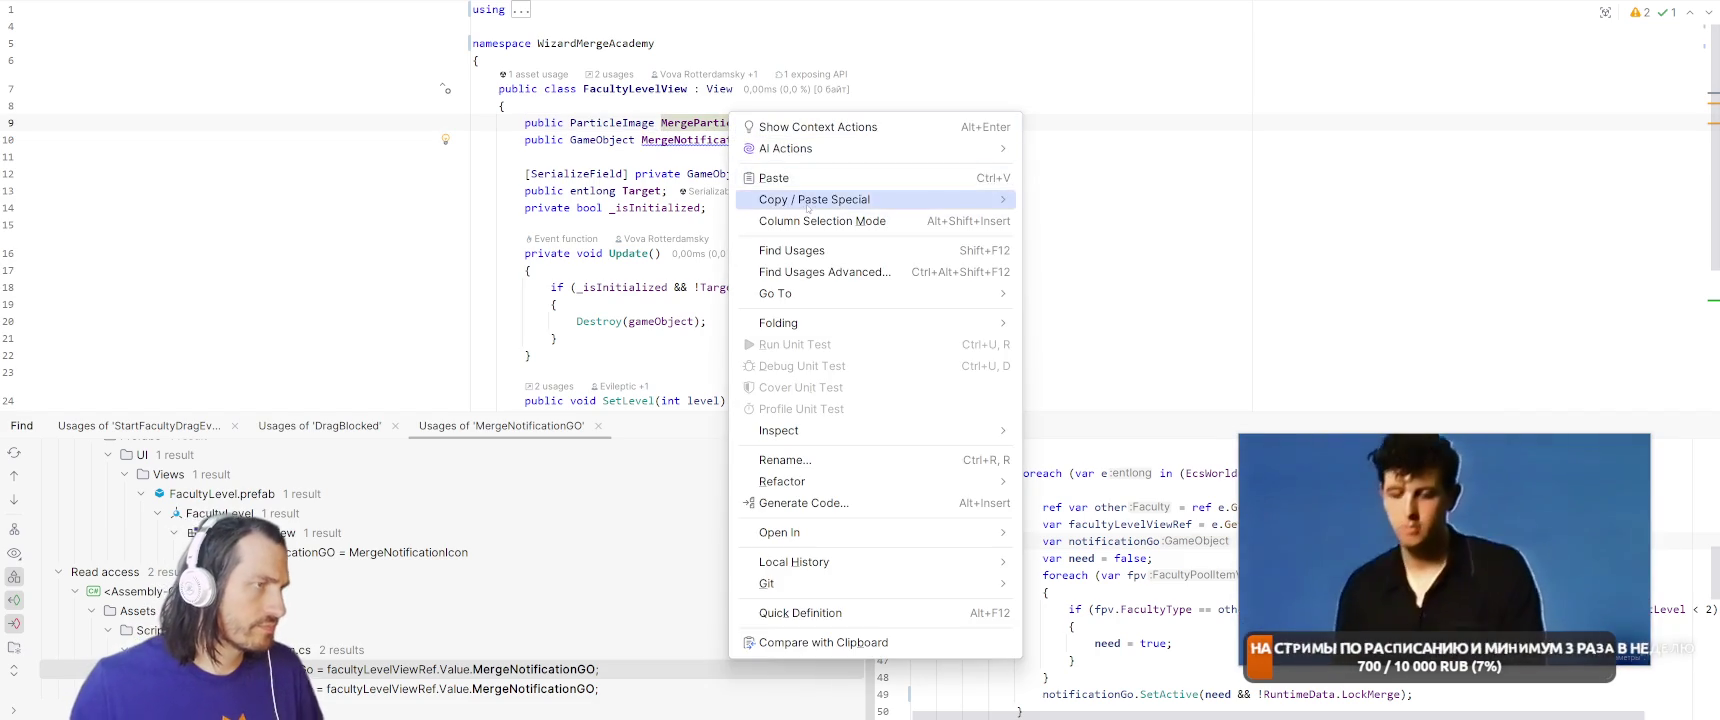
left_click(798, 250)
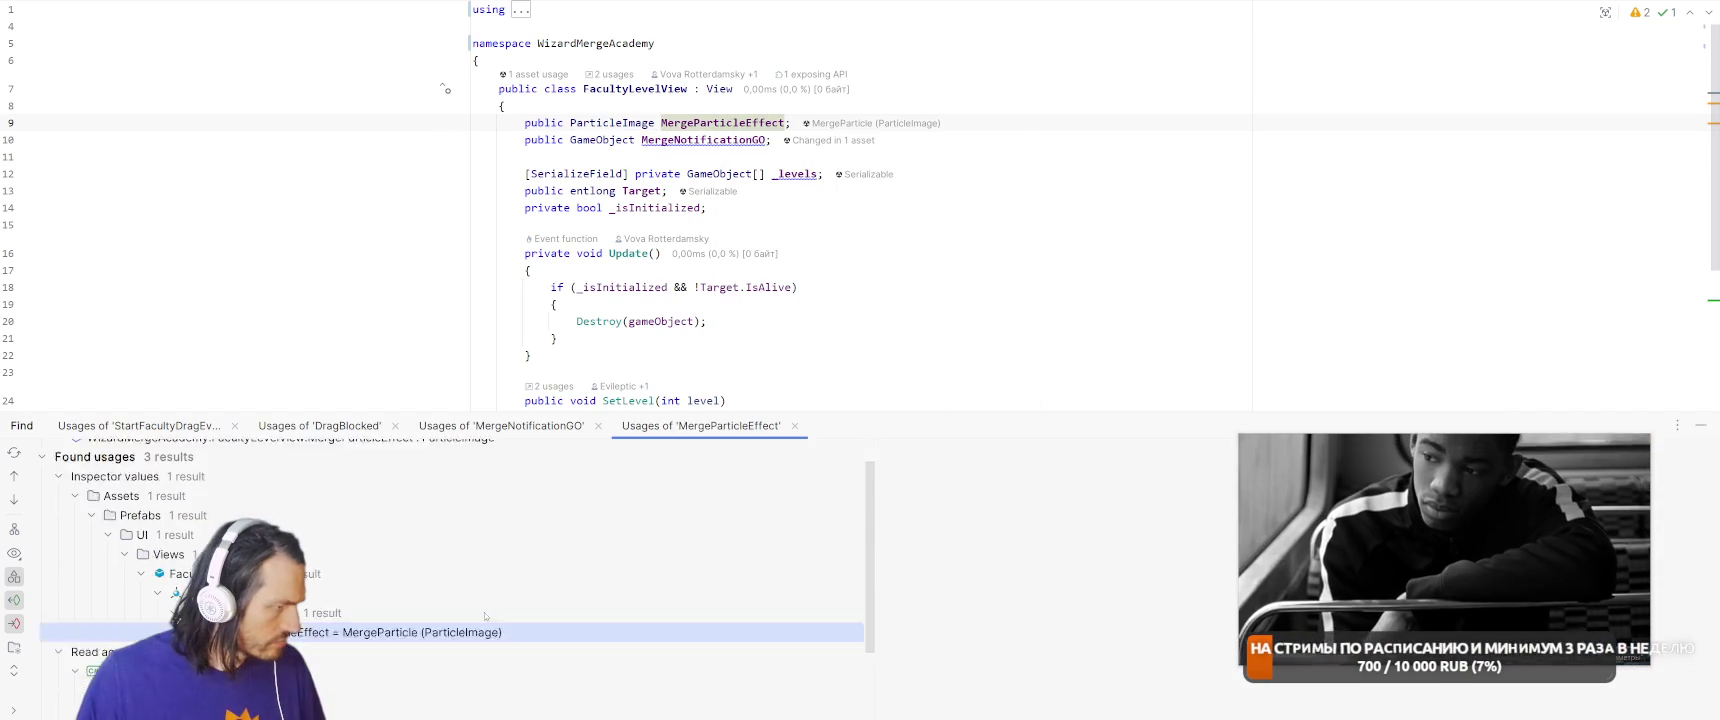
scroll(484, 611, "down", 3)
double_click(441, 689)
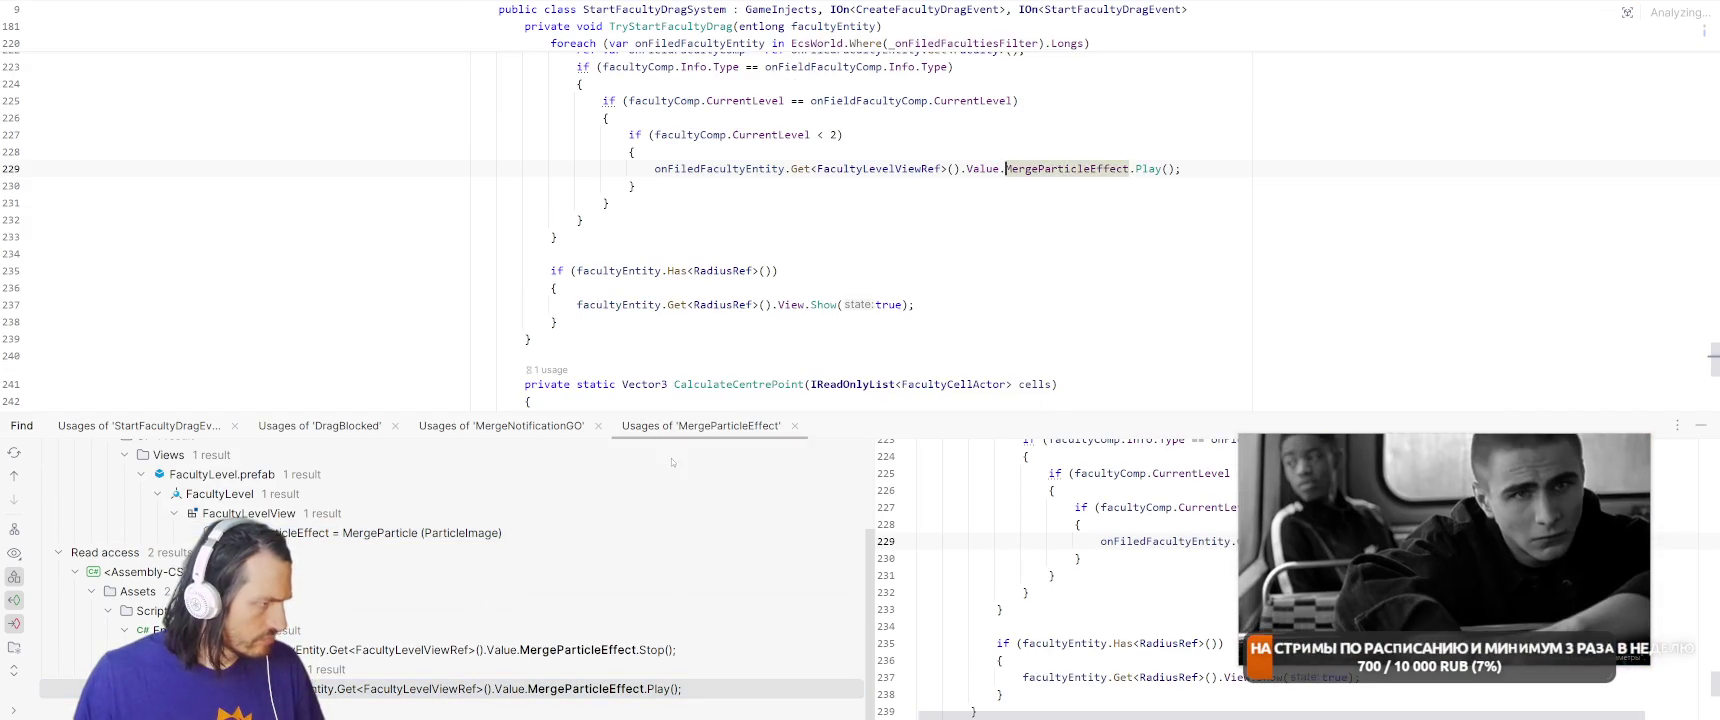
Wrap the merge-particle foreach loop in an if (RuntimeData.LockMerge) { } block.
key("Up")
key("Up")
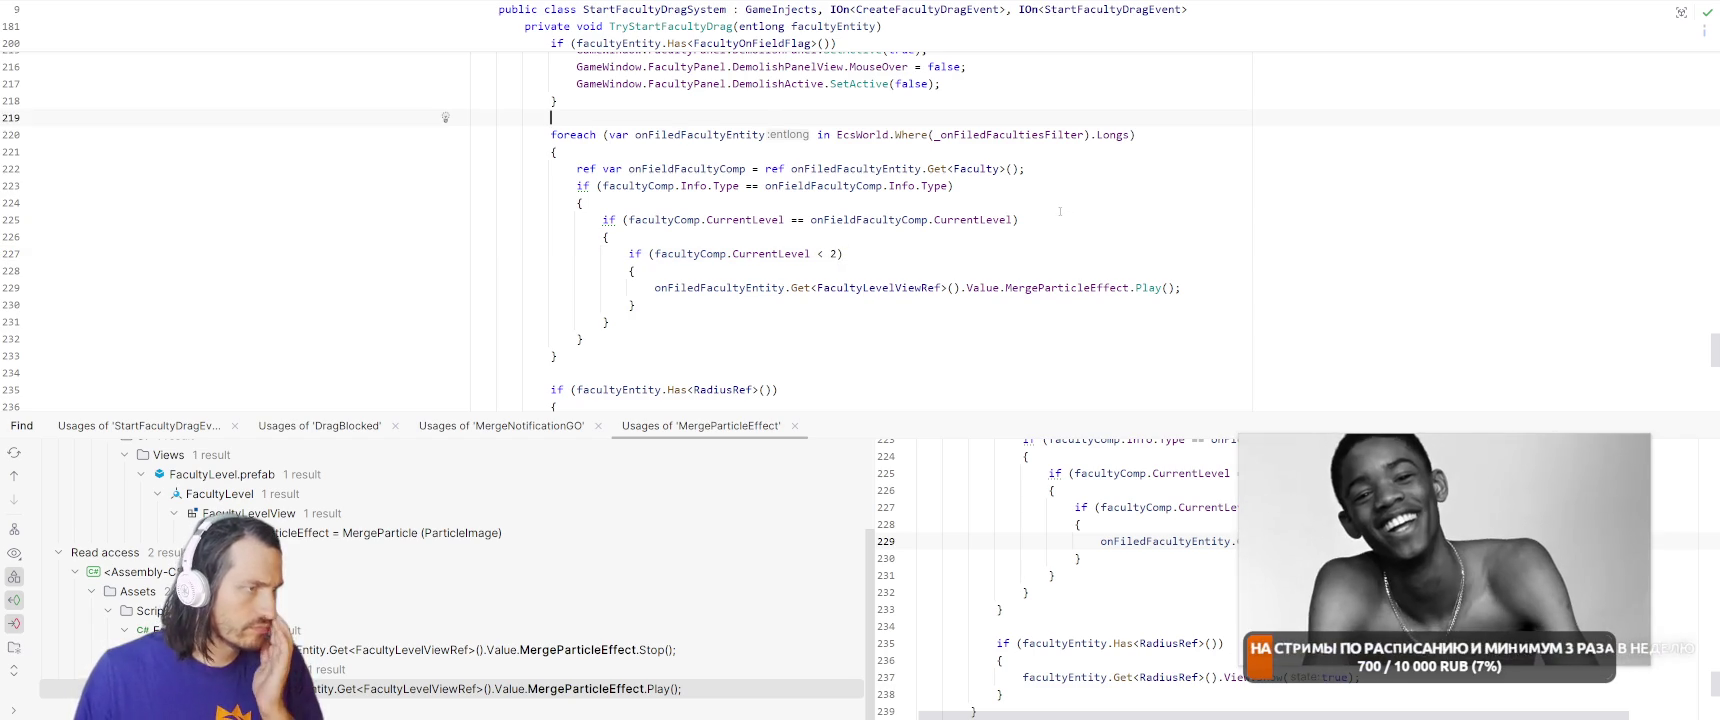
key("Return")
type("a")
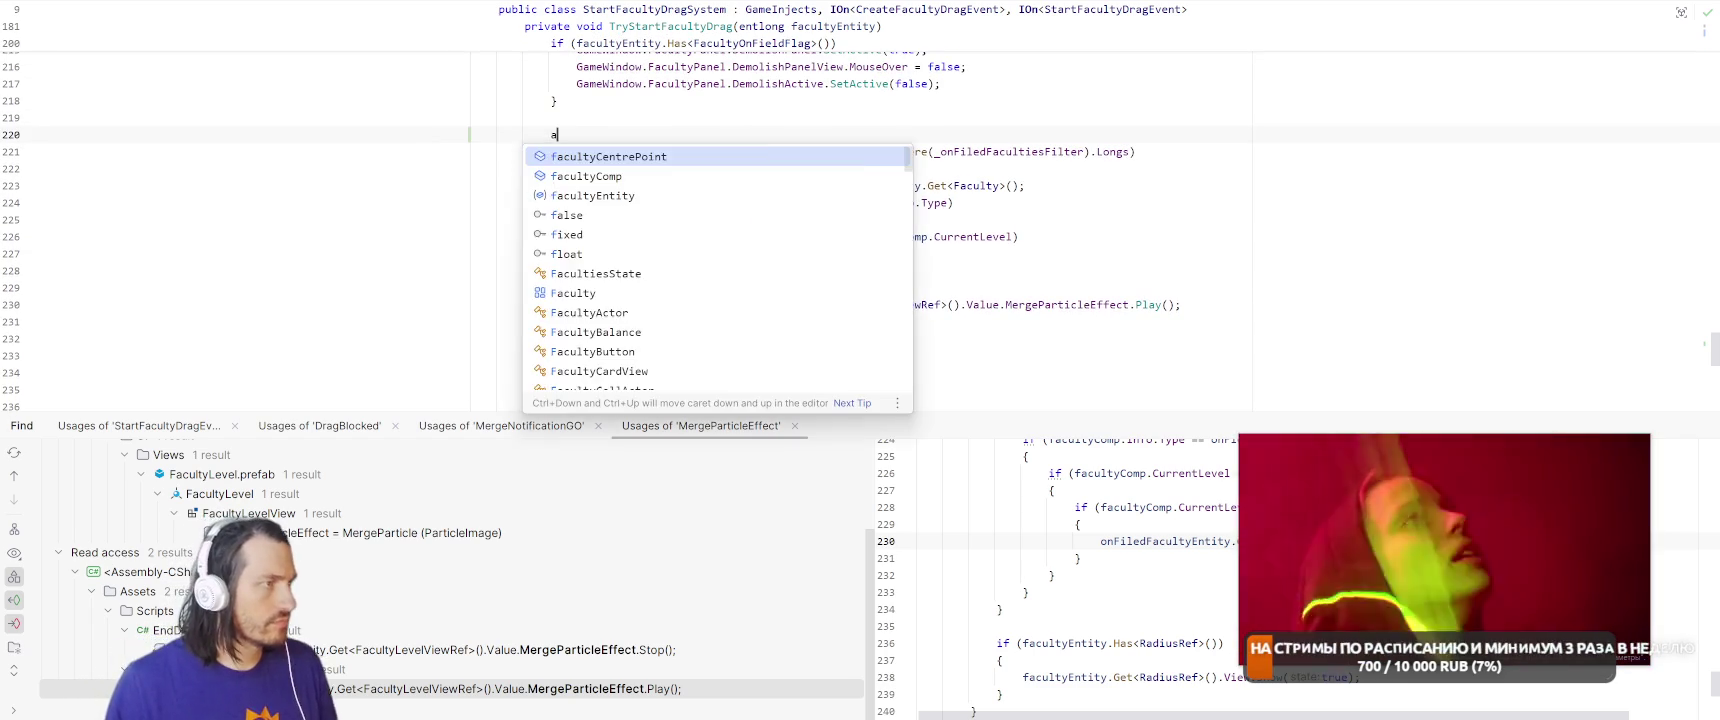
key("BackSpace")
type("(RuntimeData.")
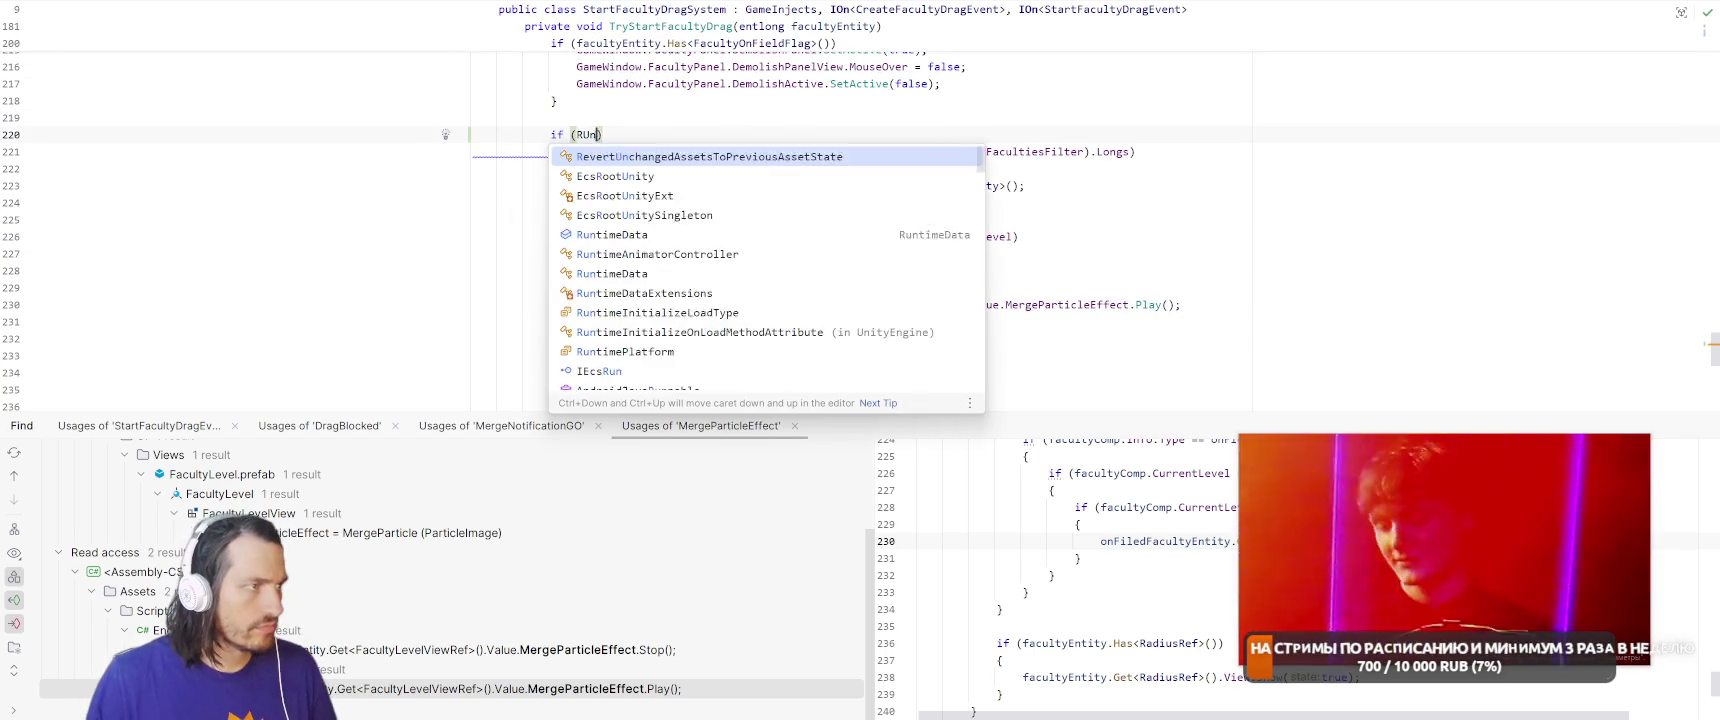
type("Lock")
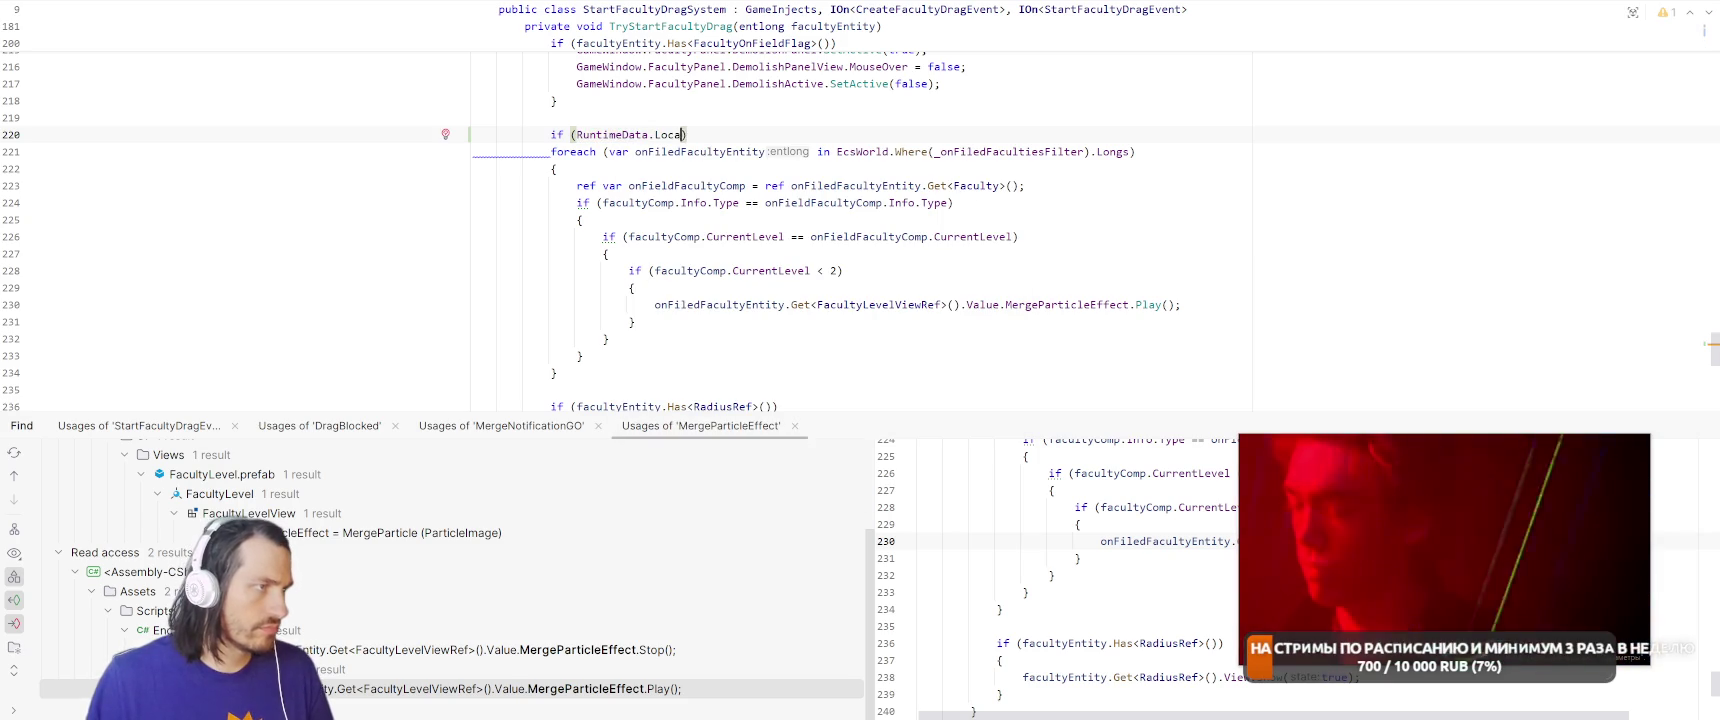
key("Down")
key("Return")
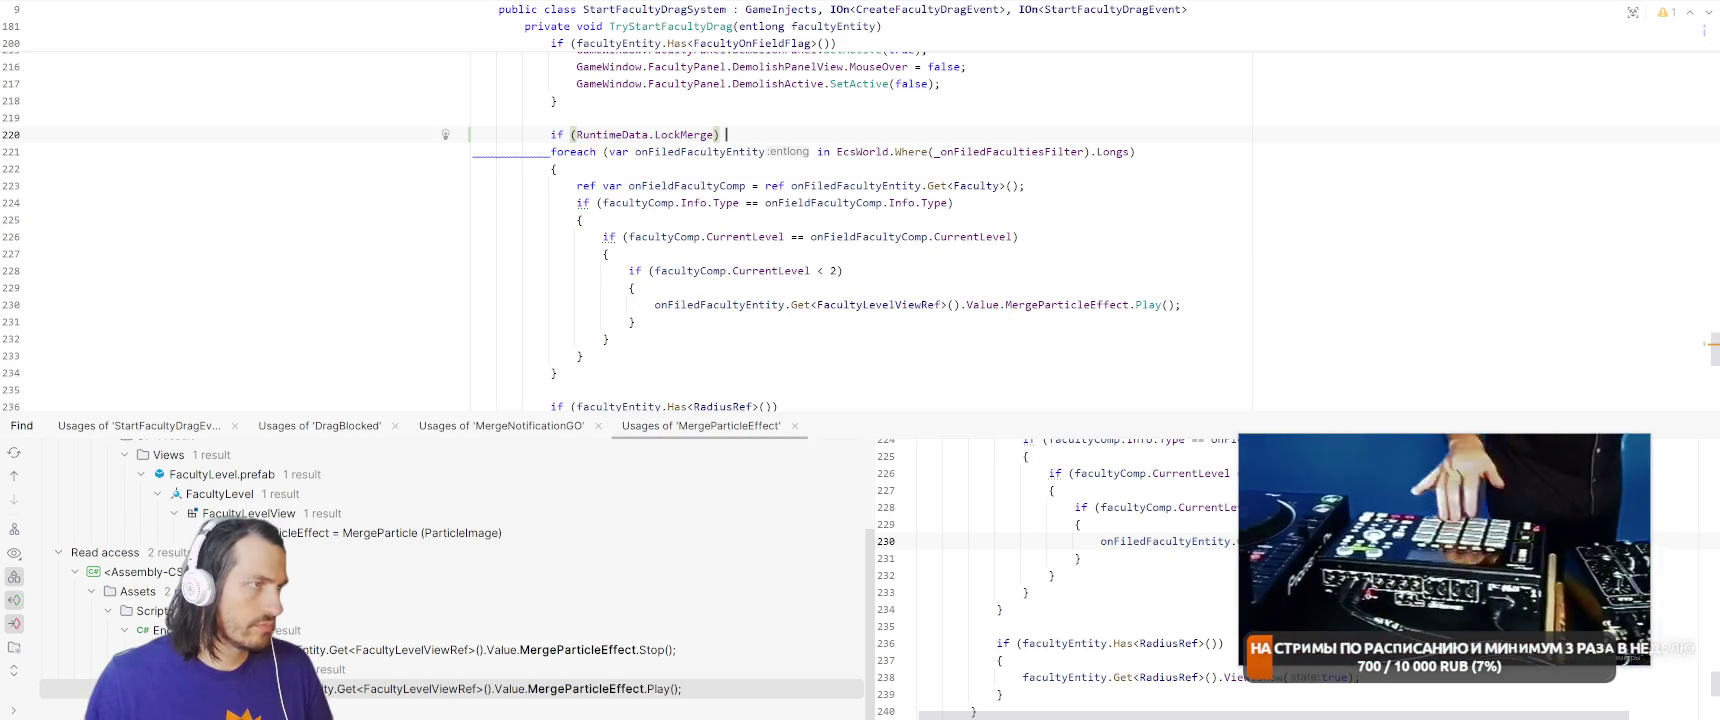
key("End")
type("{")
key("Down")
key("Down")
key("Down")
key("Down")
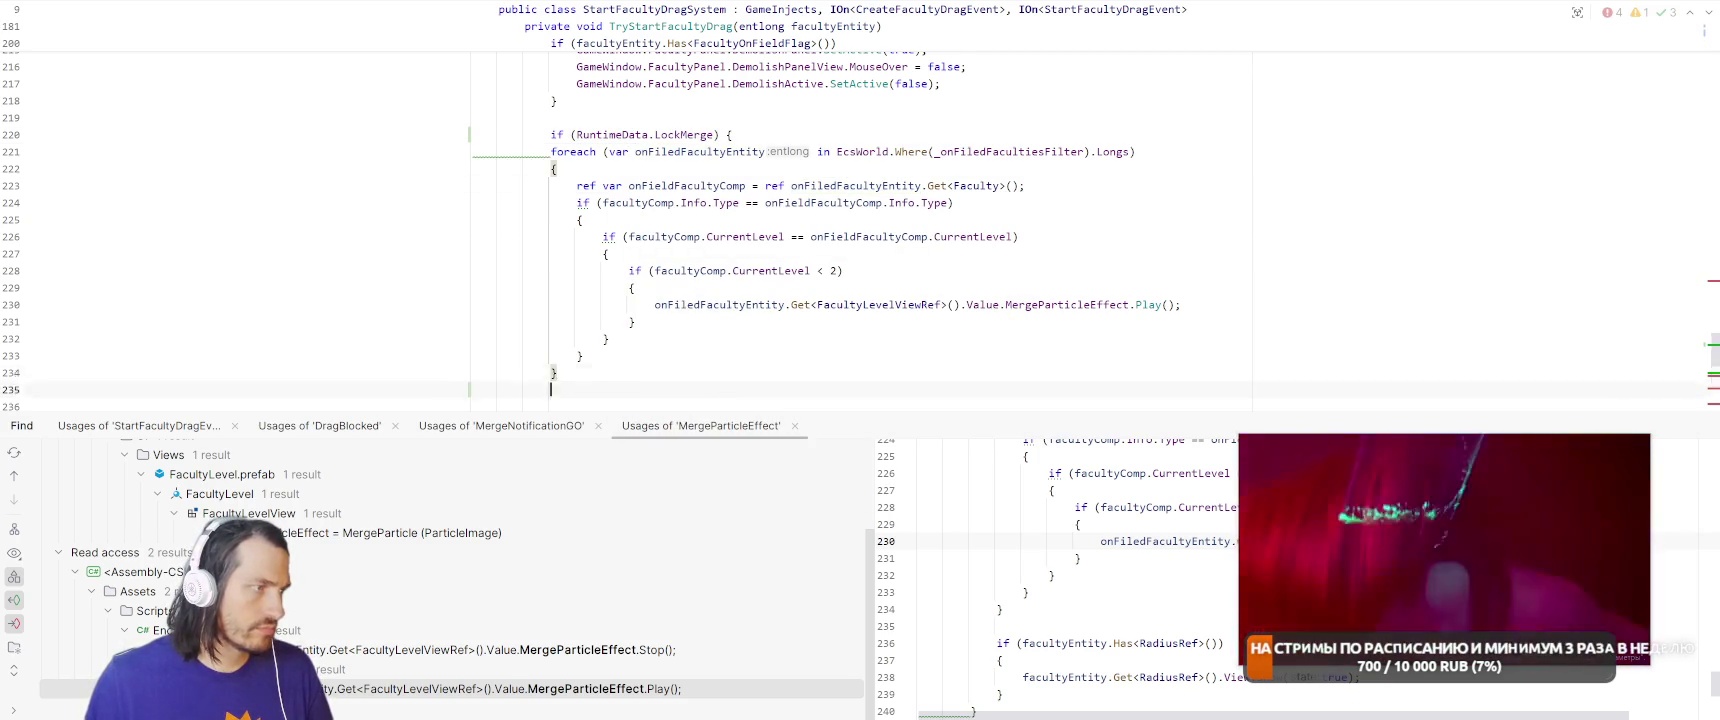
key("End")
key("Return")
type("}")
key("Up")
key("Up")
key("Up")
key("Home")
key("Right")
key("Right")
key("Right")
Negate the condition to !RuntimeData.LockMerge, let Unity recompile, and restart Play mode.
type("!")
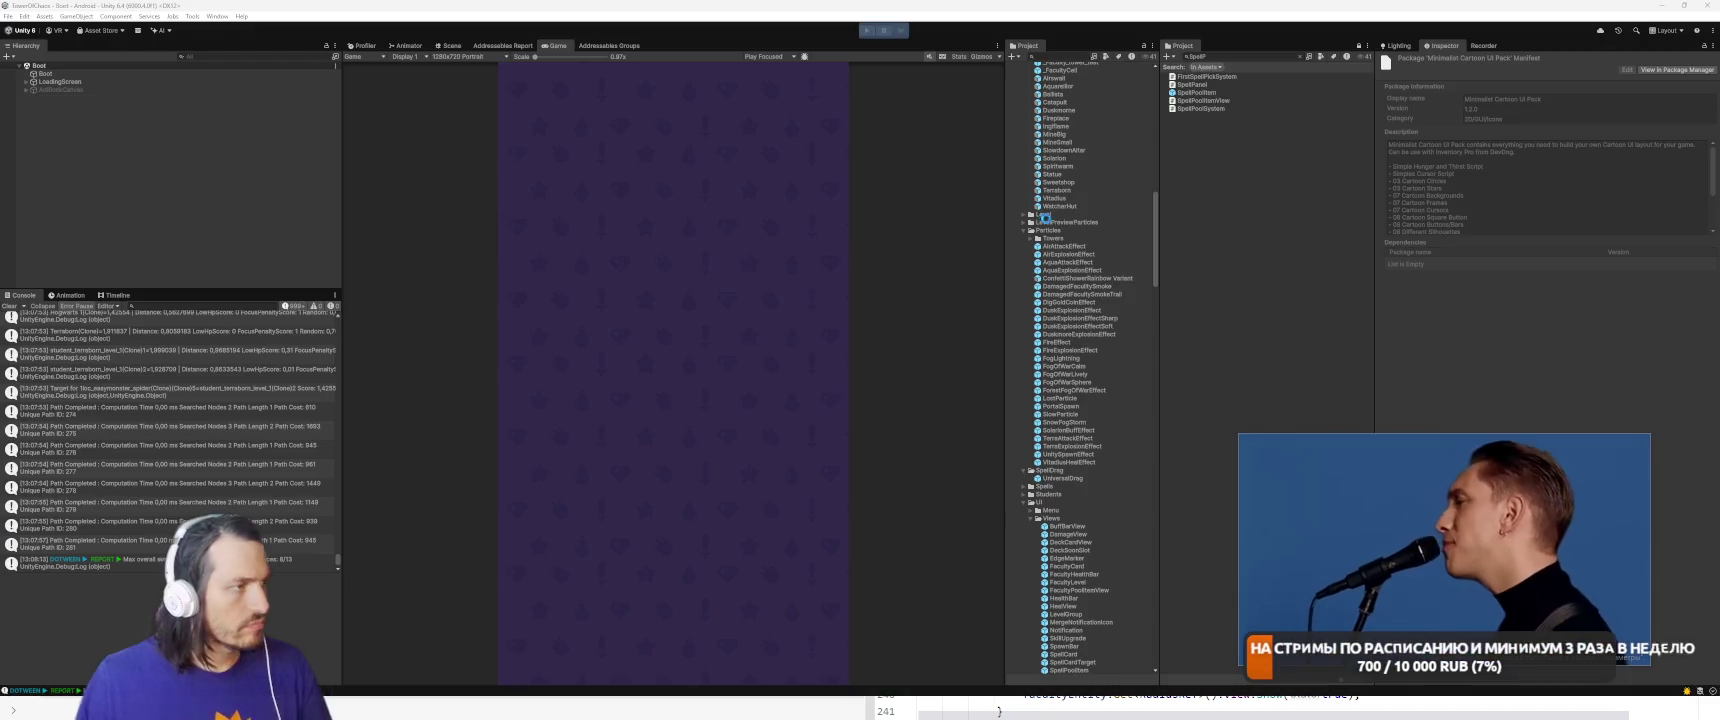
key("alt+Tab")
mouse_move(1569, 511)
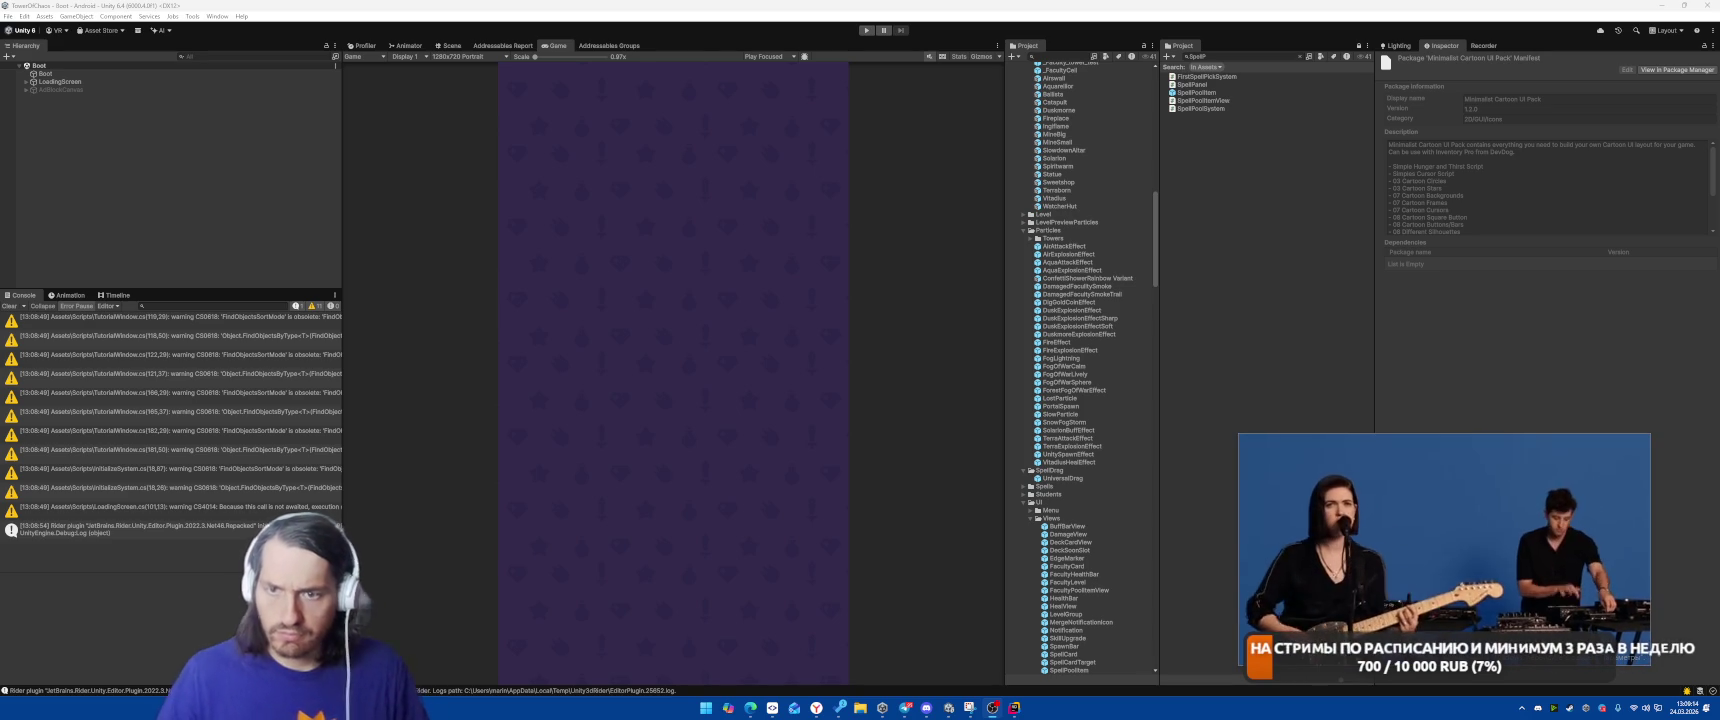
left_click(866, 30)
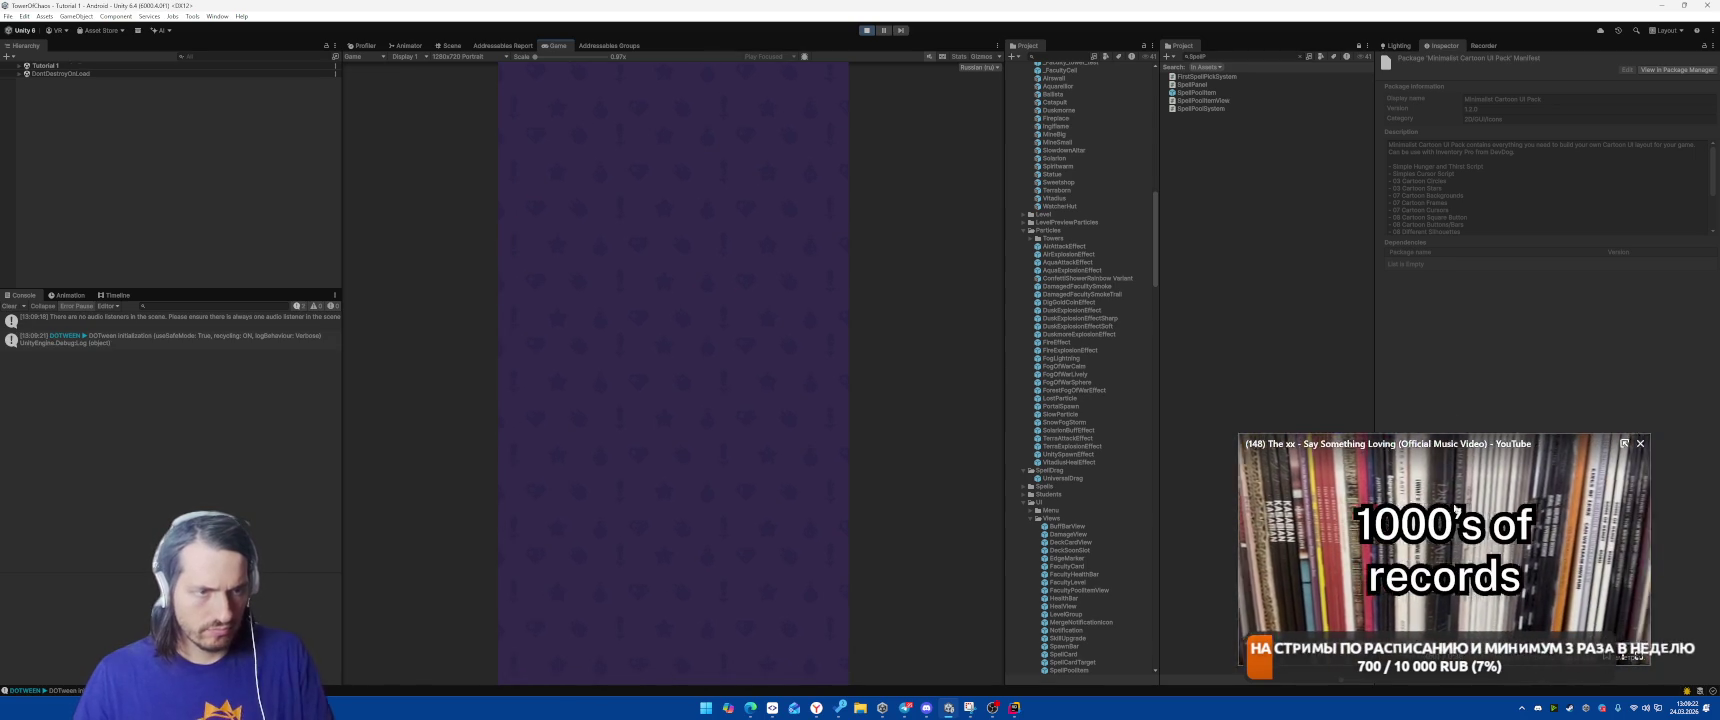
mouse_move(816, 707)
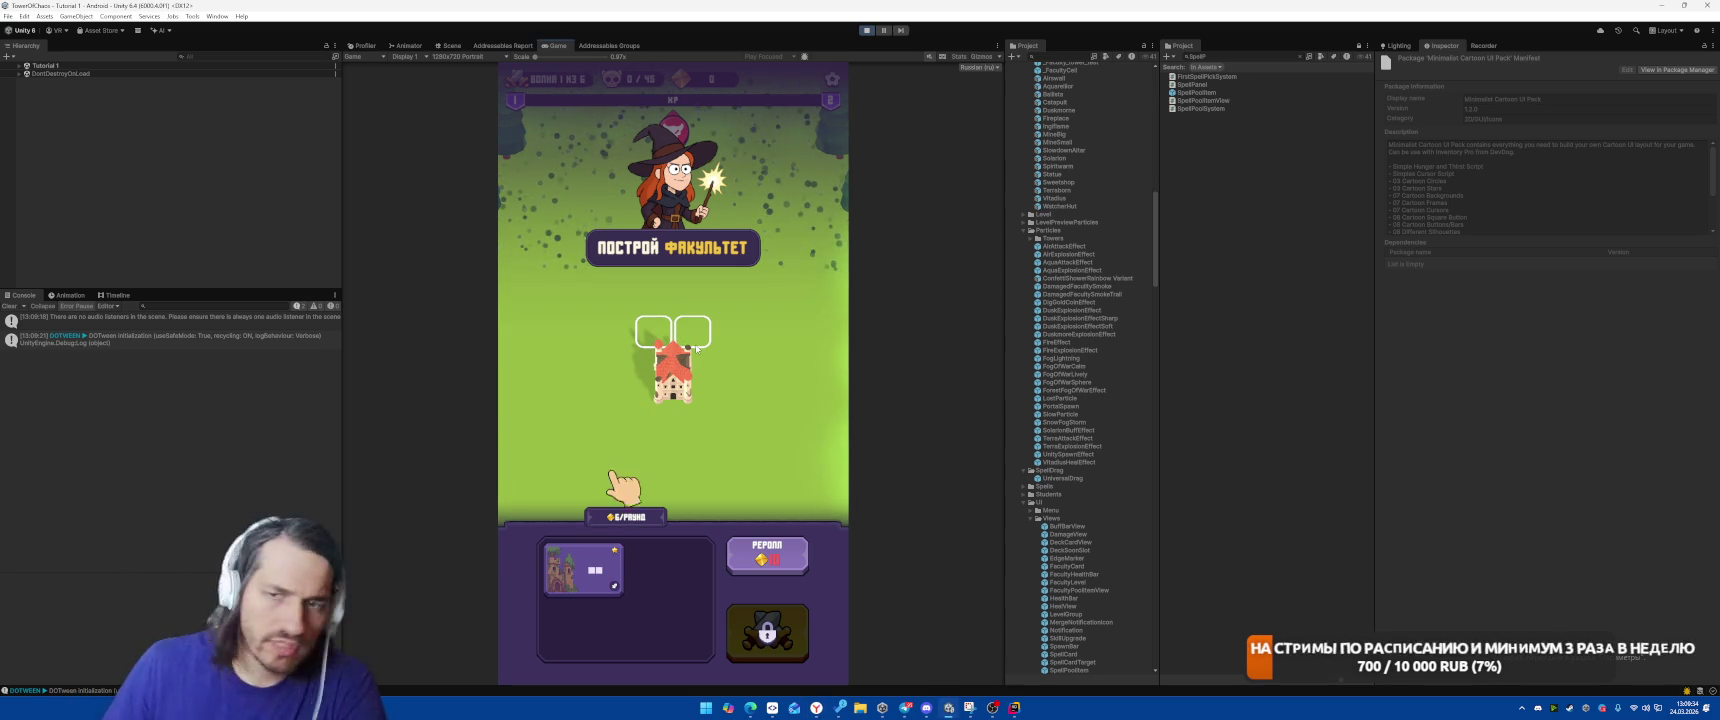
Place the tower card, start the battle, and cast Meteor twice on the spiders.
left_click_drag(585, 570, 672, 345)
left_click(767, 632)
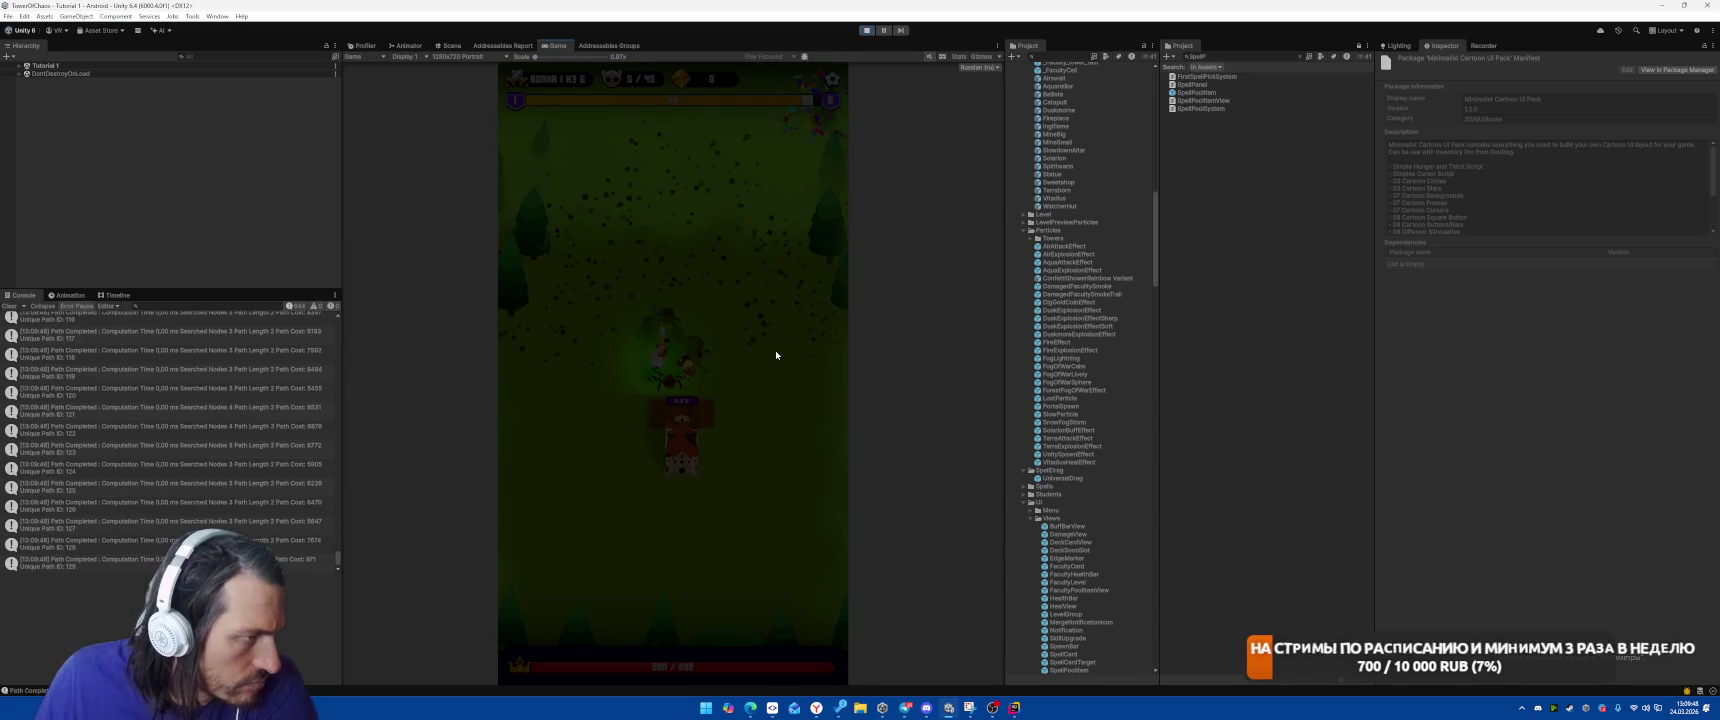
left_click(673, 375)
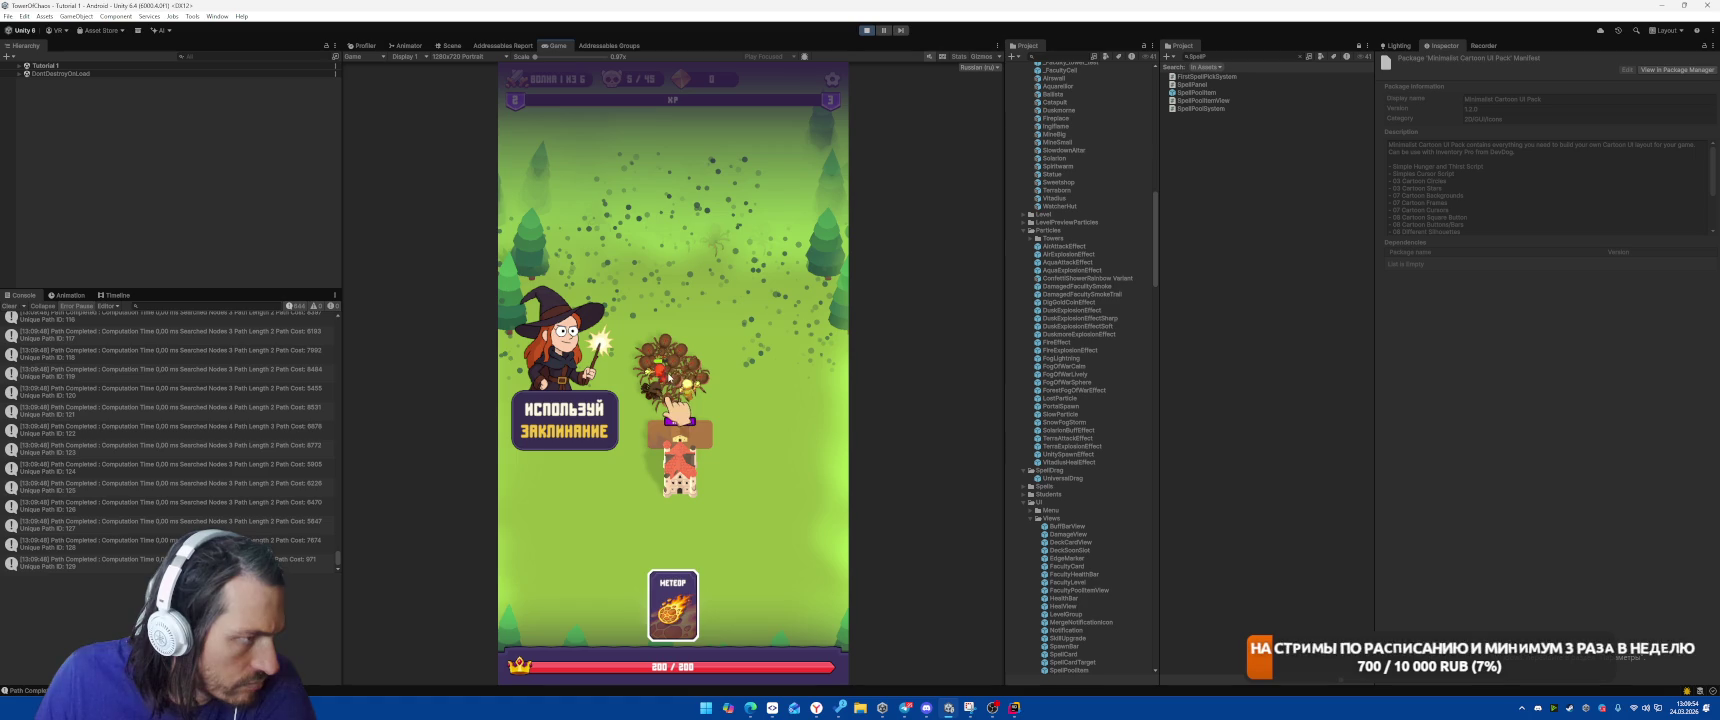
left_click(670, 377)
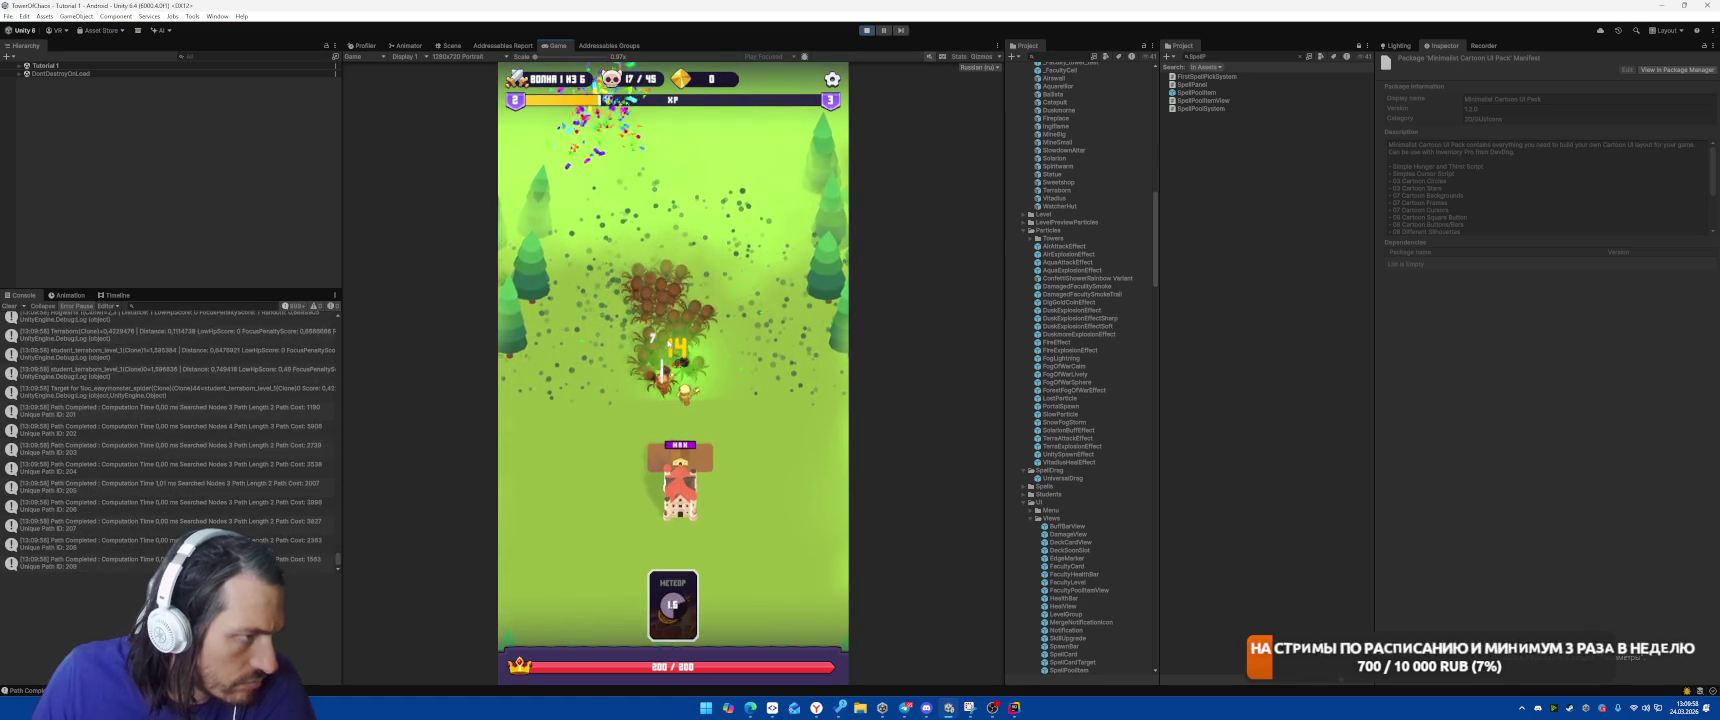
left_click(668, 355)
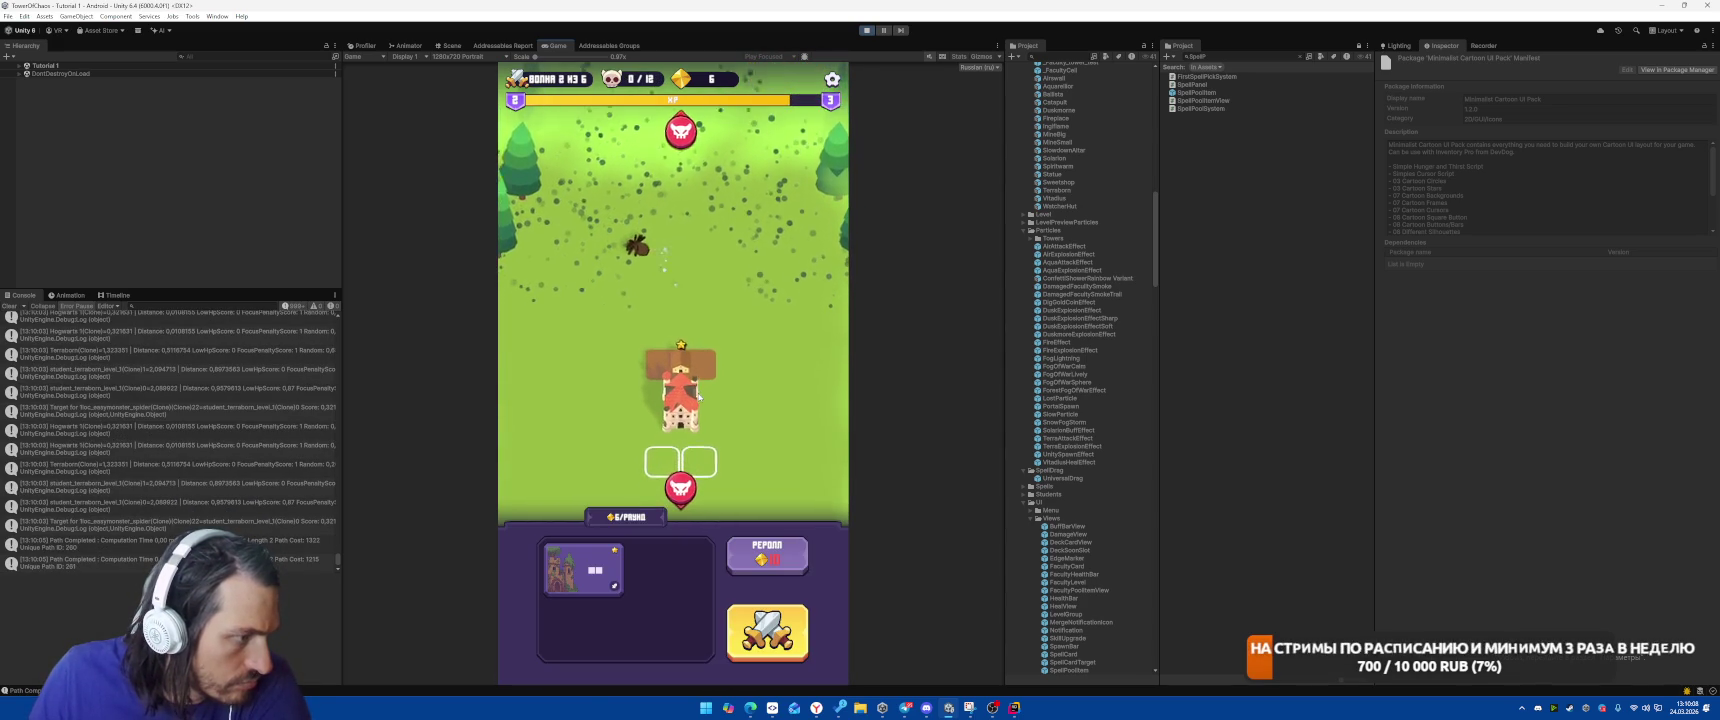
Place a second tower below the first one and stop the playtest.
mouse_move(587, 581)
left_mouse_down()
mouse_move(653, 480)
mouse_move(660, 434)
mouse_move(653, 526)
left_mouse_up()
left_click_drag(586, 591, 673, 435)
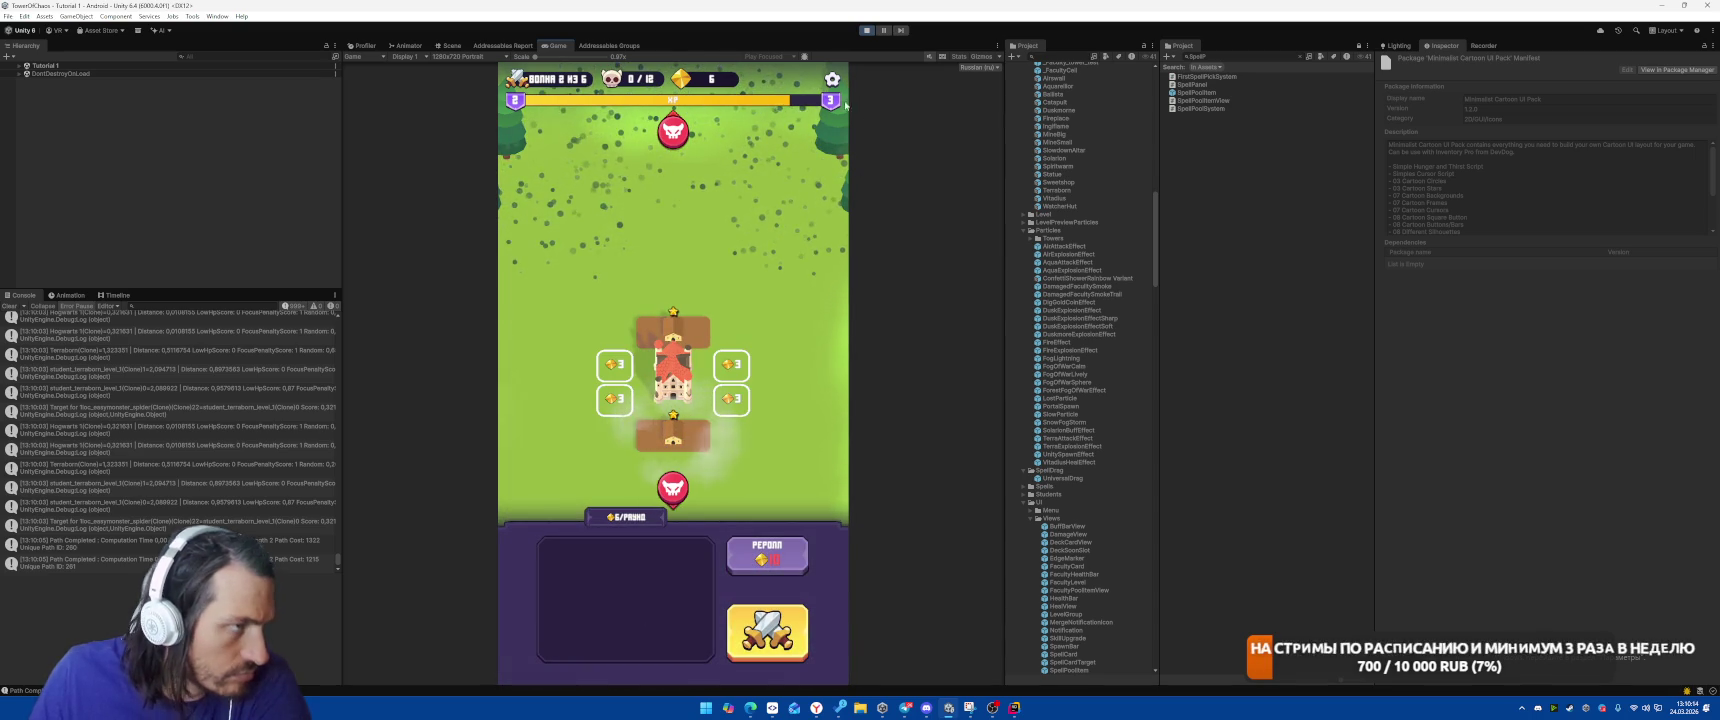
left_click(867, 31)
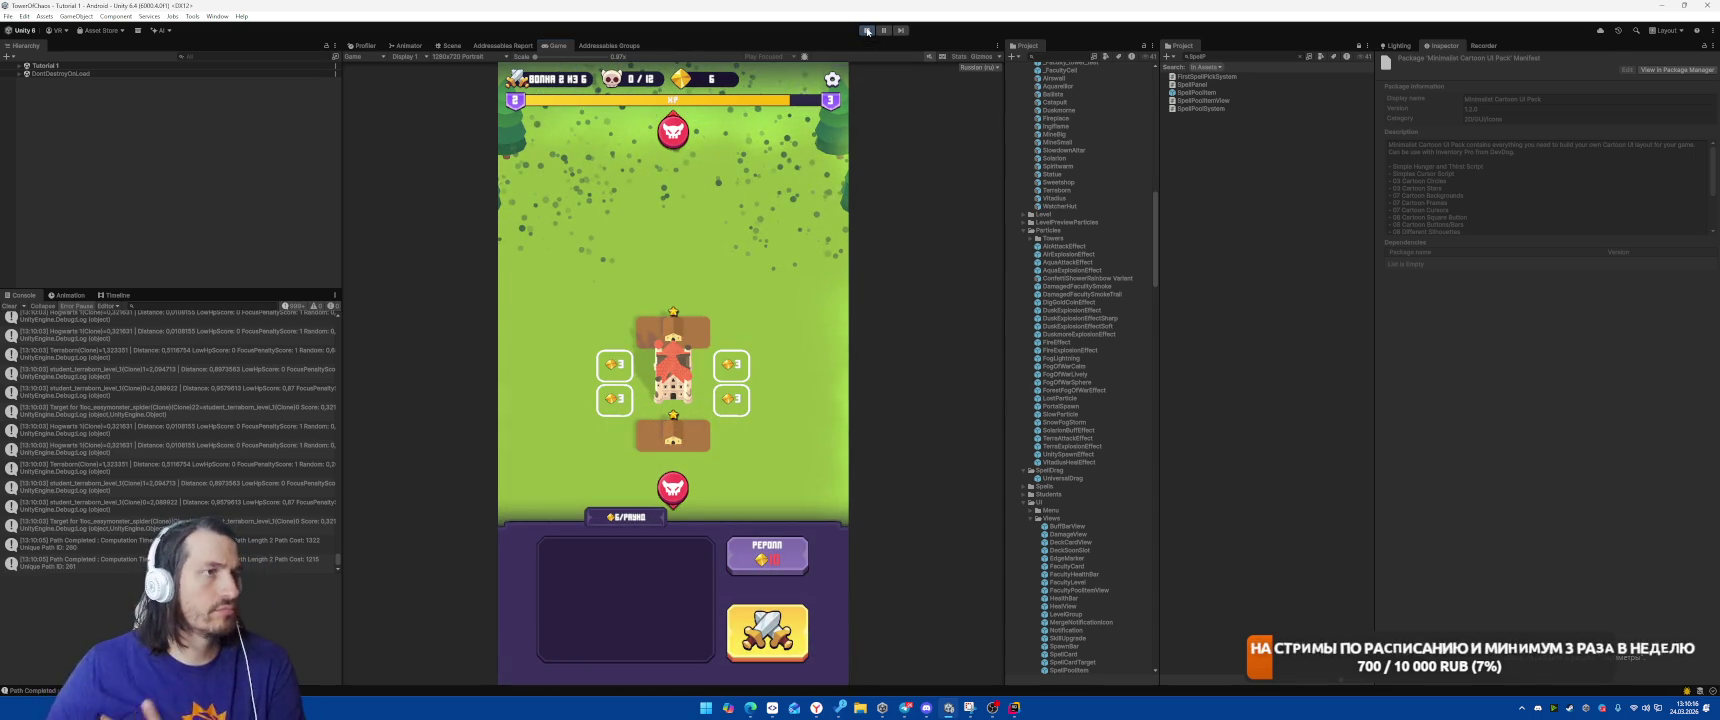
Stop Play mode, close Rider's usages panel, and switch to StartGameSystem.cs.
left_click(867, 31)
left_click(1015, 707)
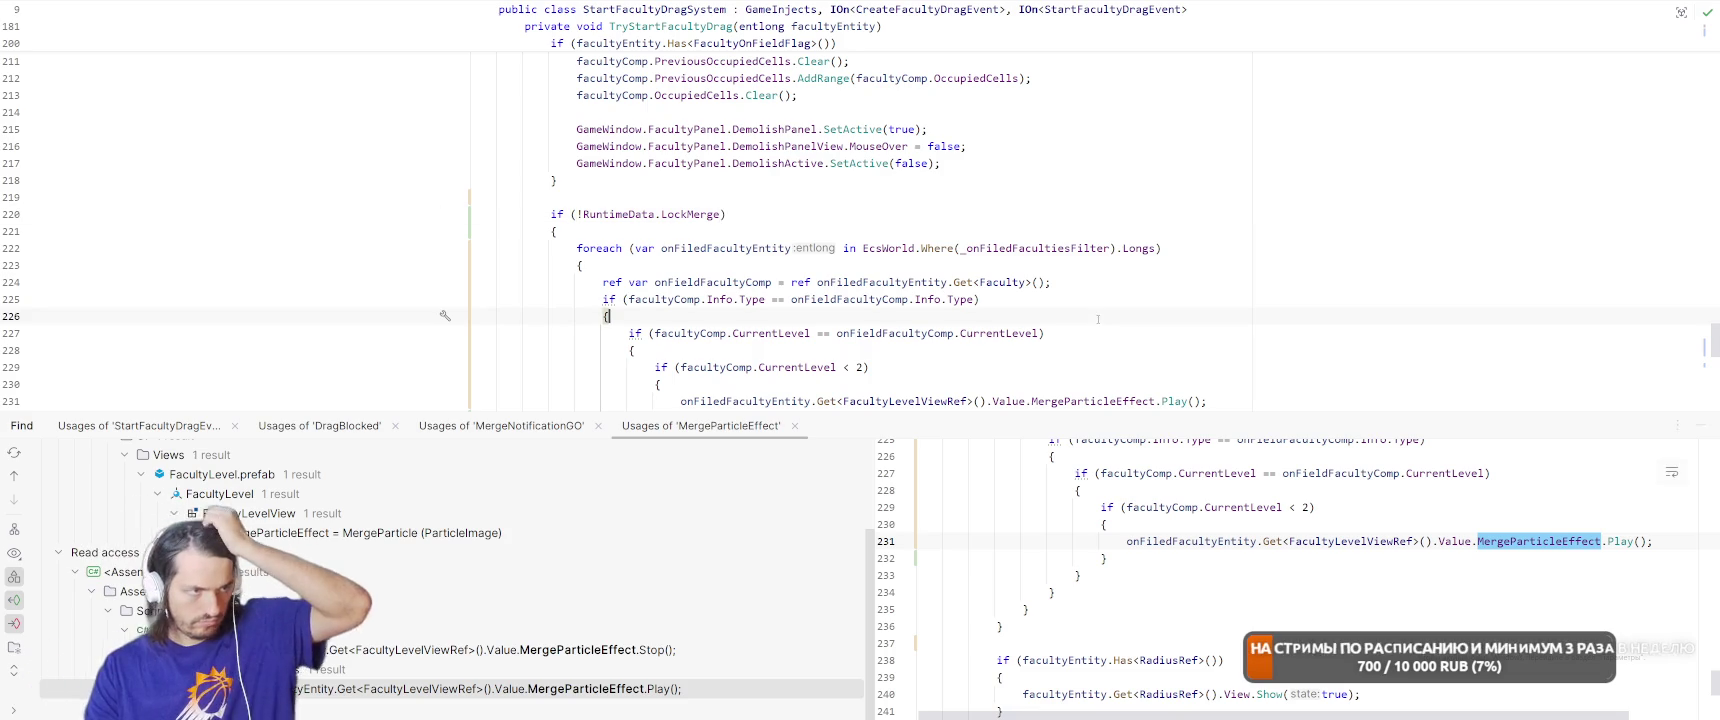
left_click(1700, 426)
scroll(1260, 330, "down", 4)
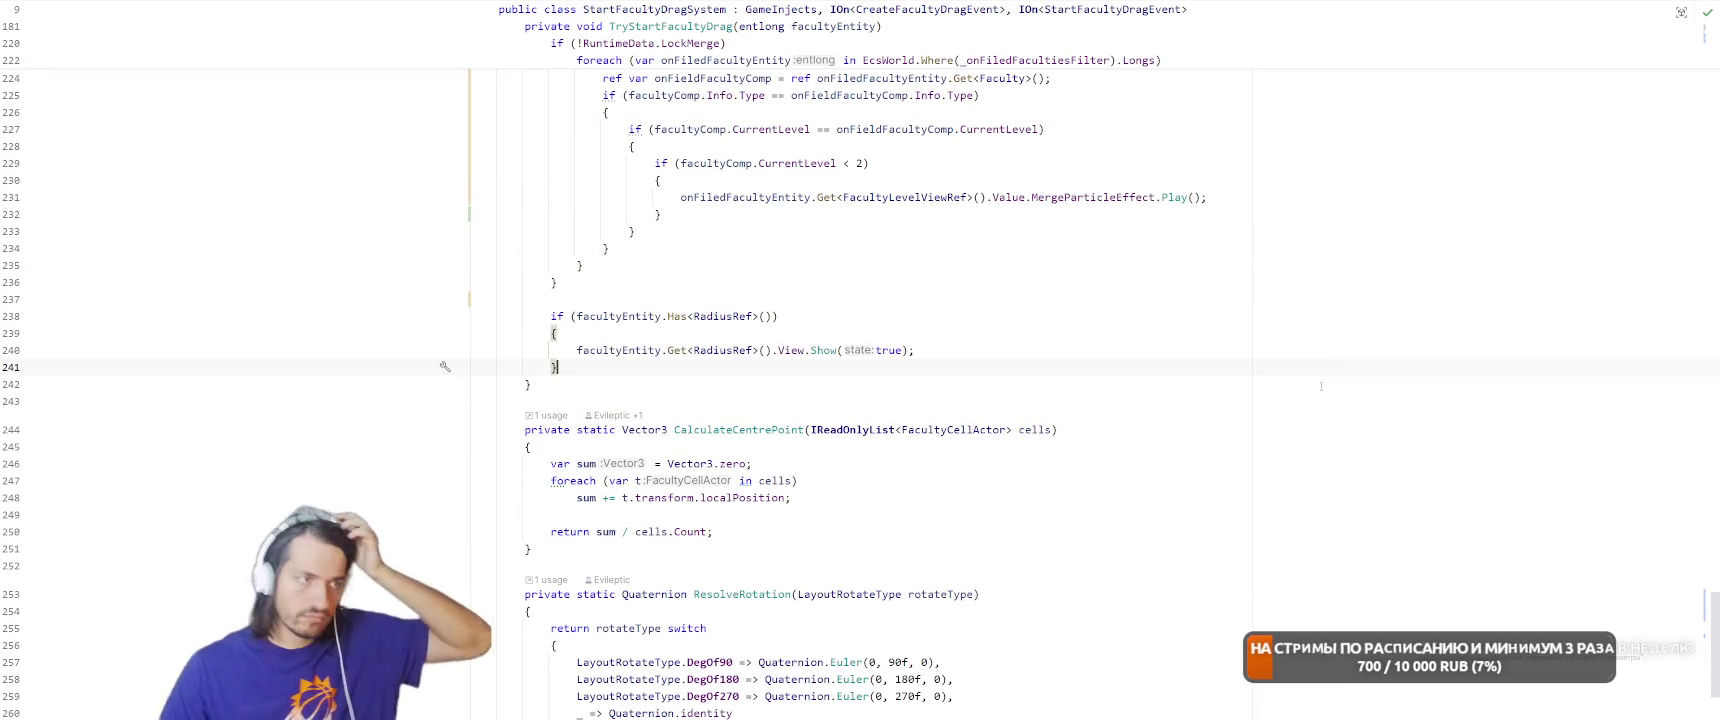
left_click(1260, 330)
key("ctrl+Tab")
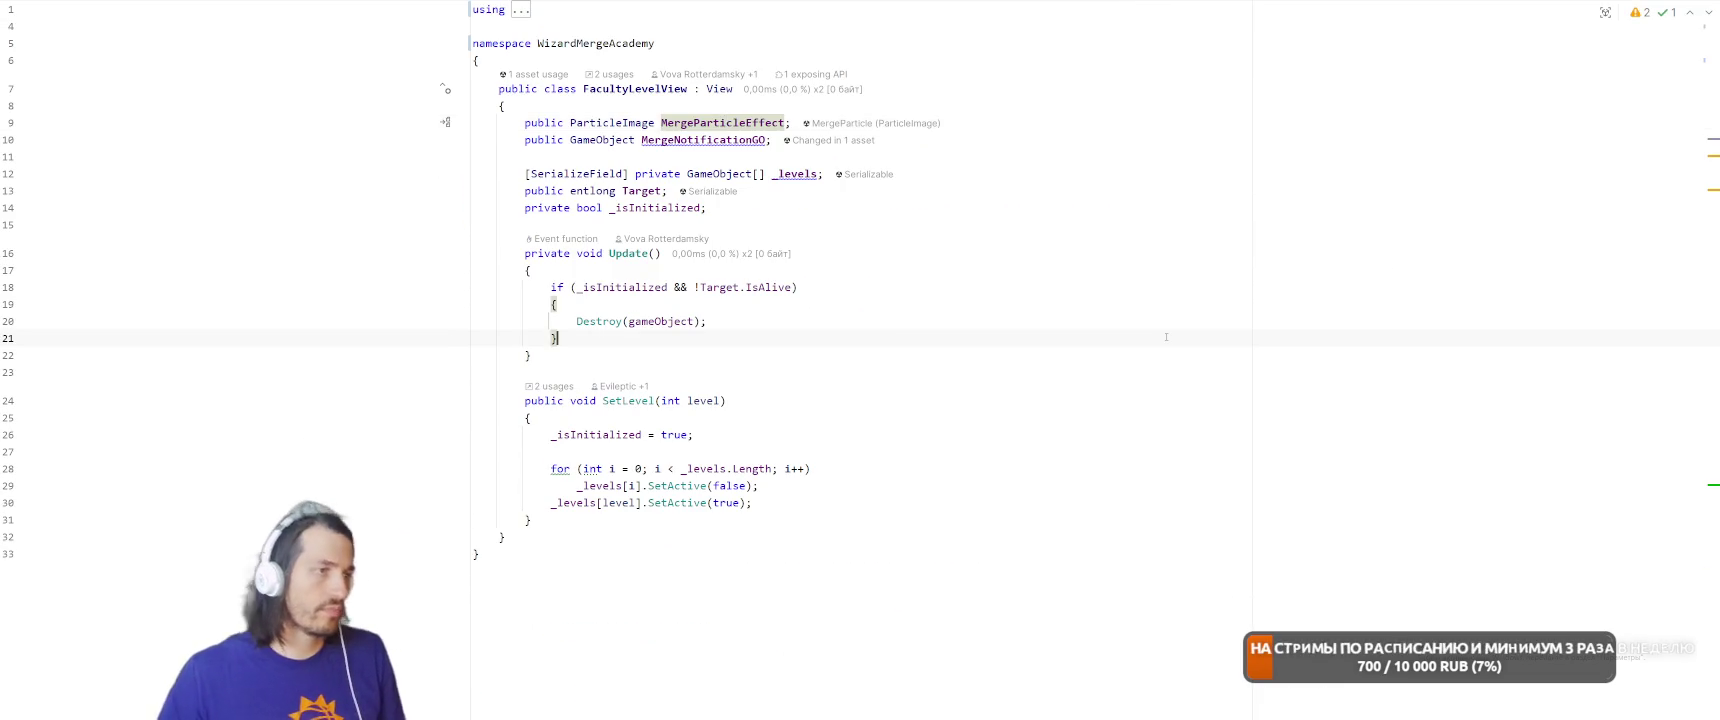
key("ctrl+Tab")
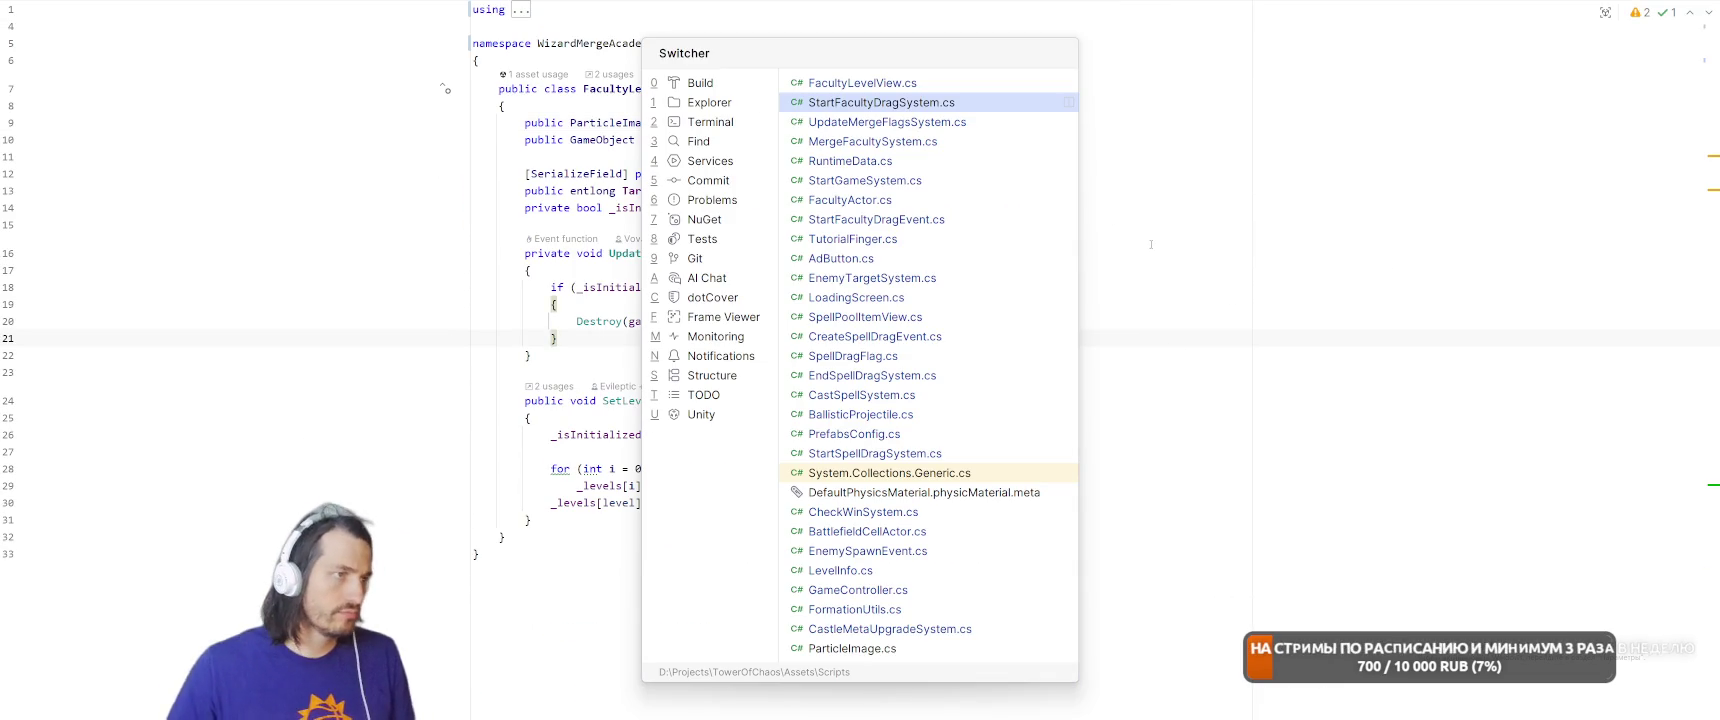
key("ctrl+Tab")
key("ctrl+Tab")
key("ctrl+Tab")
scroll(1120, 258, "down", 5)
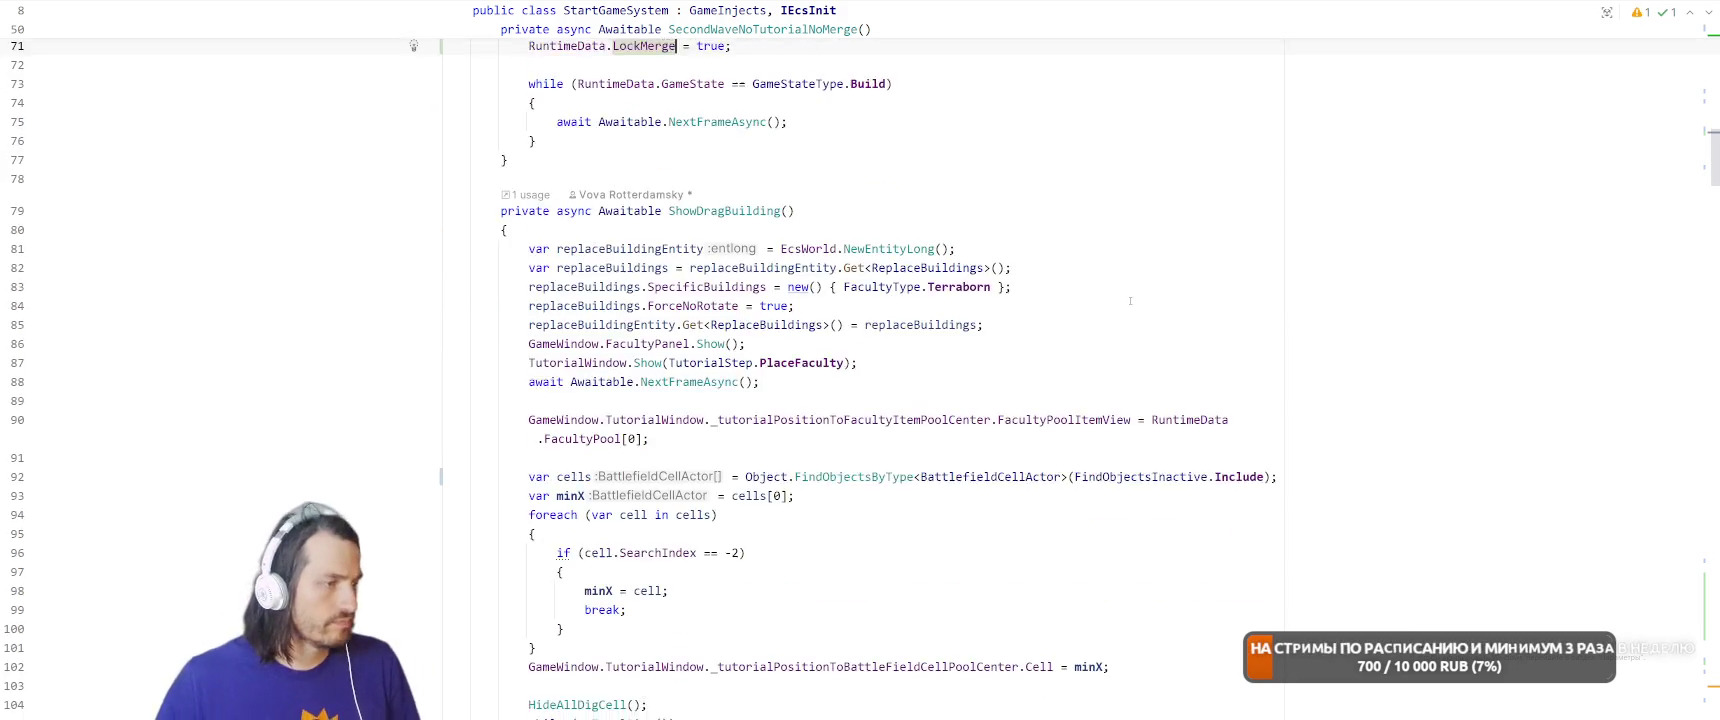
scroll(1100, 265, "up", 5)
left_click(1129, 294)
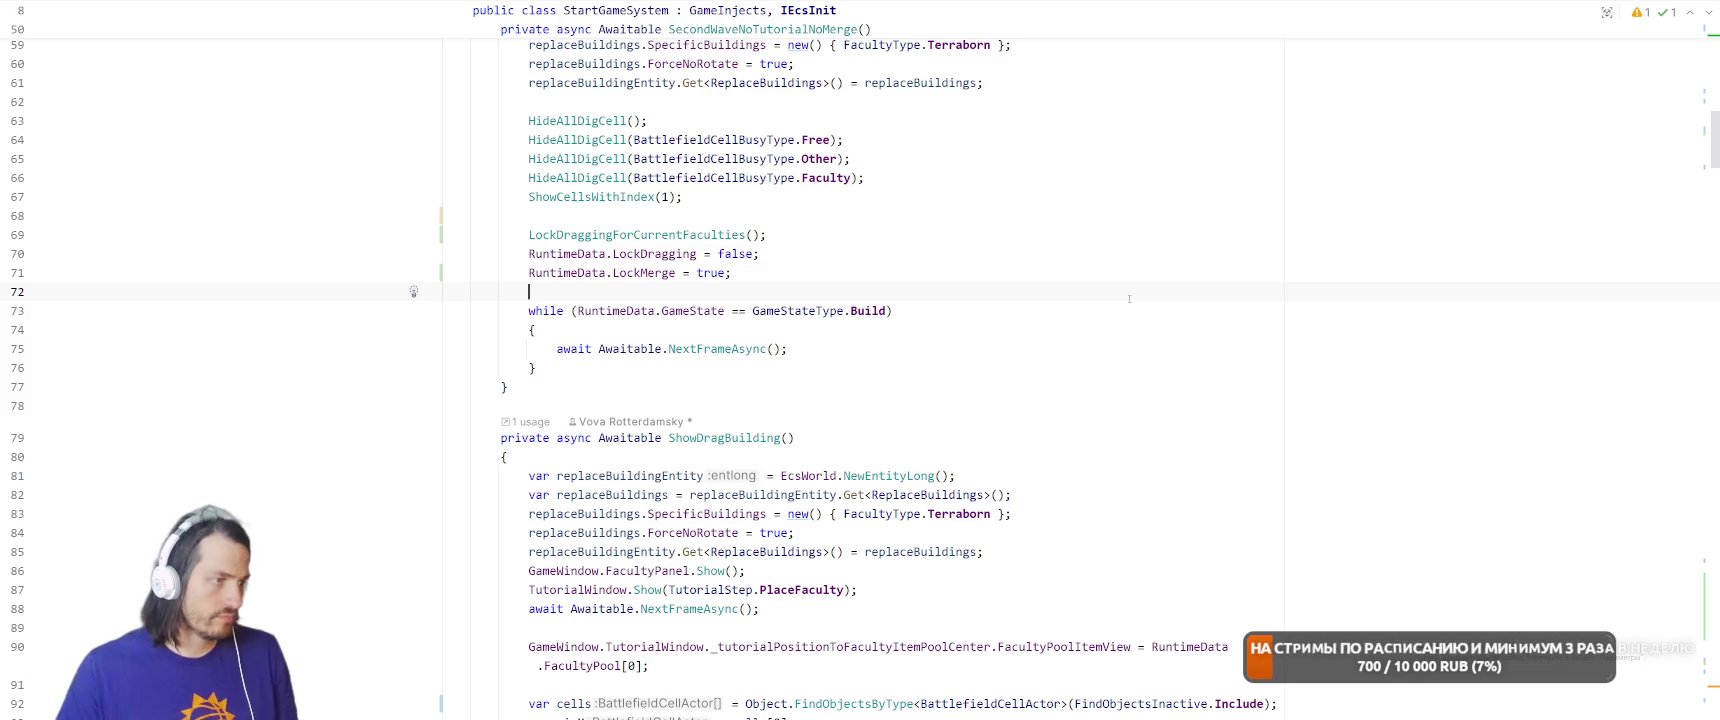
Go from ShowDragBuilding to HideAllDigCell, then open the BattlefieldCellBusyType enum at Dig.
scroll(1138, 293, "up", 4)
scroll(1068, 356, "up", 5)
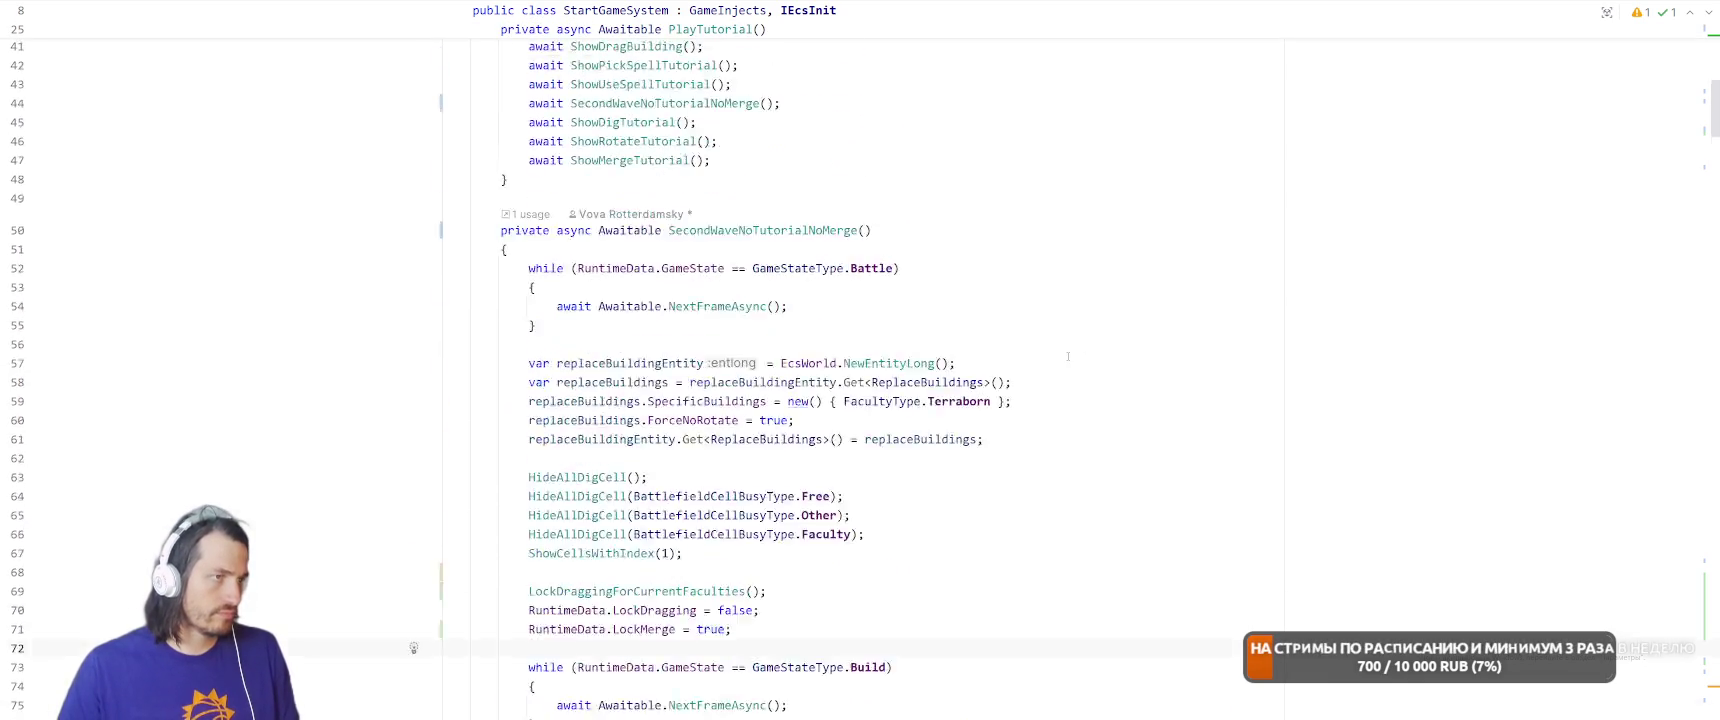
scroll(1068, 356, "up", 6)
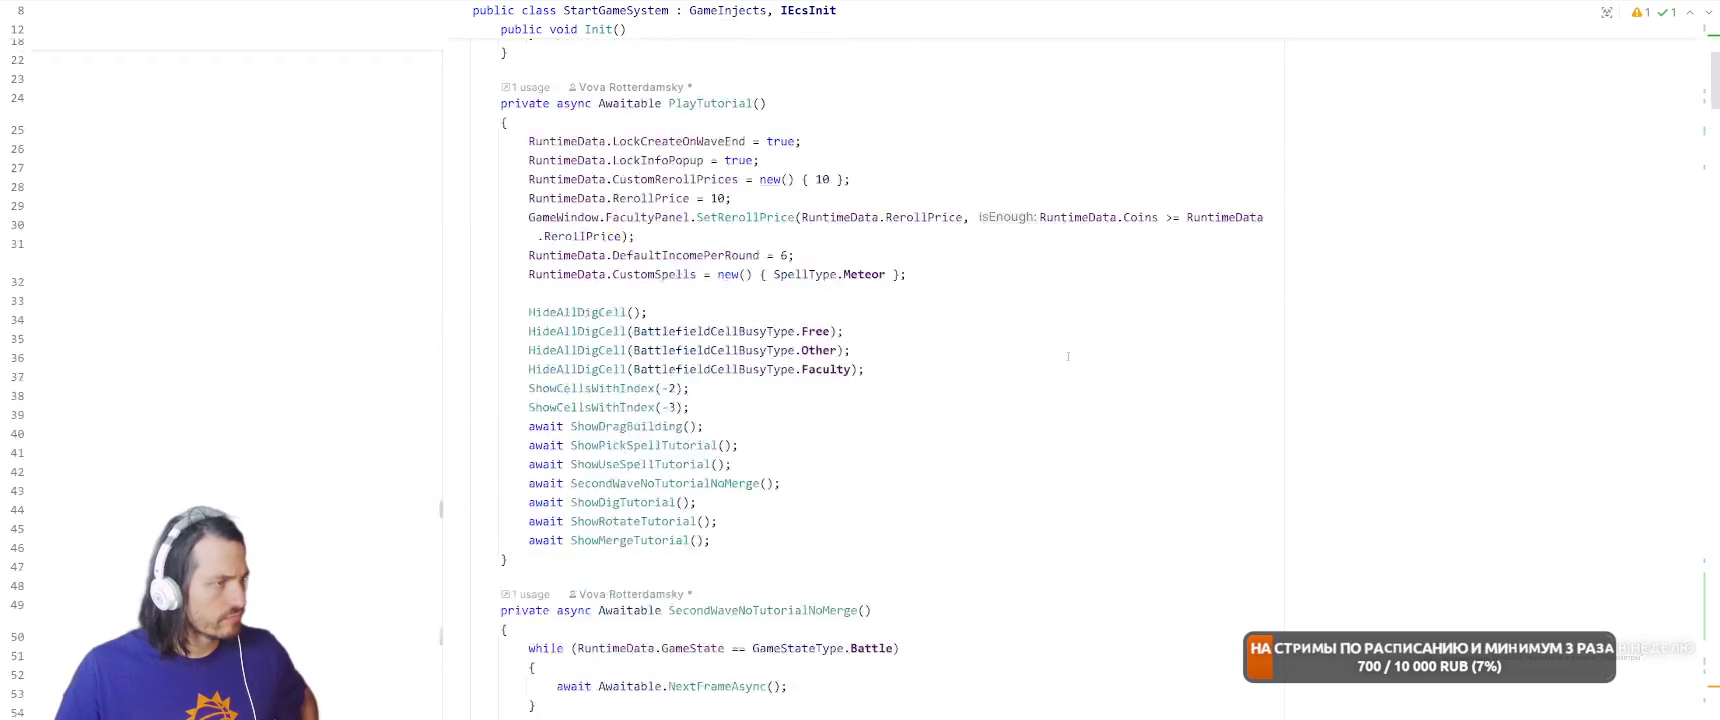
left_click(620, 545, "ctrl")
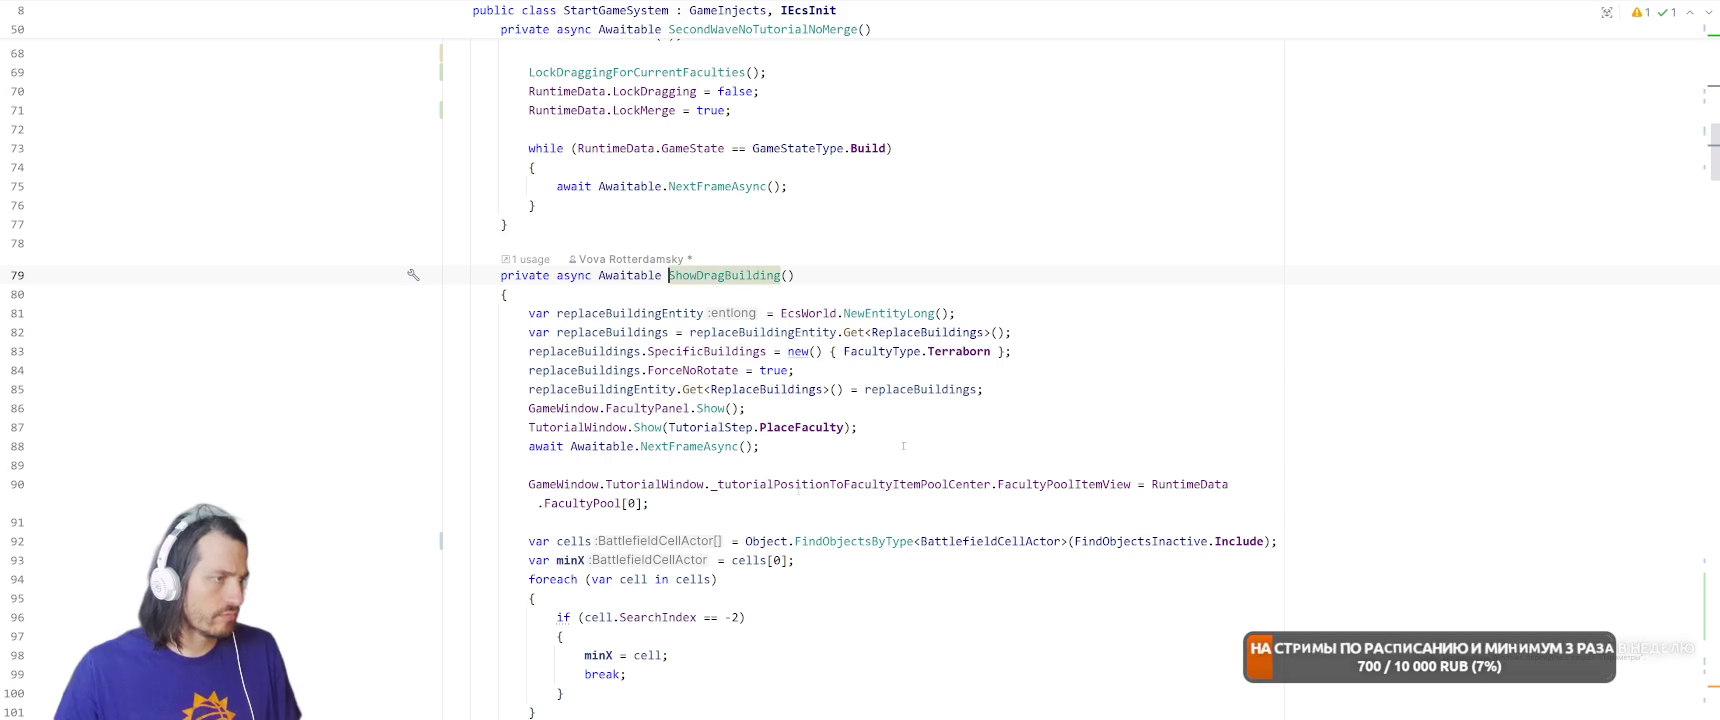
scroll(1072, 381, "down", 6)
scroll(1080, 376, "down", 2)
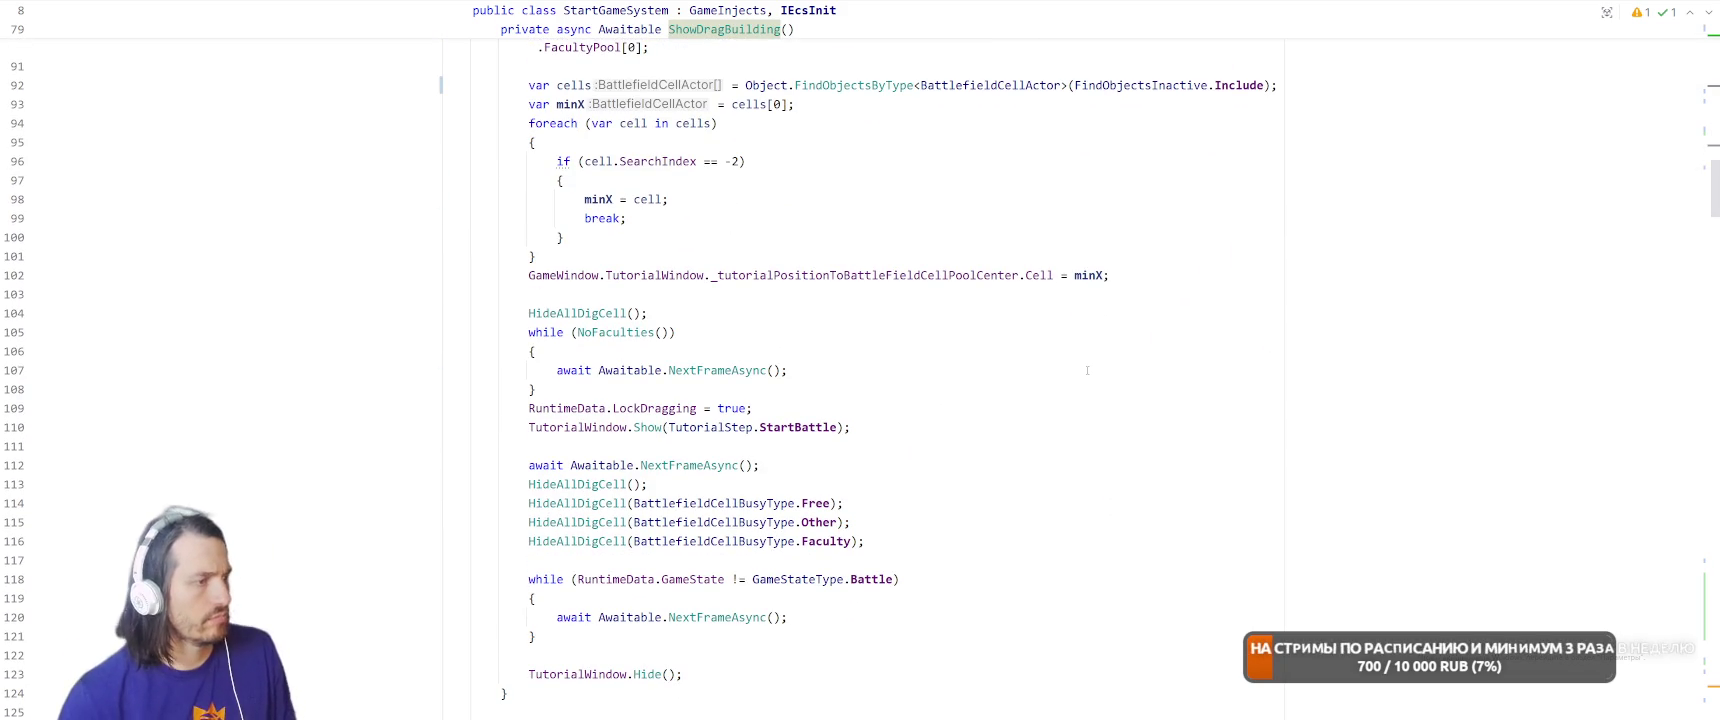
left_click(612, 486, "ctrl")
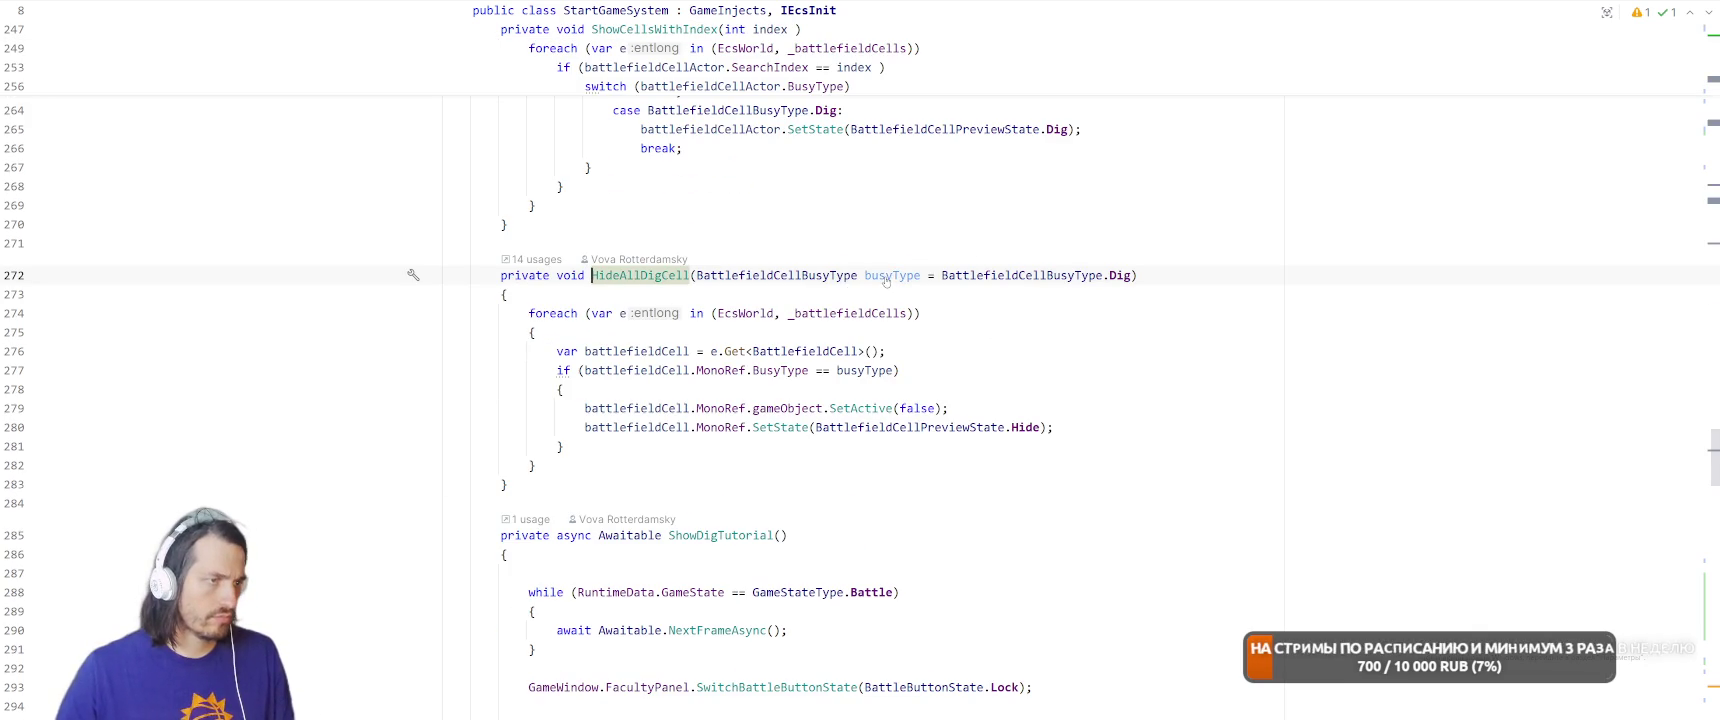
left_click(837, 370)
left_click(779, 281, "ctrl")
left_click(741, 142)
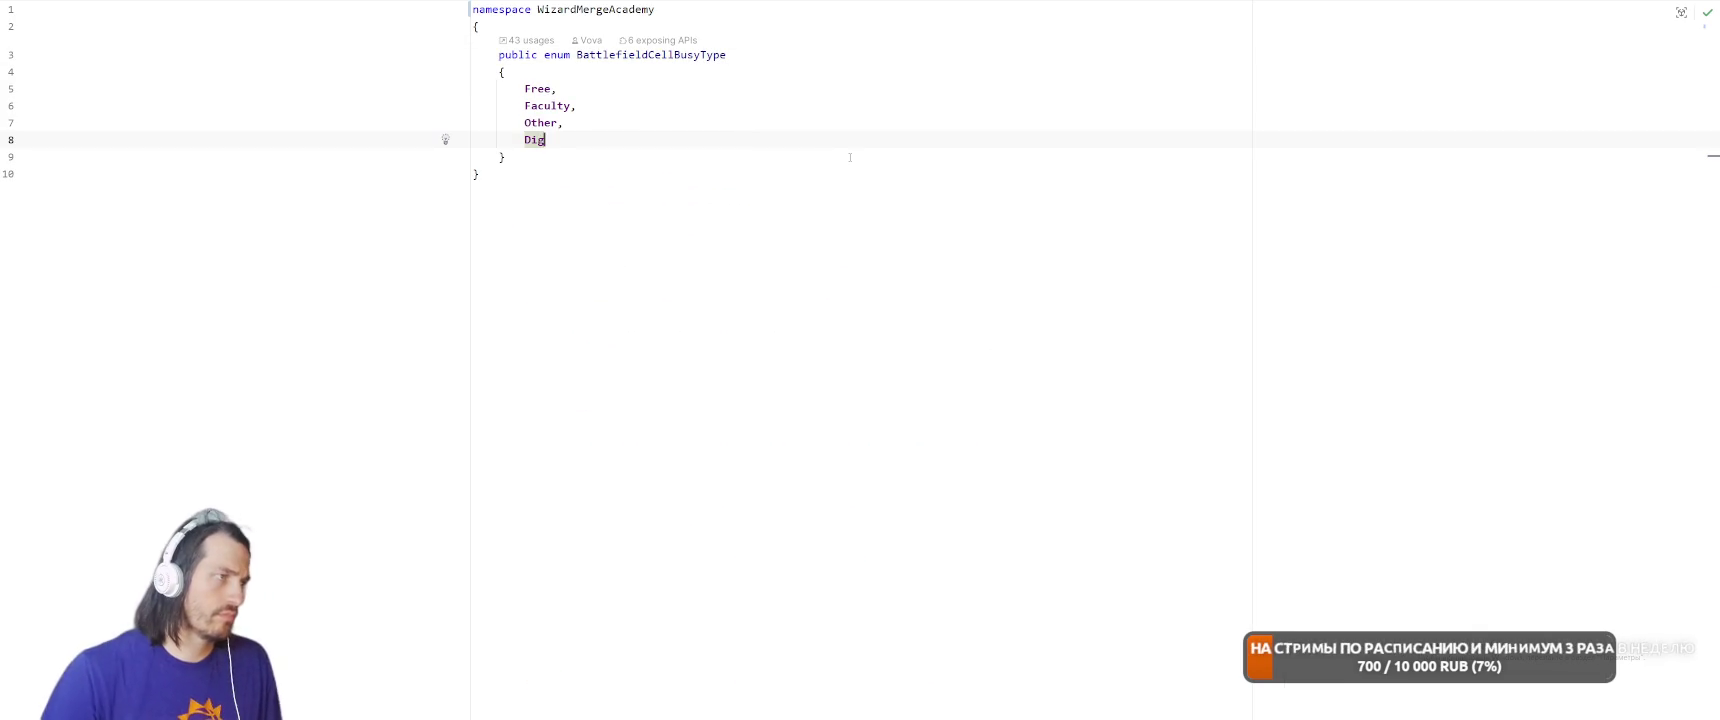
Append All after Dig, number Free through Dig as 0–3, and go back to HideAllDigCell.
type(",")
key("Return")
type("All")
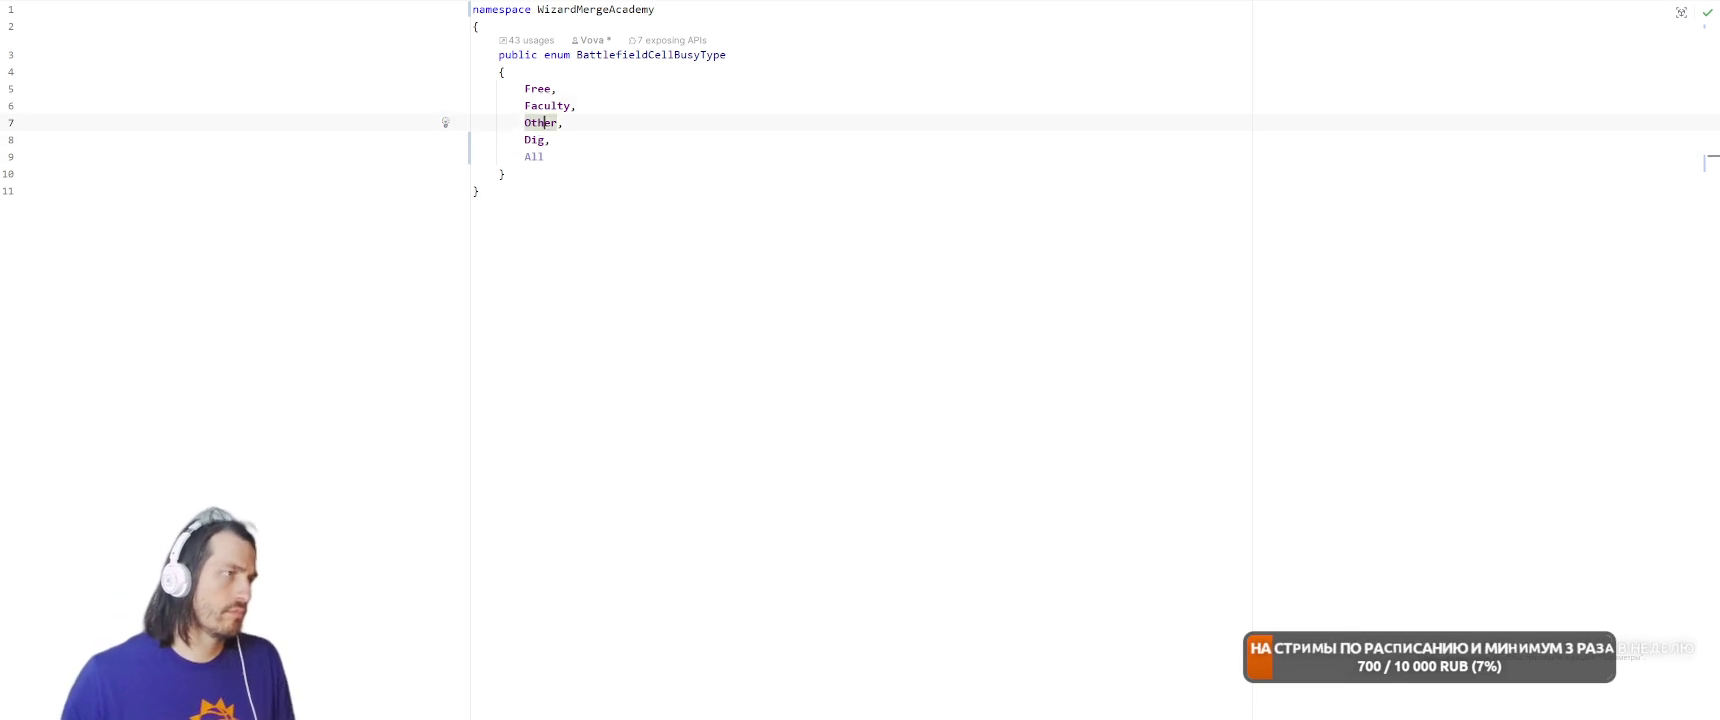
key("Up")
key("Up")
type("= 0")
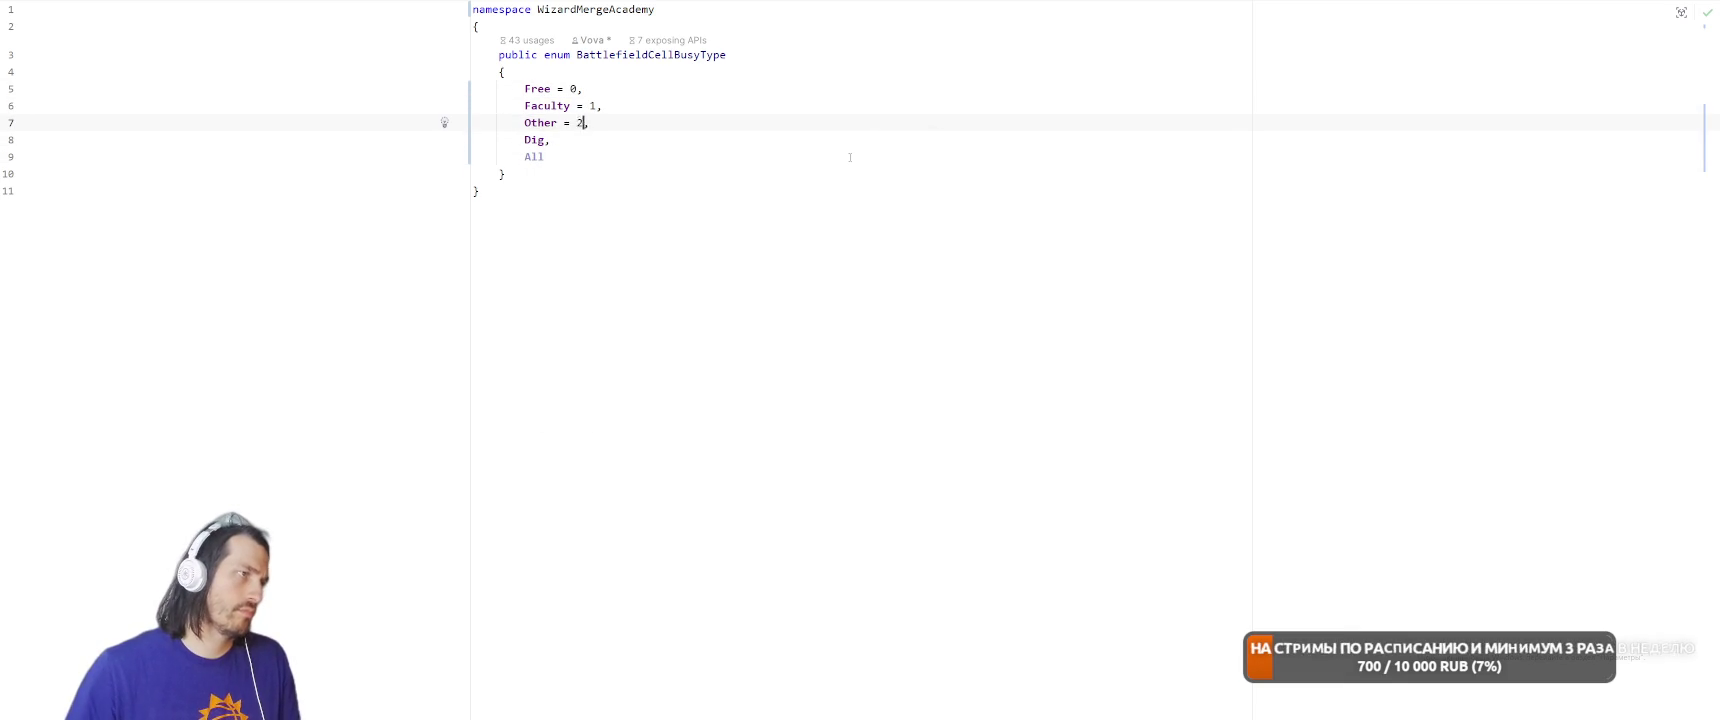
type("= 3")
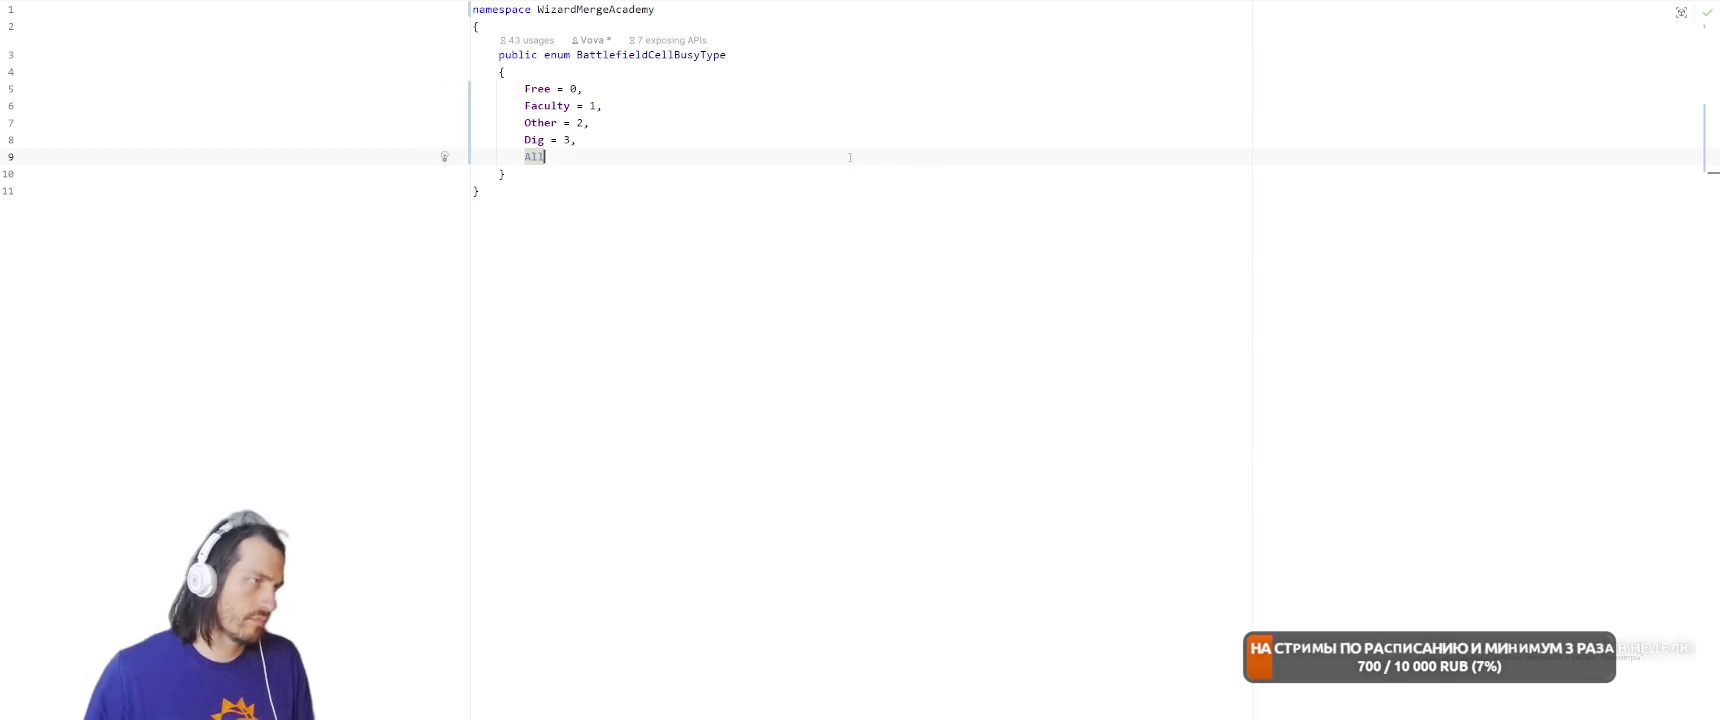
key("ctrl+Tab")
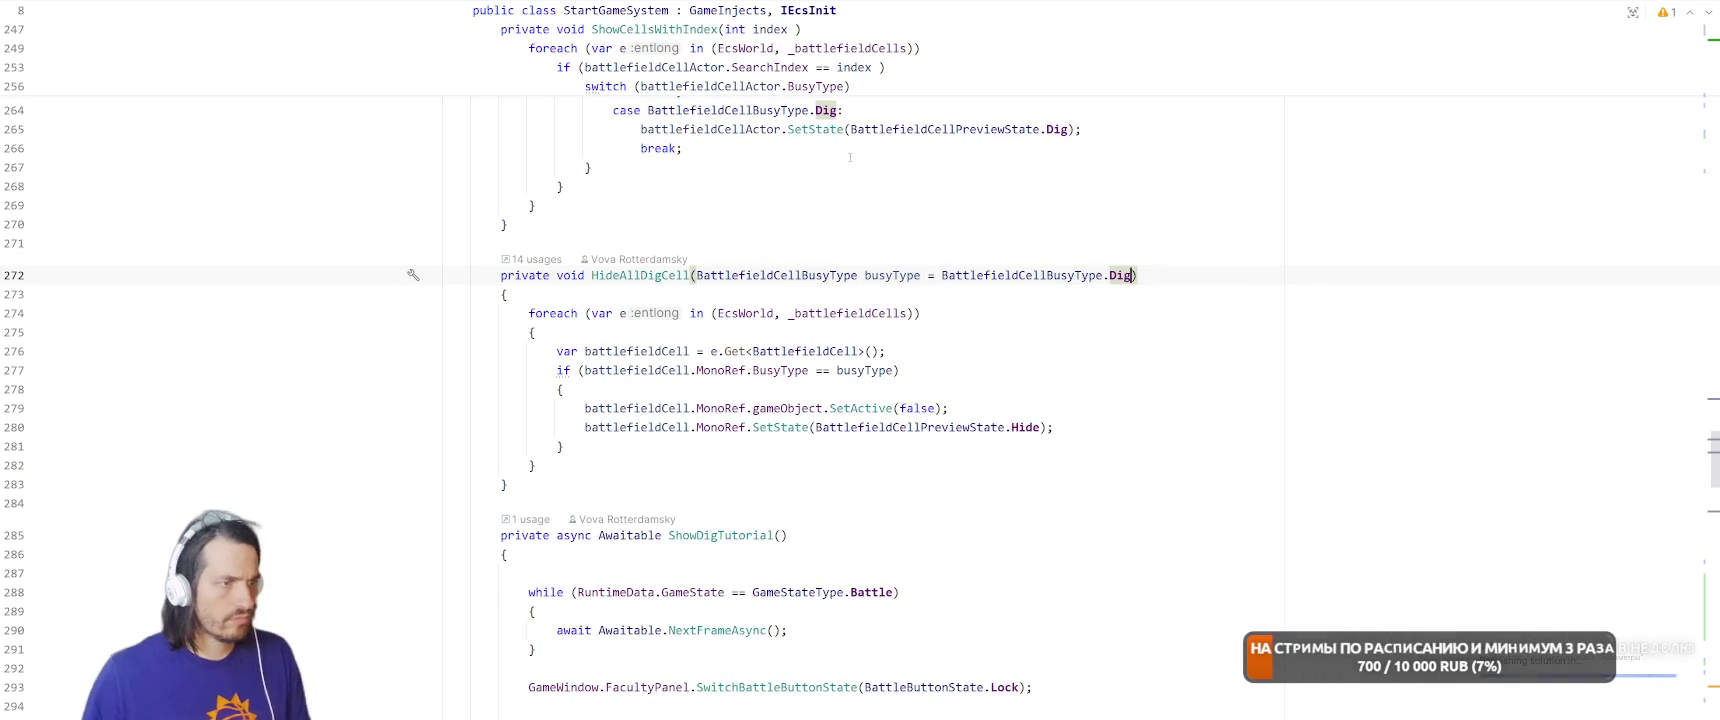
key("Down")
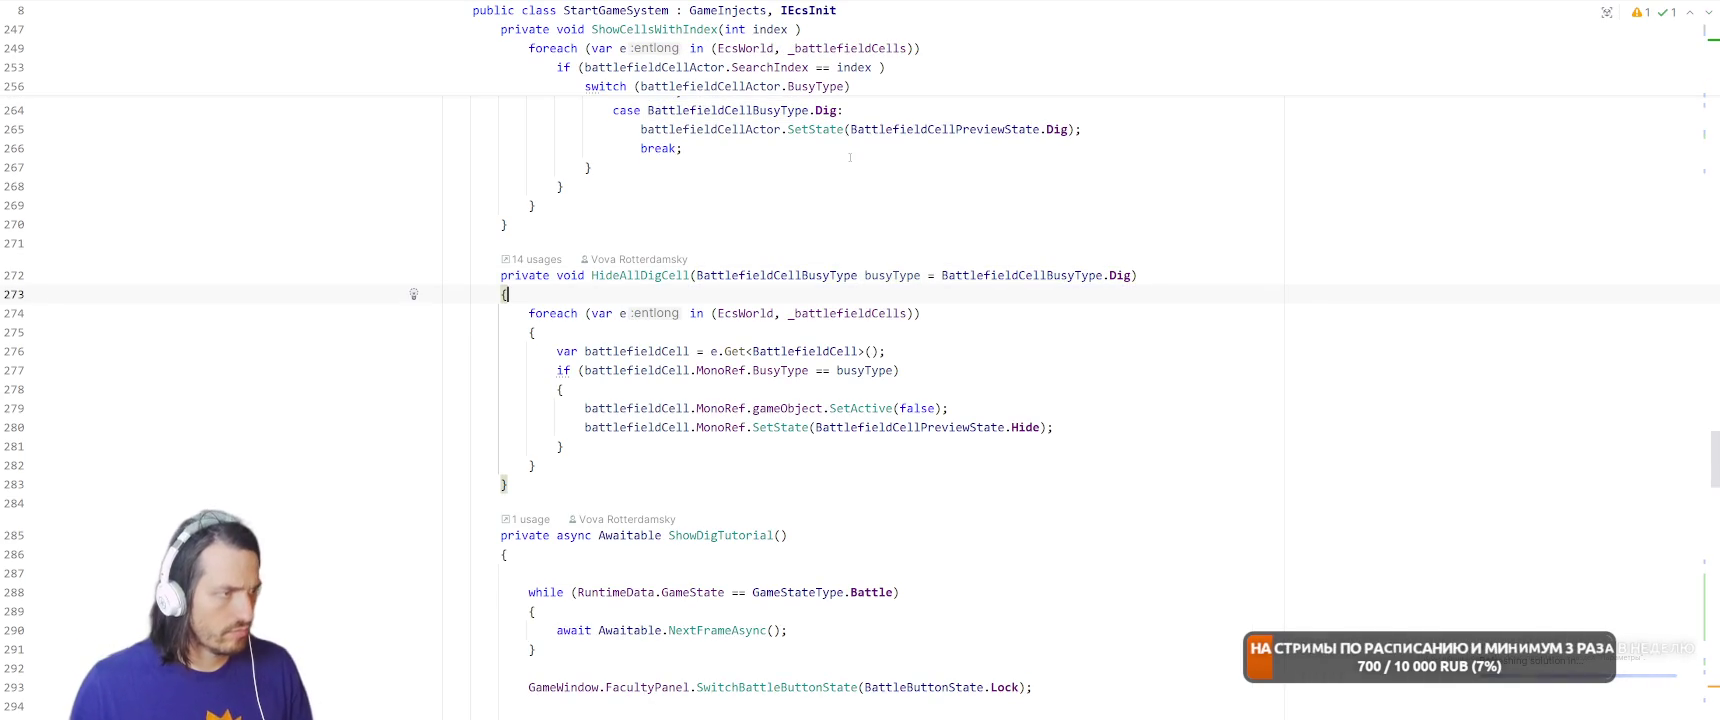
Add an if (busyType == BattlefieldCellBusyType.All) block at the top of HideAllDigCell.
key("Return")
key("Return")
key("Up")
type("if (")
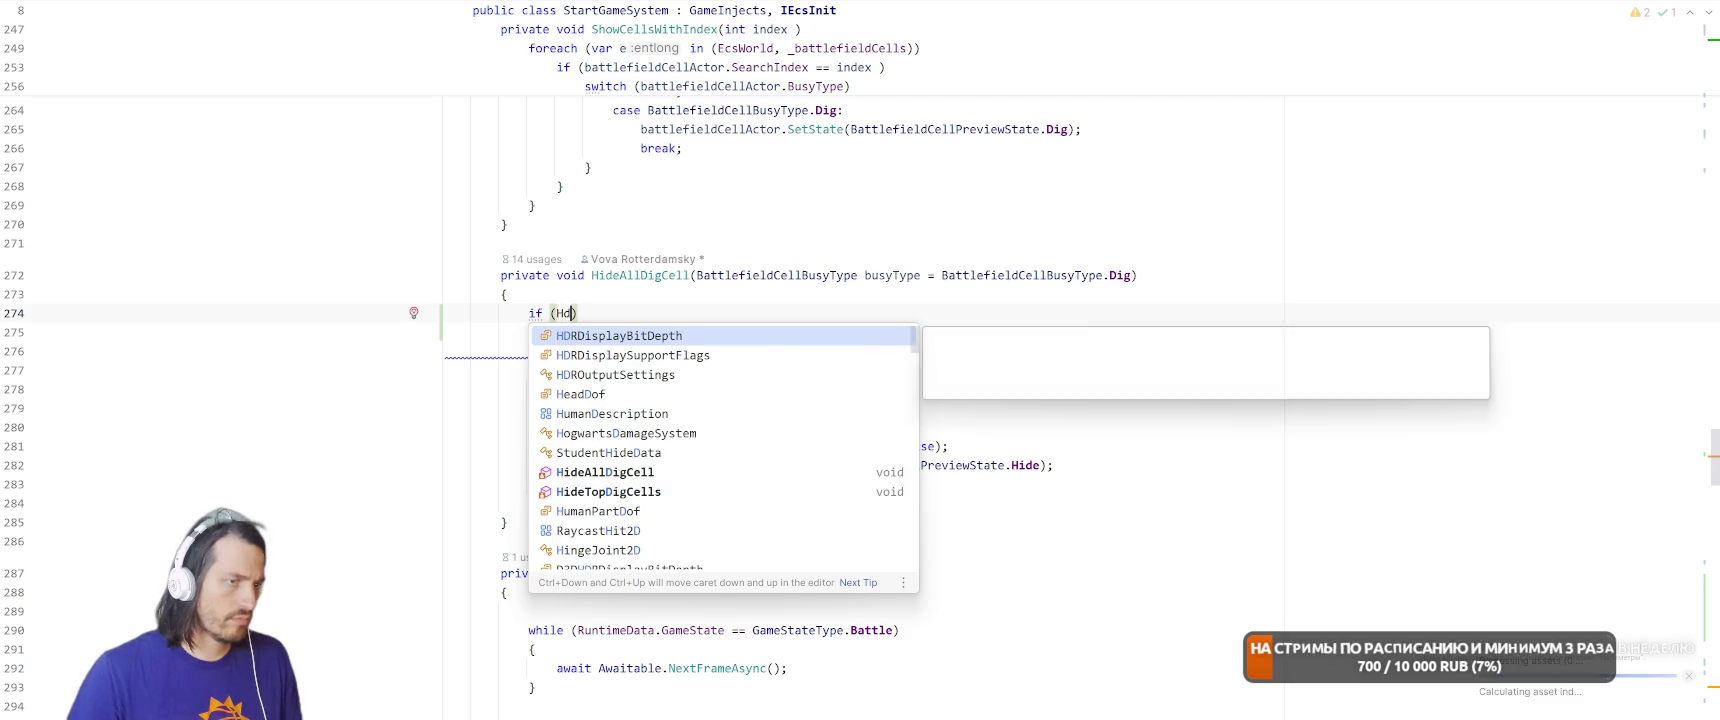
type("bu")
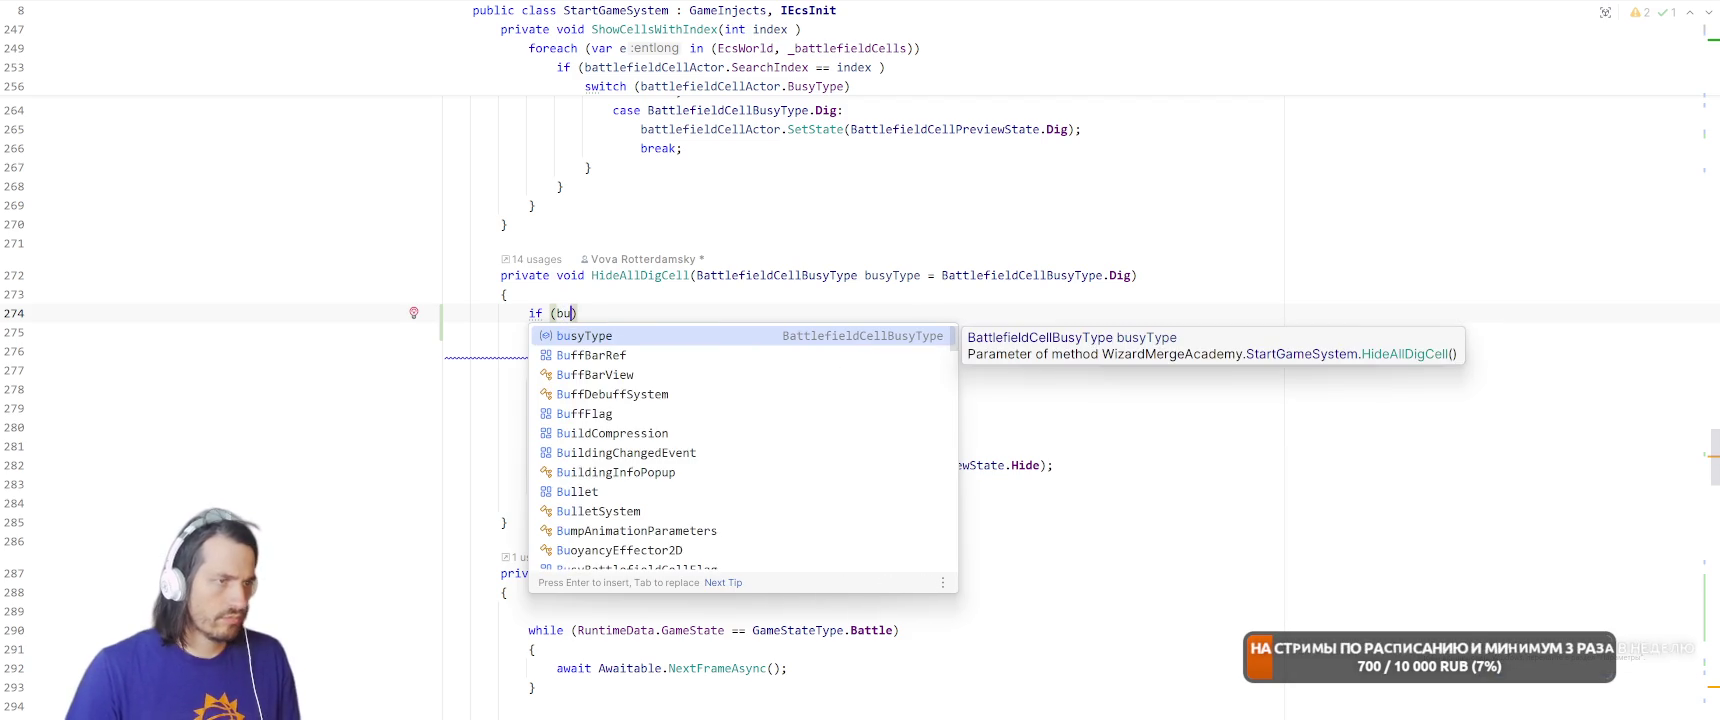
key("Return")
key("Tab")
key("Escape")
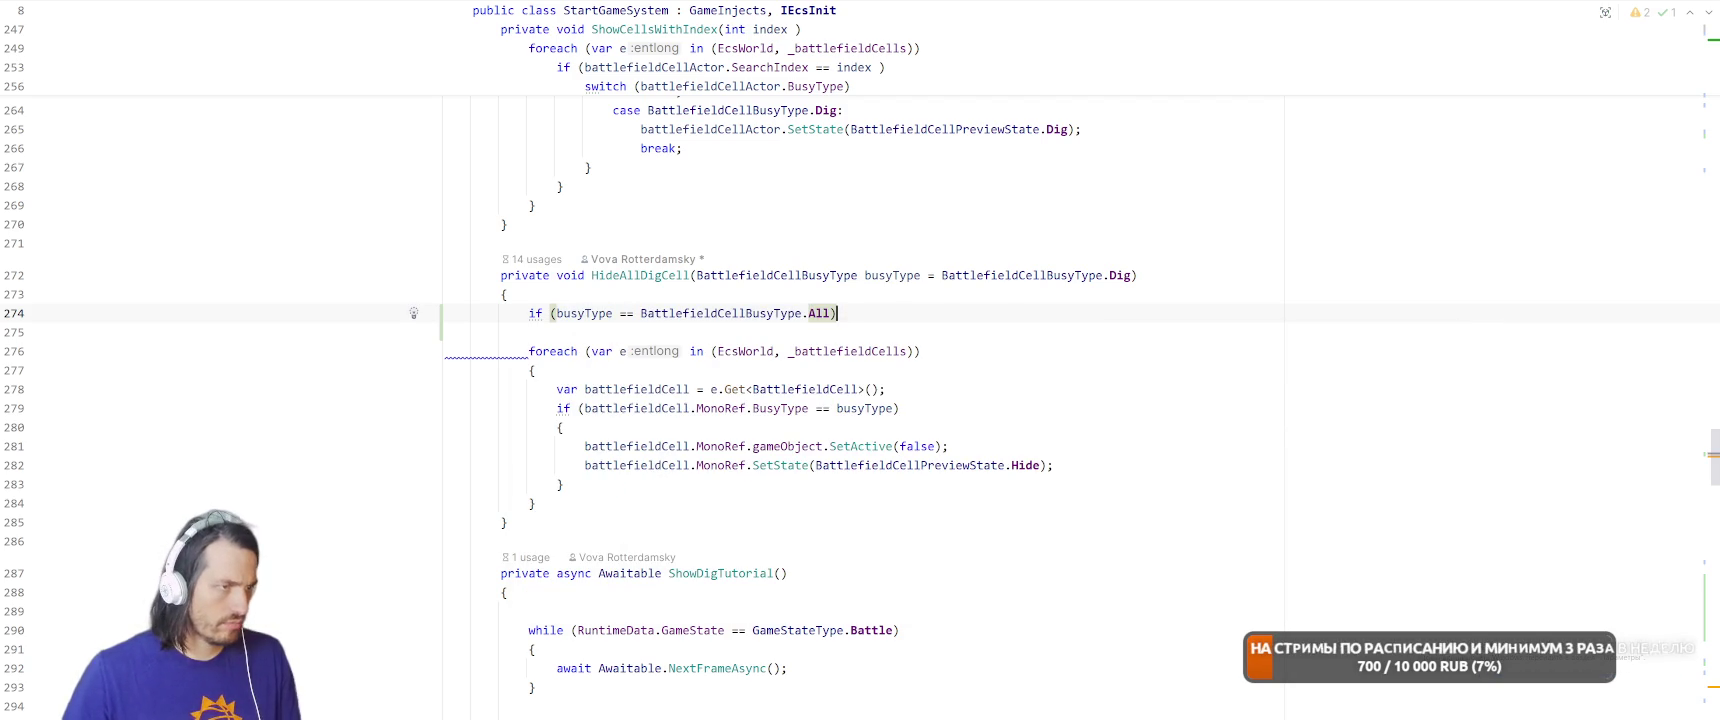
key("Return")
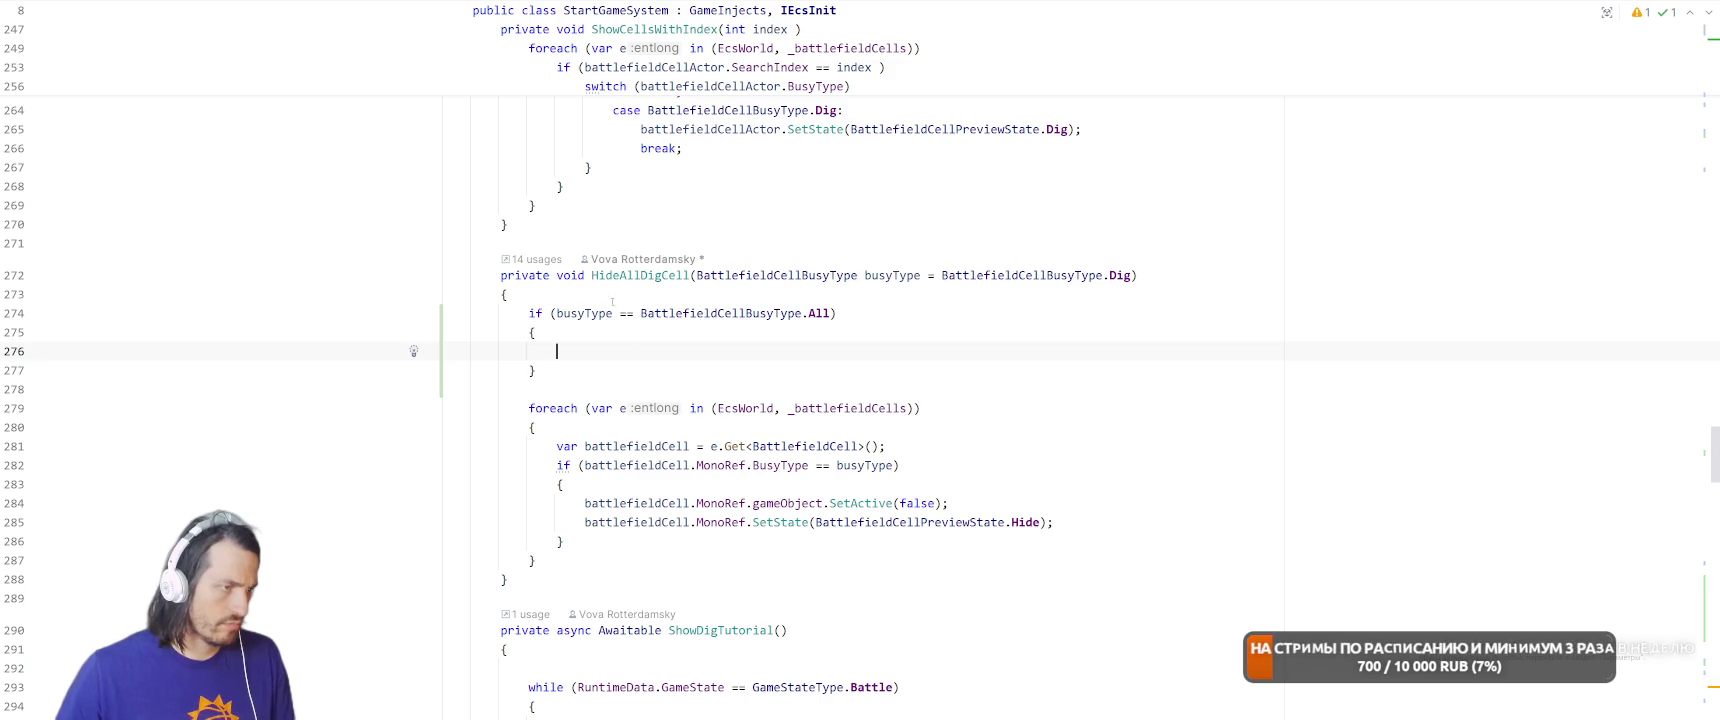
Inside the block, call HideAllDigCell(BattlefieldCellBusyType.Free).
double_click(620, 275)
key("ctrl+c")
left_click(860, 351)
key("ctrl+v")
type("(")
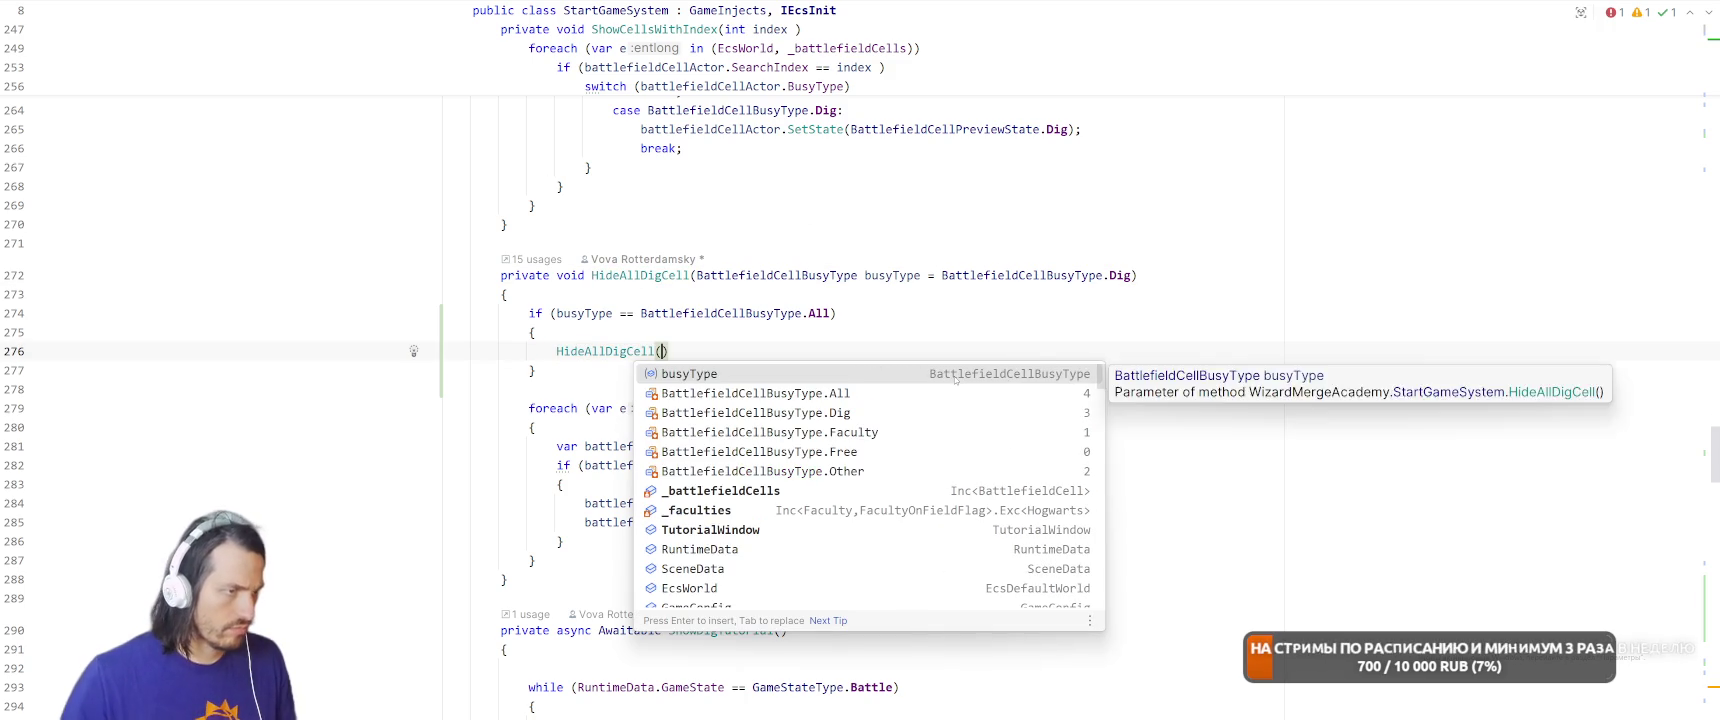
key("Down")
key("Down")
key("Down")
key("Return")
Duplicate the call twice, passing Dig and All as arguments.
key("ctrl+d")
key("BackSpace")
key("BackSpace")
key("BackSpace")
type("D")
key("Return")
key("ctrl+d")
key("BackSpace")
key("BackSpace")
key("BackSpace")
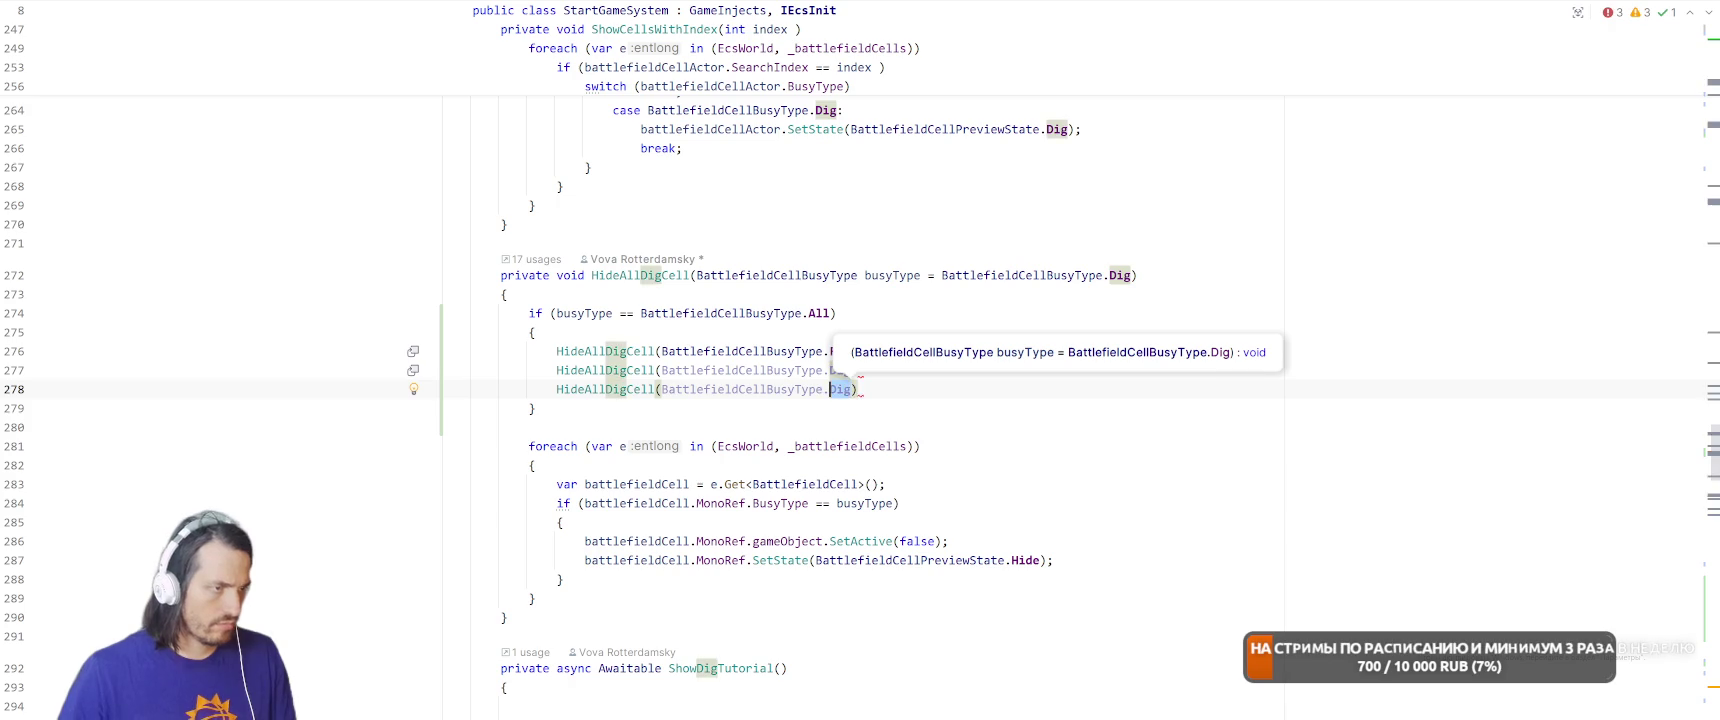
type("Al")
key("Return")
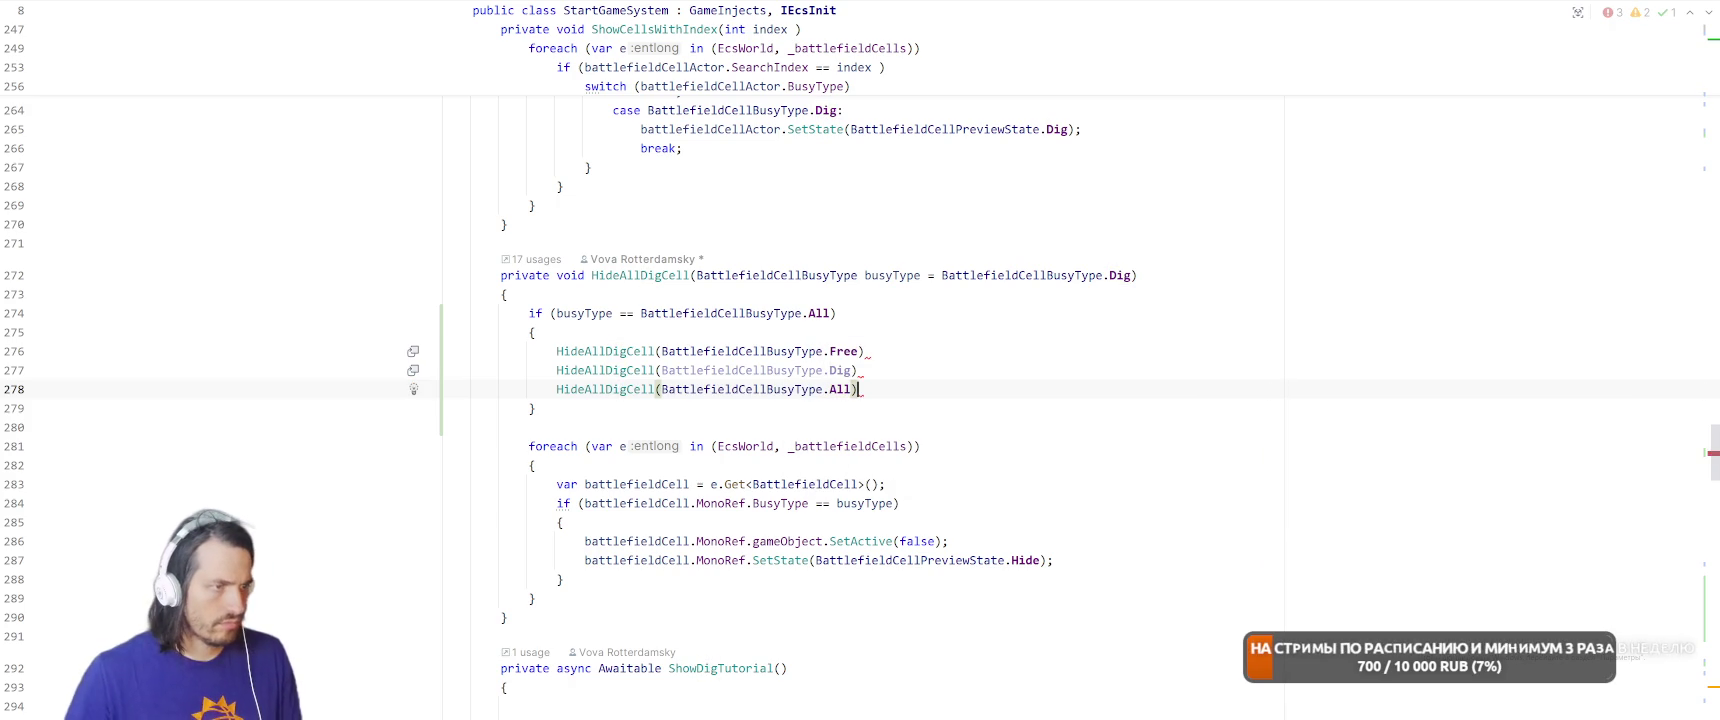
type(";")
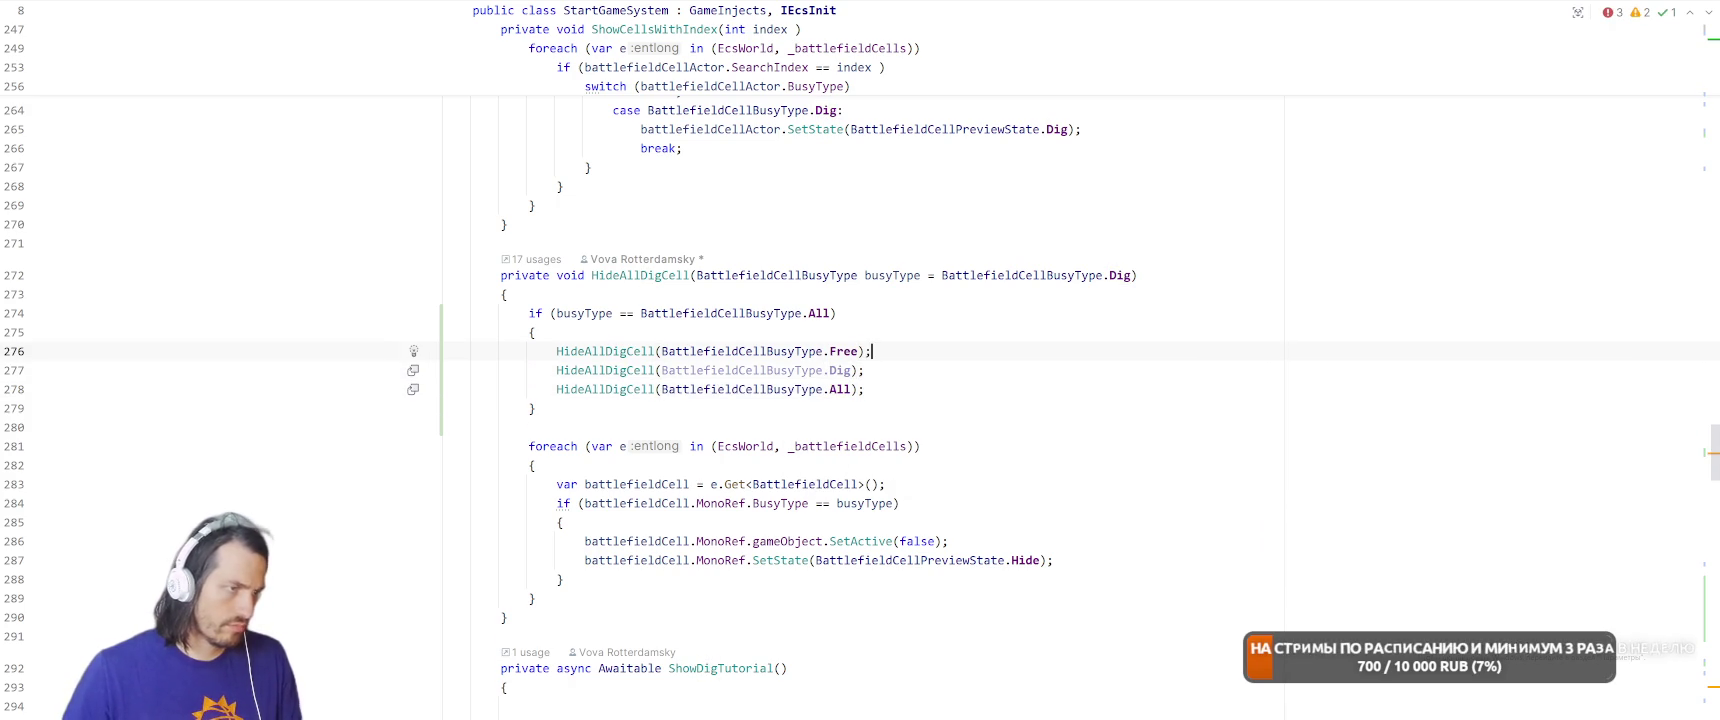
Change the third call's argument to Faculty and add a duplicate call for Other.
left_click(851, 389)
key("BackSpace")
key("BackSpace")
key("BackSpace")
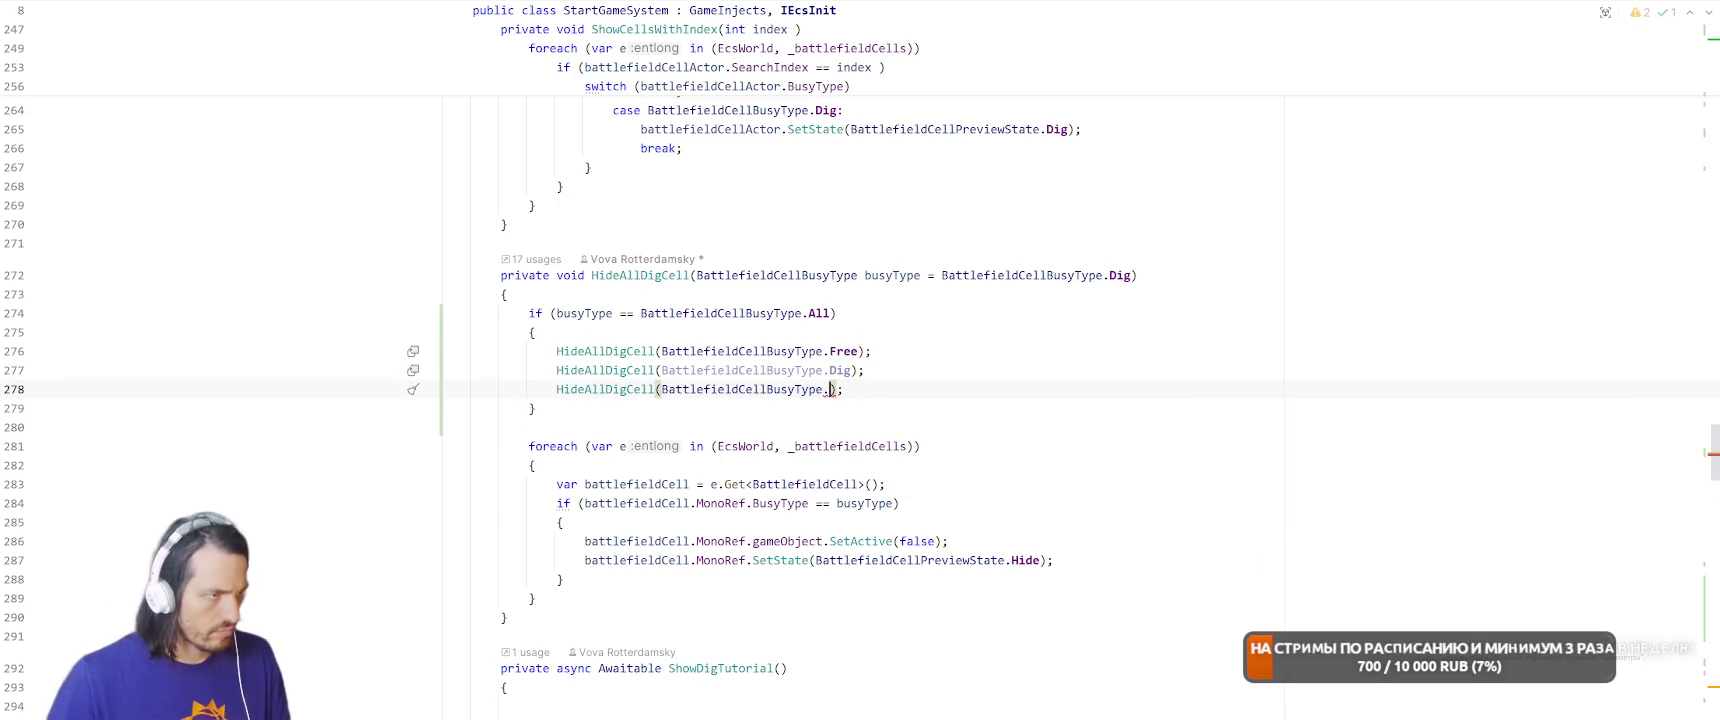
key("ctrl+space")
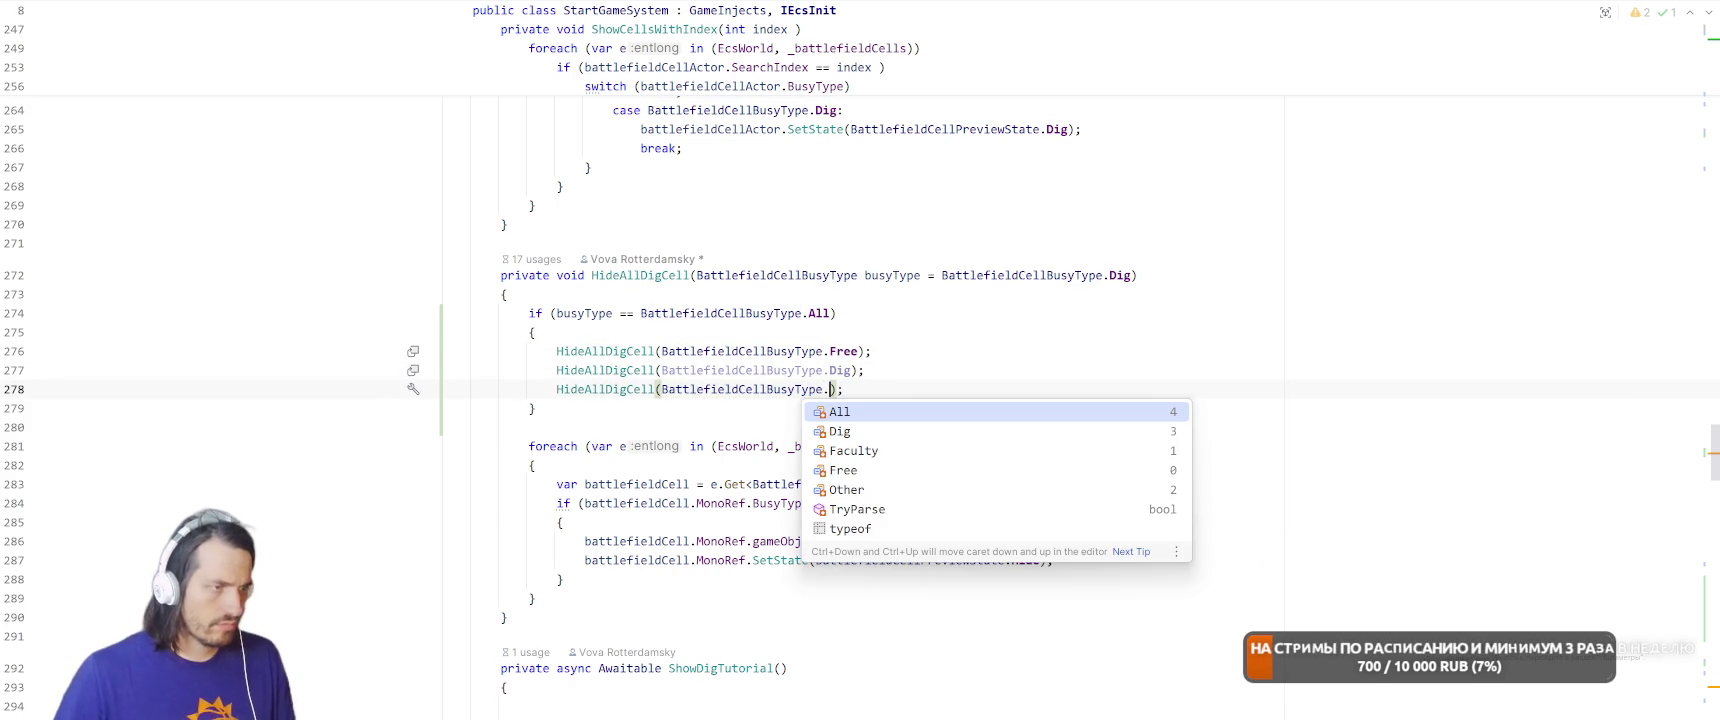
key("Down")
key("Down")
key("Return")
key("ctrl+d")
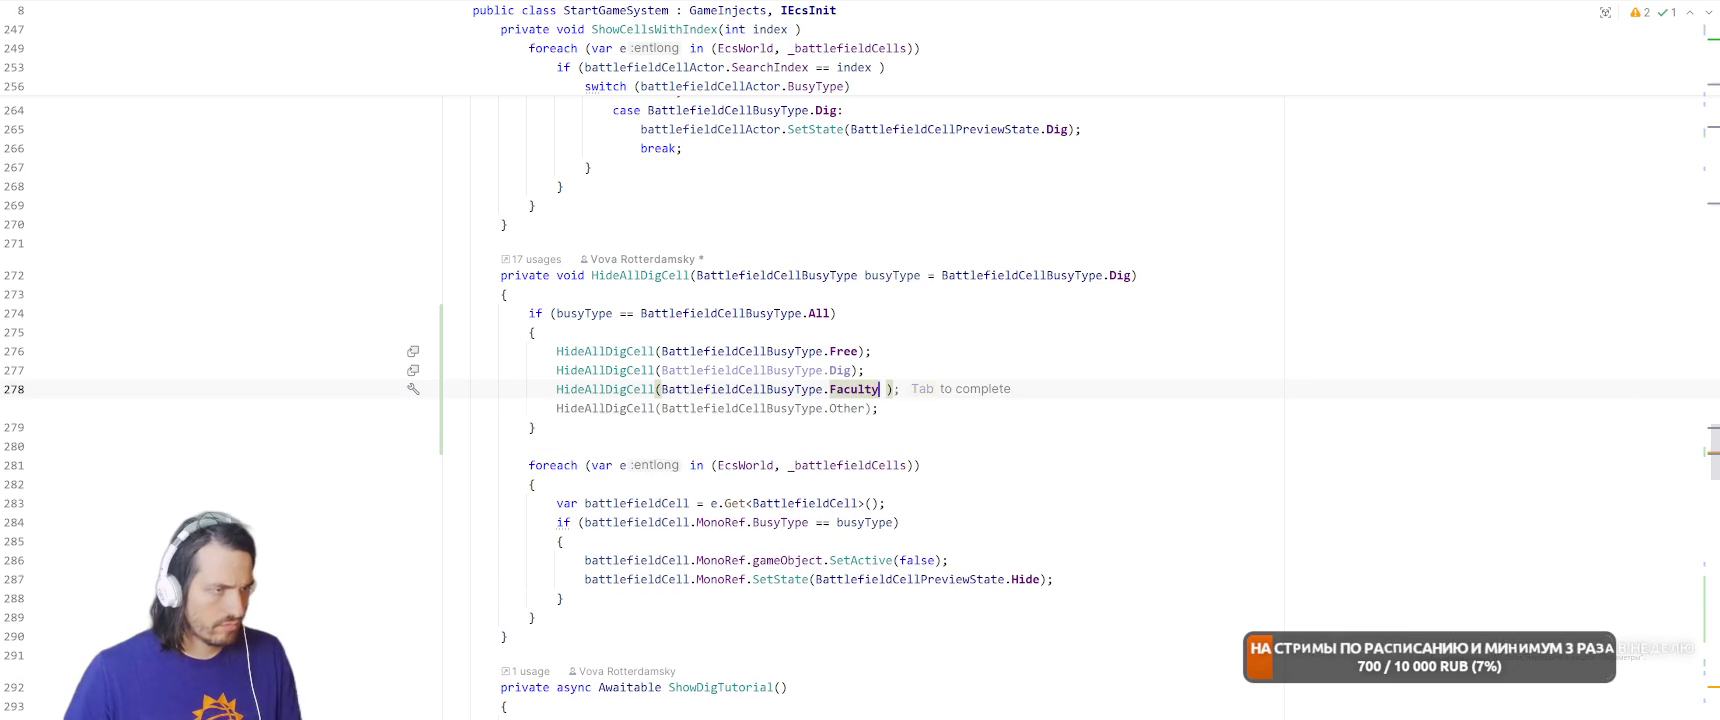
type("O")
key("Return")
Change the busyType parameter's default value from Dig to All.
key("Up")
key("Up")
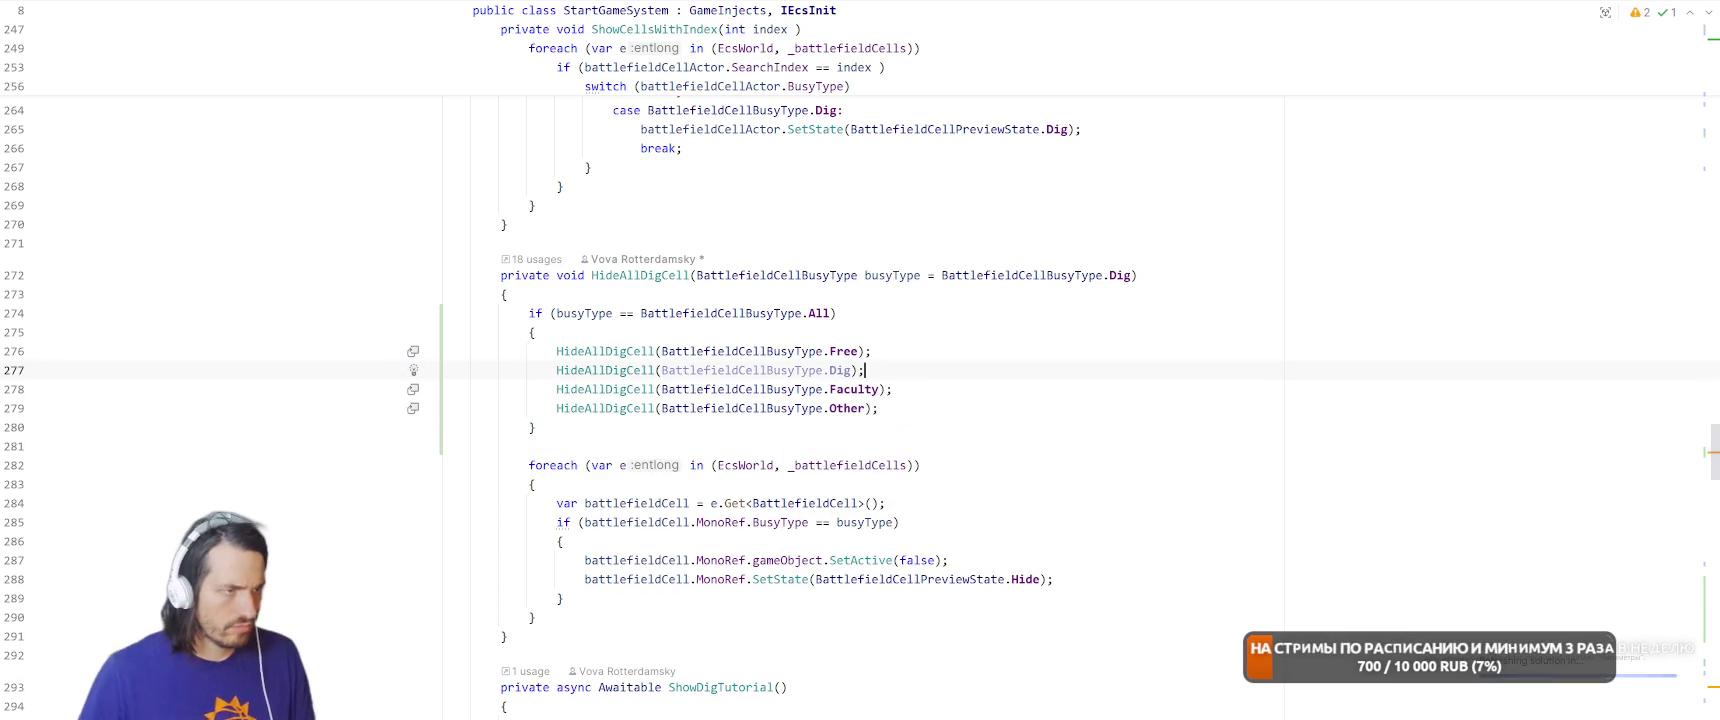
mouse_move(737, 369)
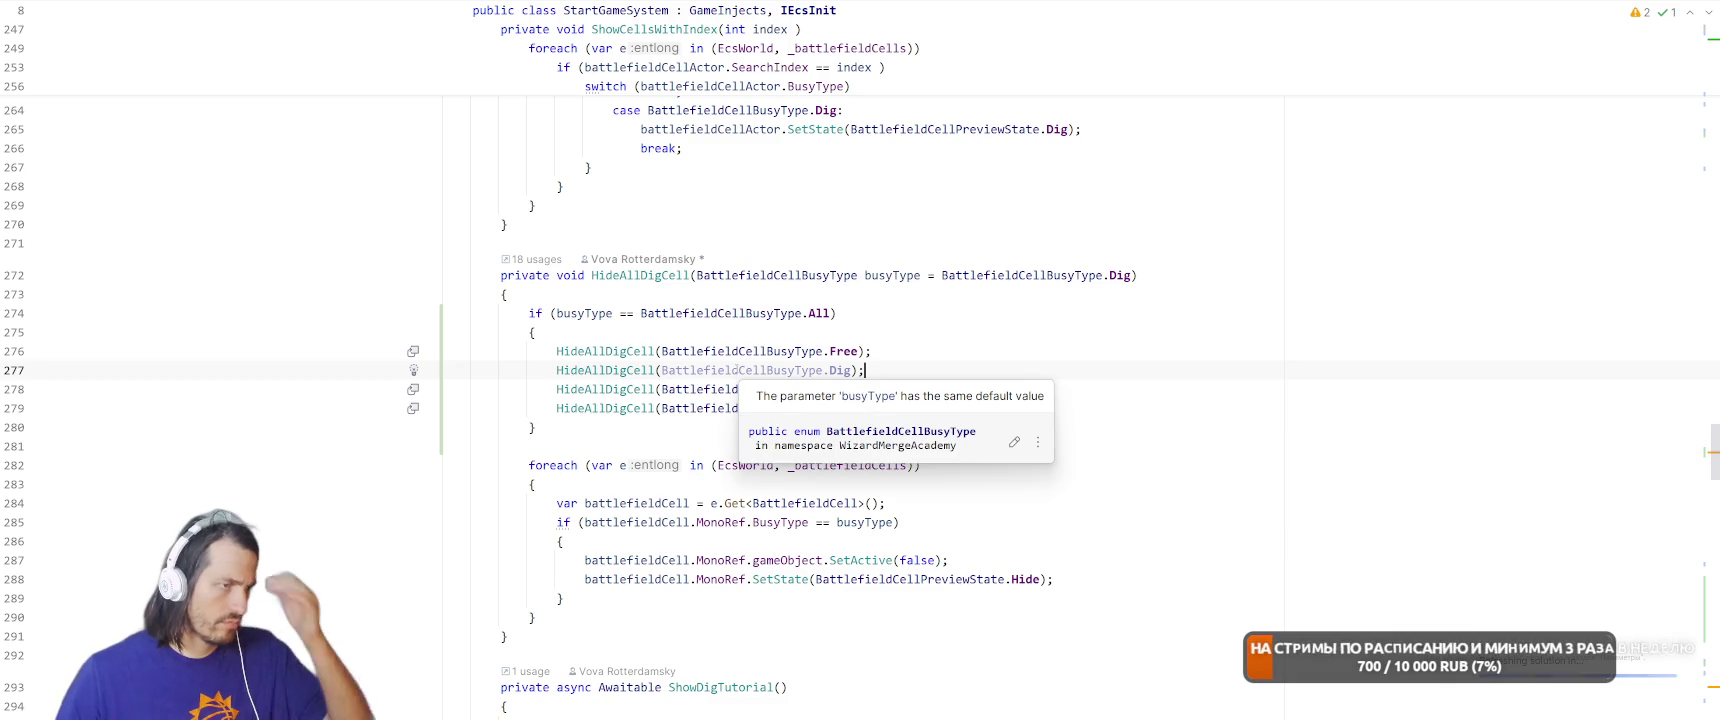
key("Up")
key("Up")
key("Up")
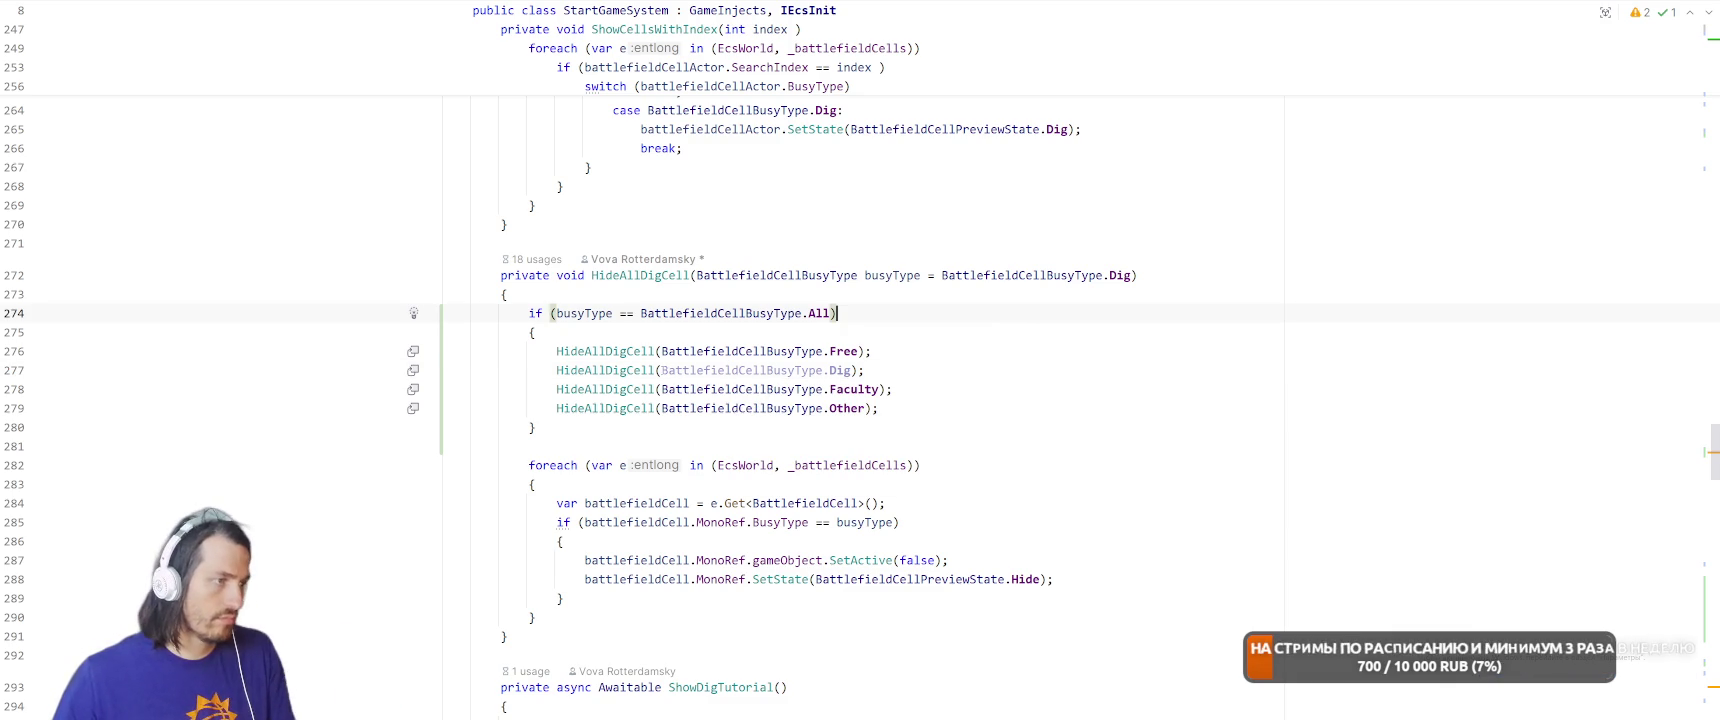
left_click_drag(924, 275, 1150, 278)
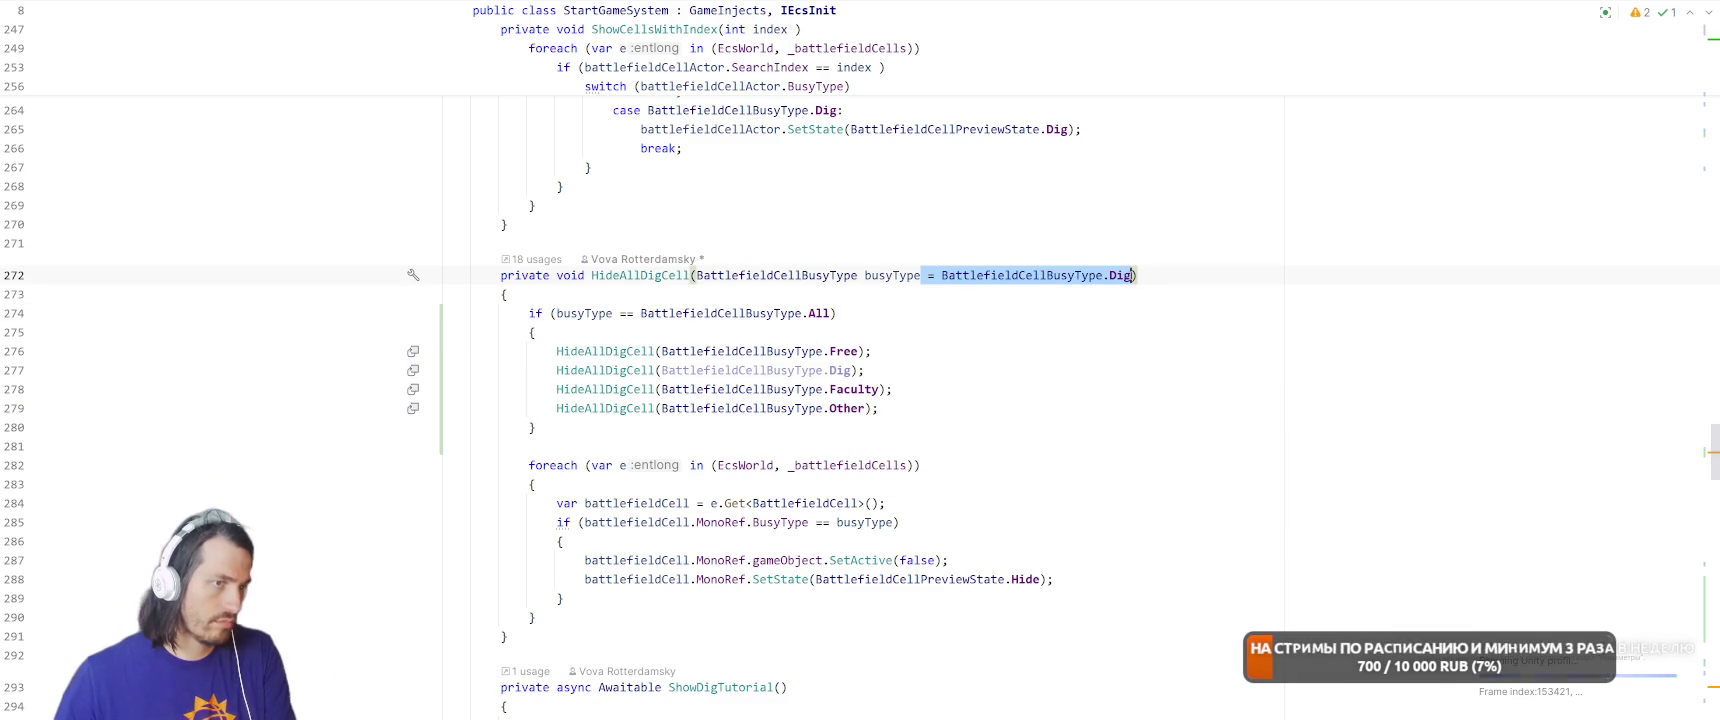
left_click(1104, 192)
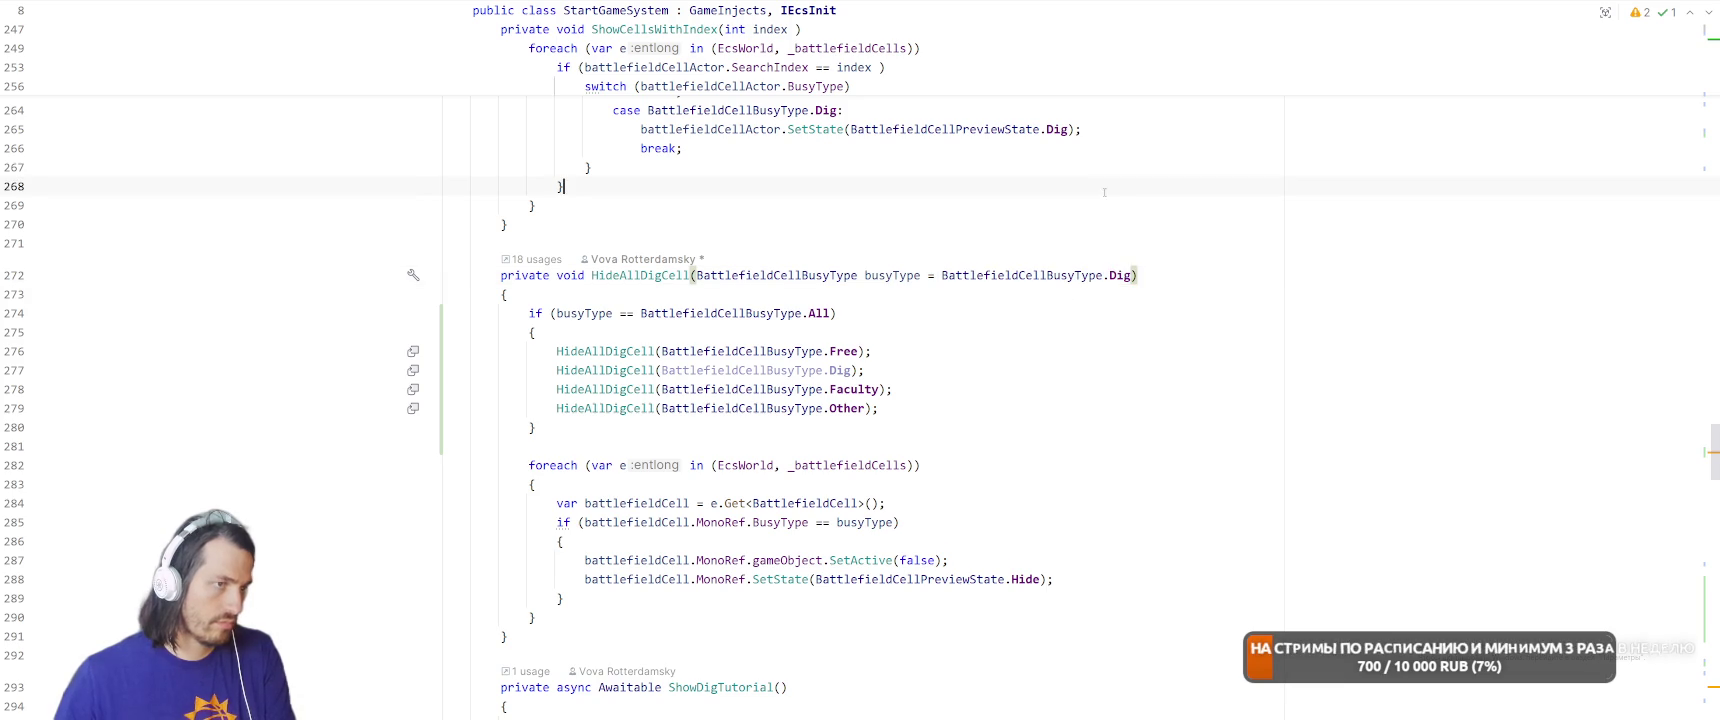
double_click(1113, 275)
type("All")
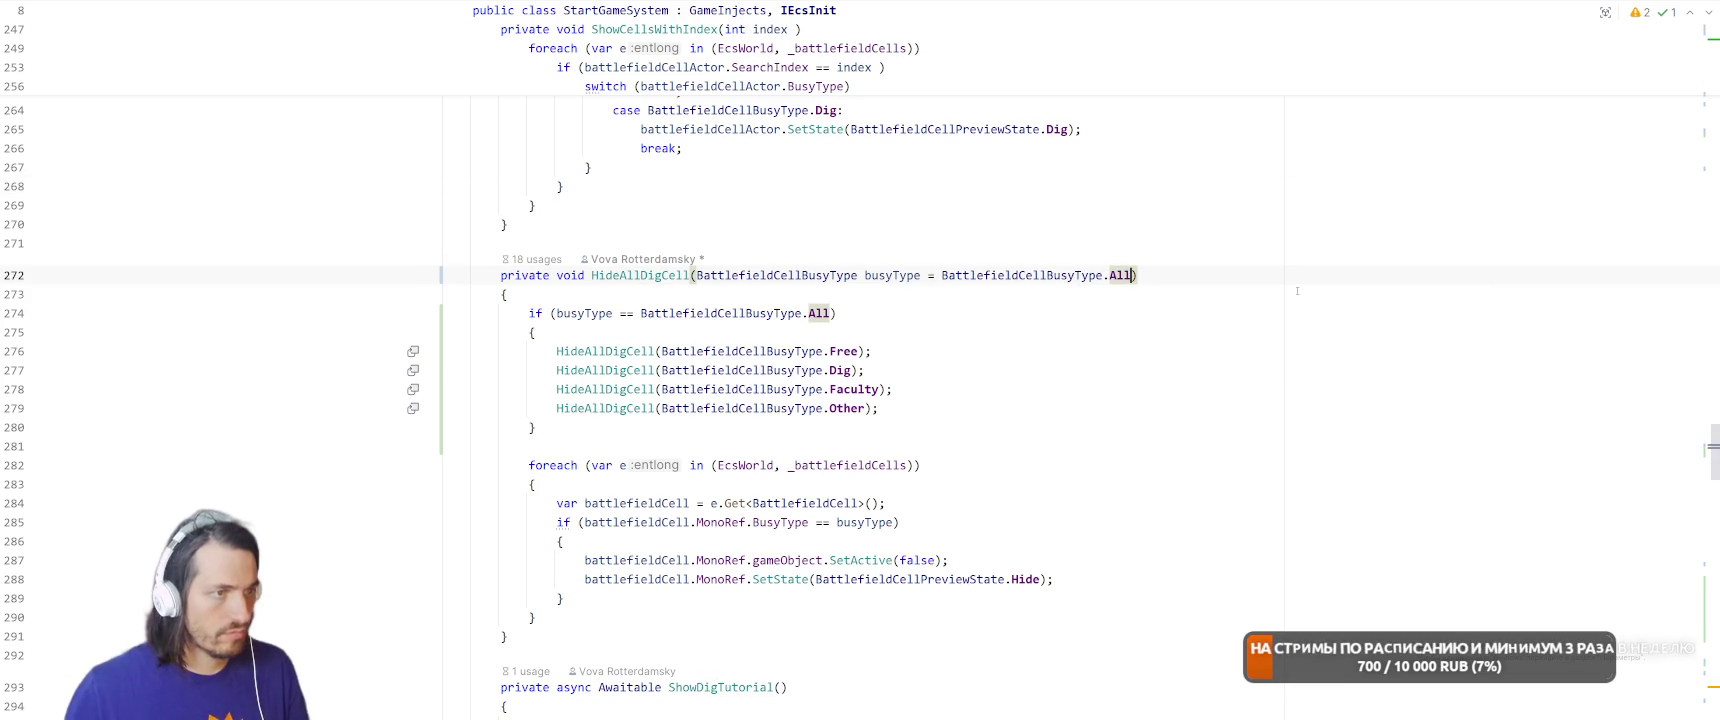
Remove HideAllDigCell's default busy type, pass All to the first call, and delete its Free, Other and Faculty calls.
key("ctrl+shift+Left")
key("ctrl+shift+Left")
key("BackSpace")
key("F2")
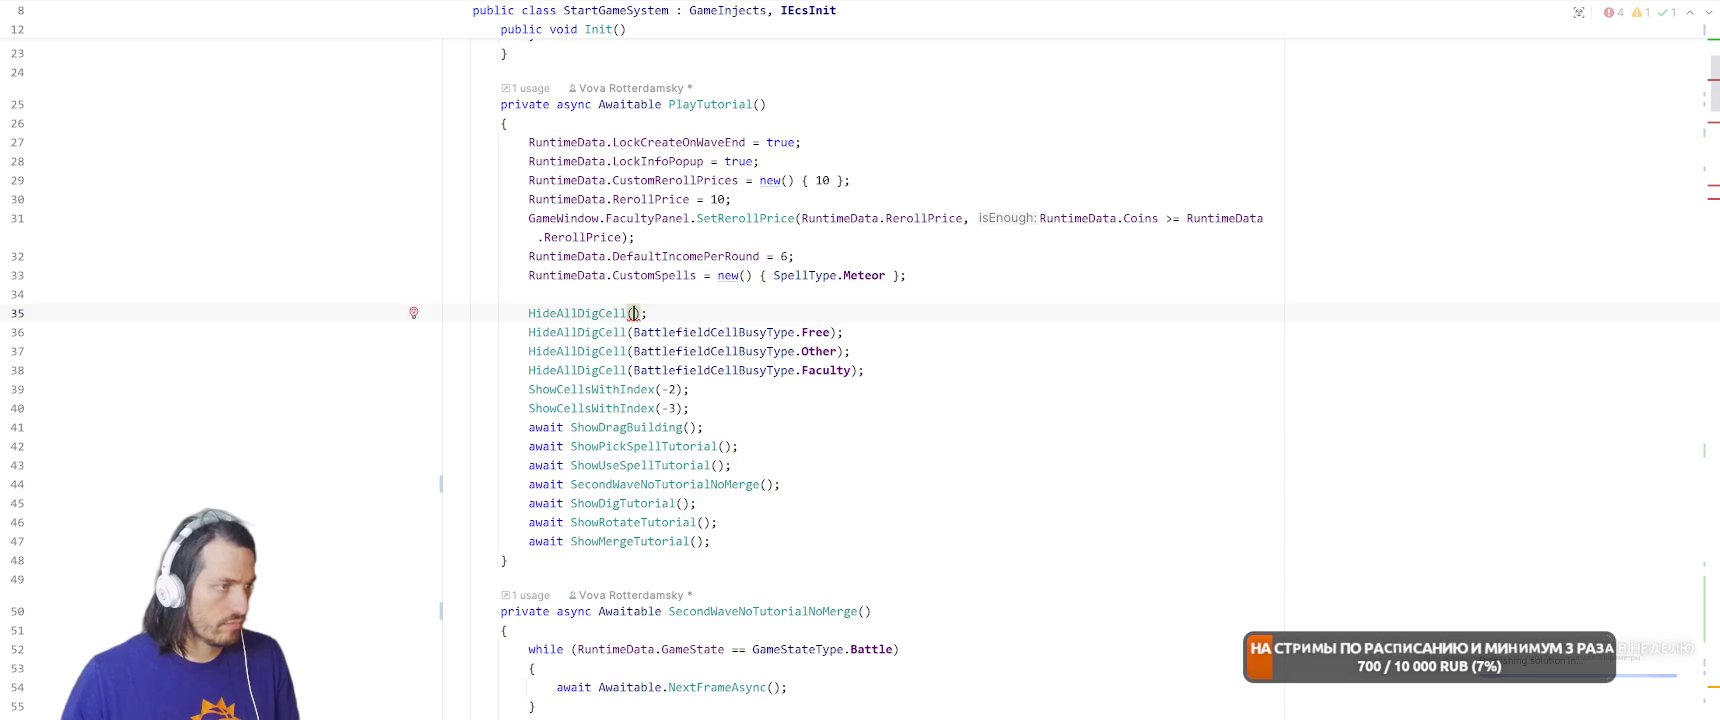
key("ctrl+space")
key("Return")
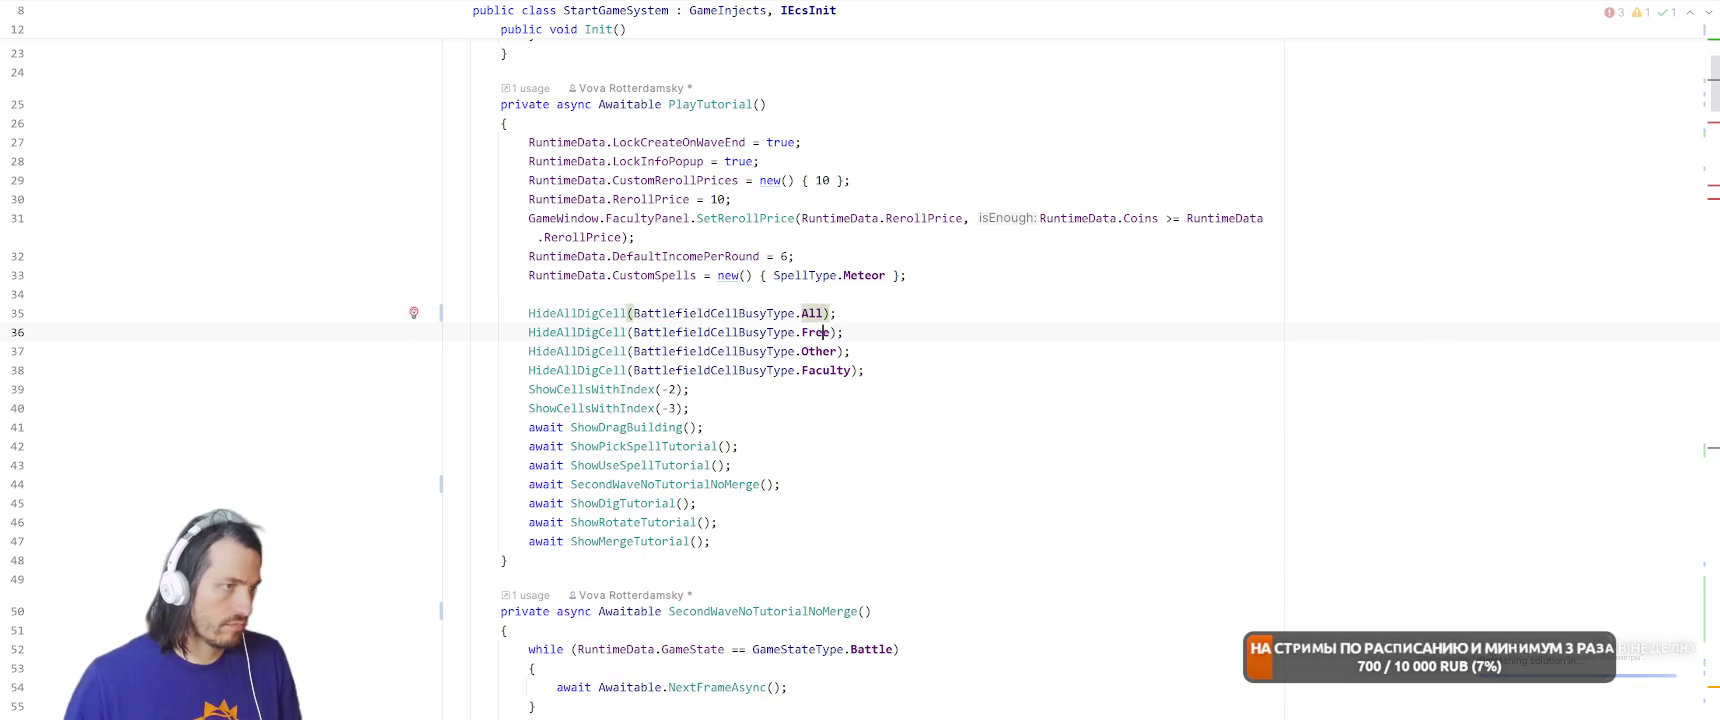
key("Down")
key("Home")
key("shift+End")
key("shift+Down")
key("shift+Down")
key("BackSpace")
Replace the next group of separate Free, Other and Faculty hide calls with one HideAllDigCell(All) call.
key("BackSpace")
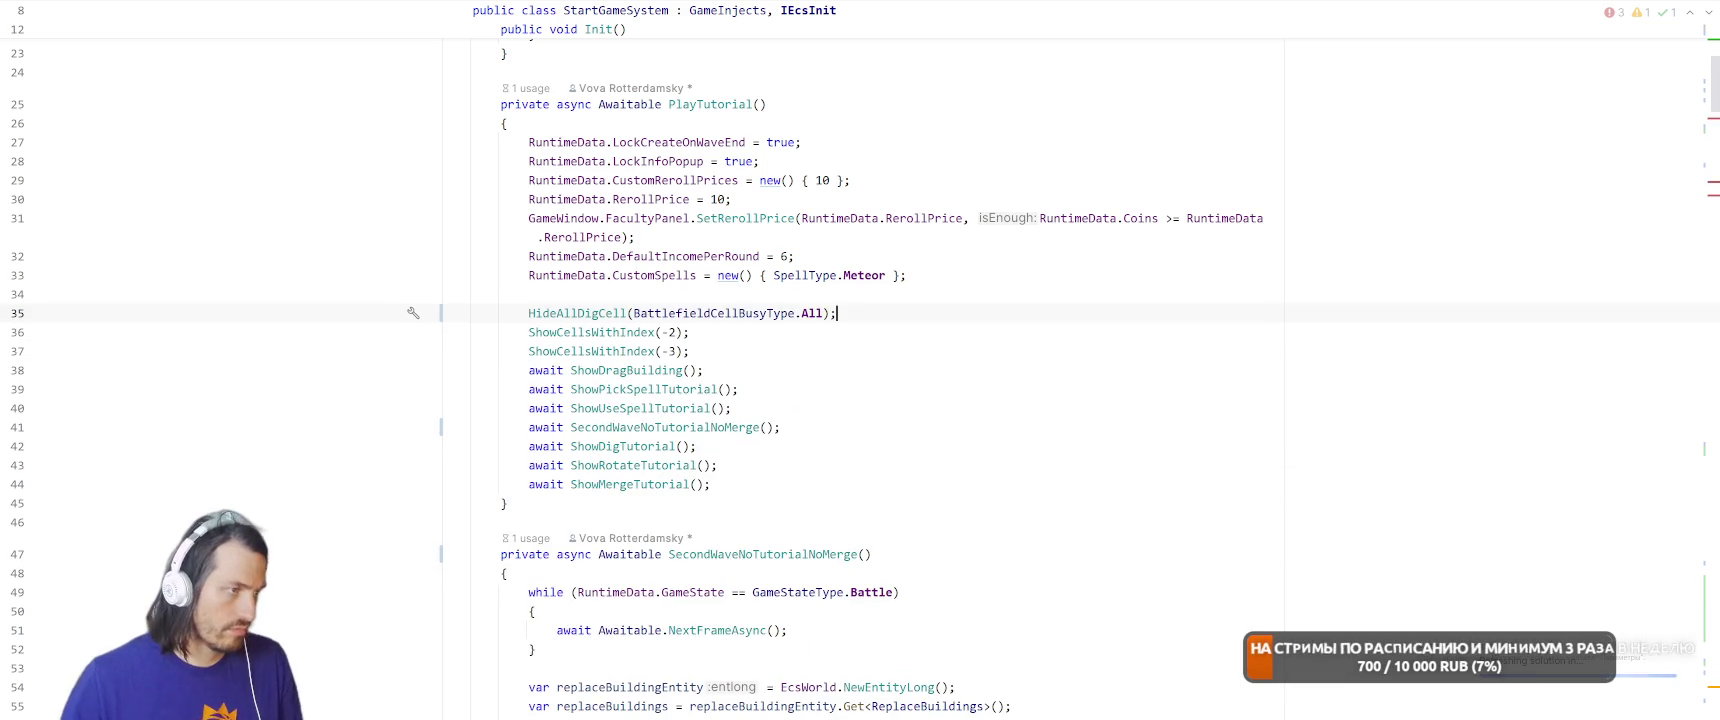
key("F2")
key("Down")
key("Home")
key("shift+Down")
key("shift+Down")
key("shift+End")
key("BackSpace")
key("Up")
key("End")
key("ctrl+shift+space")
key("Return")
Pass All to the remaining HideAllDigCell calls, delete their redundant Free, Other and Faculty calls, and return to Unity.
key("F2")
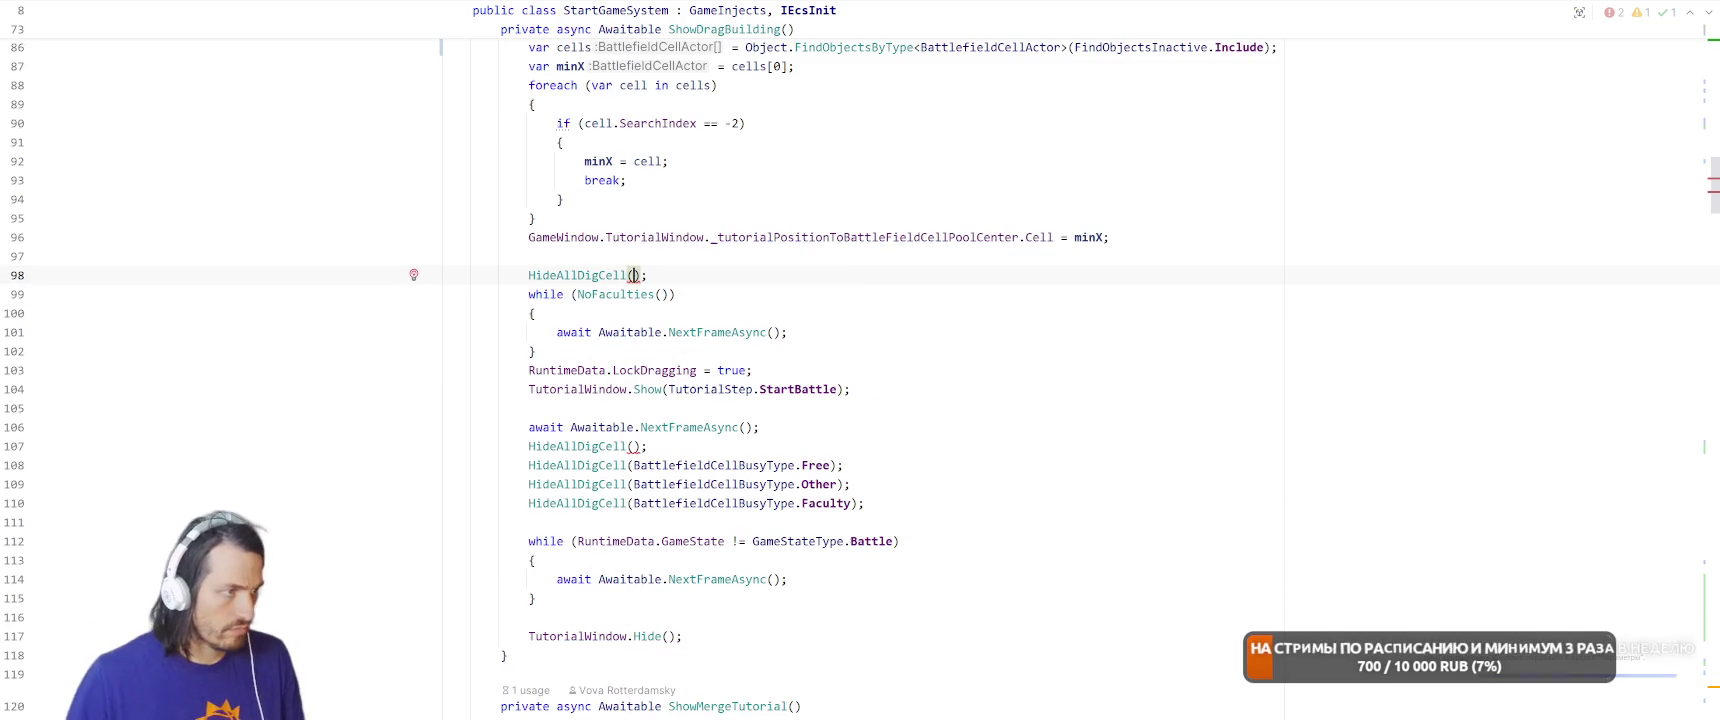
key("ctrl+shift+space")
key("Return")
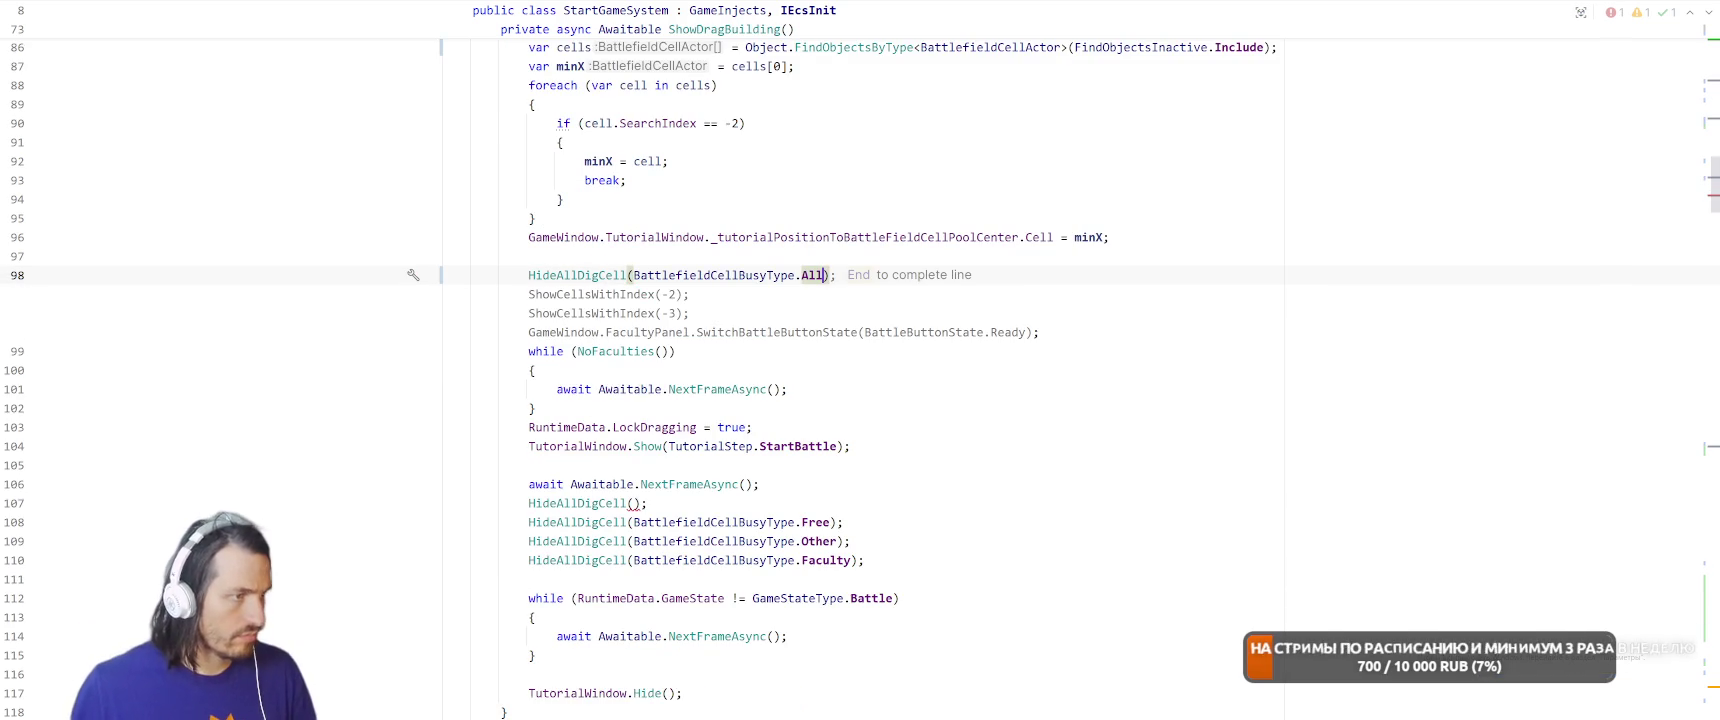
key("Down")
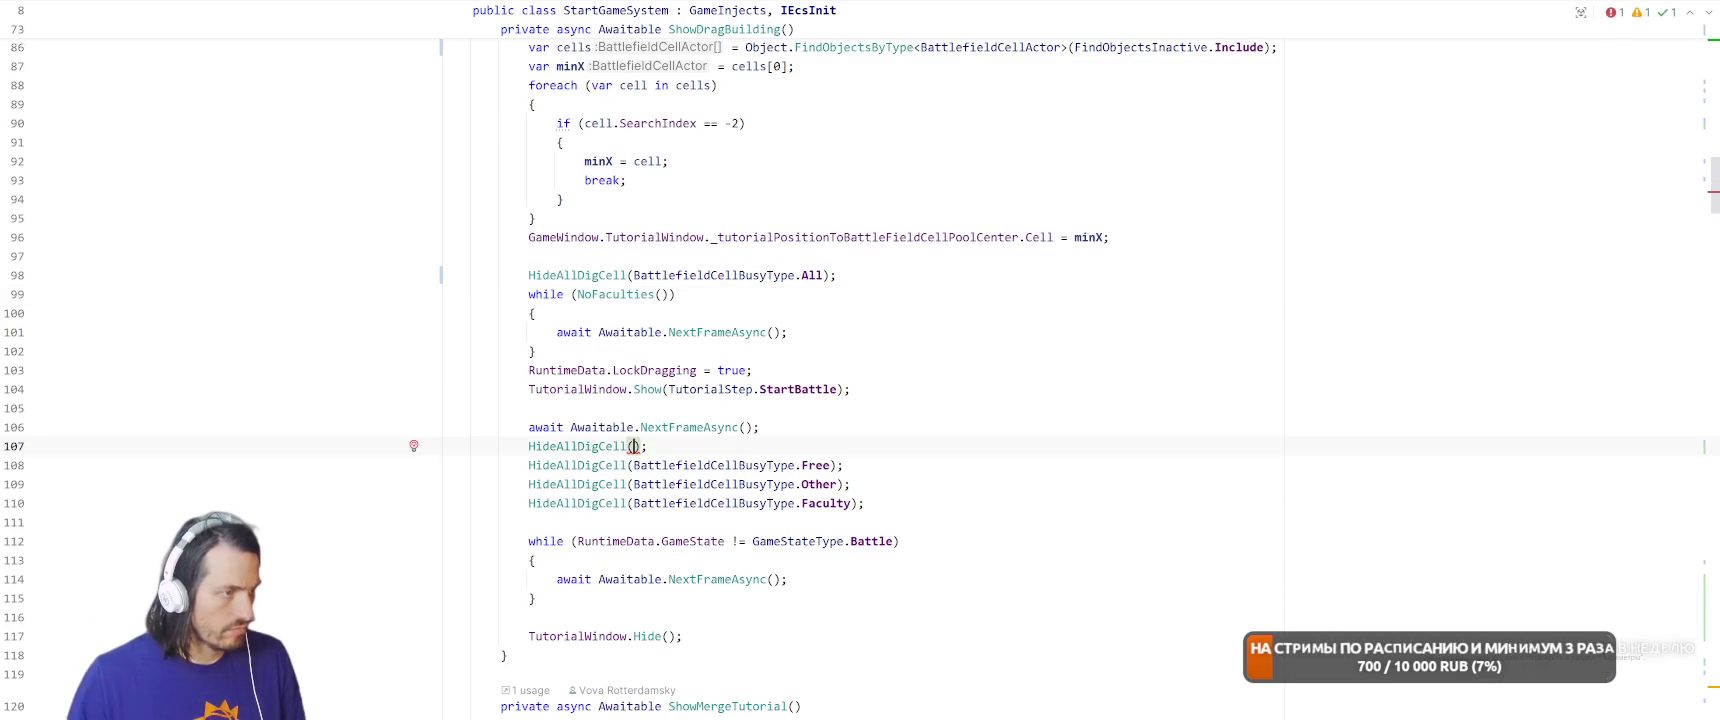
key("ctrl+shift+space")
key("Return")
key("Down")
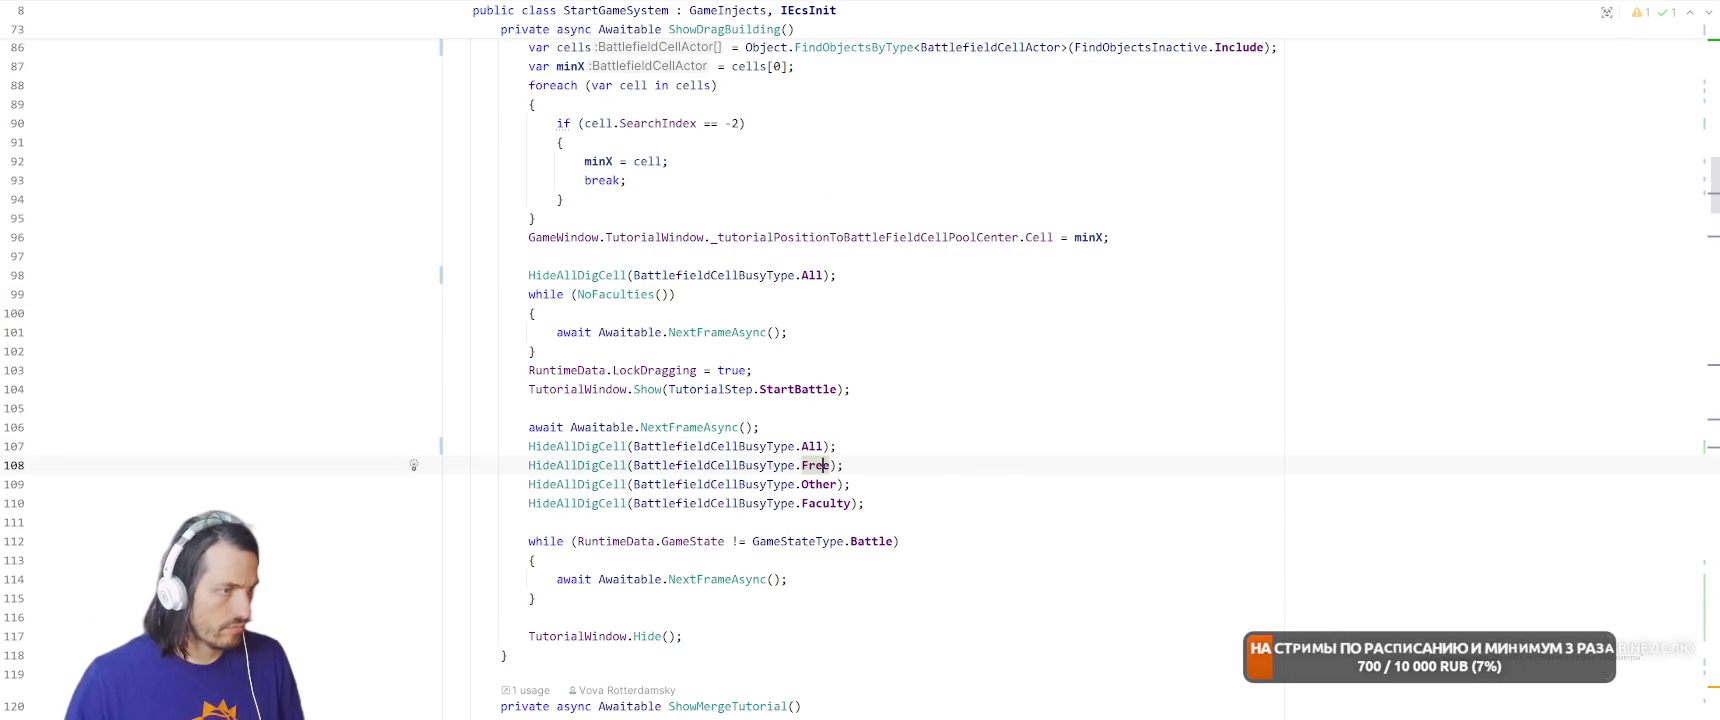
key("Home")
key("shift+End")
key("shift+Down")
key("shift+Down")
key("BackSpace")
key("BackSpace")
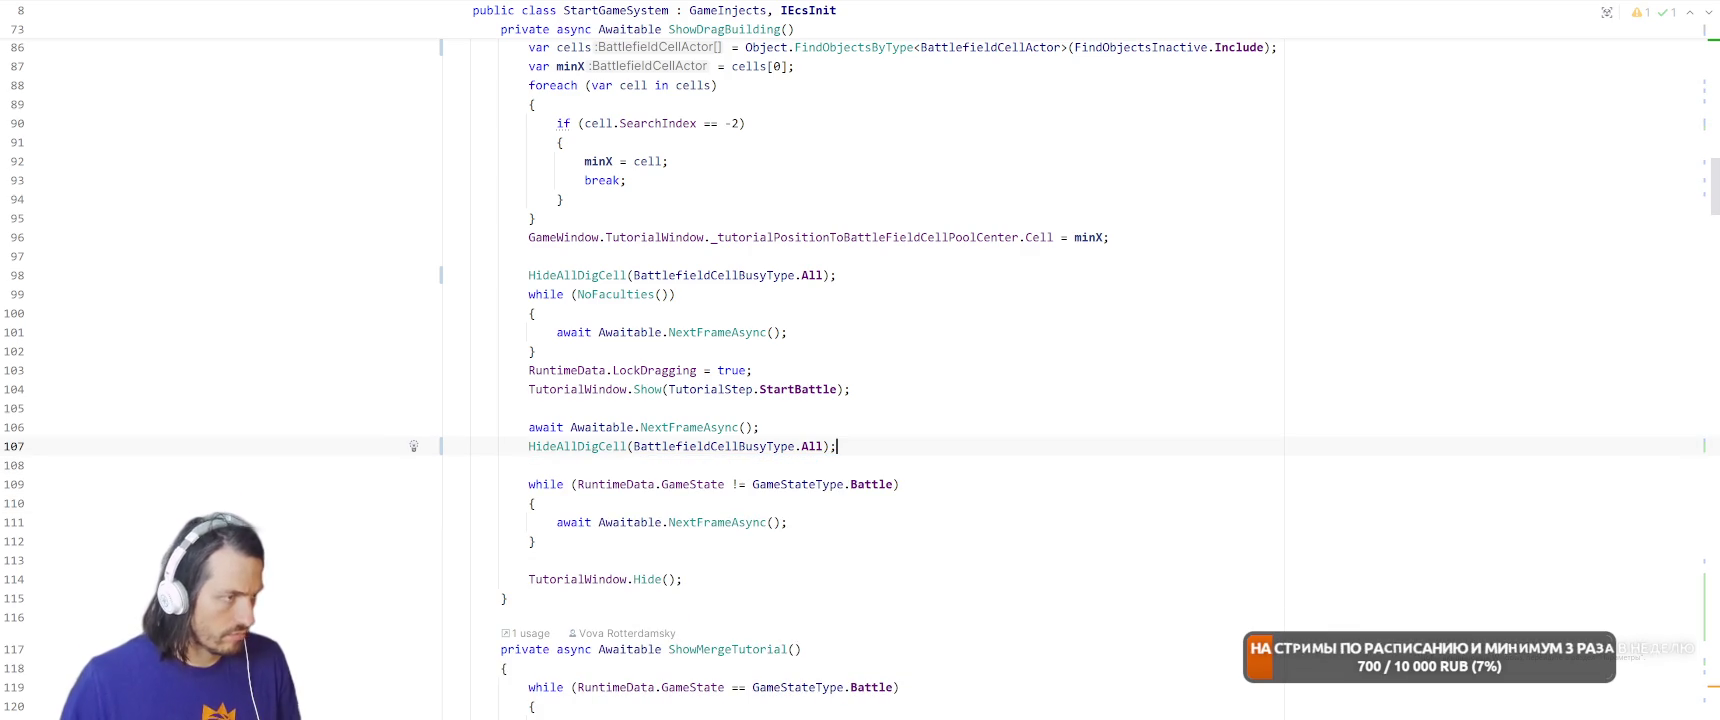
key("alt+Tab")
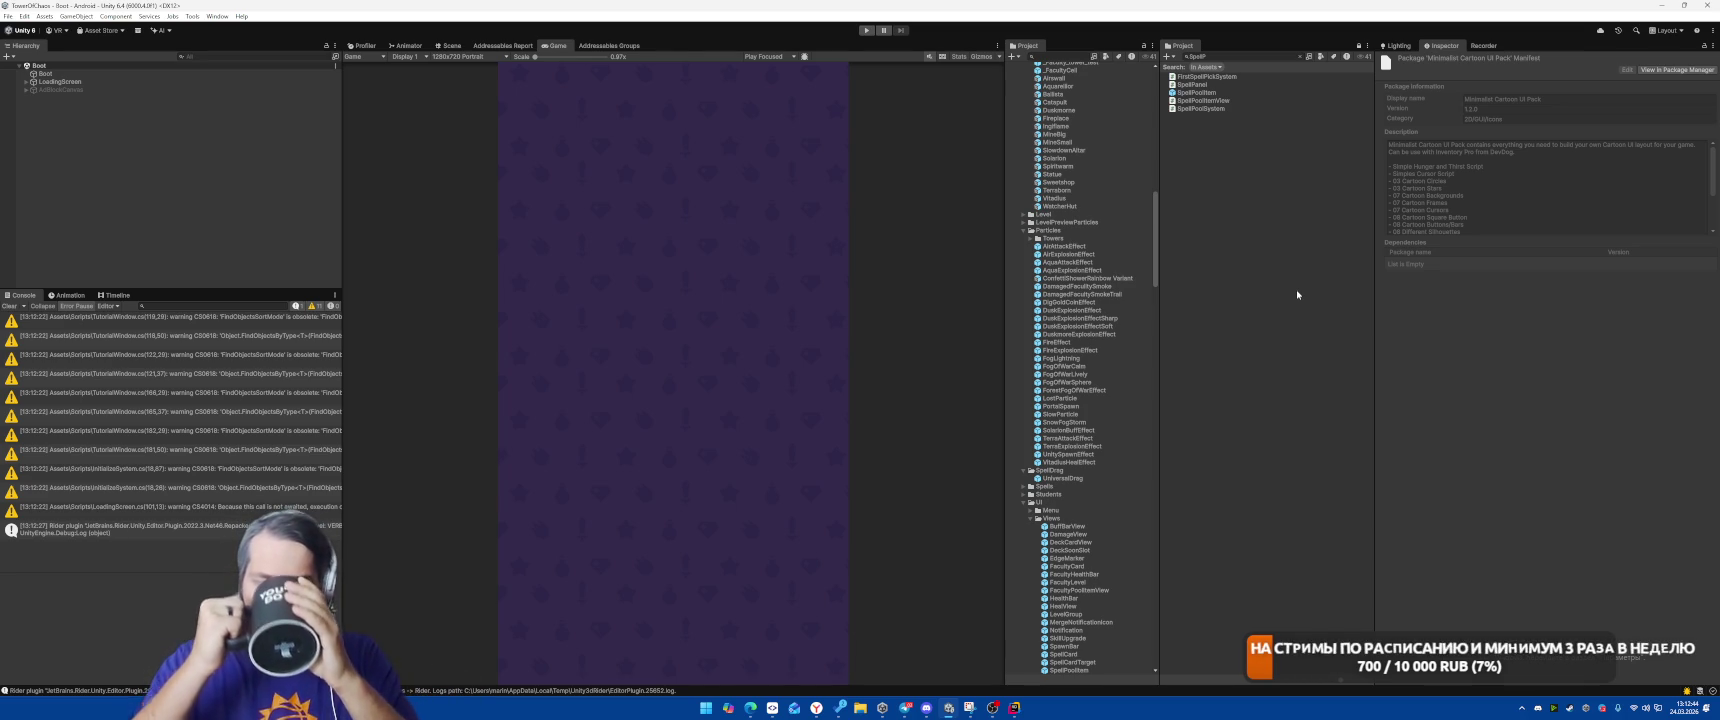
Run the game until the 'ПОСТРОЙ ФАКУЛЬТЕТ' tutorial prompt appears, then go back to Rider.
left_click(862, 31)
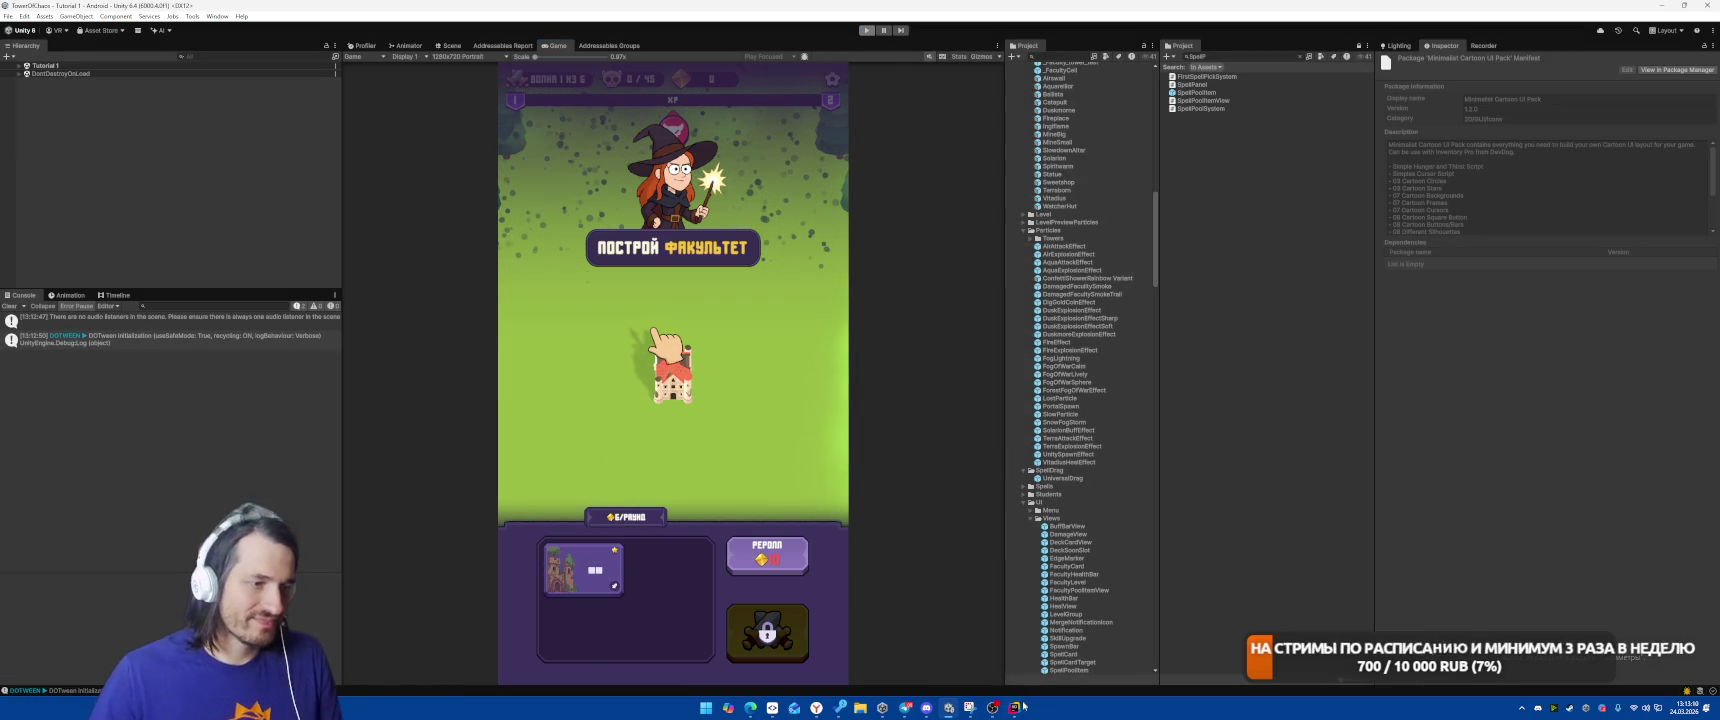
left_click(1014, 707)
Change PlayTutorial's HideAllDigCell argument on line 35 from All to Dig, then reload scripts in Unity.
left_click(536, 351)
scroll(1071, 412, "up", 3)
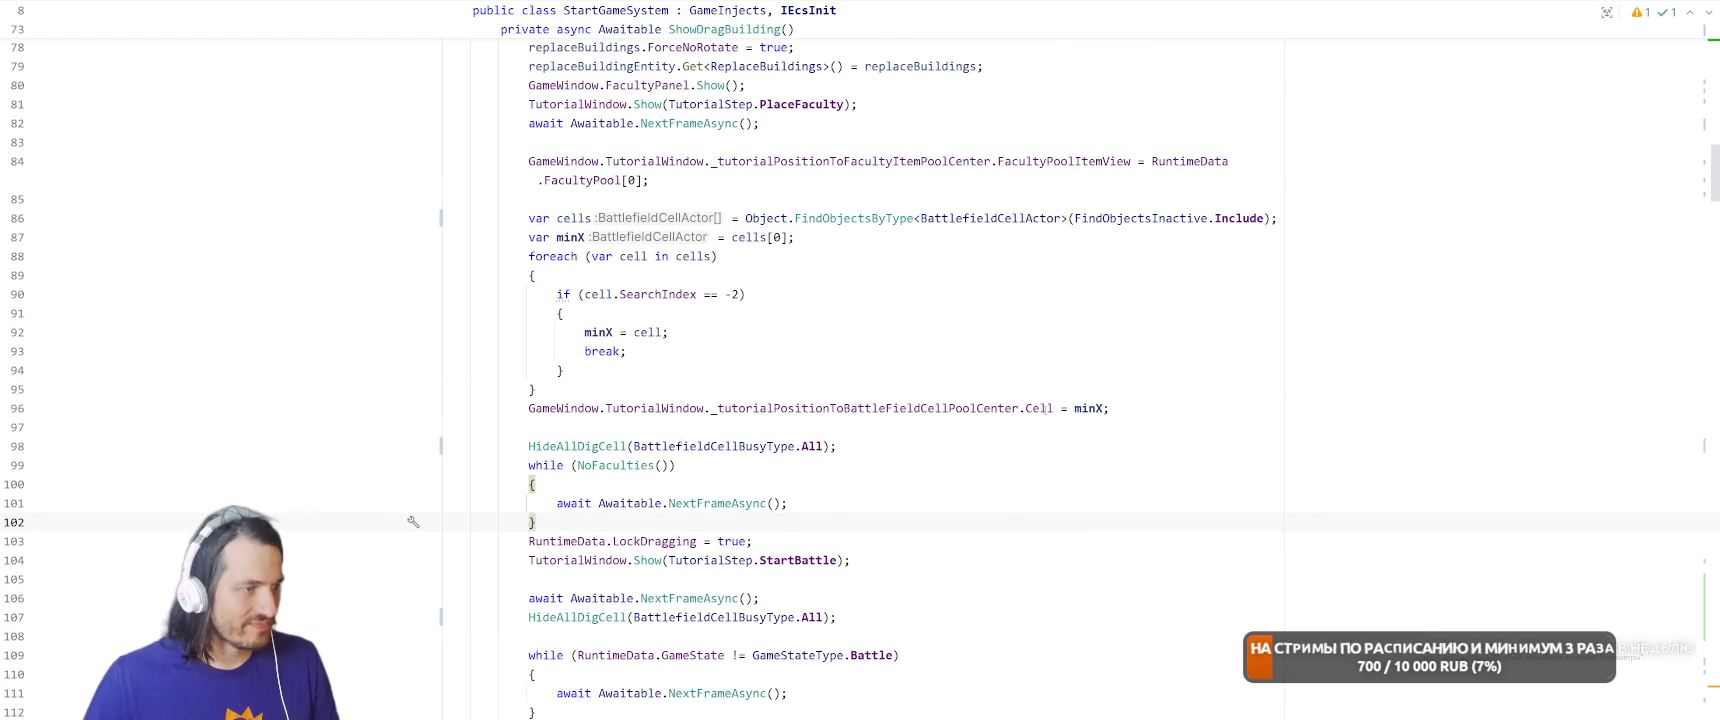
left_click(801, 446)
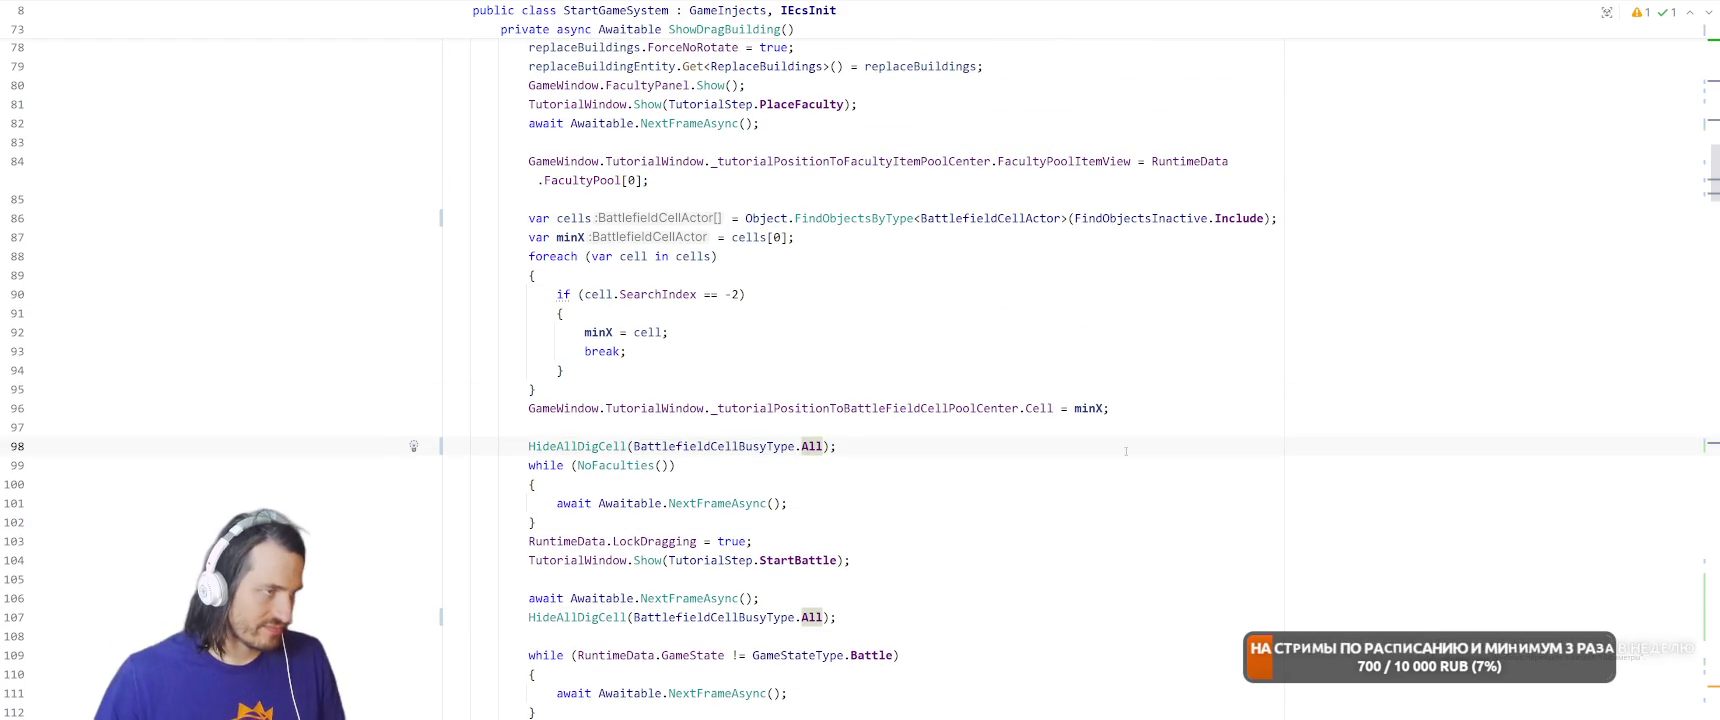
scroll(859, 460, "up", 20)
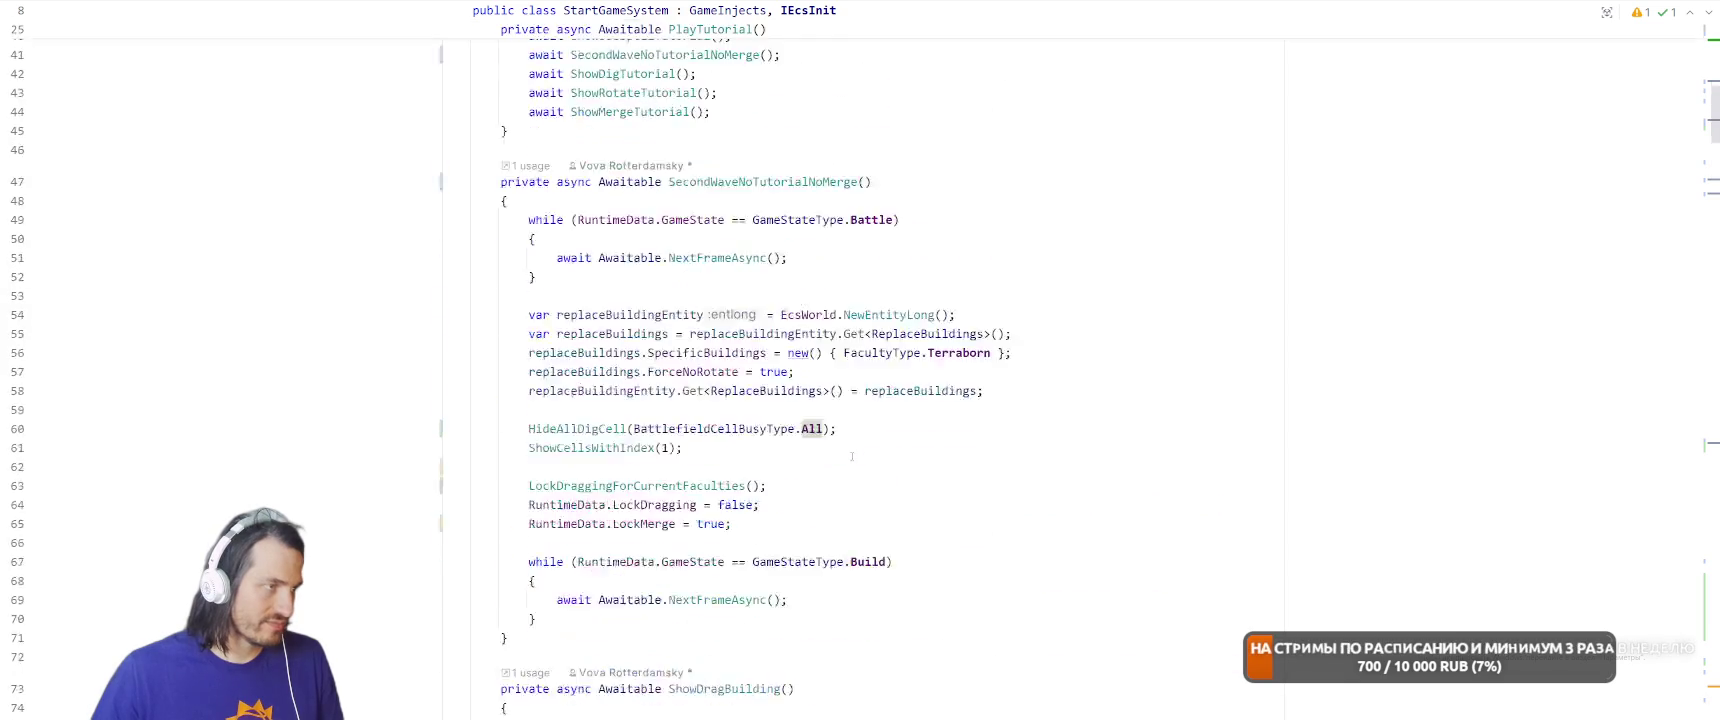
scroll(1005, 392, "down", 5)
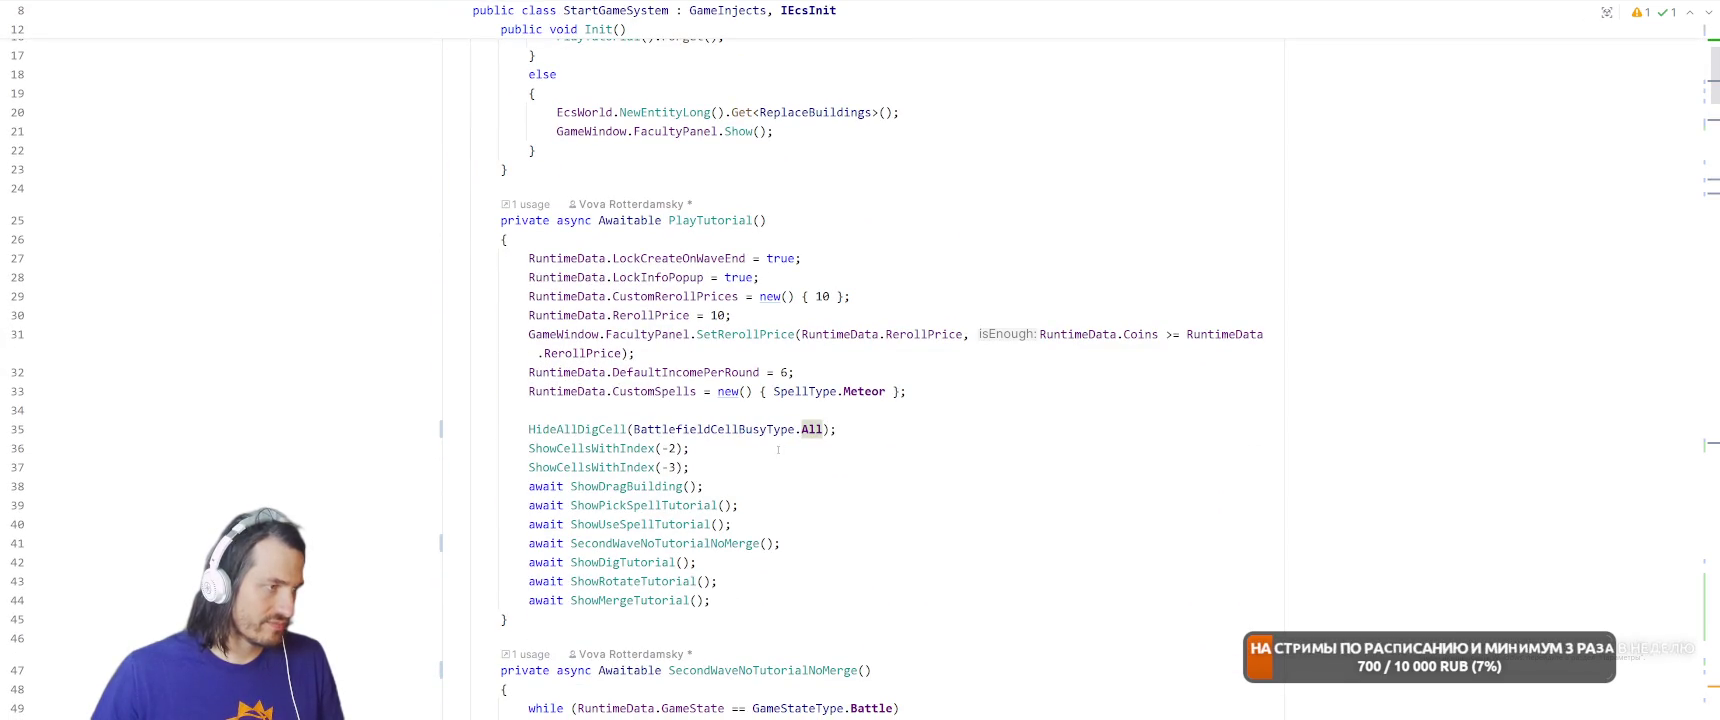
key("ctrl+shift+Right")
type("Dig")
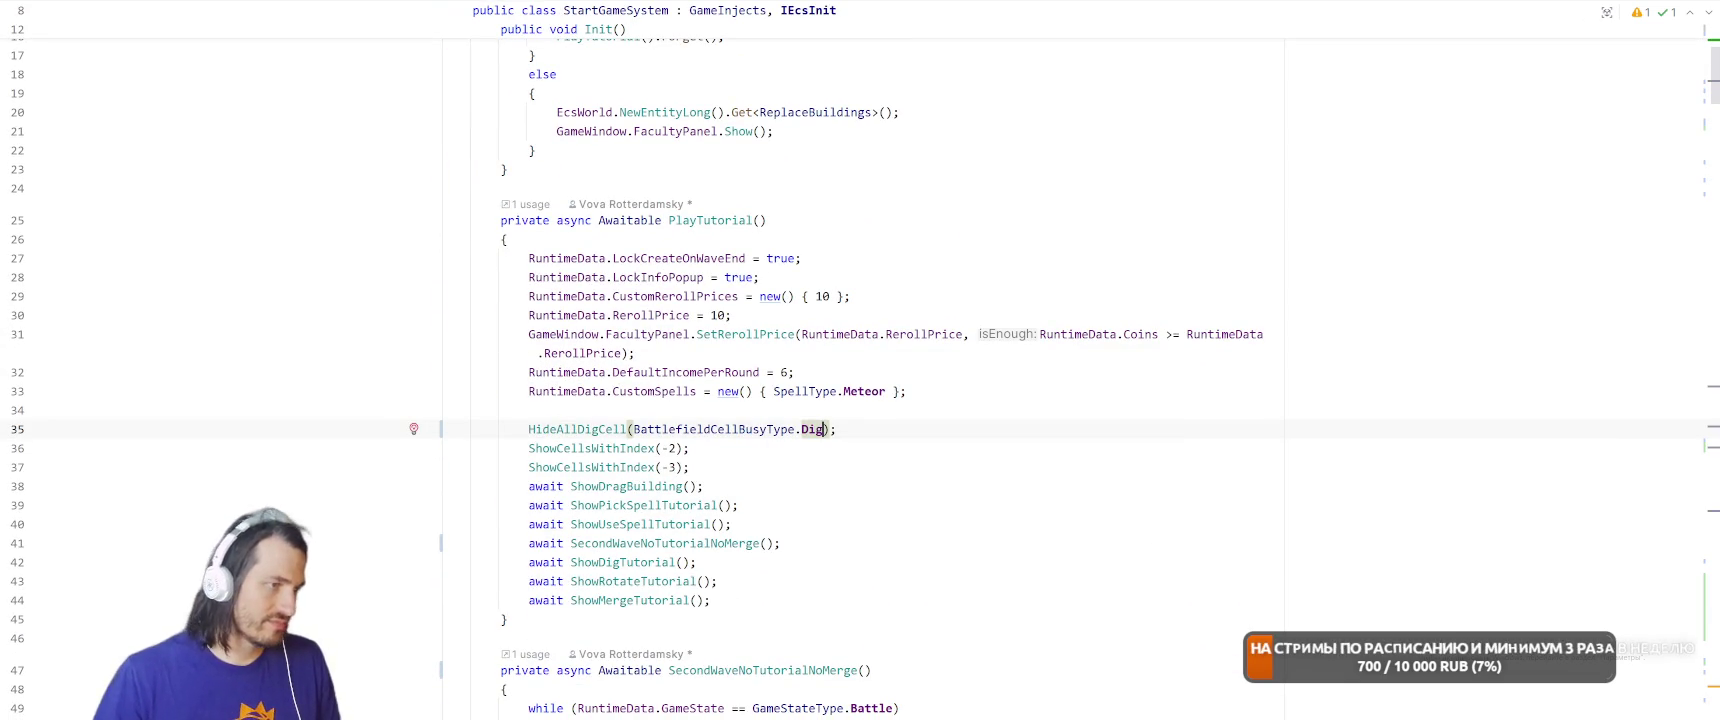
key("alt+Tab")
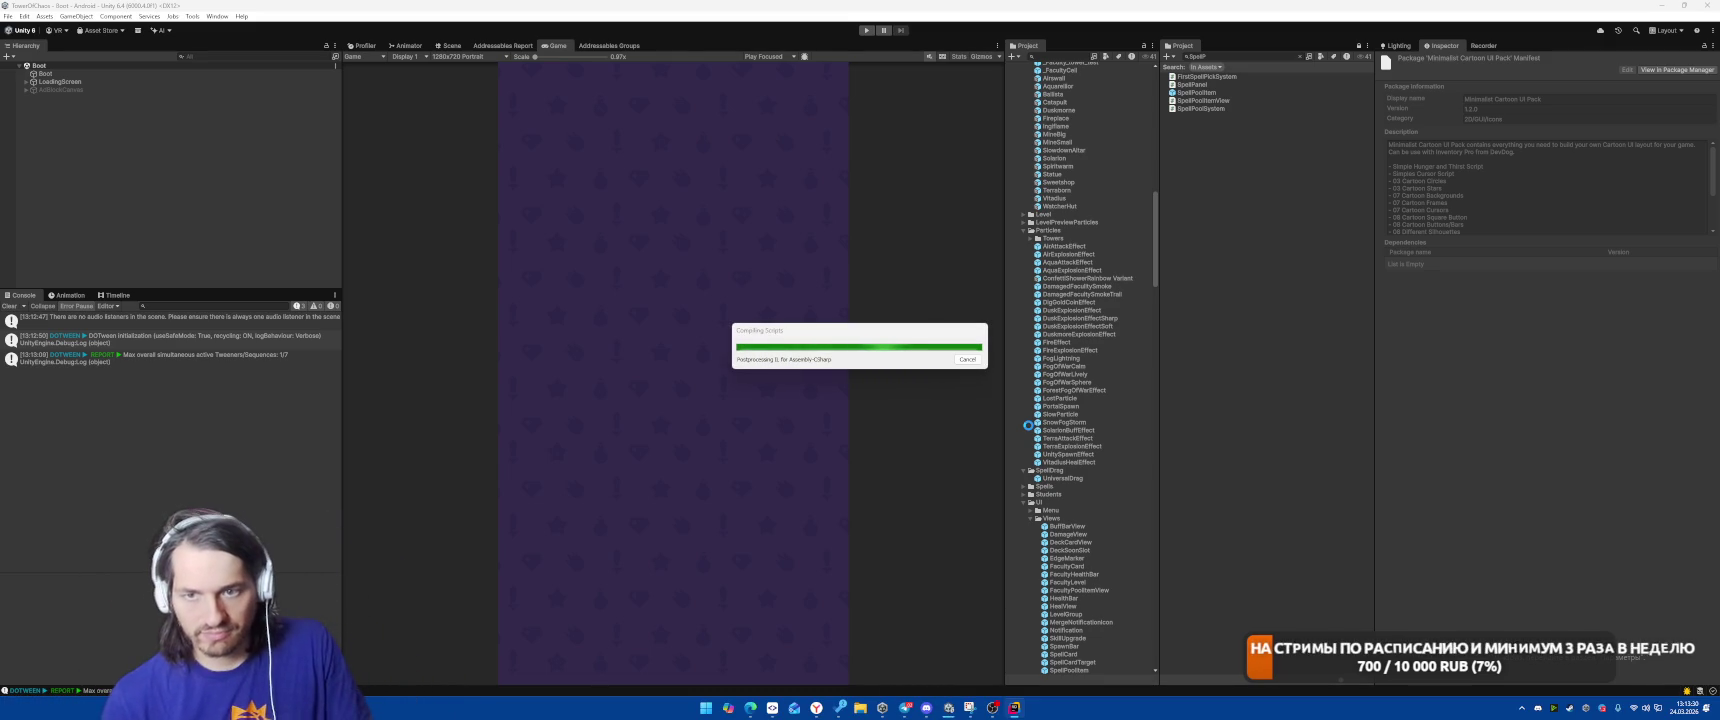
Playtest the tutorial again up to the 'ПОСТРОЙ ФАКУЛЬТЕТ' prompt, stop it, and return to Rider.
left_click(865, 31)
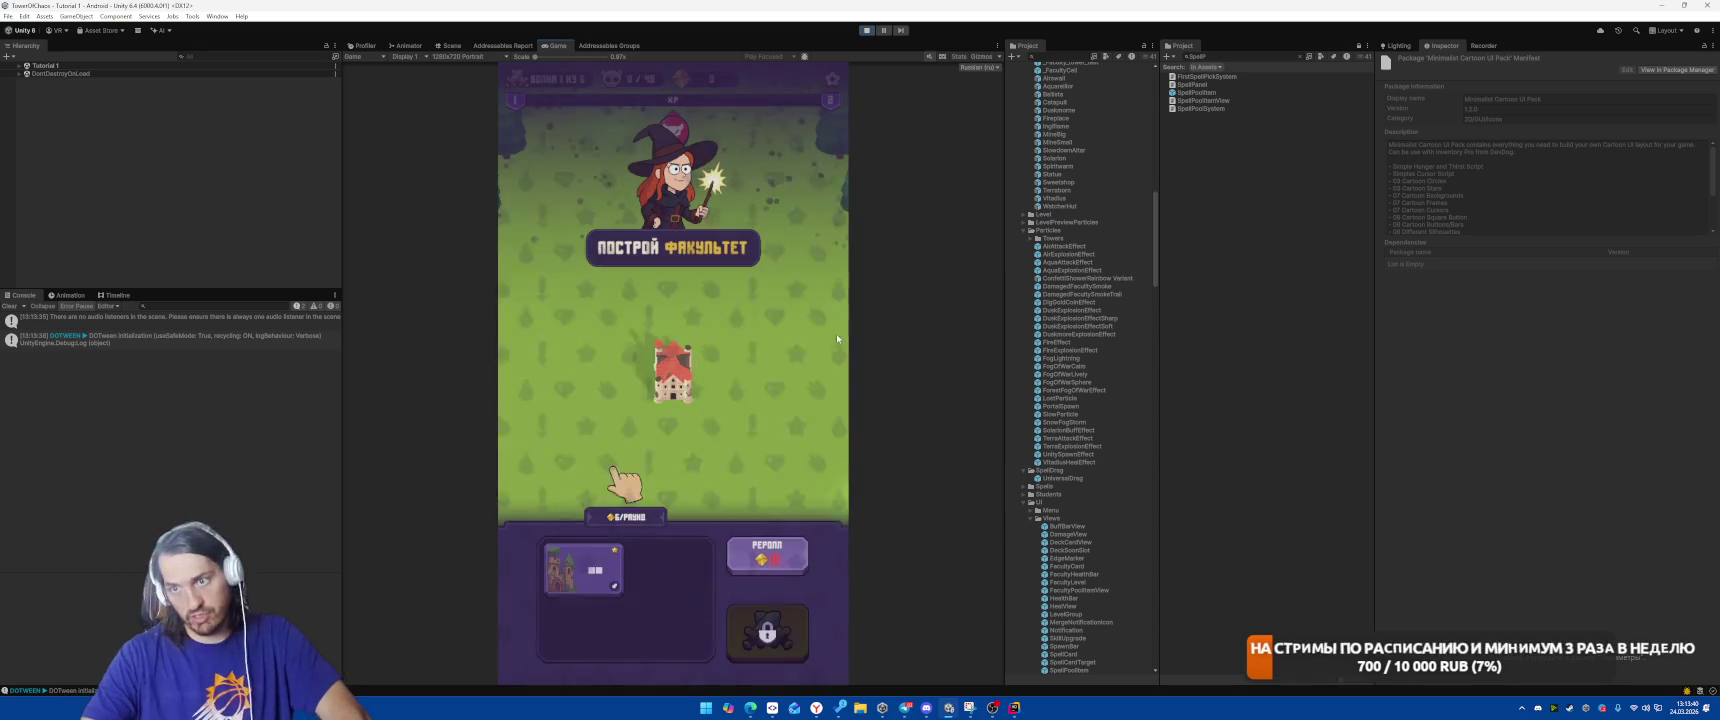
left_click(866, 30)
left_click(1015, 707)
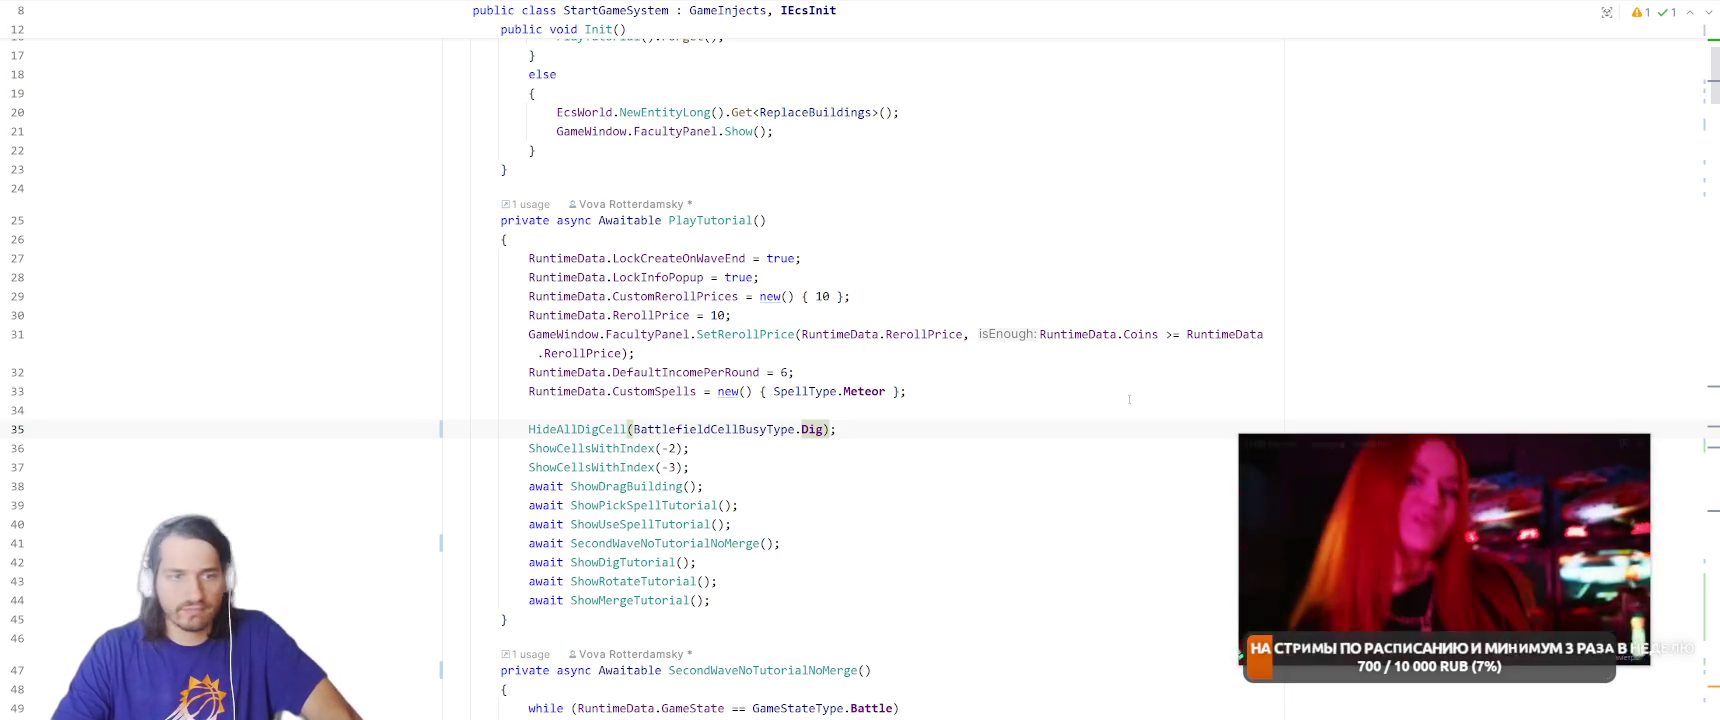
Go from PlayTutorial to the ShowDragBuilding method declaration.
scroll(923, 301, "up", 5)
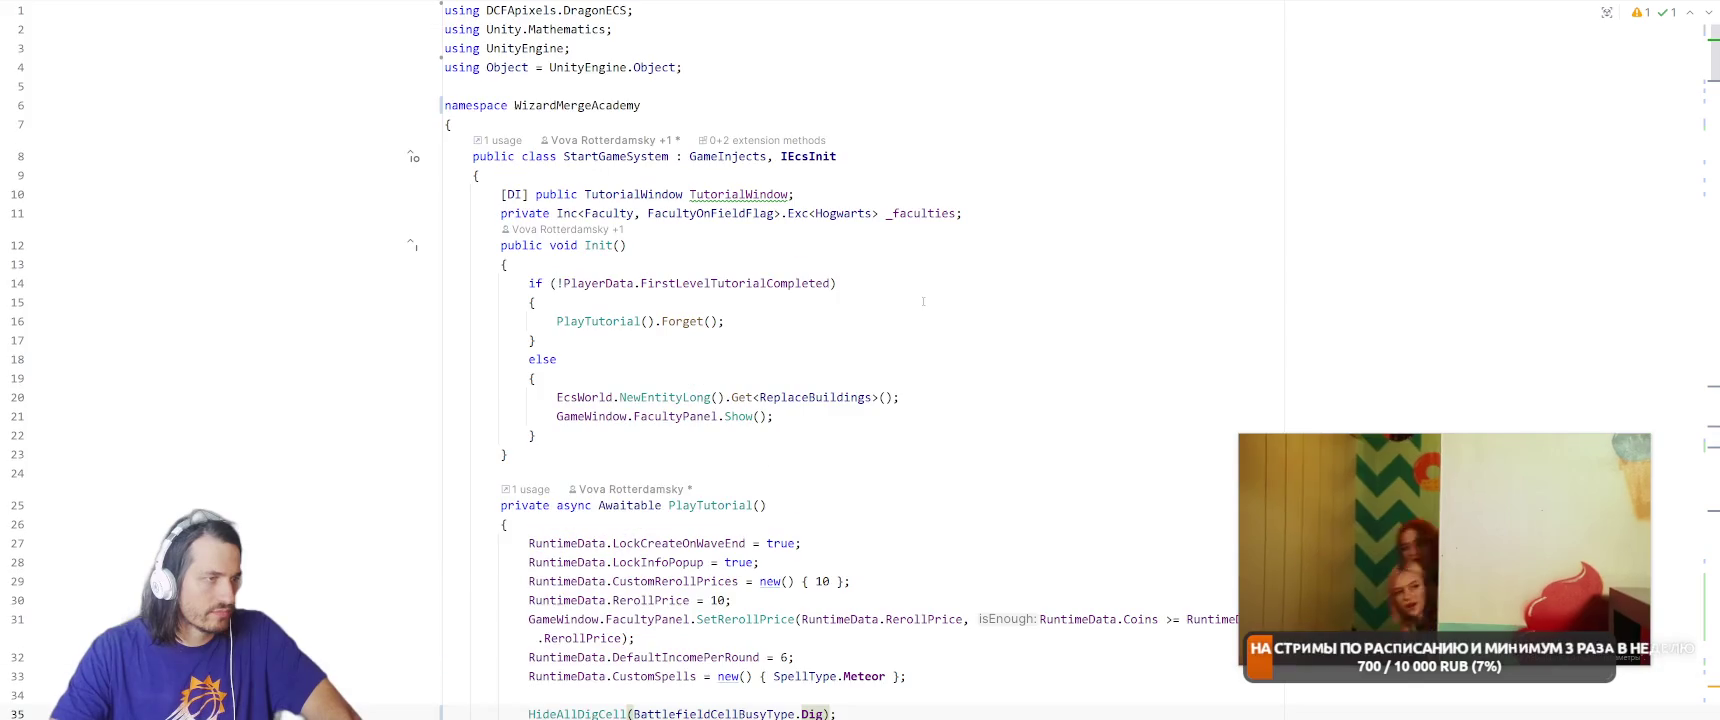
scroll(951, 265, "down", 4)
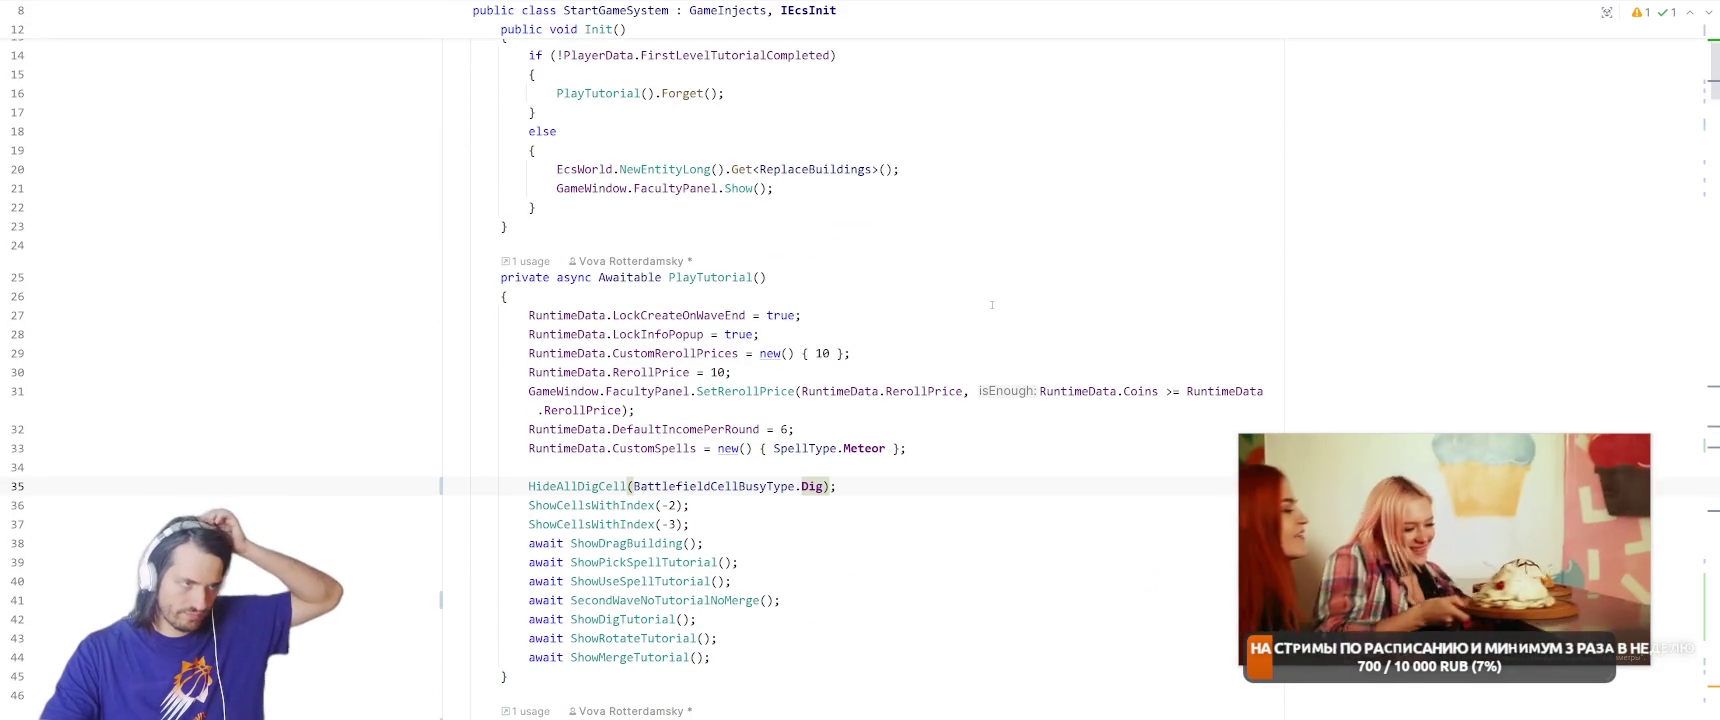
left_click(1013, 205)
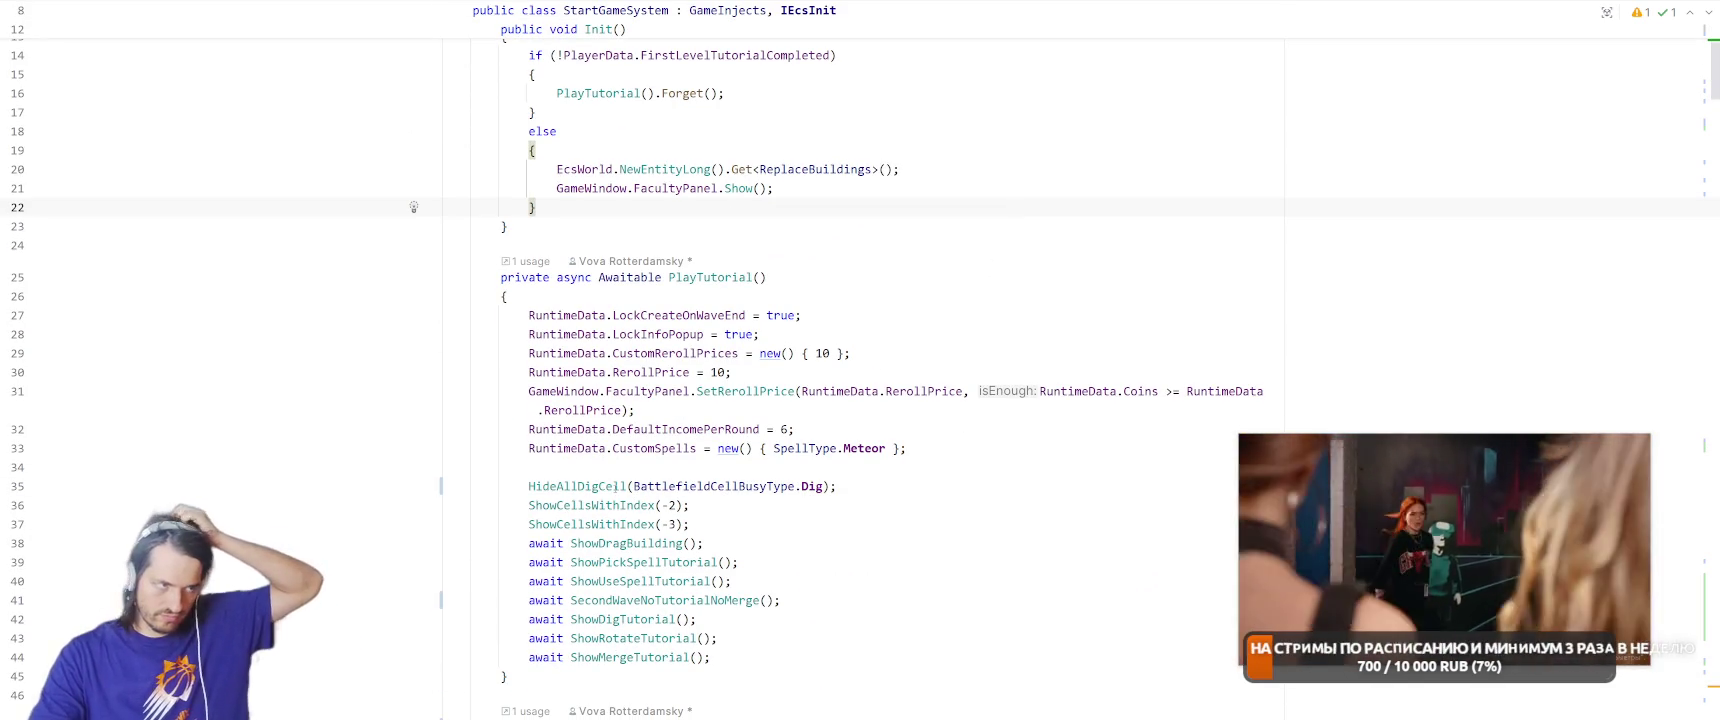
mouse_move(615, 486)
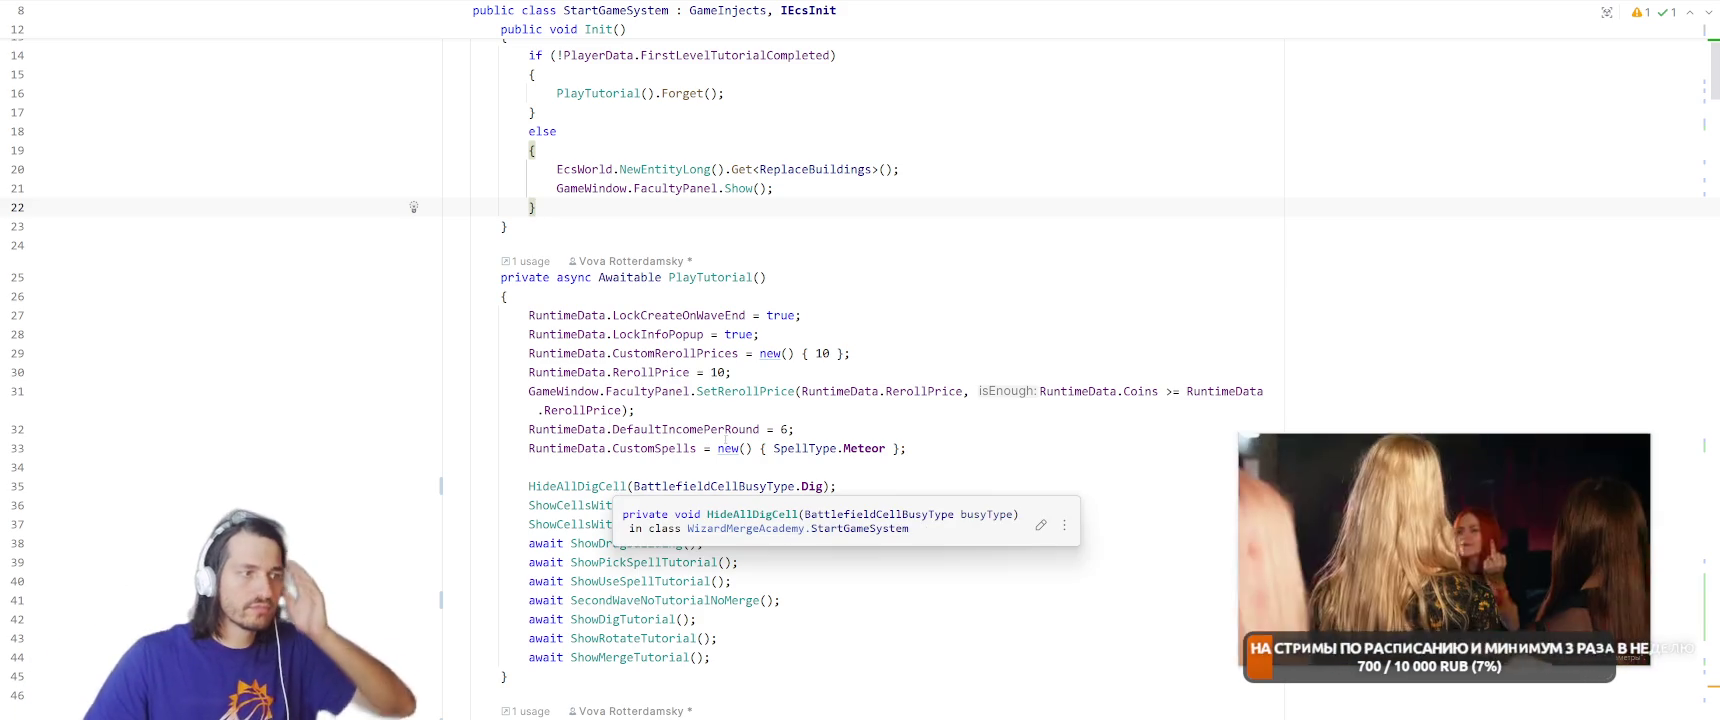
left_click(900, 467)
scroll(919, 524, "down", 4)
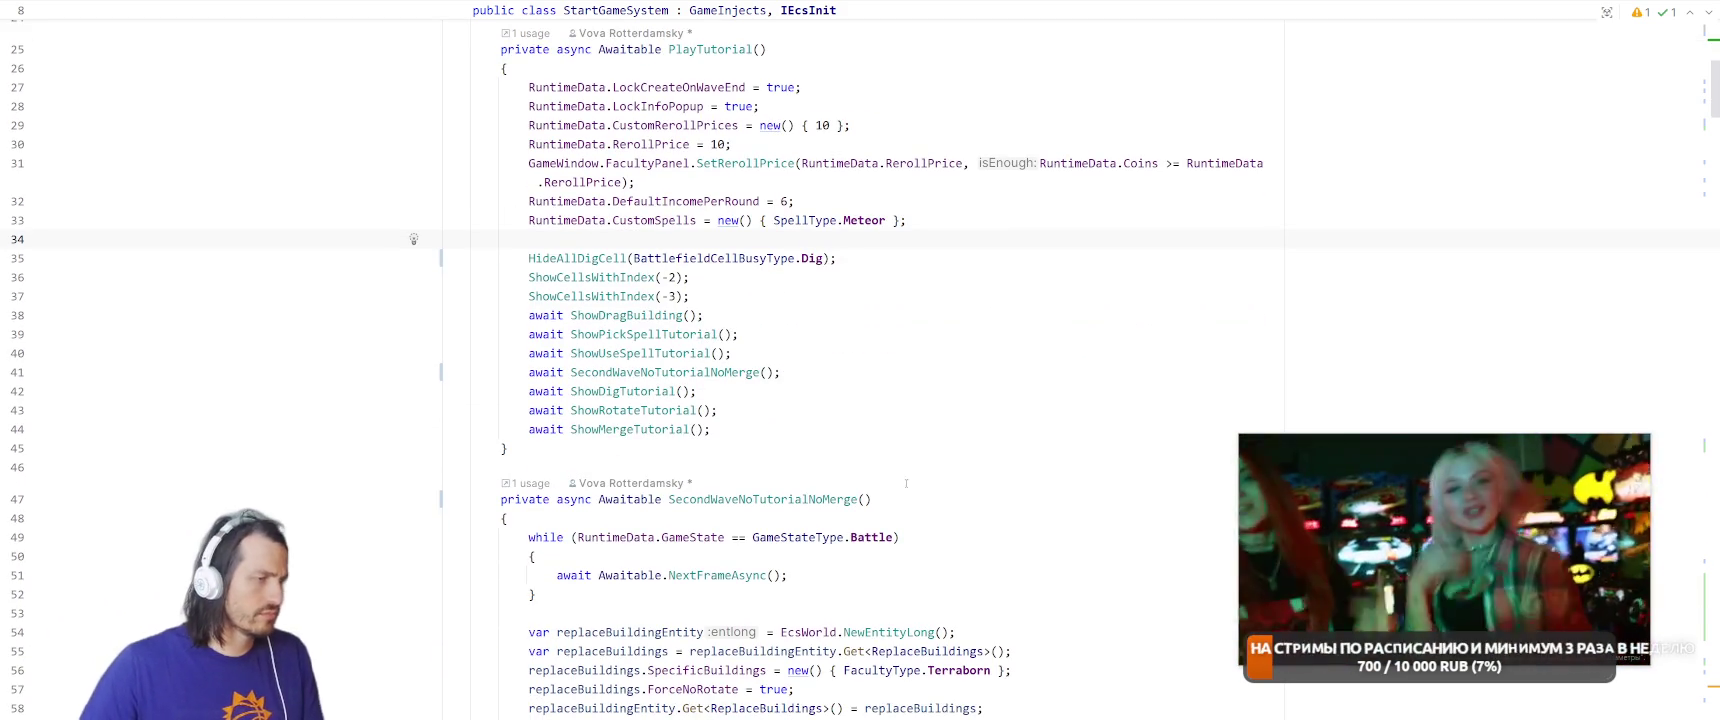
left_click(627, 315, "ctrl")
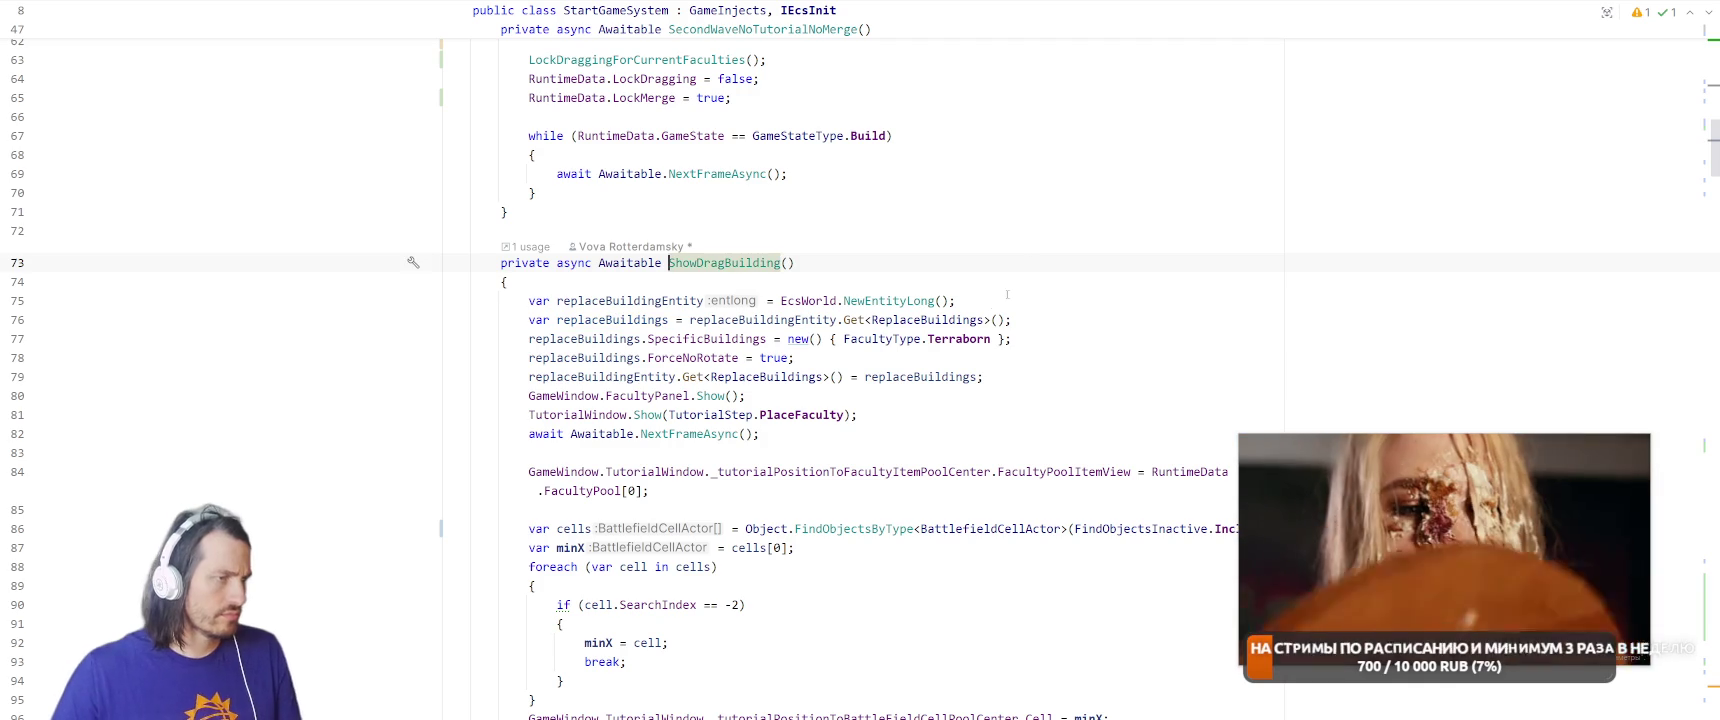
Change line 98's HideAllDigCell argument from All to Dig and bring Unity to the front.
scroll(1041, 238, "down", 4)
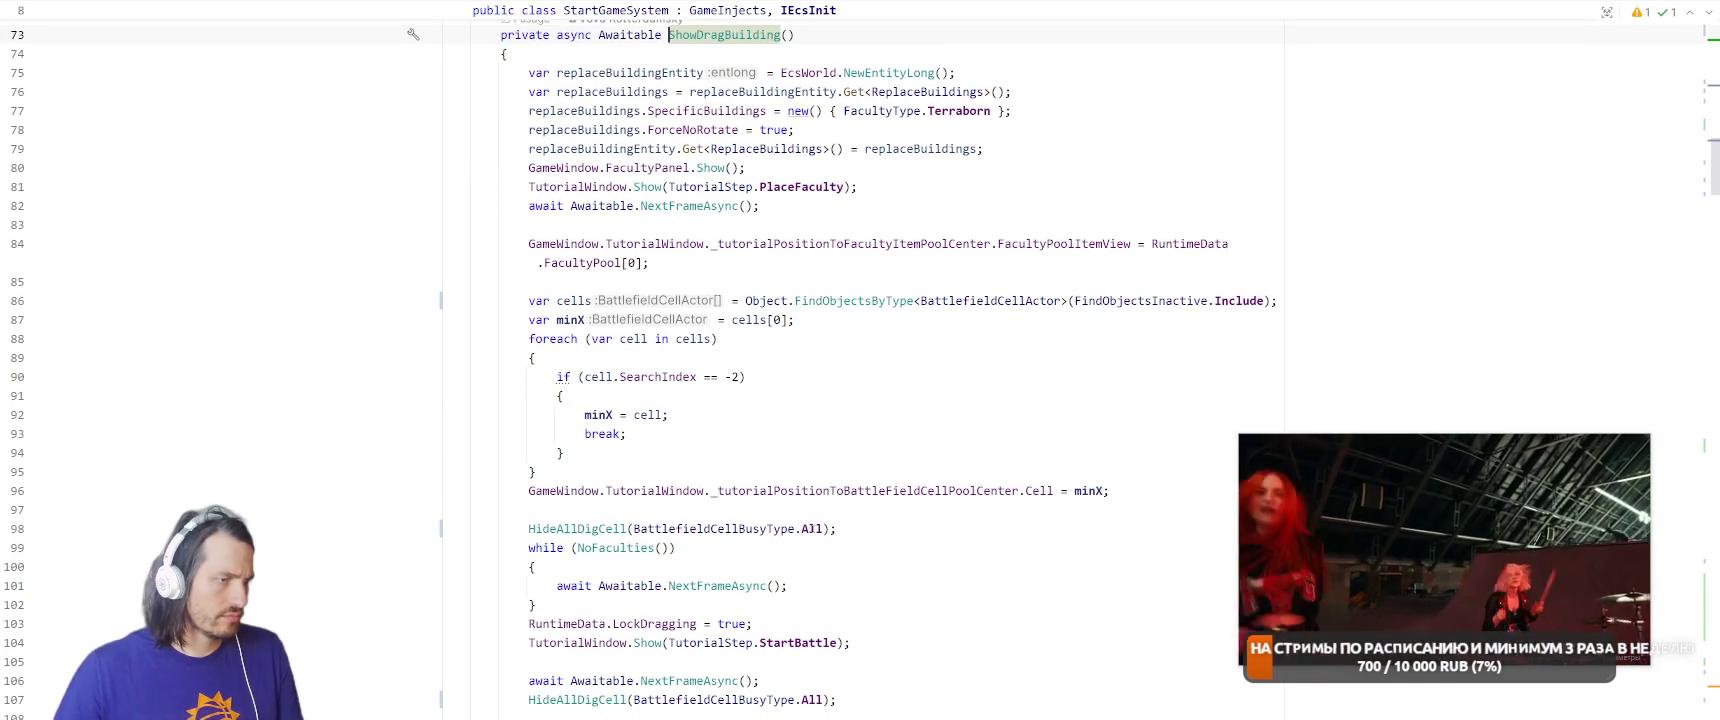
double_click(812, 528)
type("Dig")
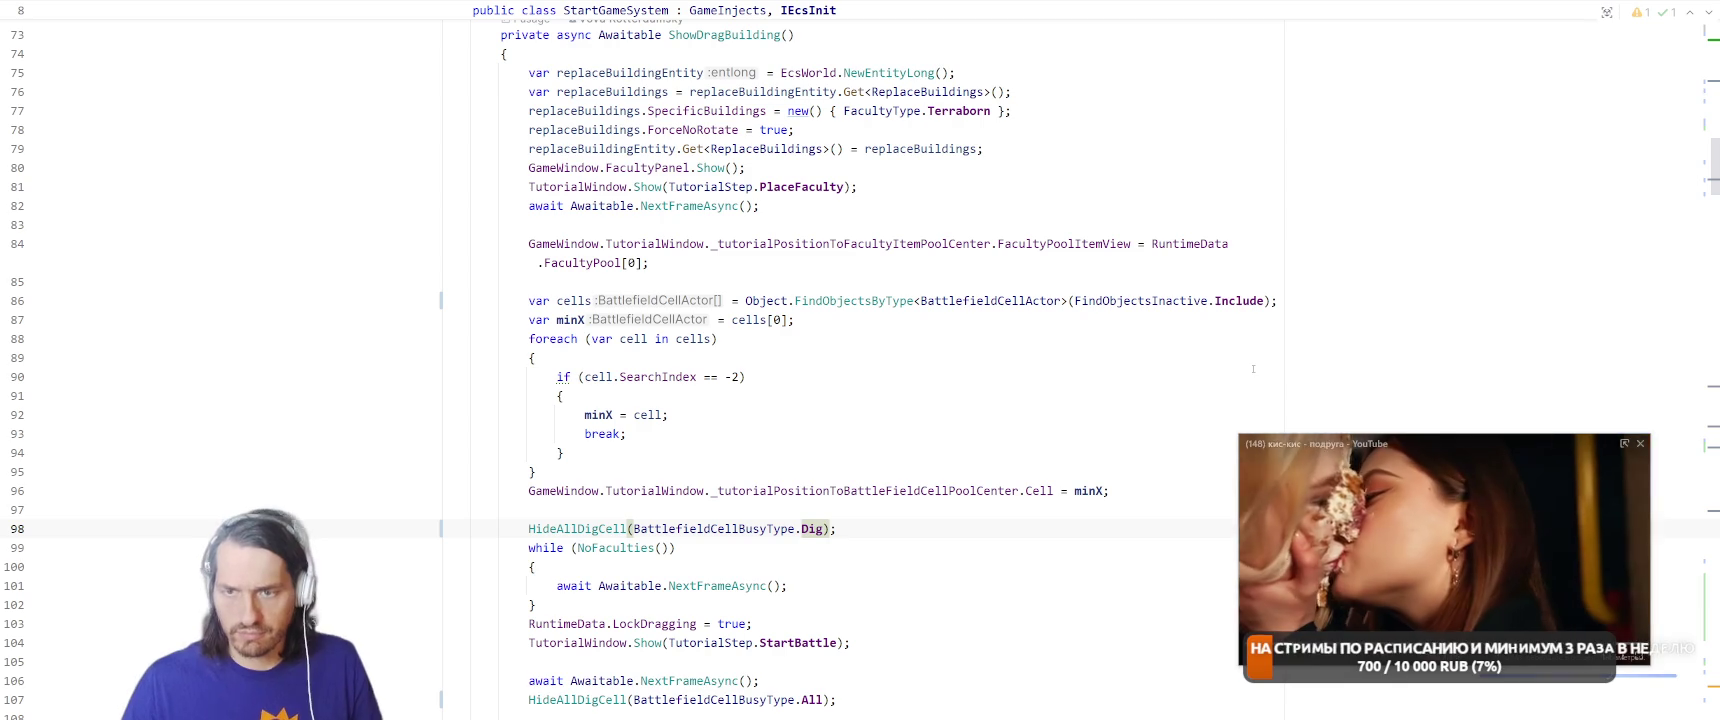
left_click(1262, 240)
key("alt+Tab")
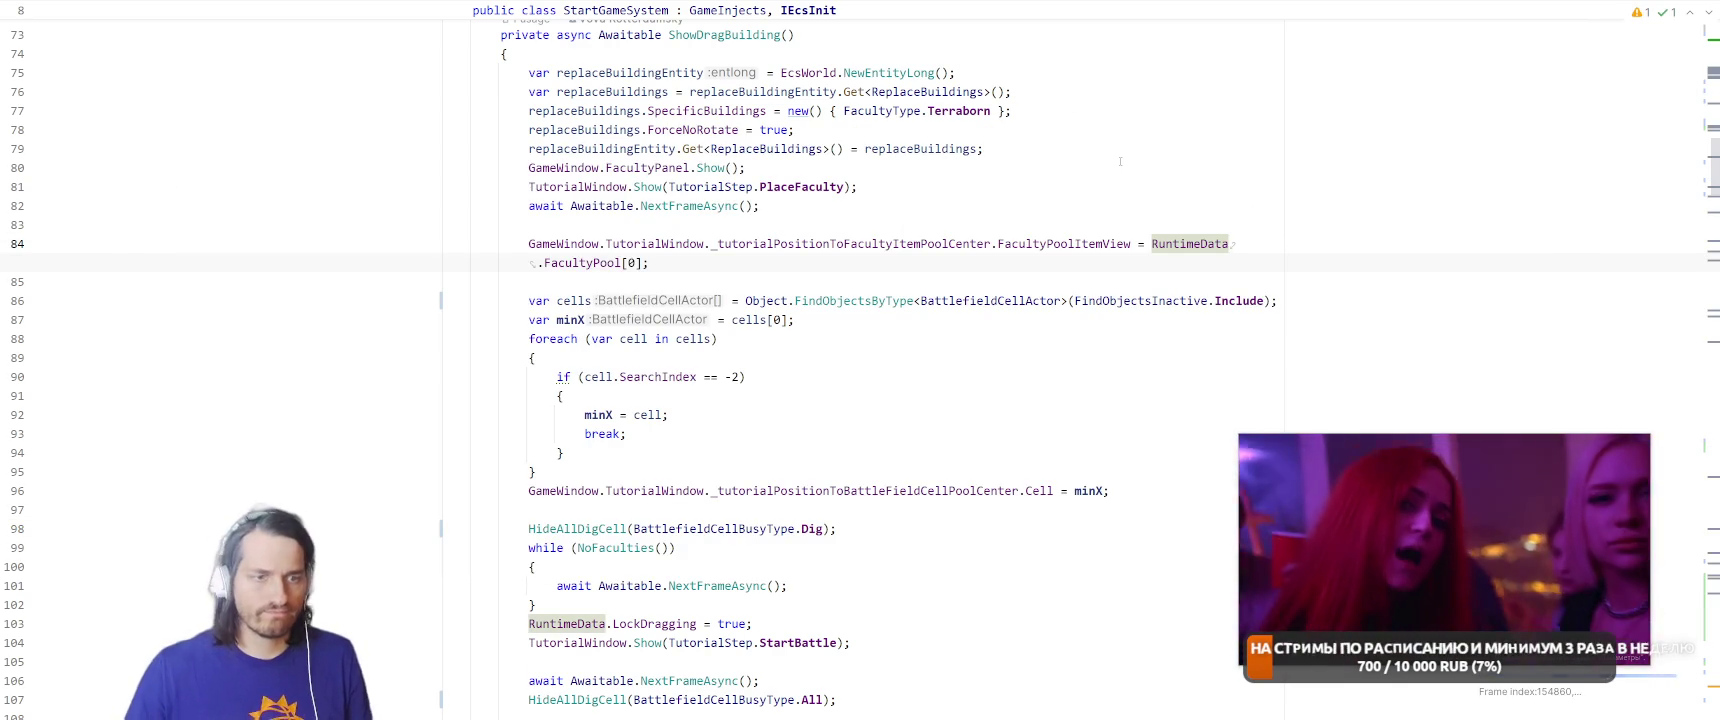
key("alt+Tab")
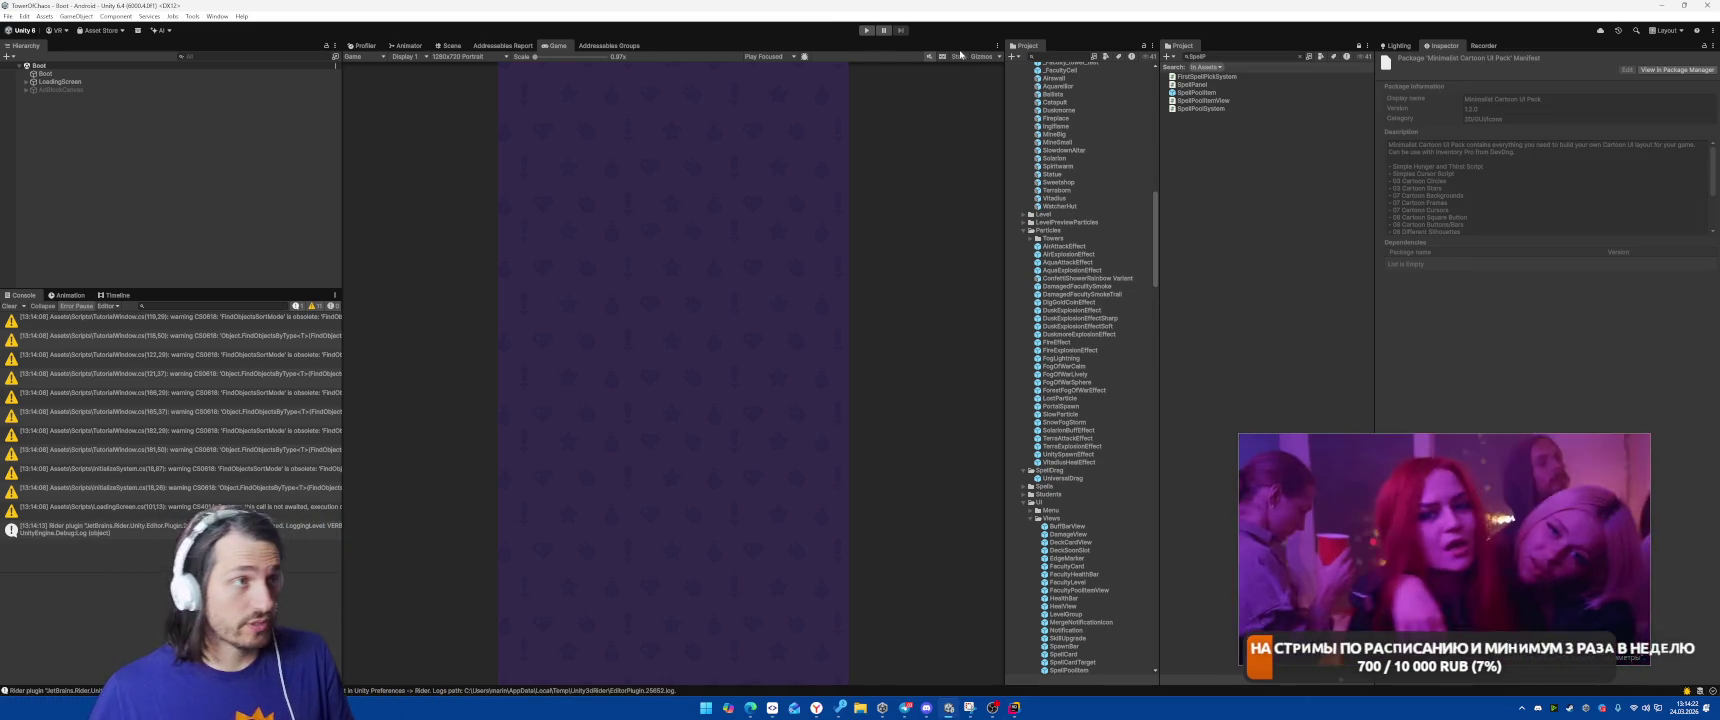
Playtest the build-a-faculty tutorial step, stop it, and return to ShowDragBuilding in Rider.
left_click(866, 31)
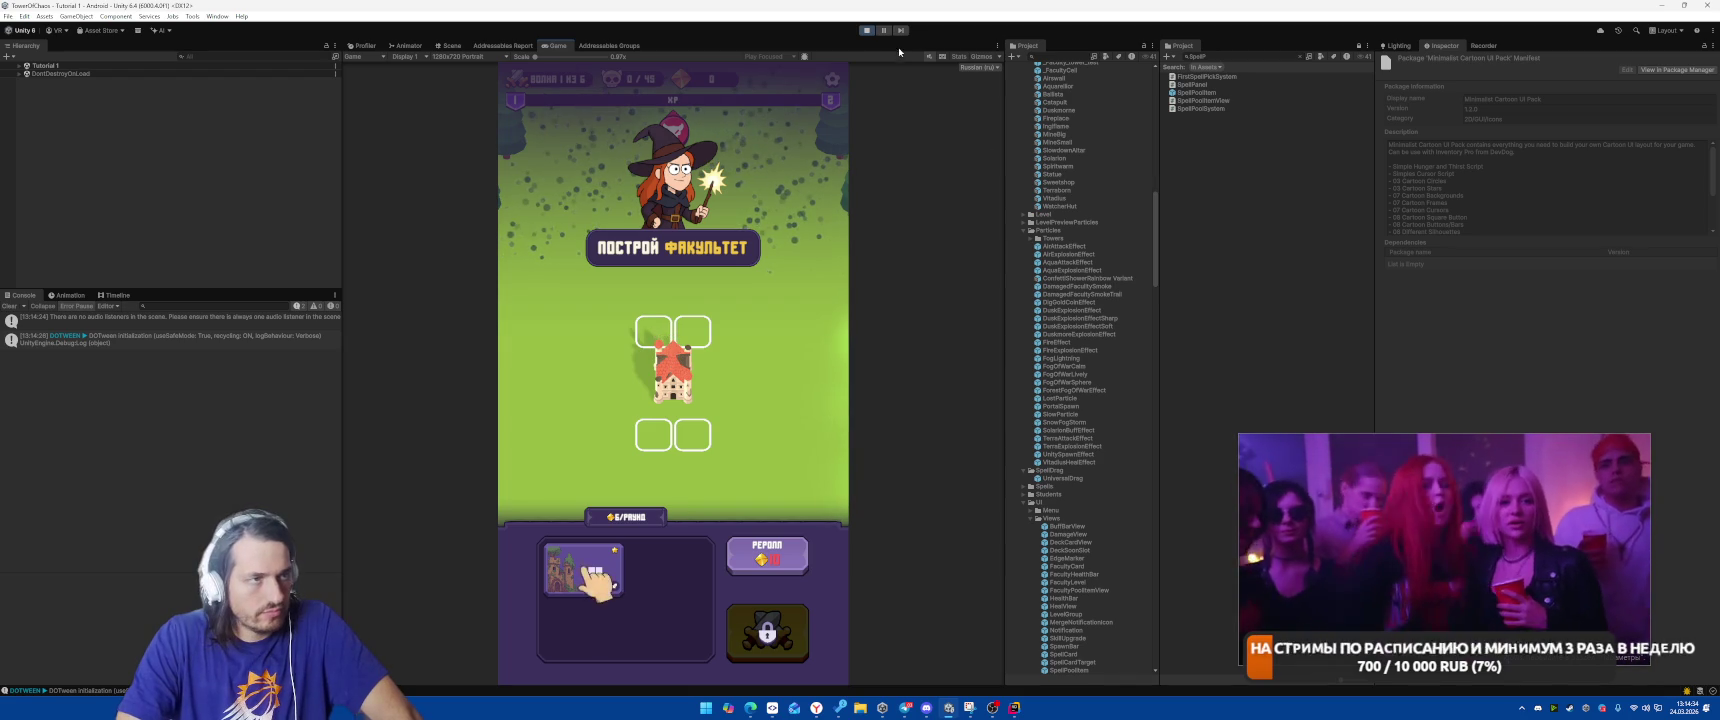
left_click(866, 30)
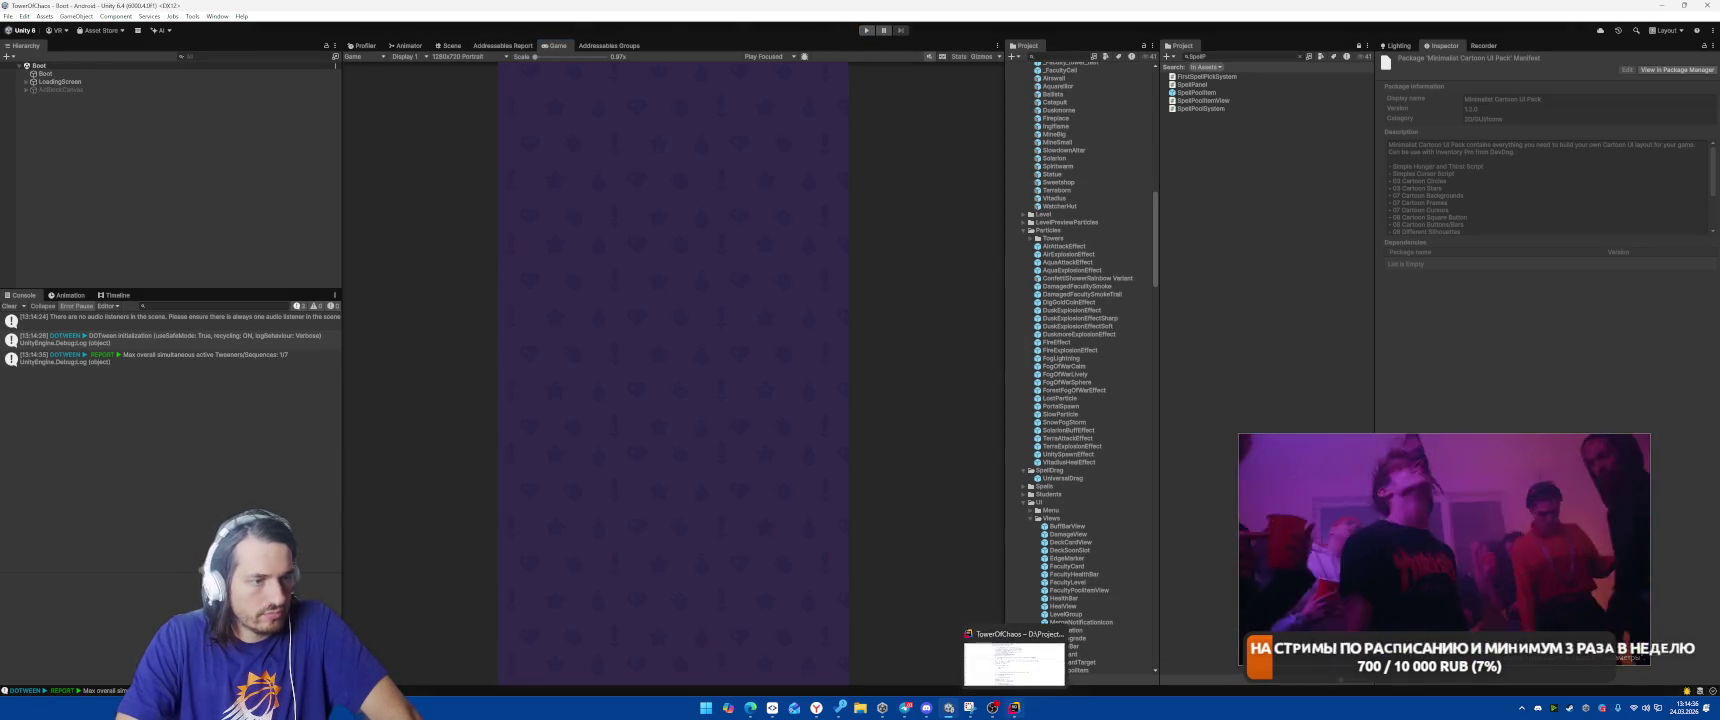
left_click(1014, 707)
left_click(1027, 417)
scroll(1040, 390, "down", 2)
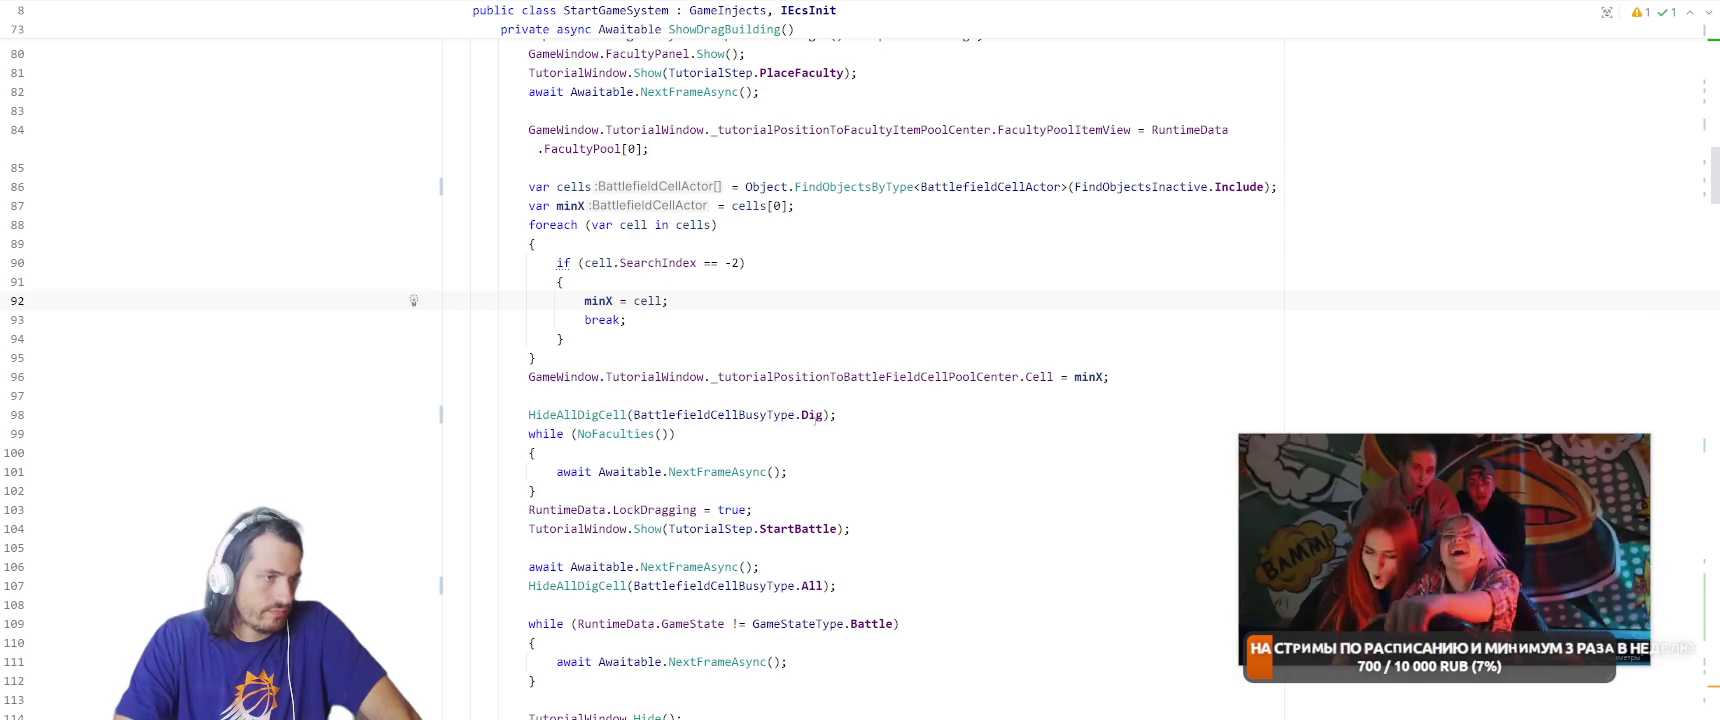
Change line 98's HideAllDigCell argument from Dig back to All.
double_click(813, 414)
type("a")
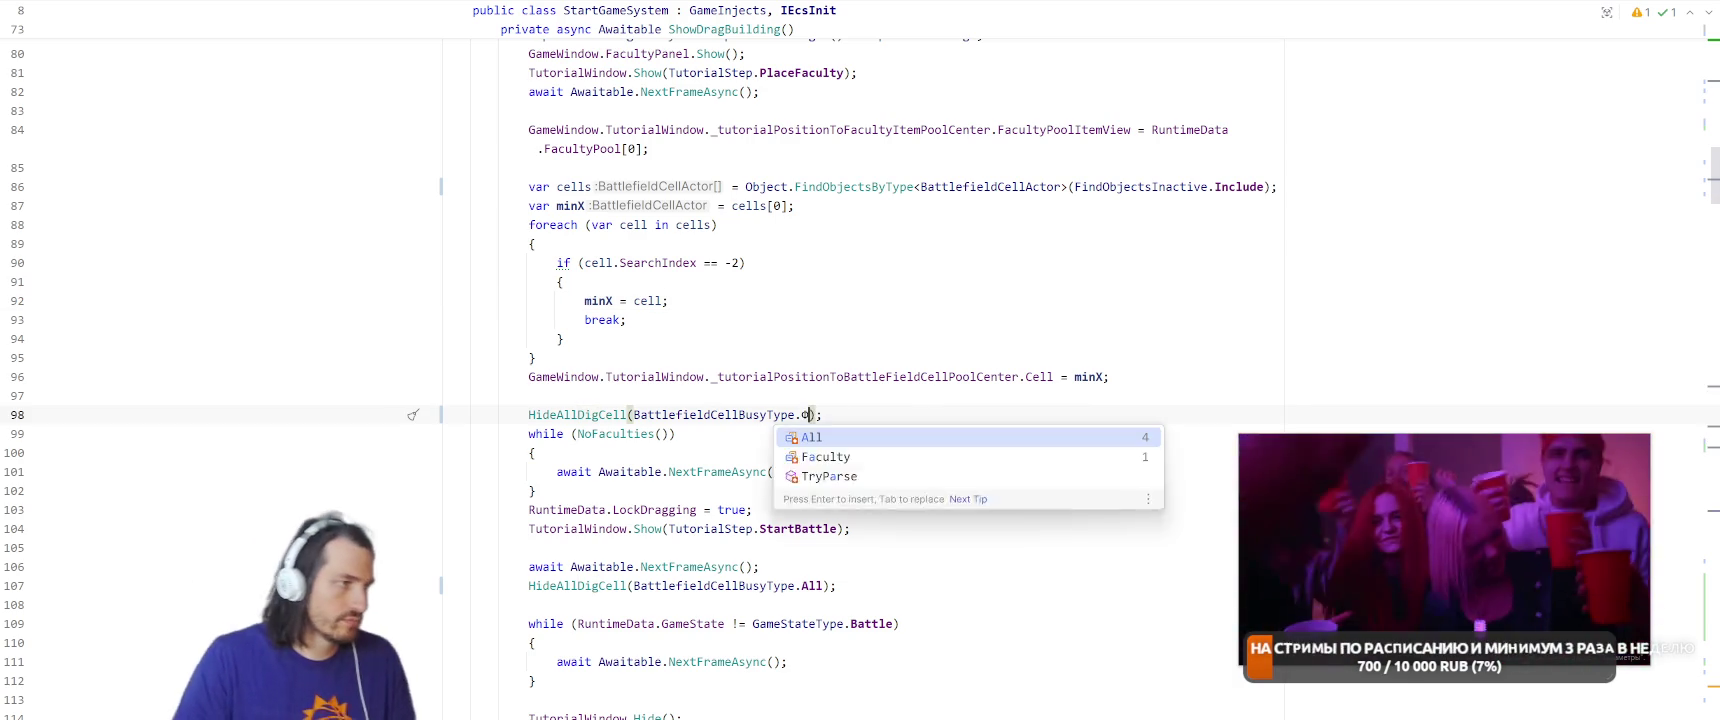
key("Return")
Copy ShowCellsWithIndex(1) from line 61 onto a new line 99, then switch to Unity.
left_click(960, 282)
scroll(960, 285, "up", 10)
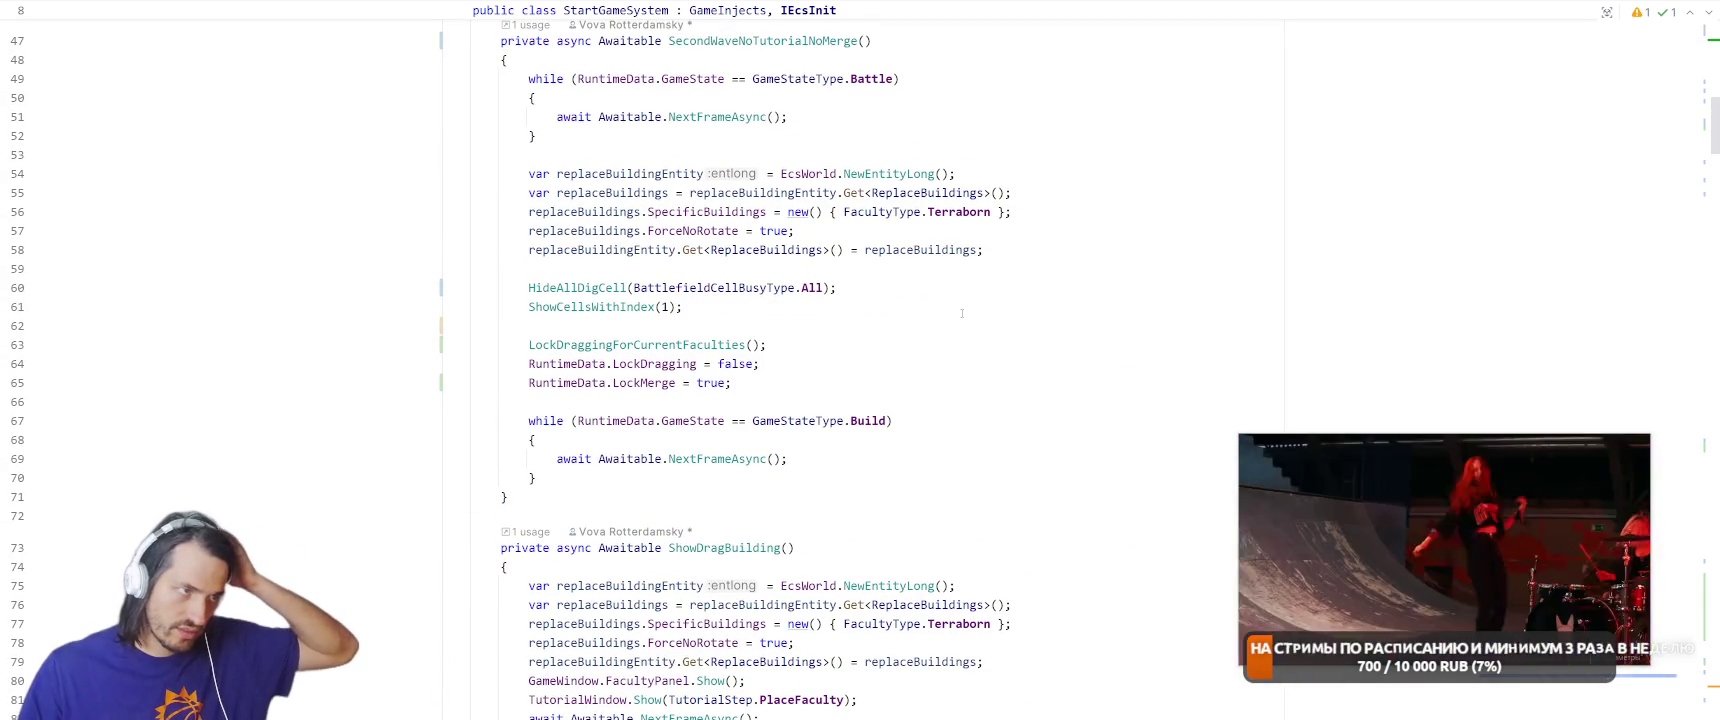
left_click_drag(527, 306, 685, 306)
key("ctrl+c")
scroll(822, 485, "down", 9)
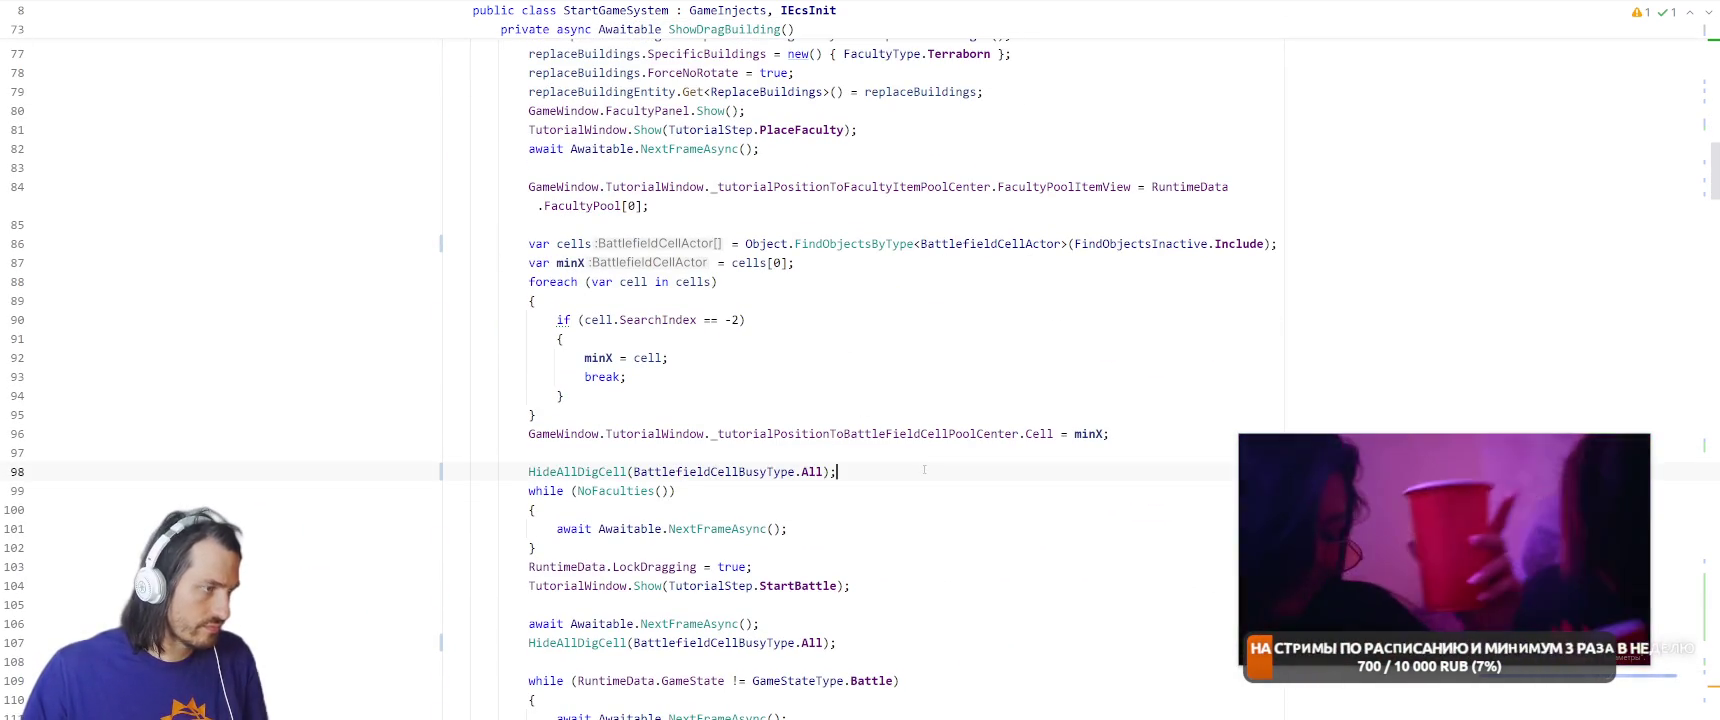
key("Return")
key("ctrl+v")
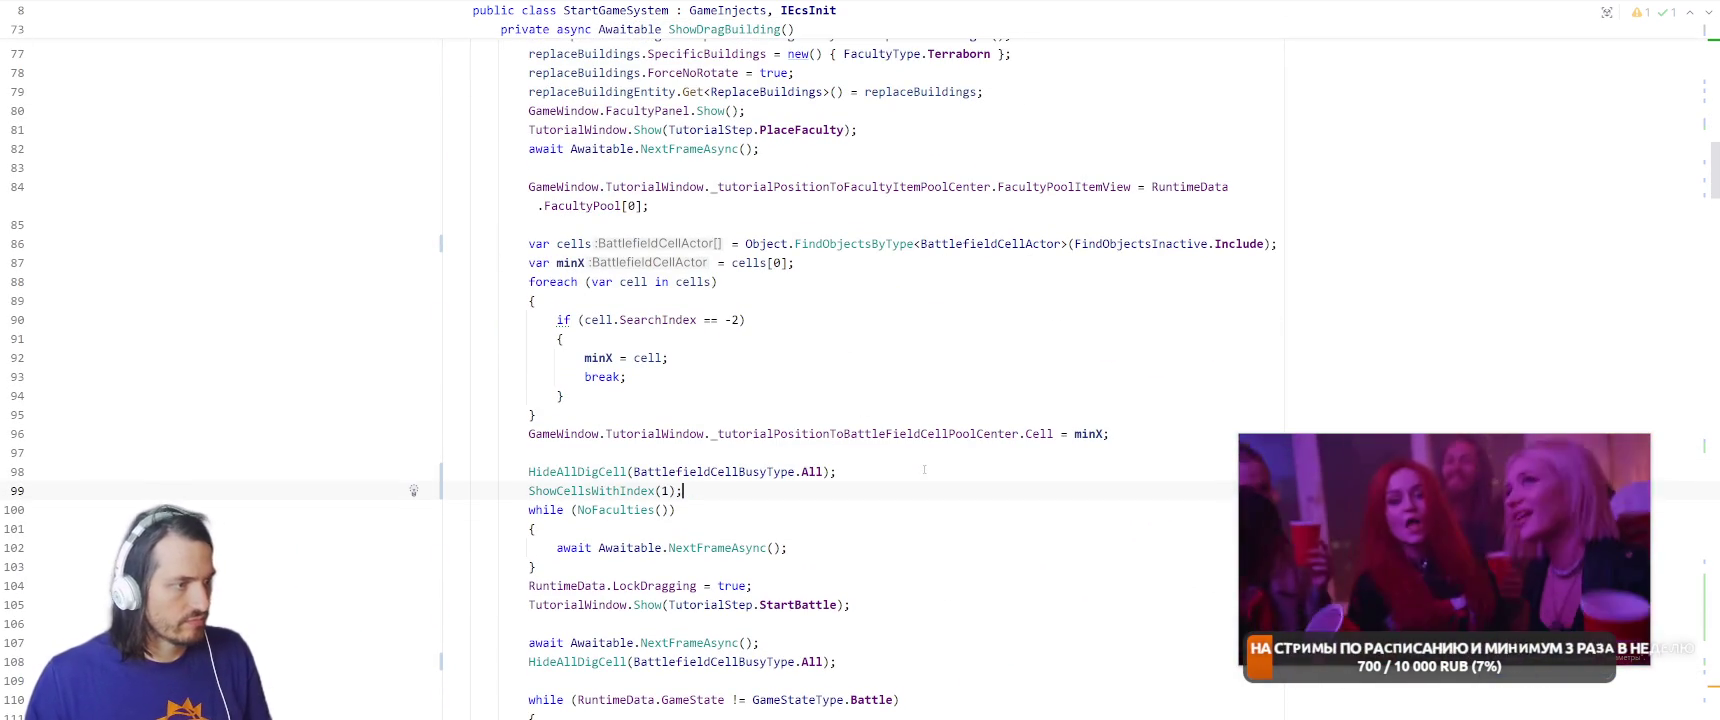
key("alt+Tab")
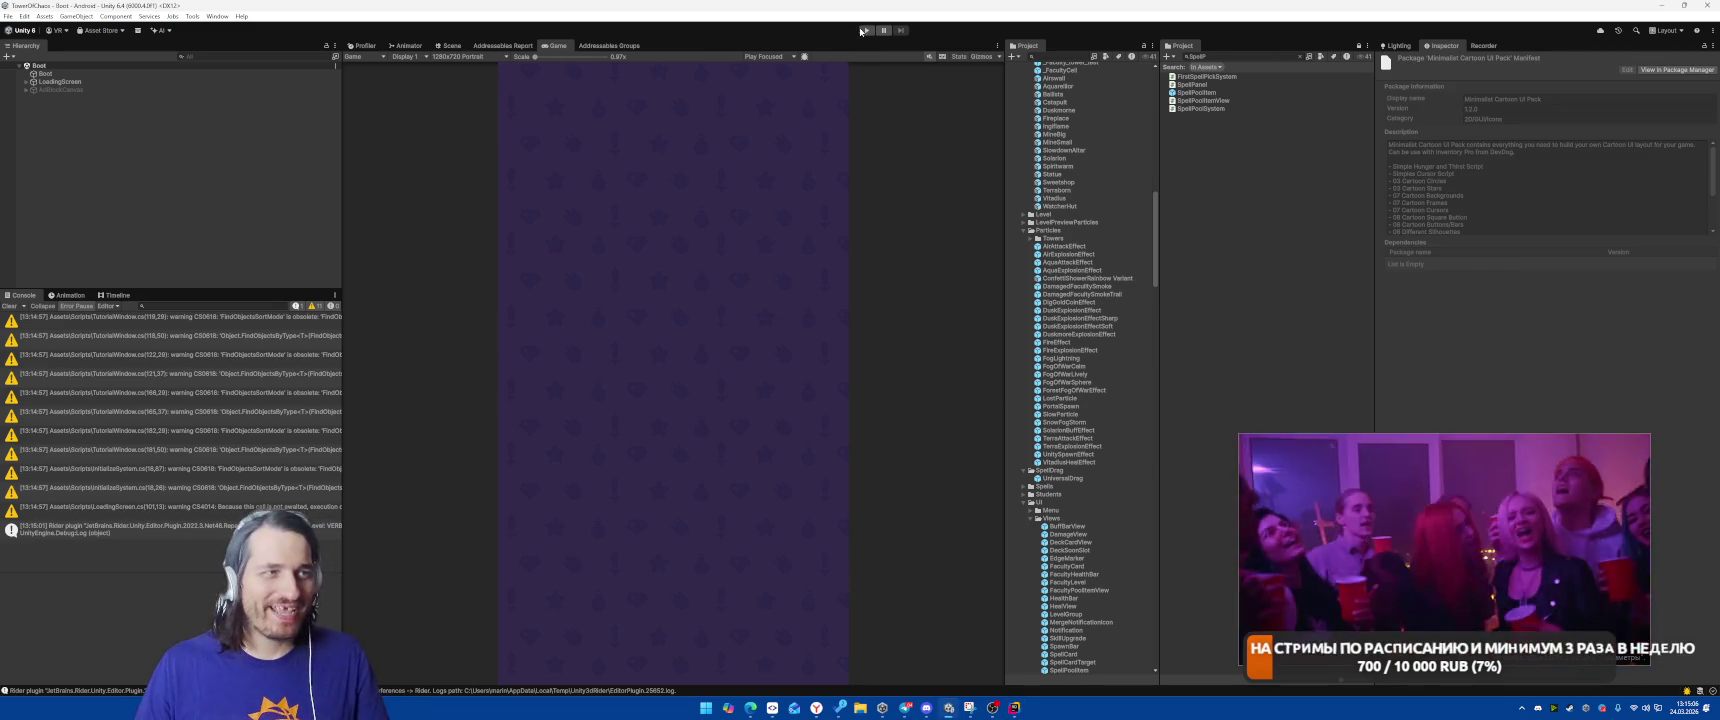
key("ctrl+p")
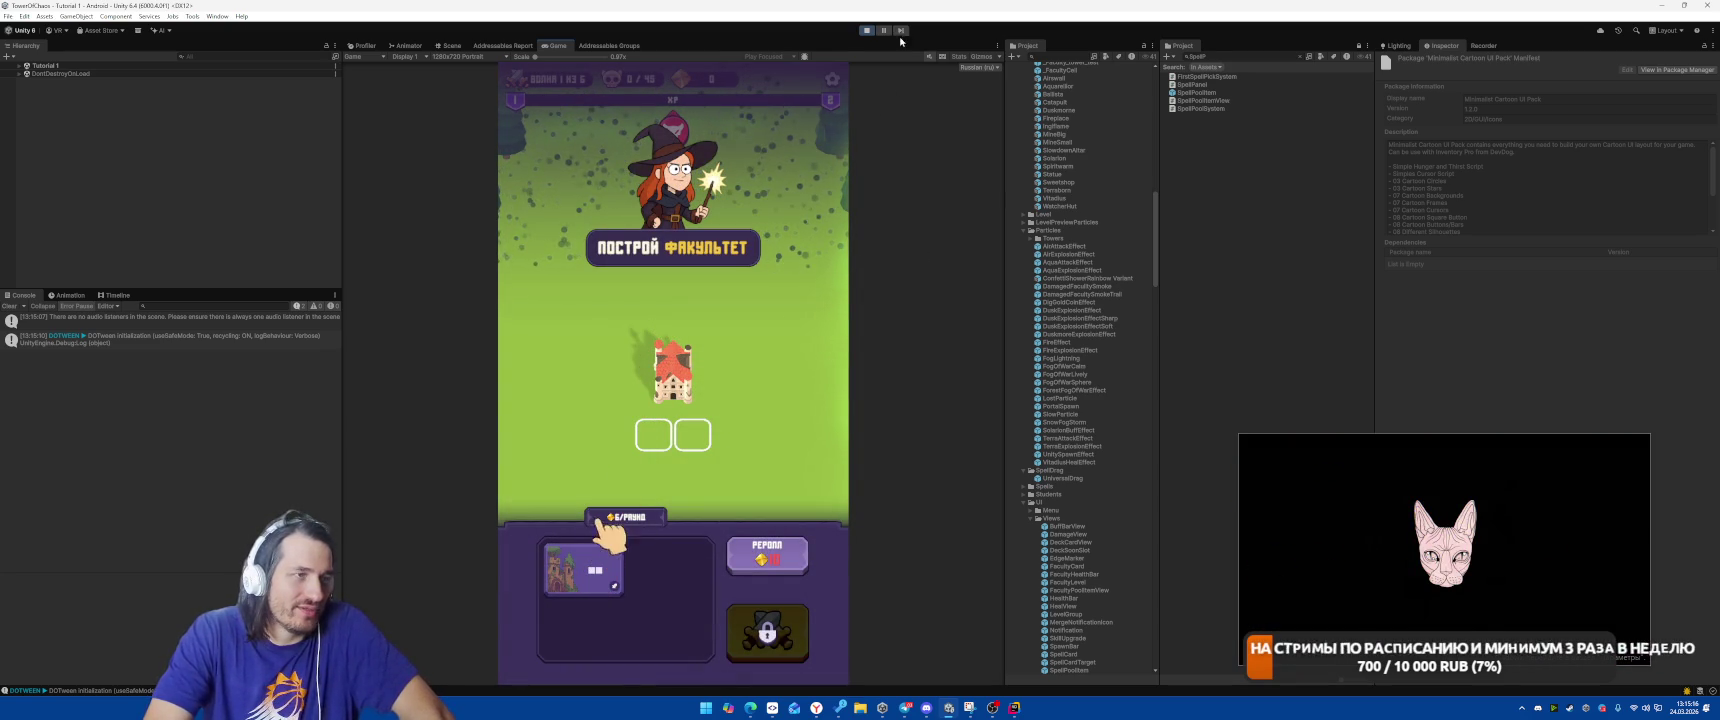
left_click(863, 33)
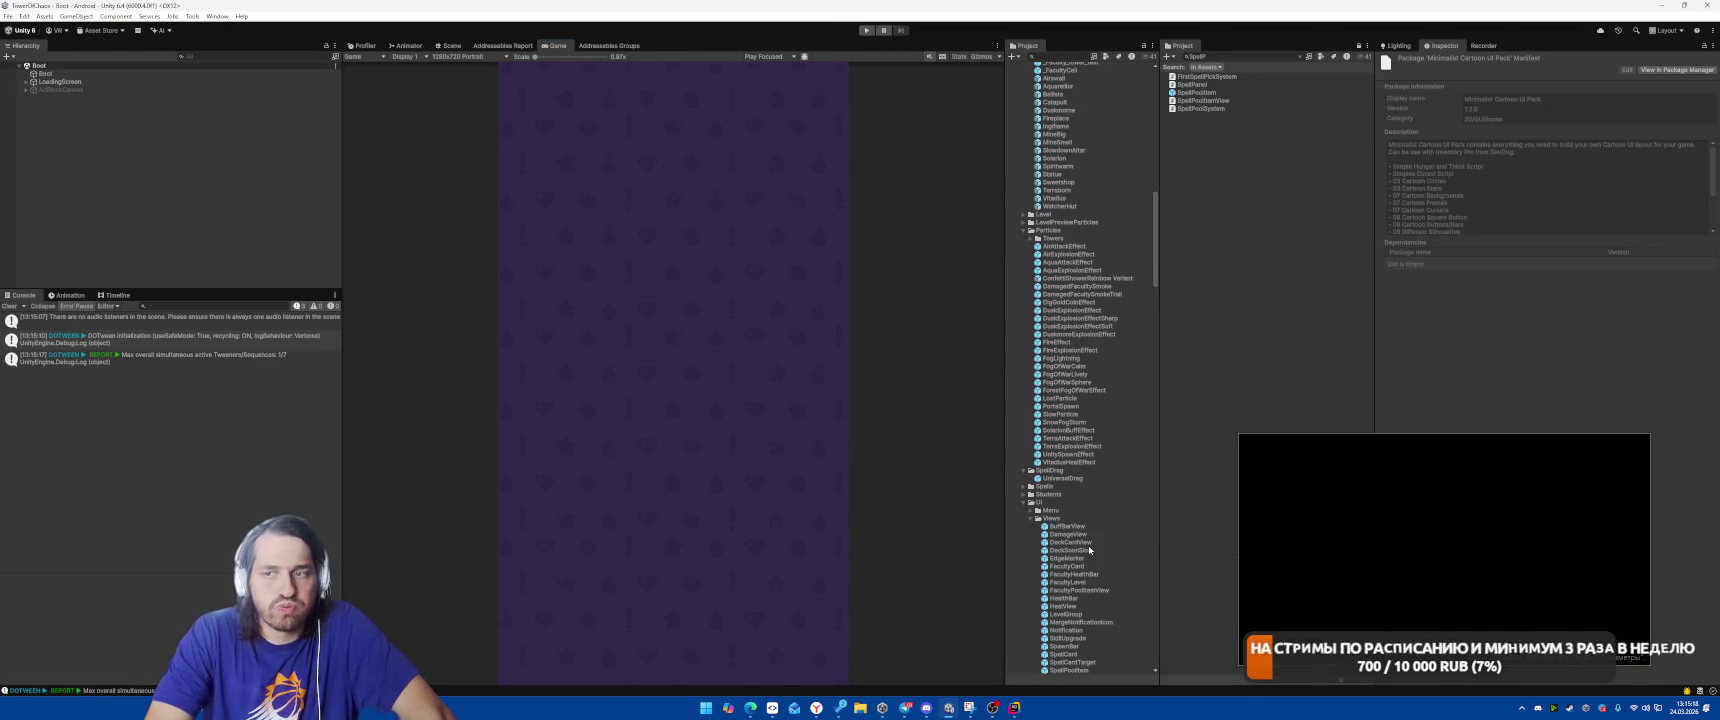
Search the Project panel for 'Tutorial 1' and open that scene.
left_click(1233, 58)
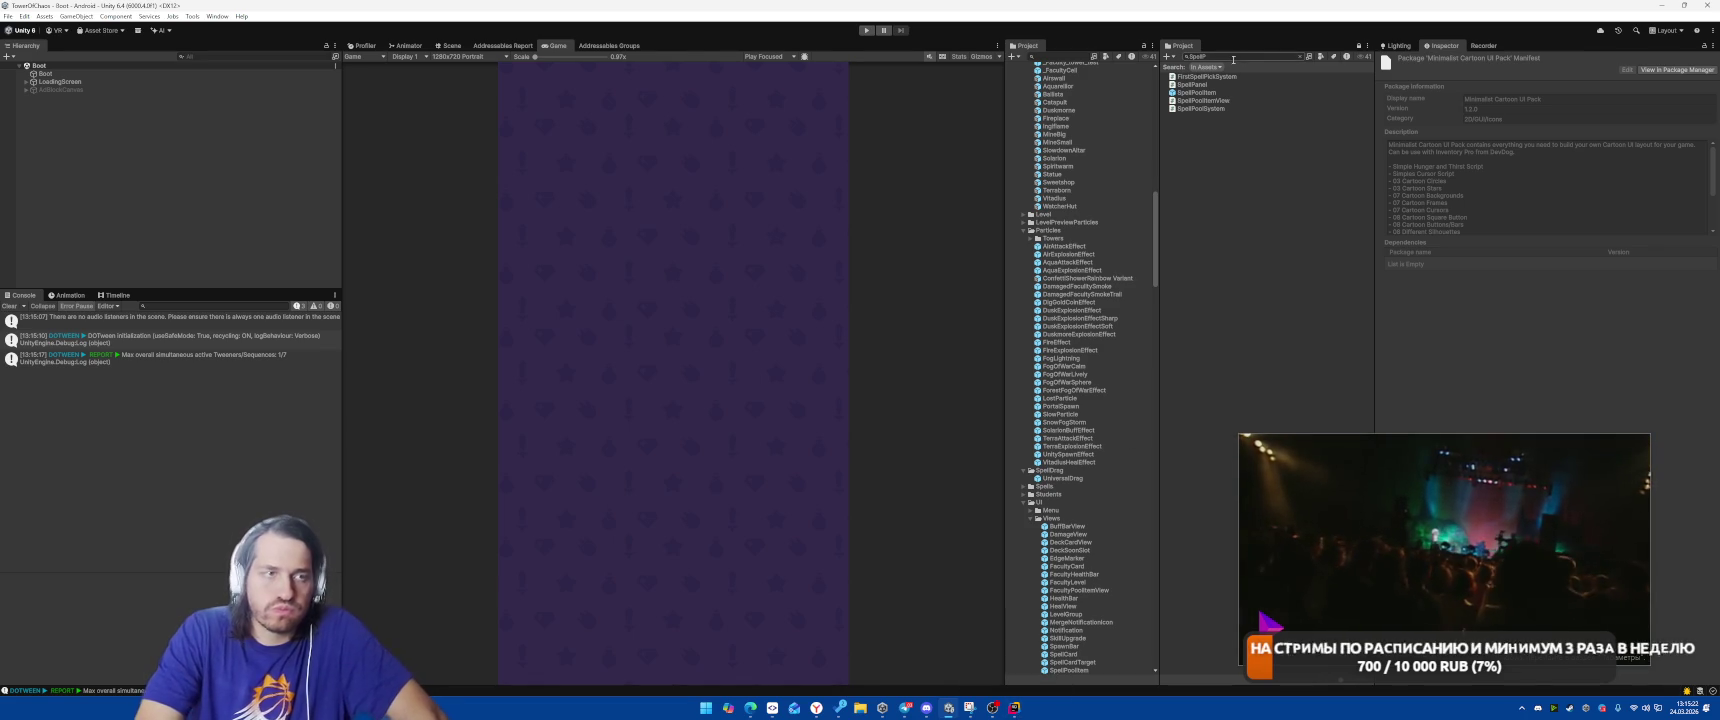
type("Fireplace")
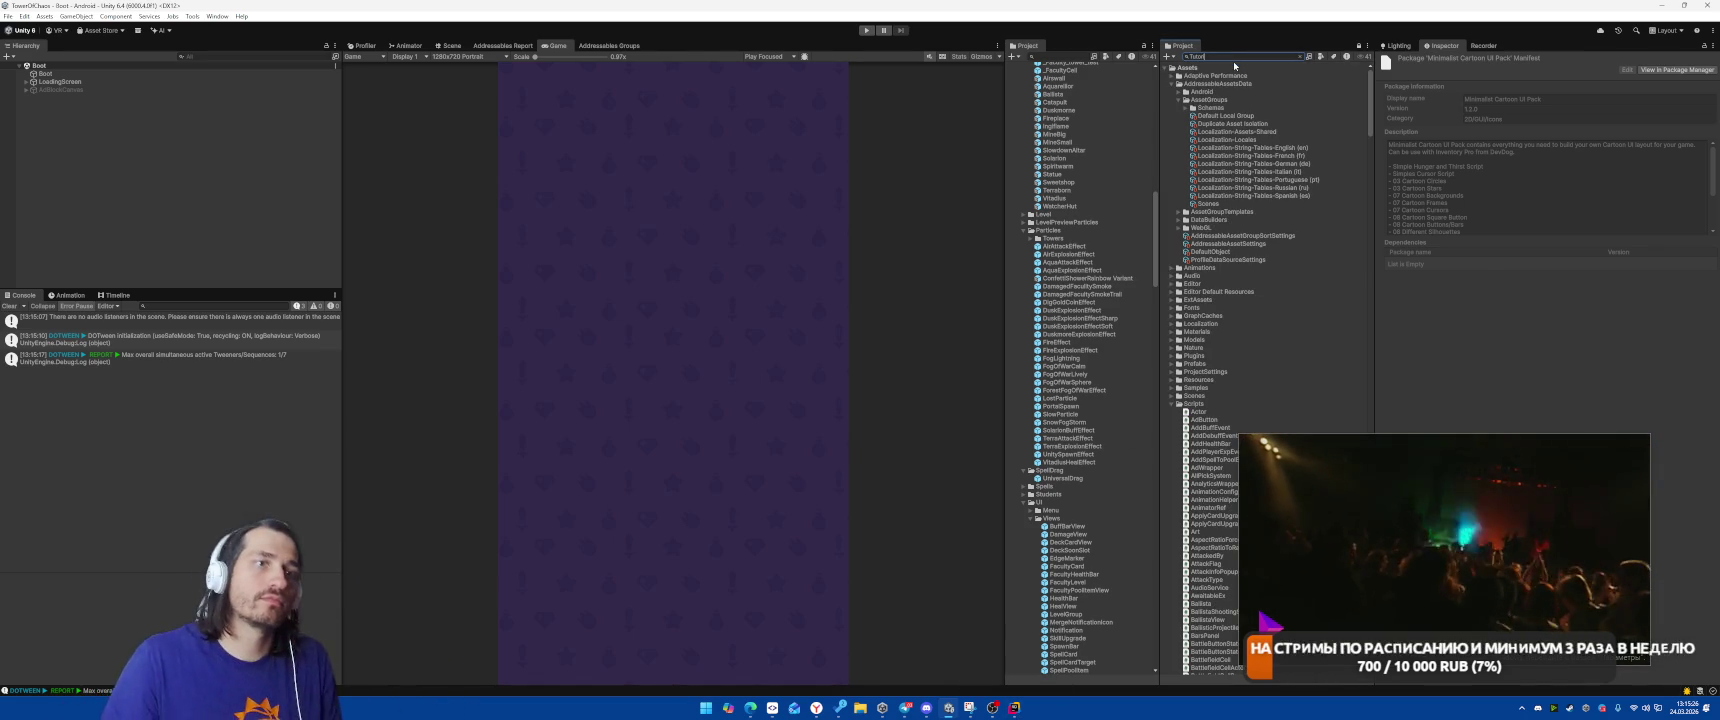
key("ctrl+a")
type("Tutorial 1")
left_click(1189, 85)
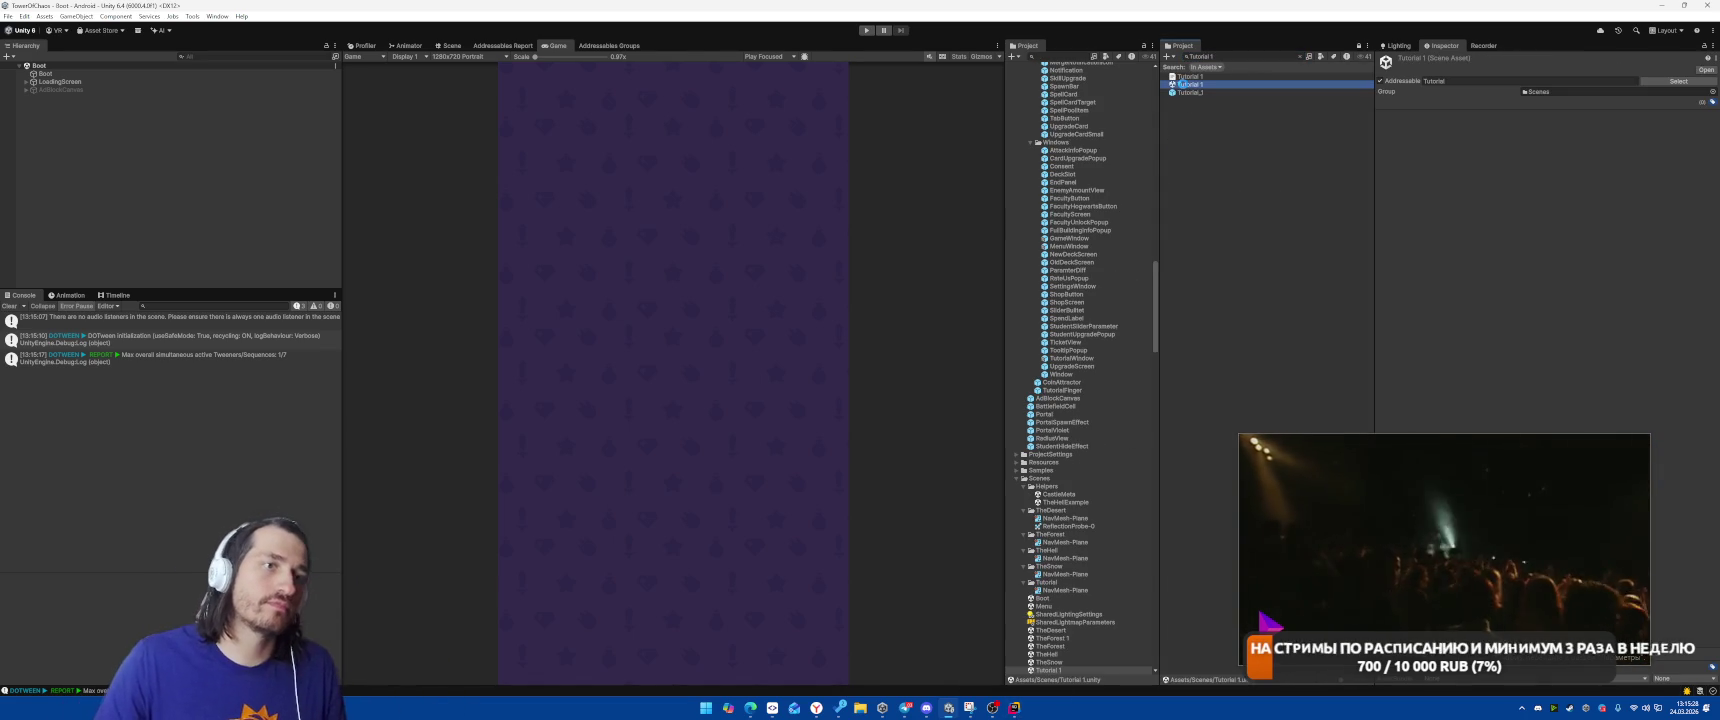
double_click(1189, 85)
In the Scene view, inspect the BattlefieldCell_Top1 and BattlefieldCell_Top2 tiles, then return to Rider.
left_click(450, 45)
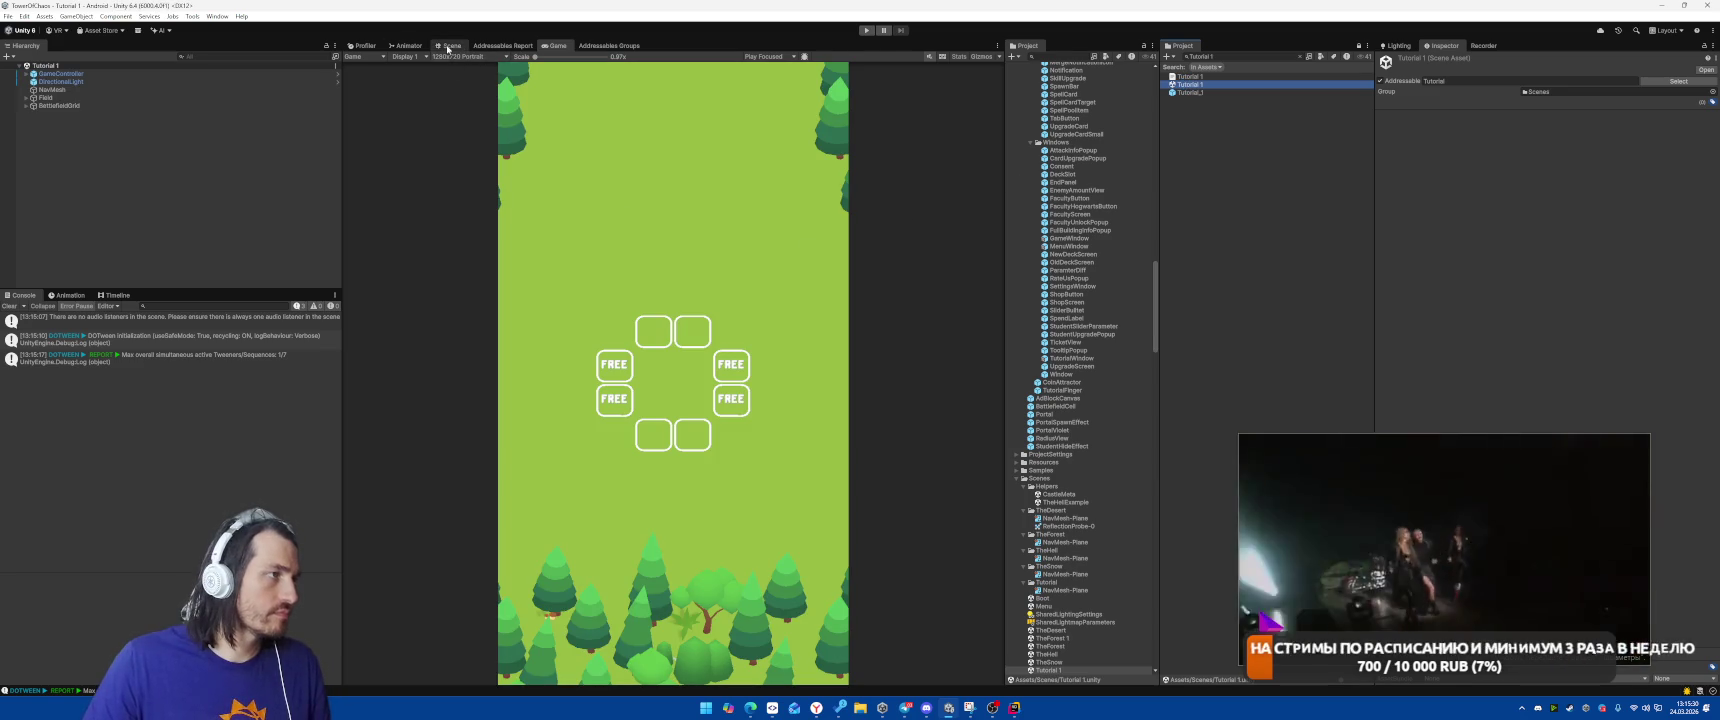
scroll(737, 308, "up", 5)
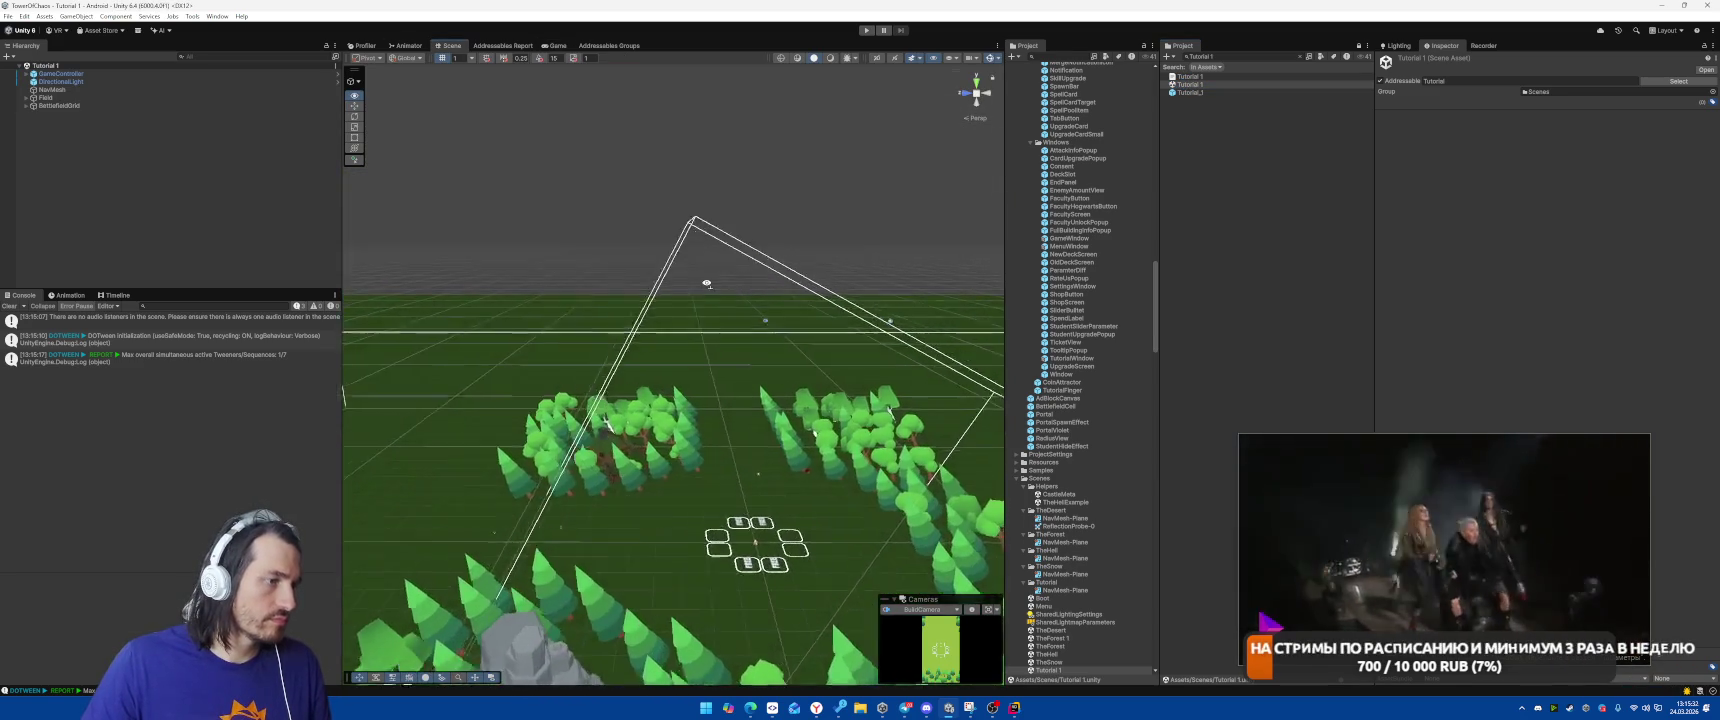
left_click_drag(725, 295, 499, 414)
scroll(499, 414, "up", 5)
left_click(615, 385)
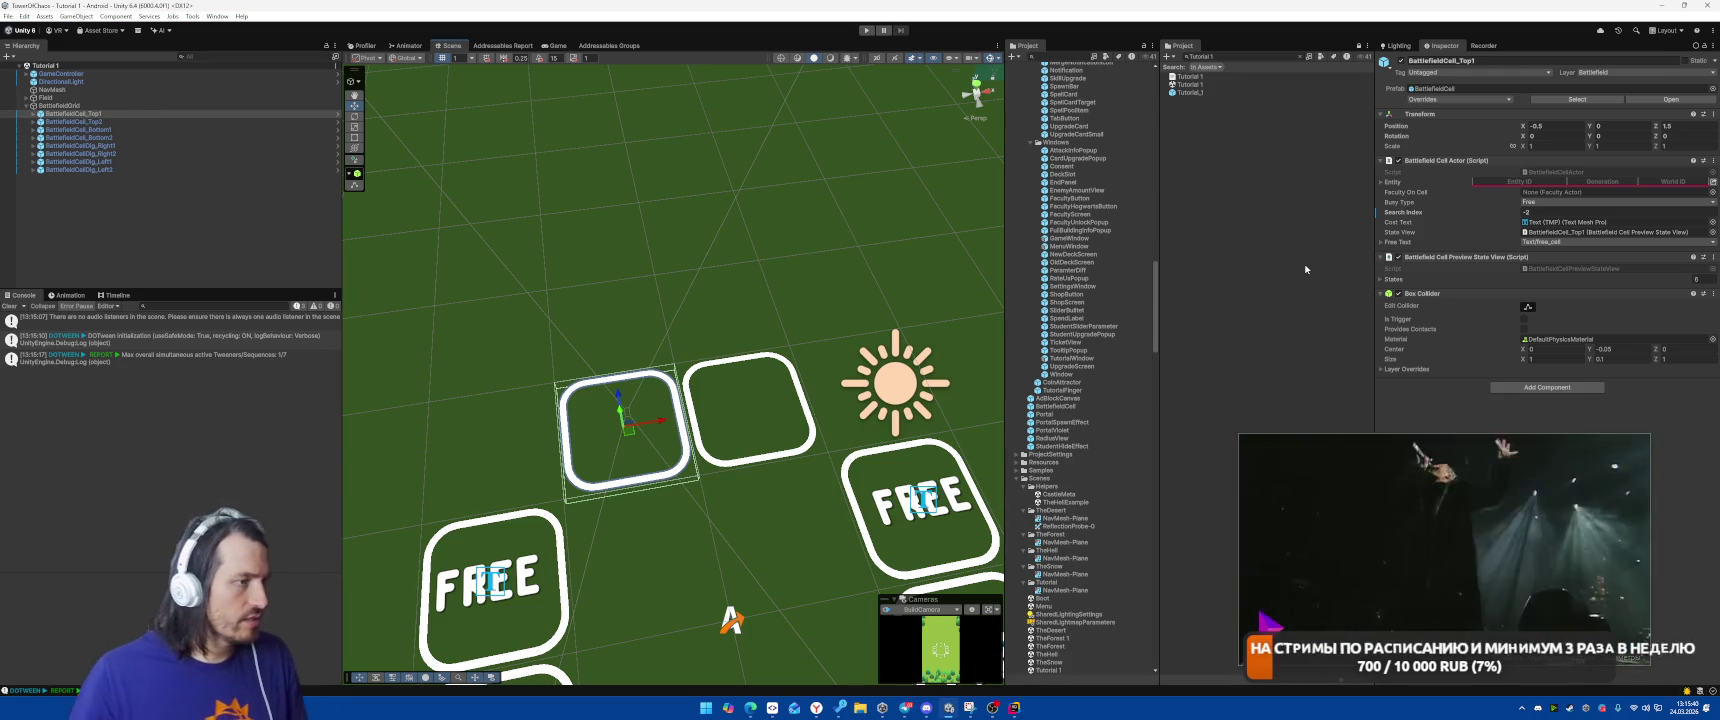
left_click(85, 122)
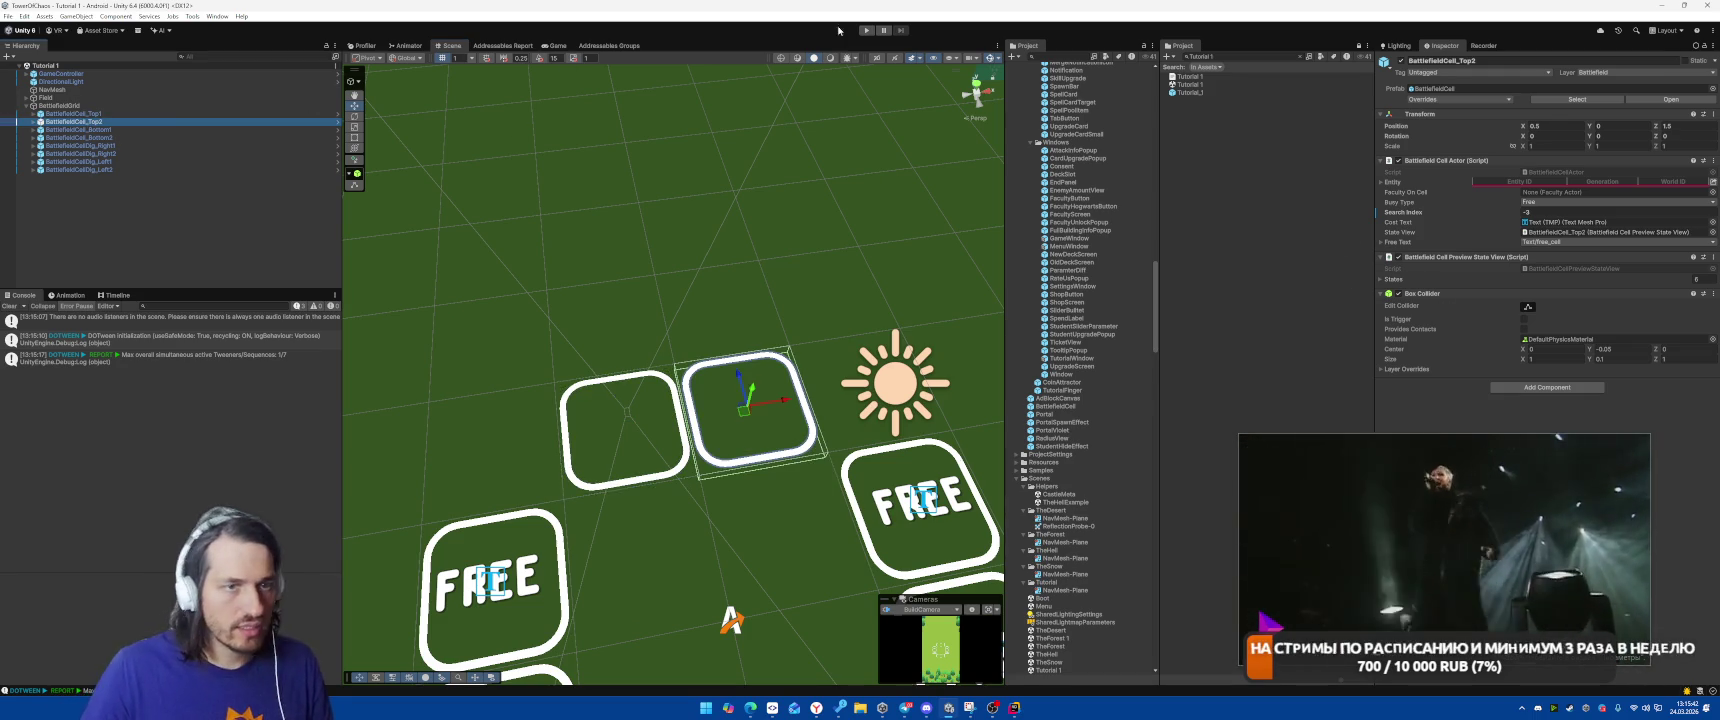
left_click(96, 121)
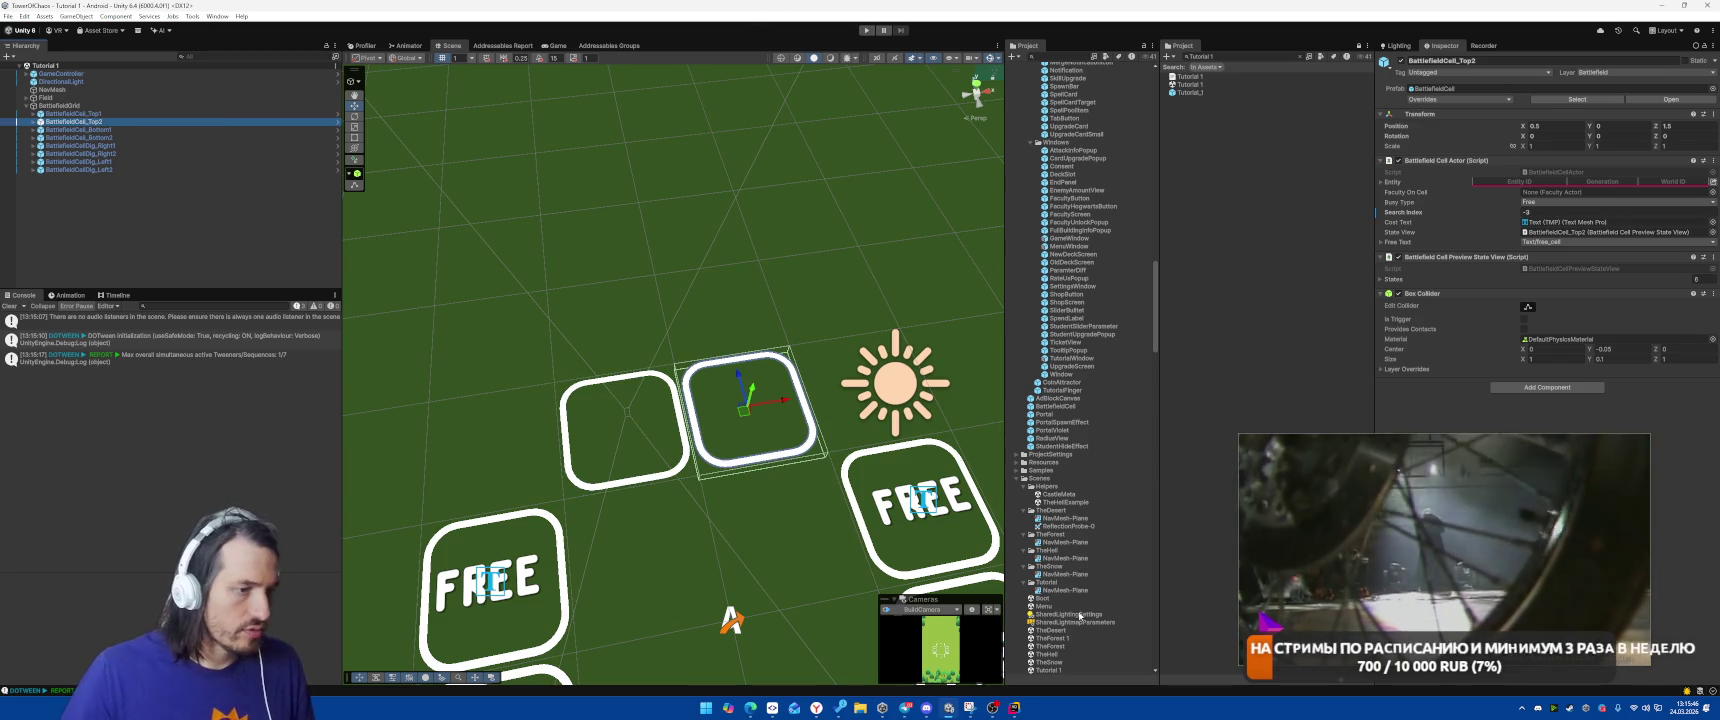
left_click(1014, 707)
key("Left")
key("Left")
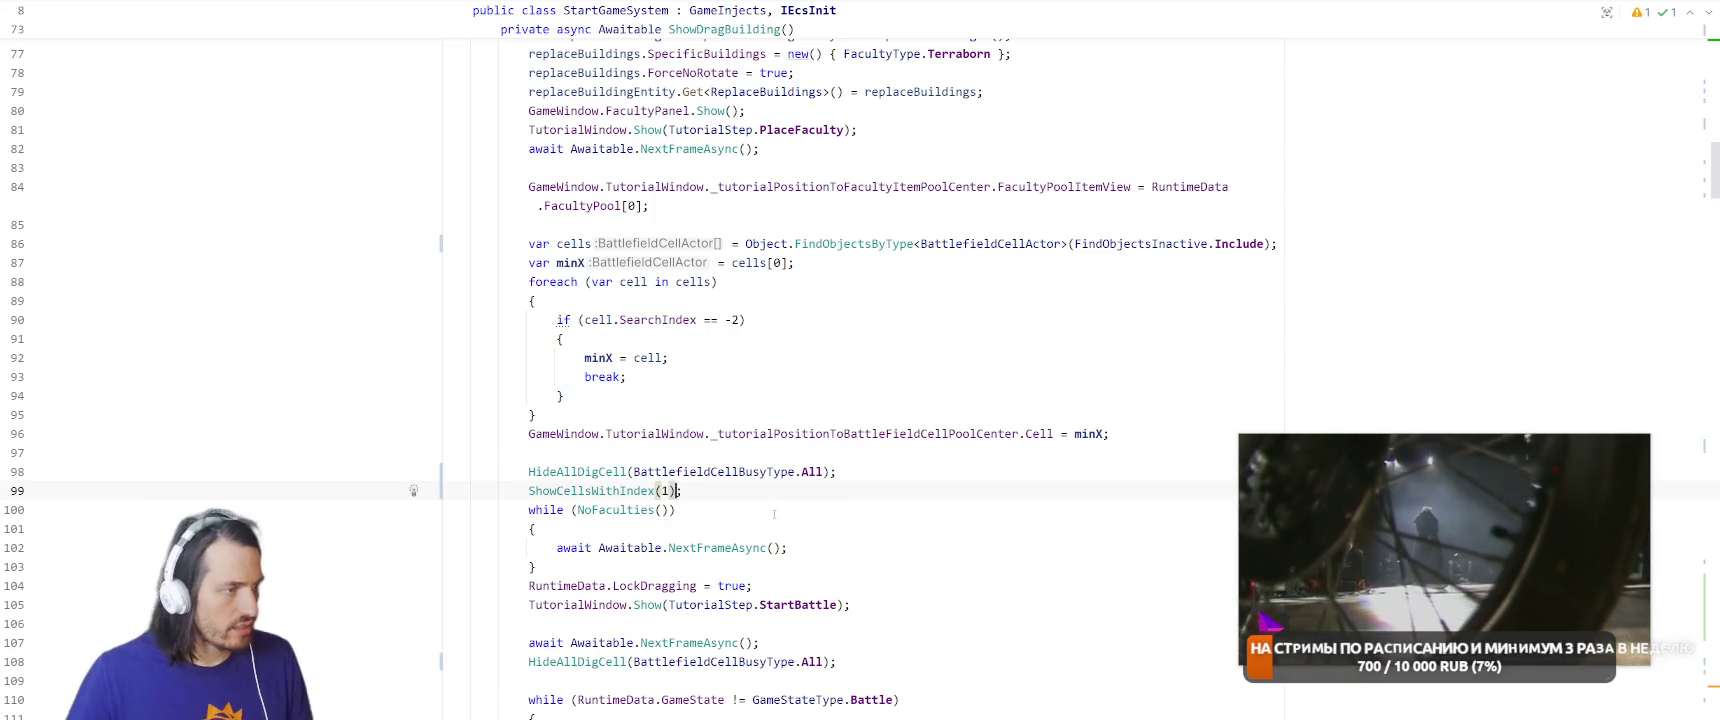
Make line 99 ShowCellsWithIndex(-2), add a duplicate line using -3, and switch to Unity.
key("BackSpace")
type("-2")
key("ctrl+d")
key("BackSpace")
type("3);")
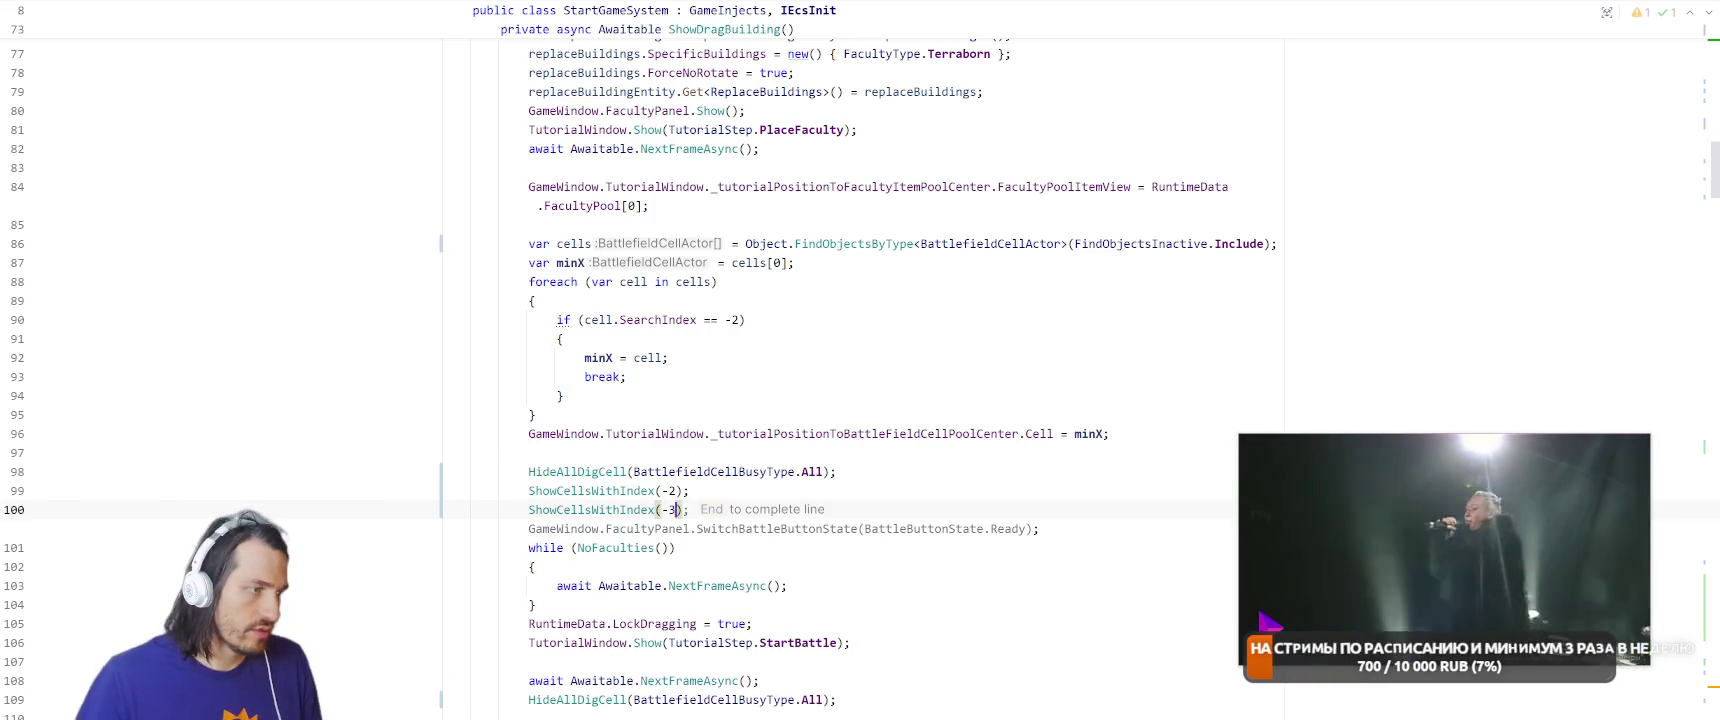
key("alt+Tab")
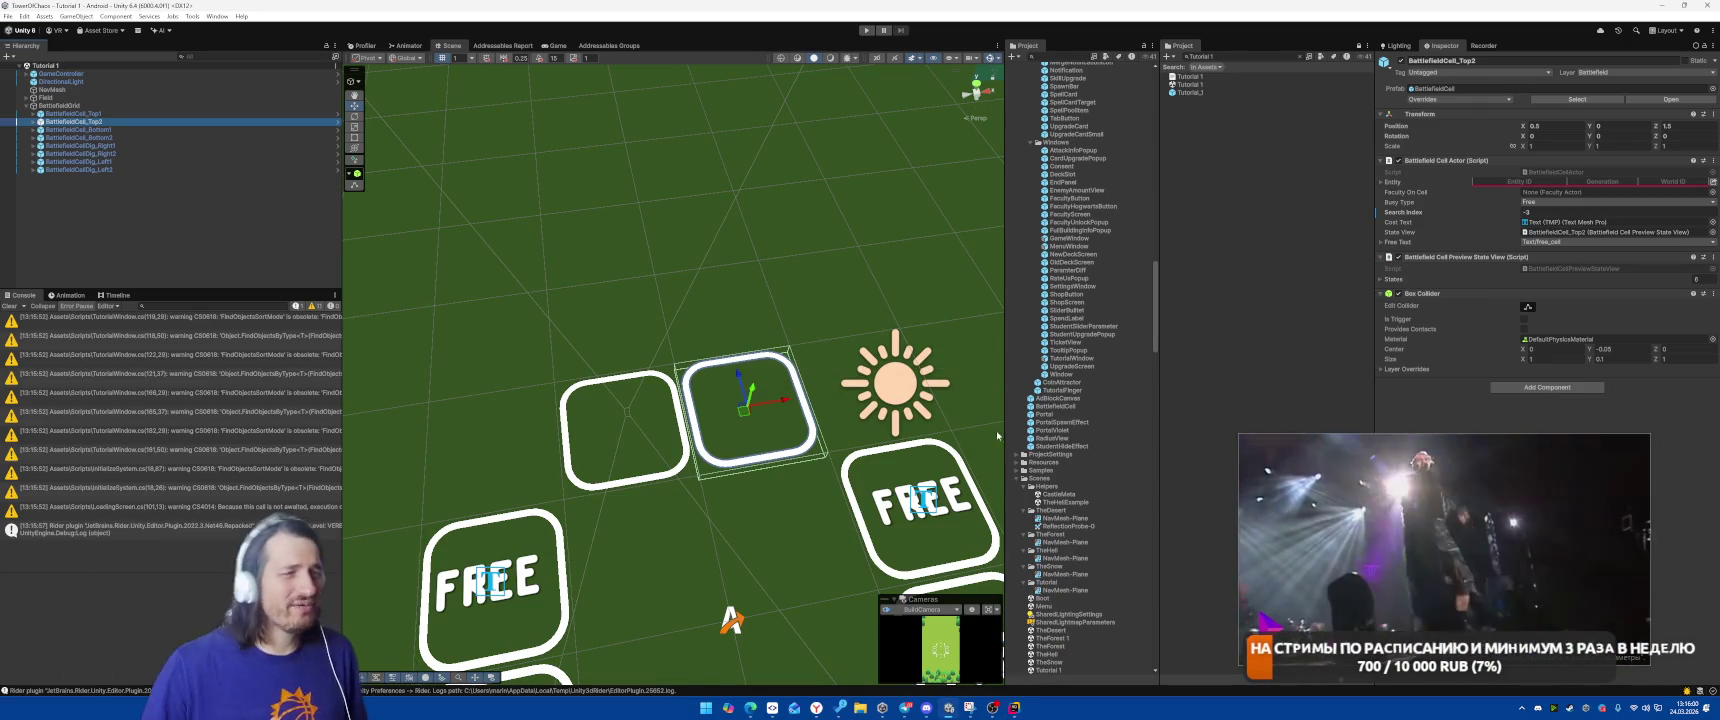
Playtest Tutorial 1, inspect the GameController.Start NullReferenceException, stop play, and search the Project for 'Boot'.
left_click(866, 30)
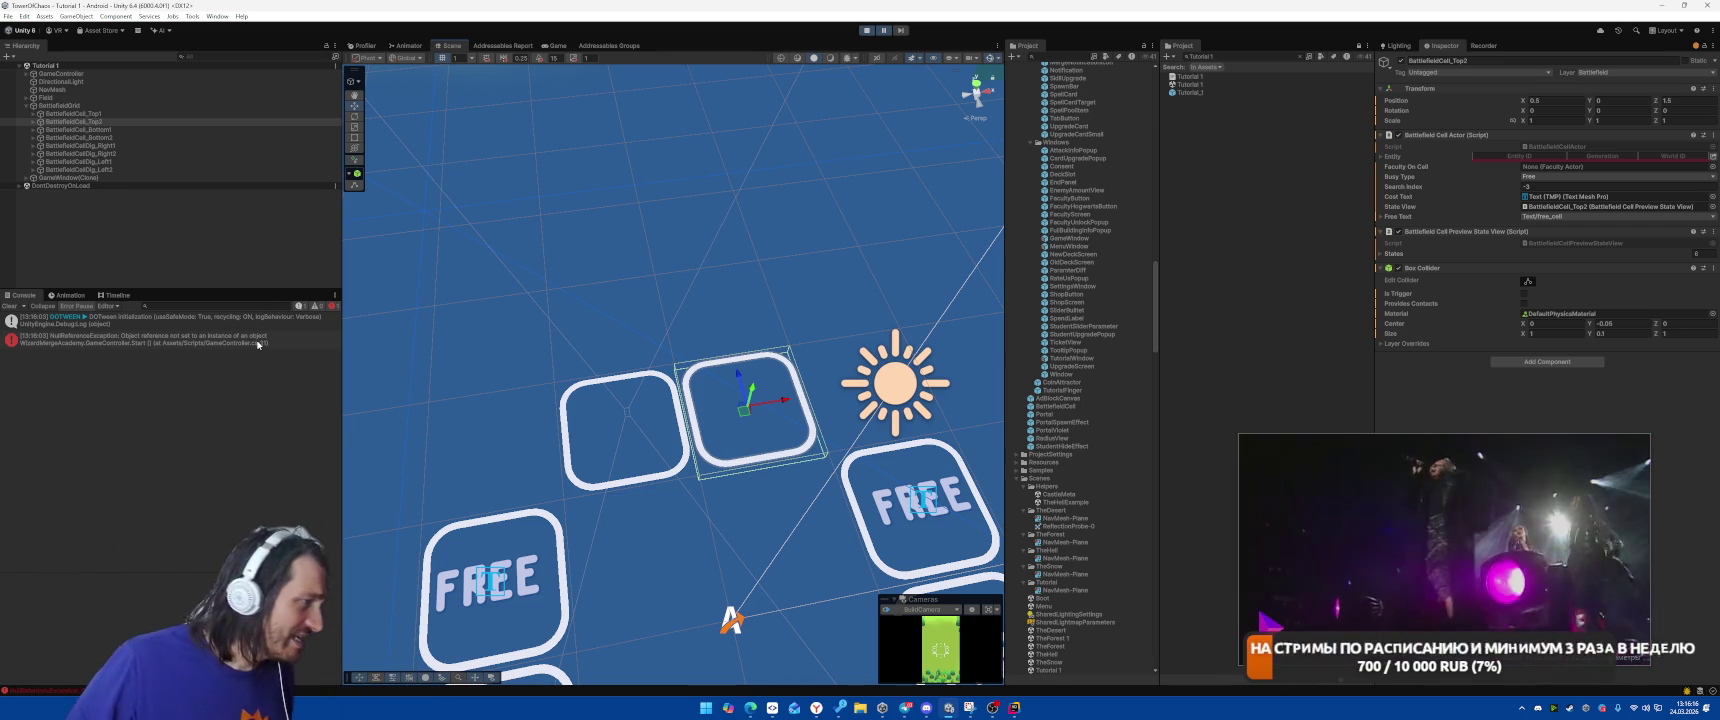
left_click(170, 339)
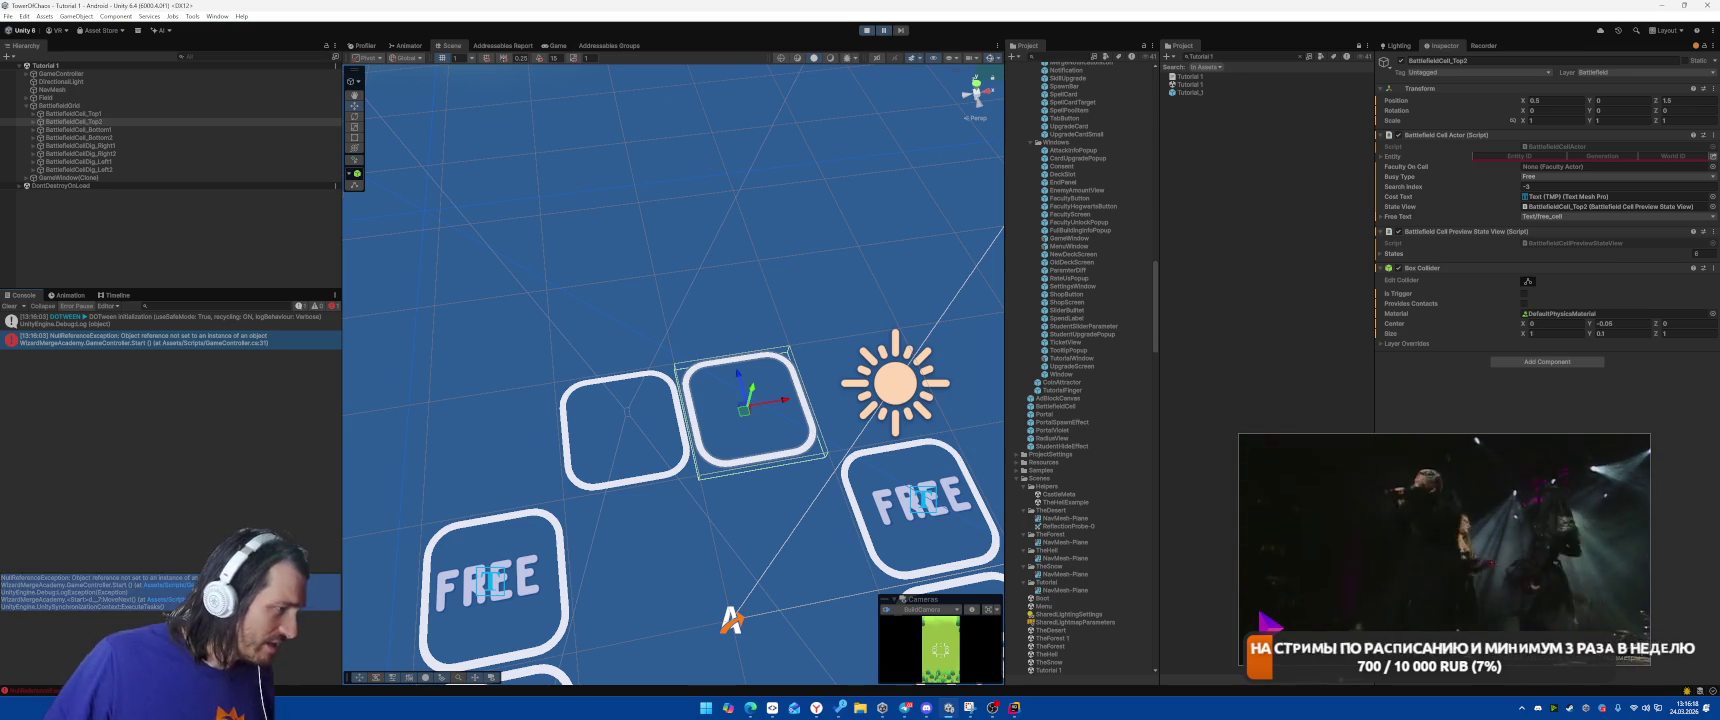
key("alt+Tab")
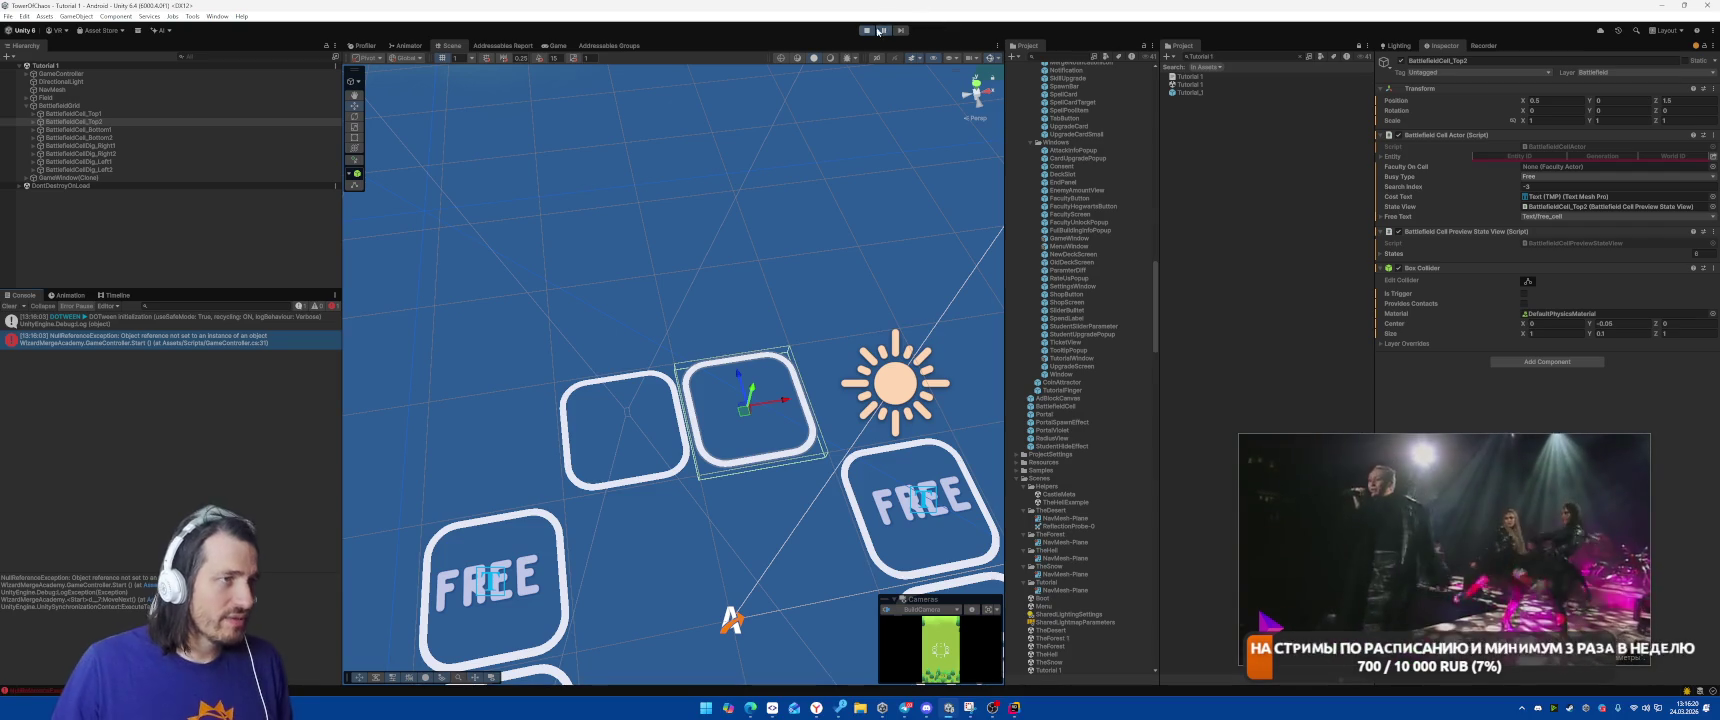
left_click(870, 30)
type("Boot")
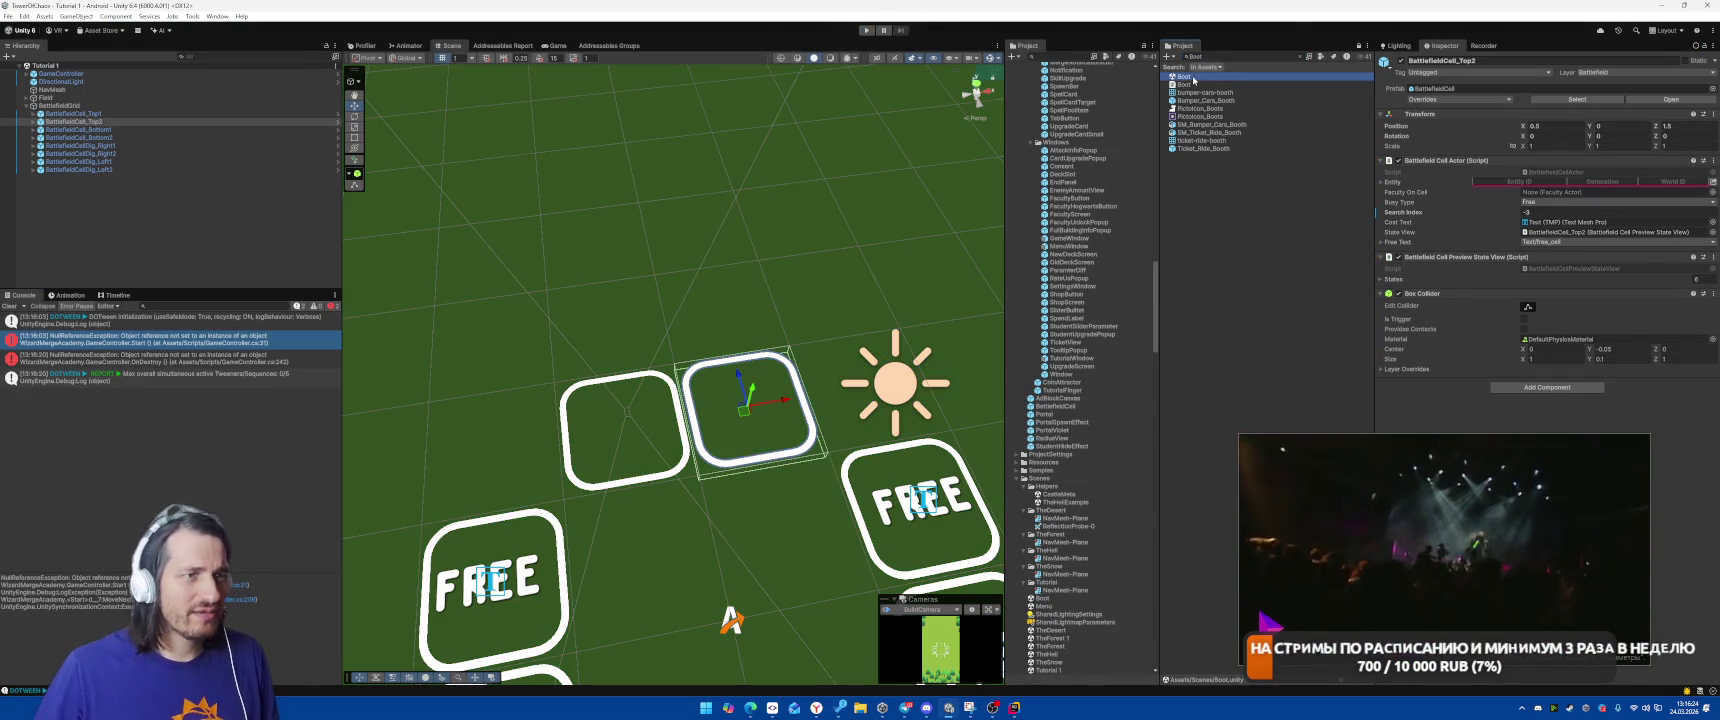
Open the Boot scene, enter Play mode, build the faculty card on the slot and start the battle.
double_click(1190, 77)
left_click(866, 30)
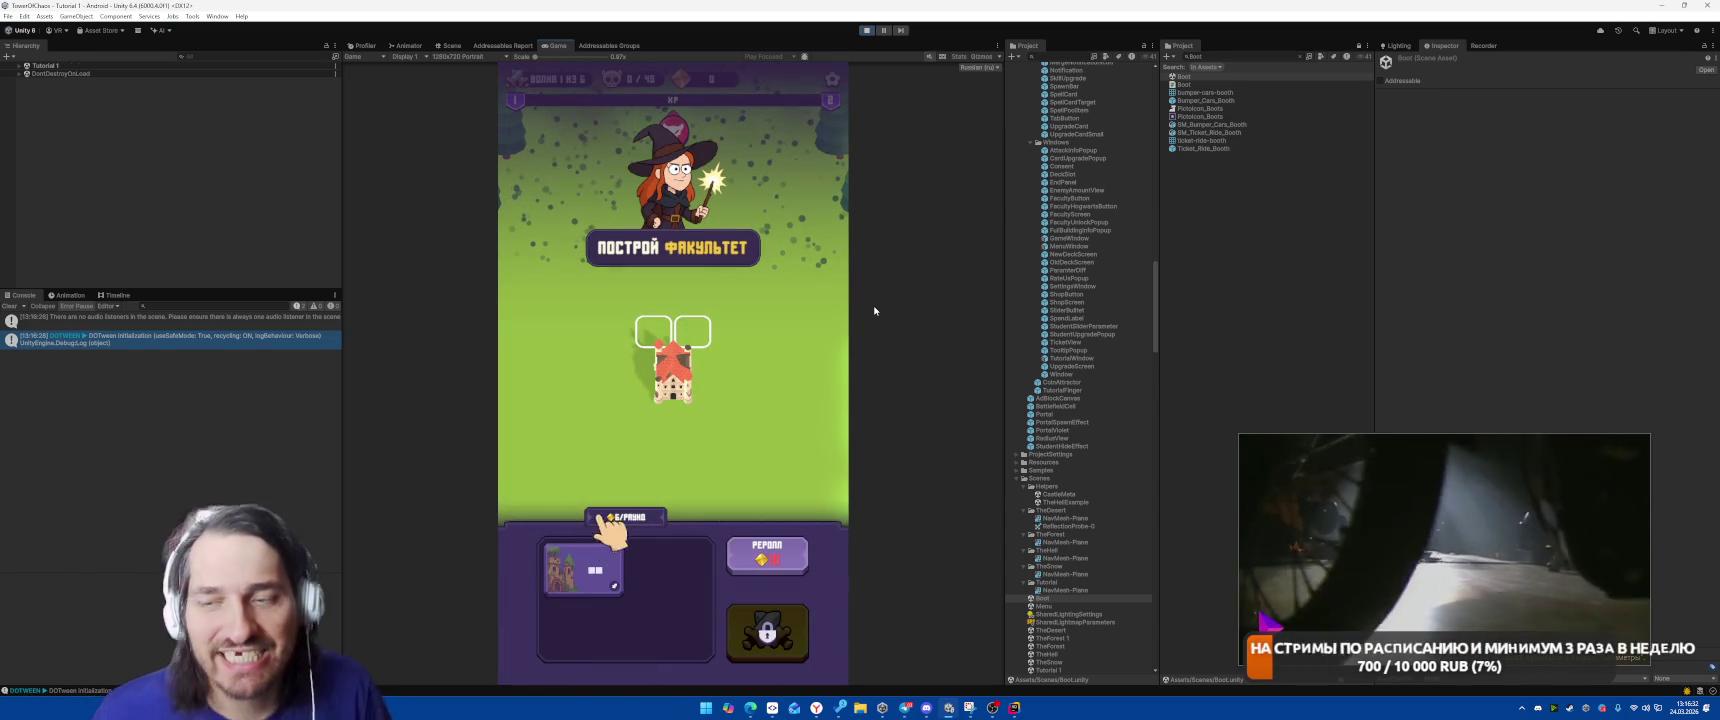
left_click_drag(595, 580, 673, 340)
left_click(765, 634)
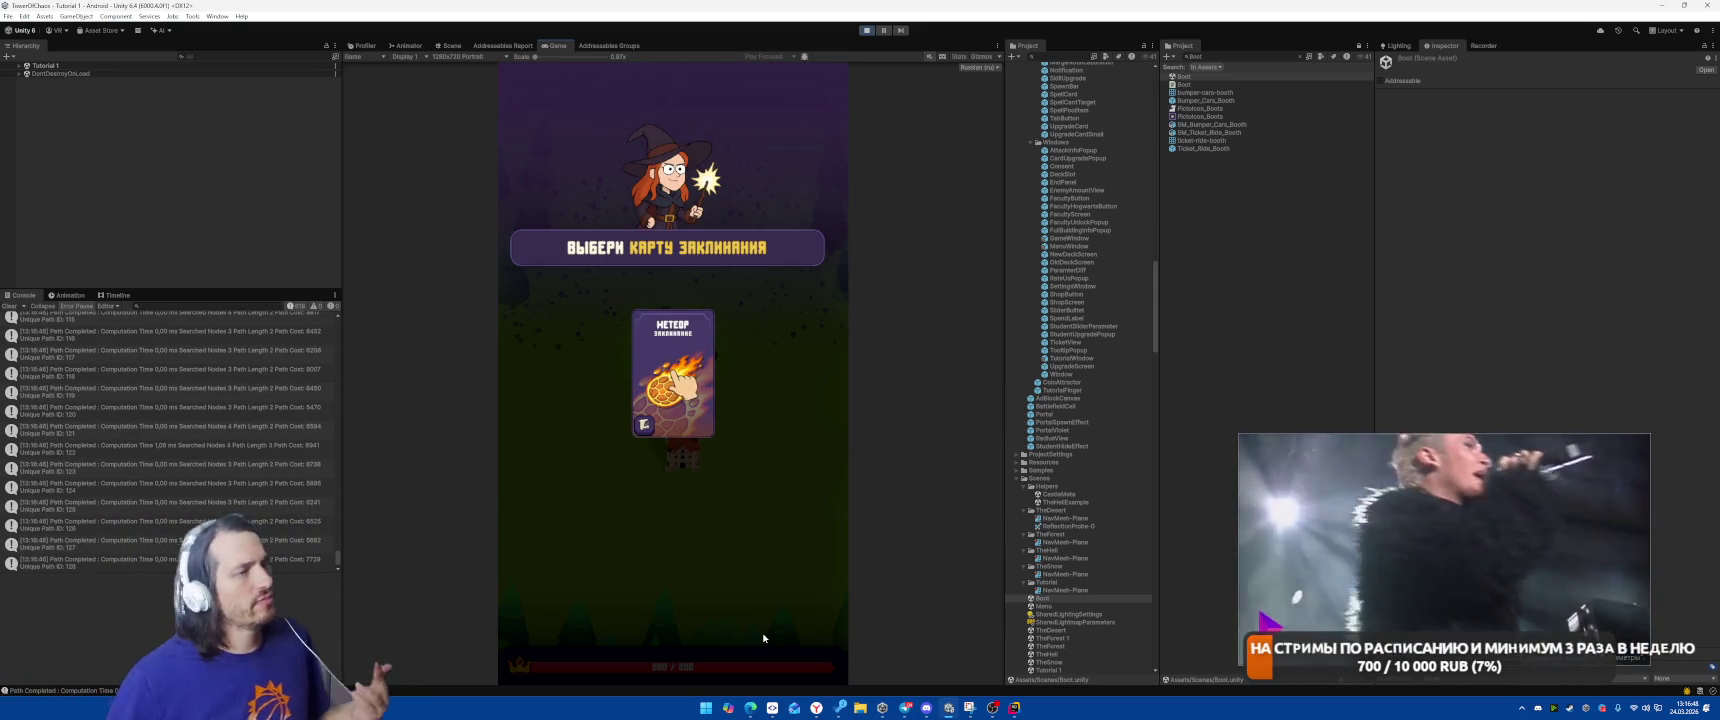
Cast Meteor on the spider group, place the building card below the tower, then stop Play mode.
left_click(680, 385)
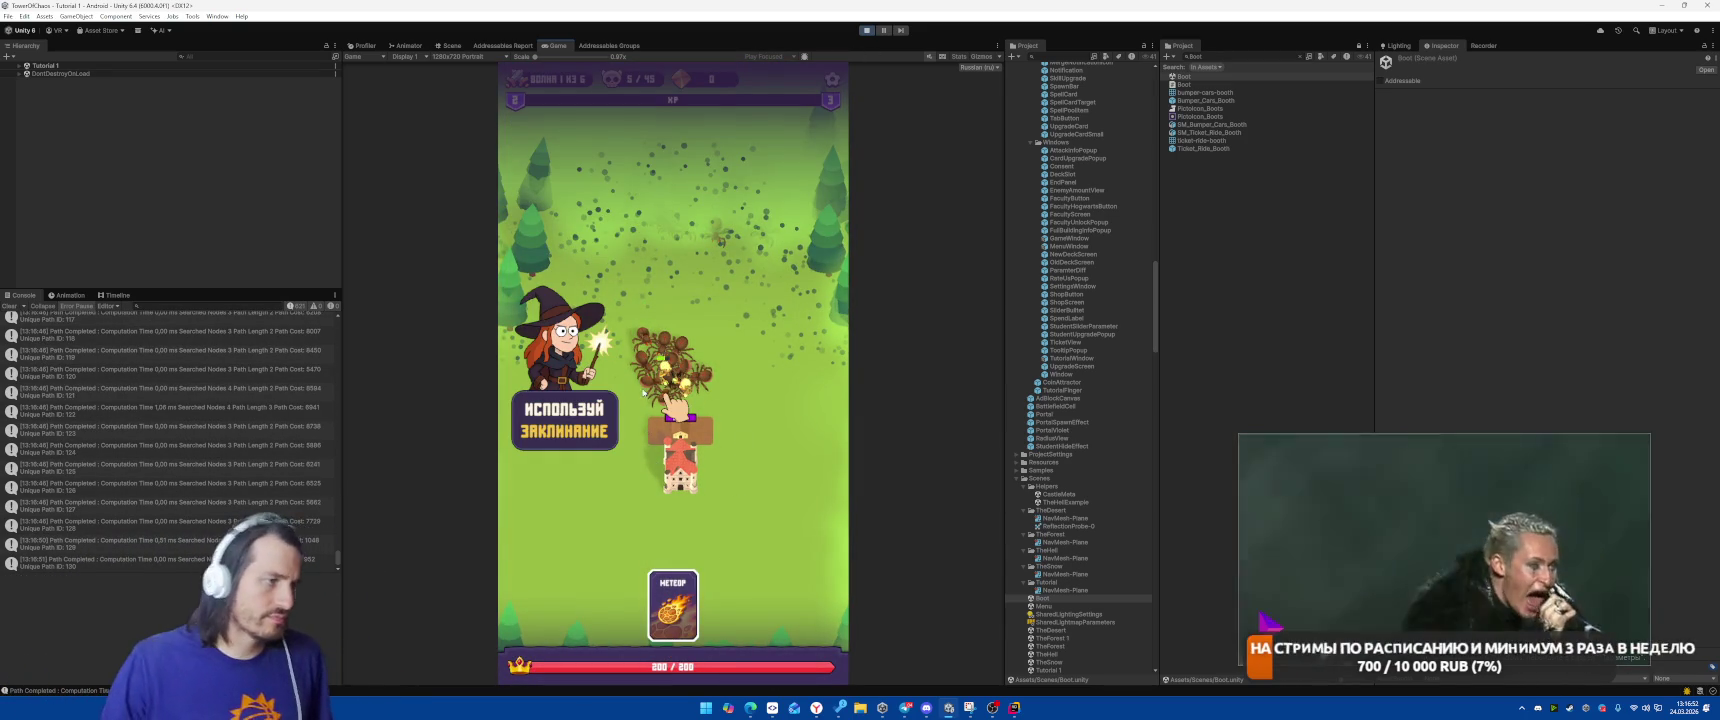
left_click(645, 392)
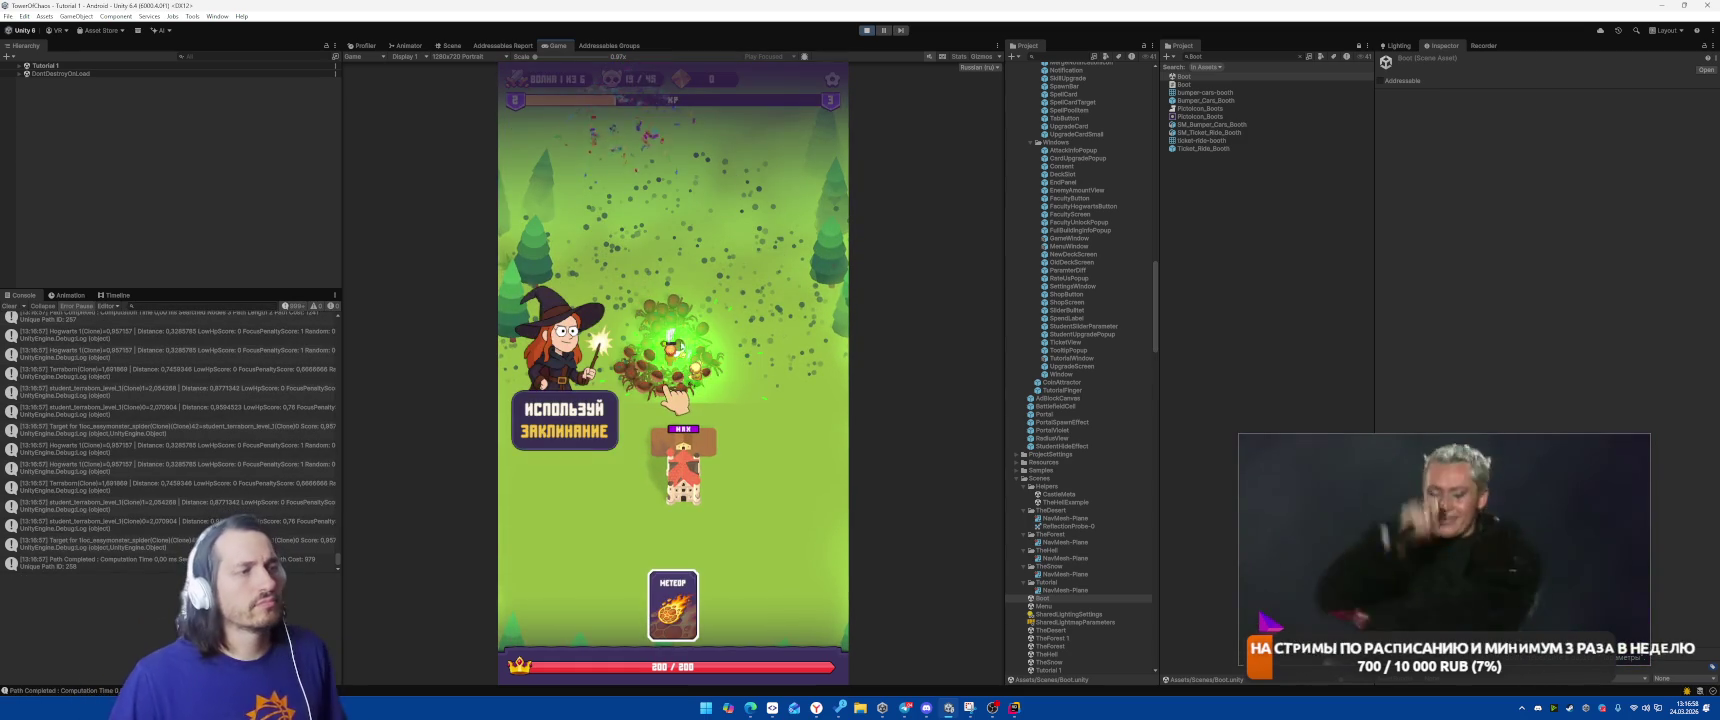
left_click(677, 352)
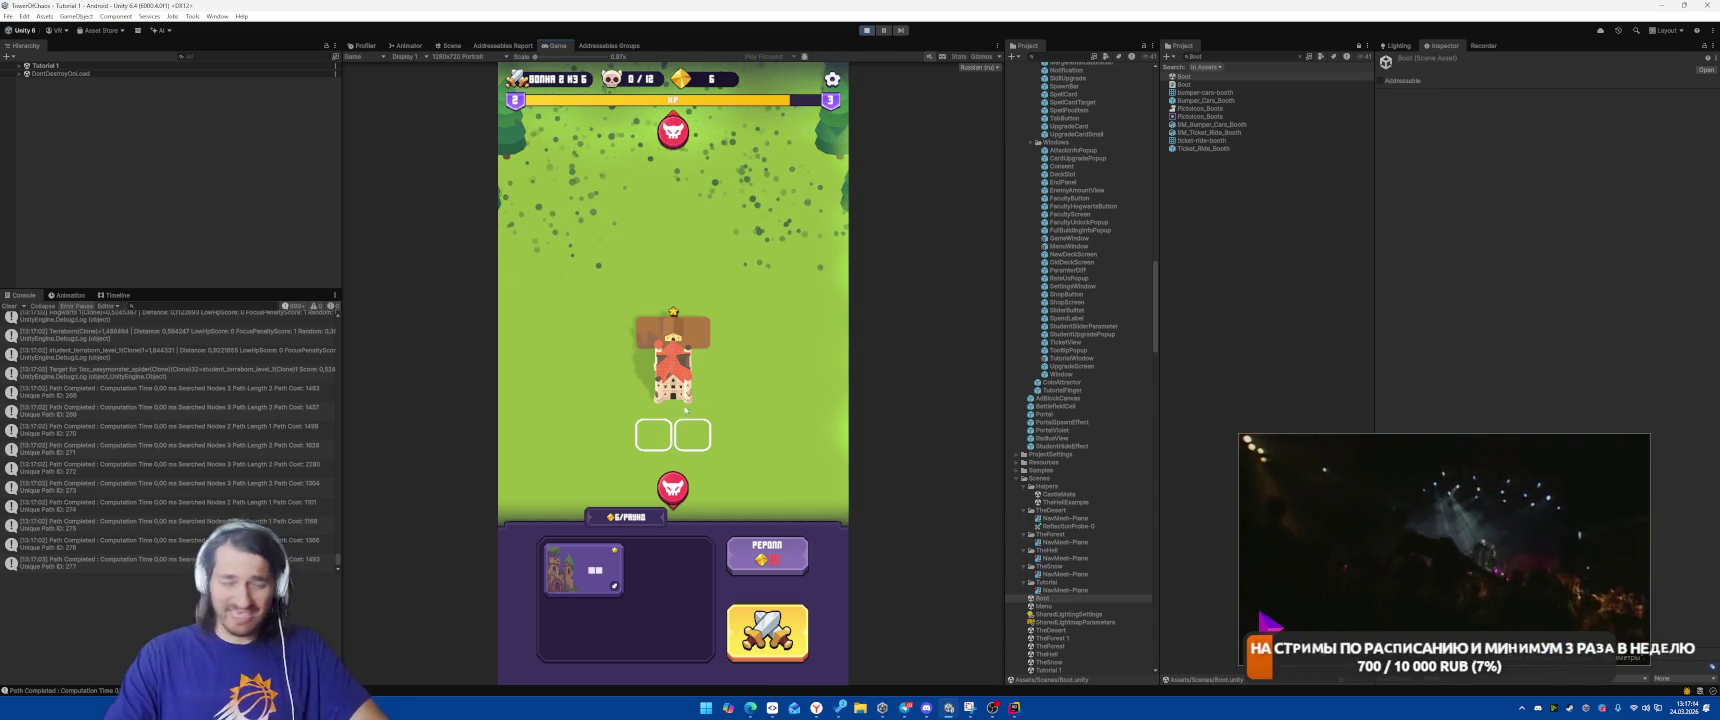
left_click_drag(594, 566, 673, 437)
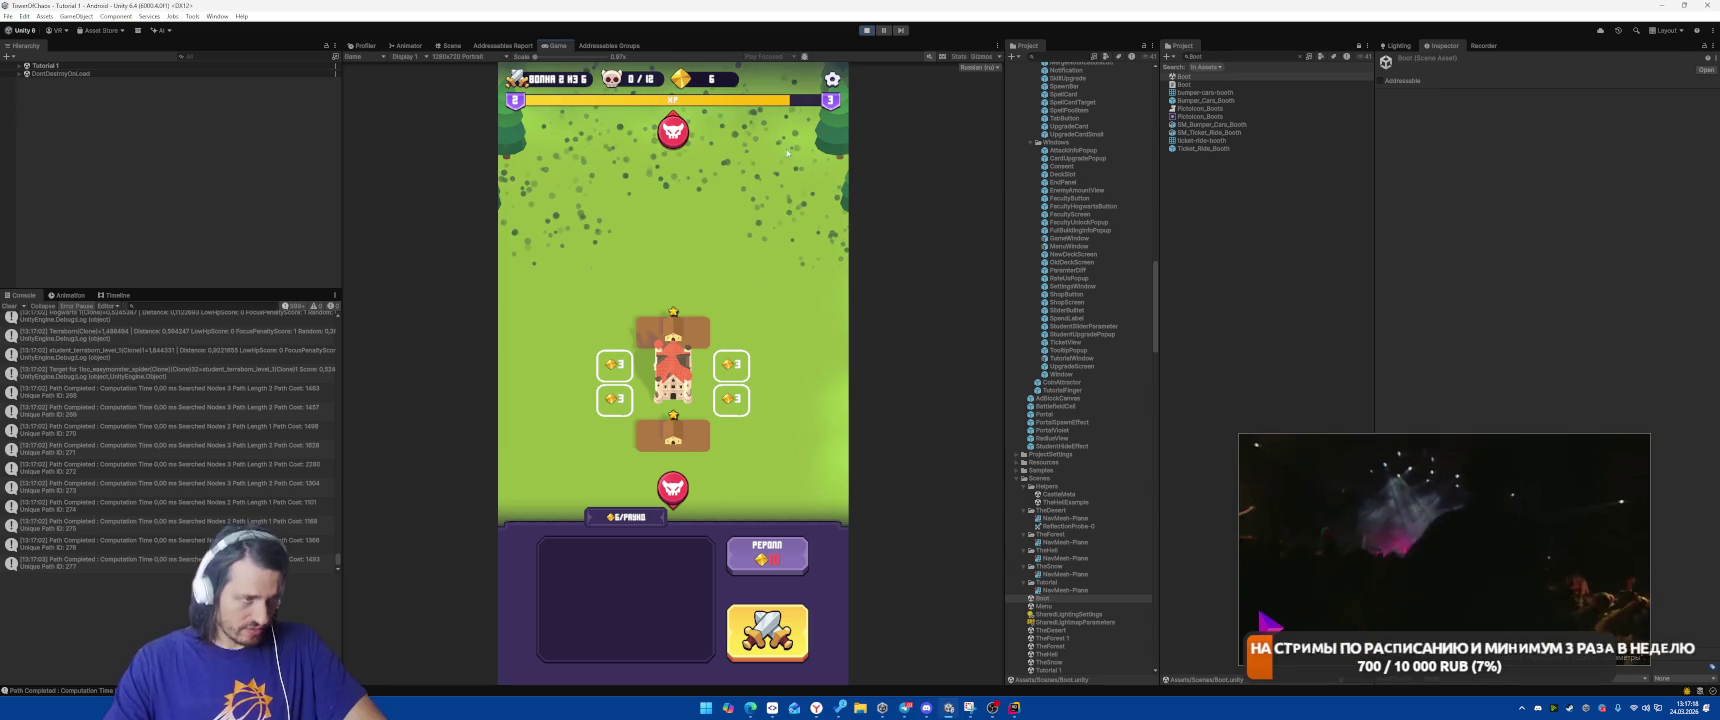
left_click(866, 31)
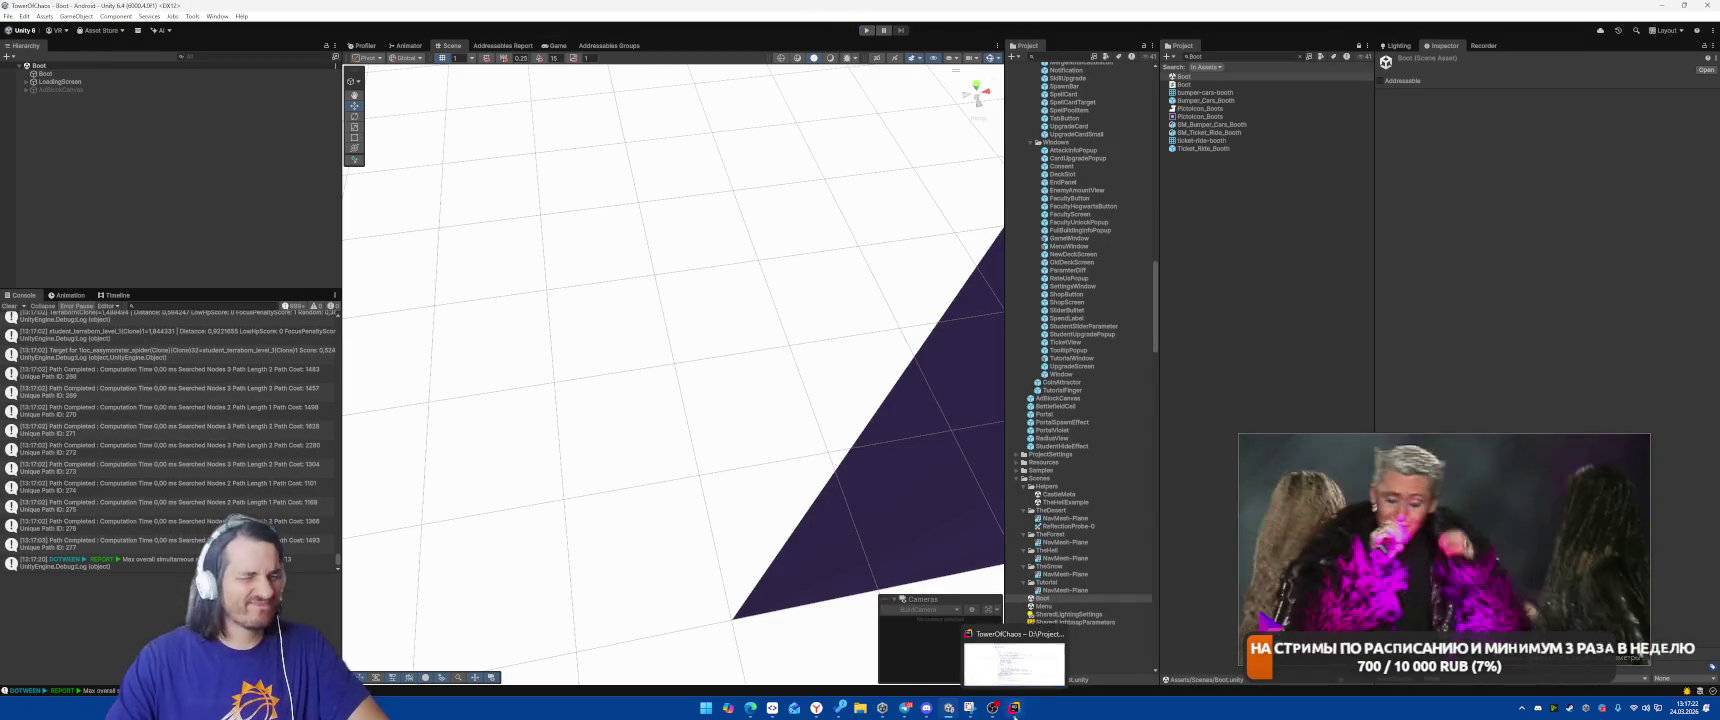
left_click(1030, 703)
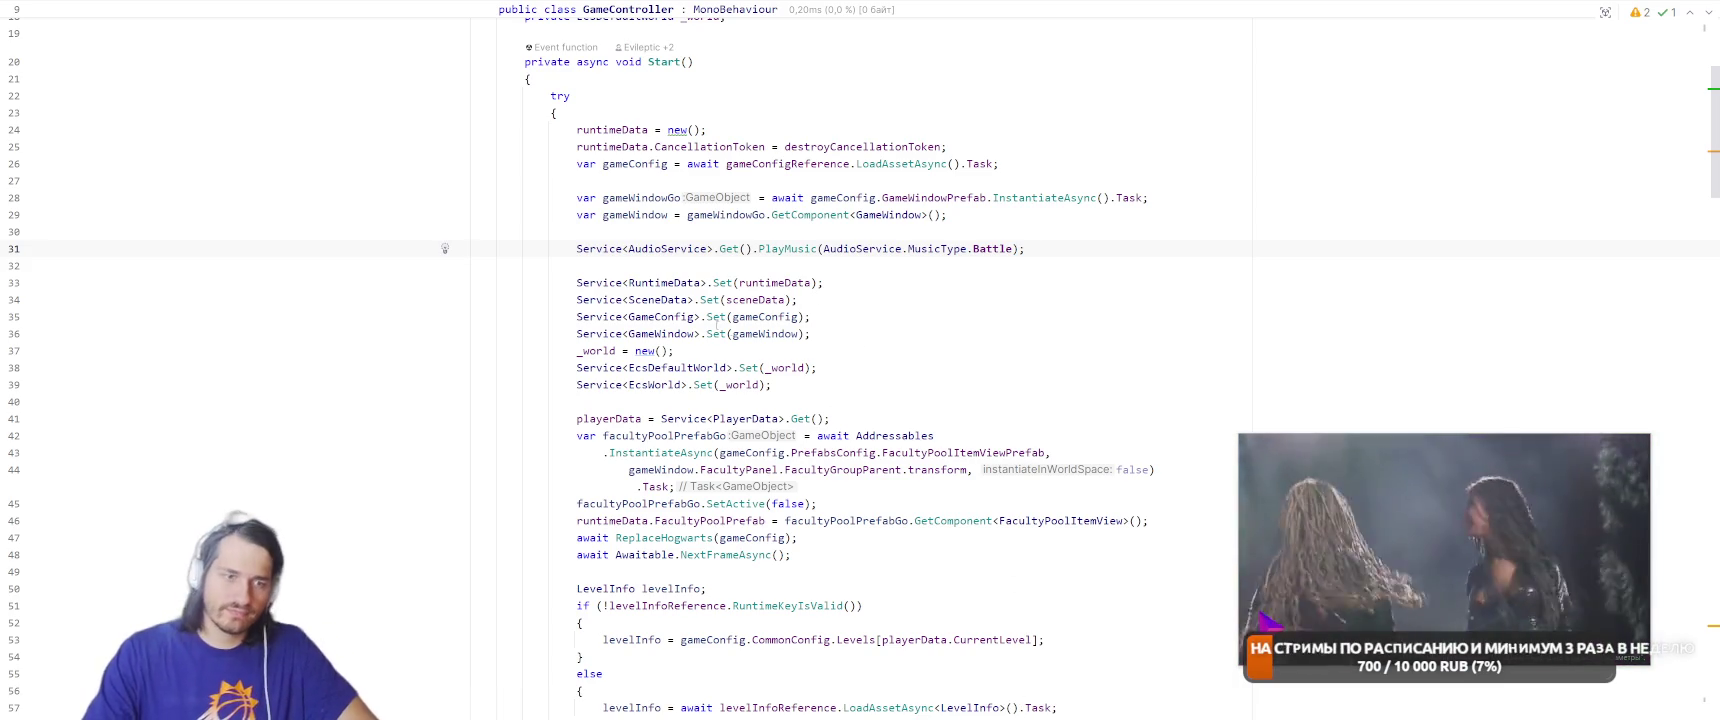
Jump into StartGameSystem and read down through ShowDragBuilding to line 132.
scroll(933, 398, "down", 5)
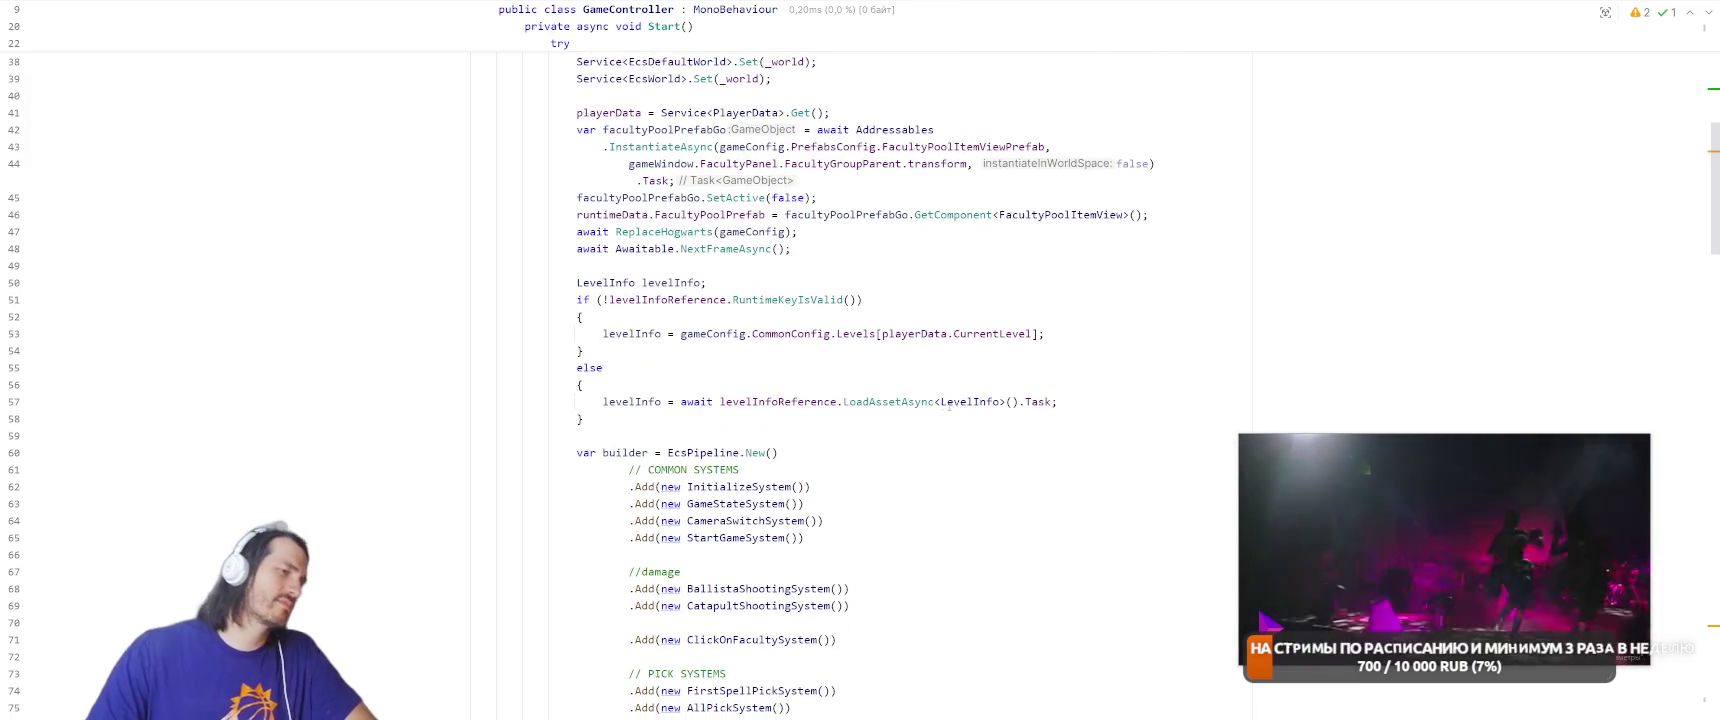
key("ctrl+alt+Left")
key("ctrl+alt+Left")
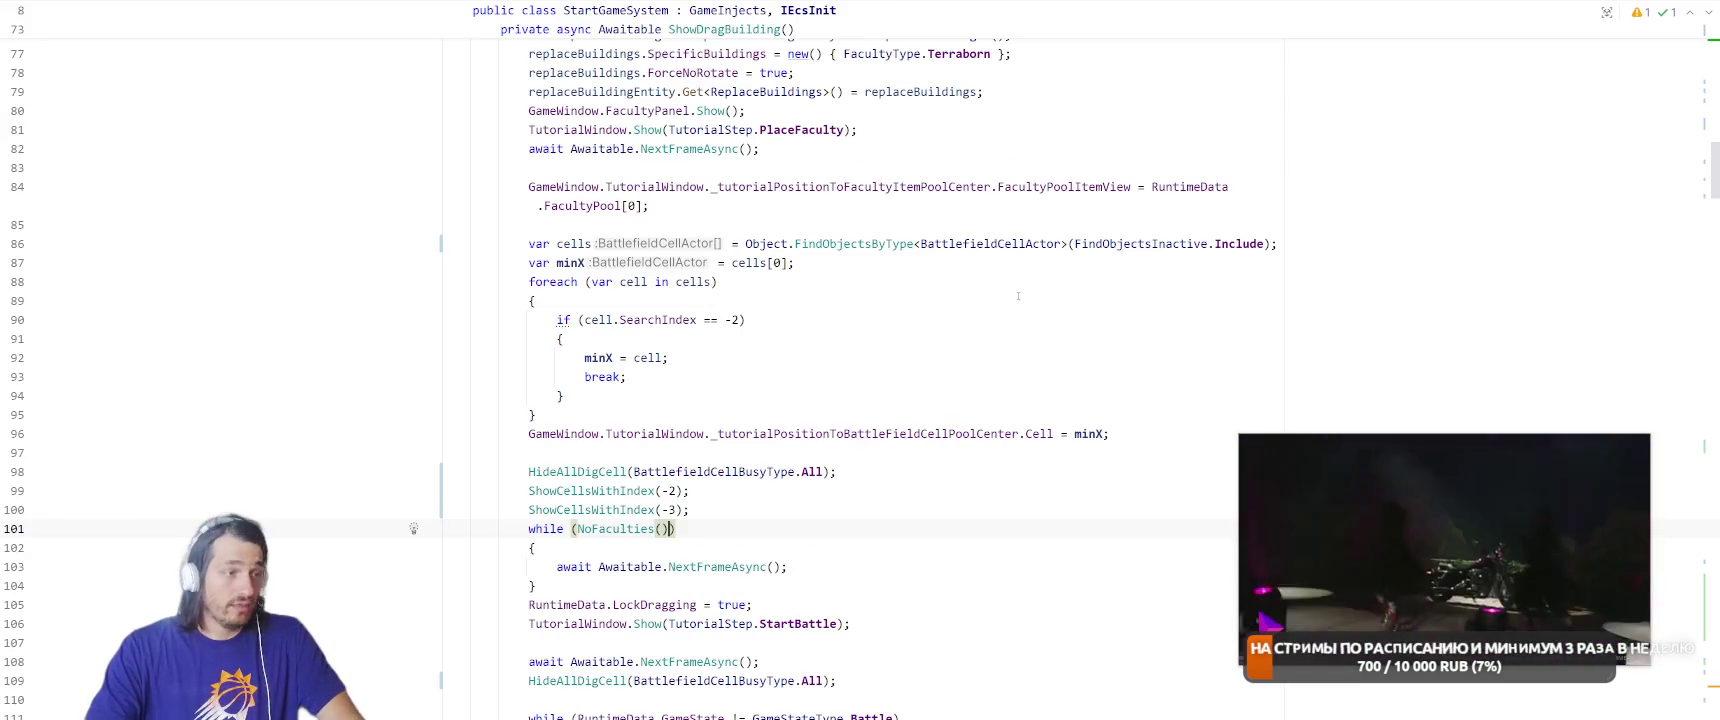
scroll(1019, 298, "down", 2)
scroll(1019, 298, "down", 3)
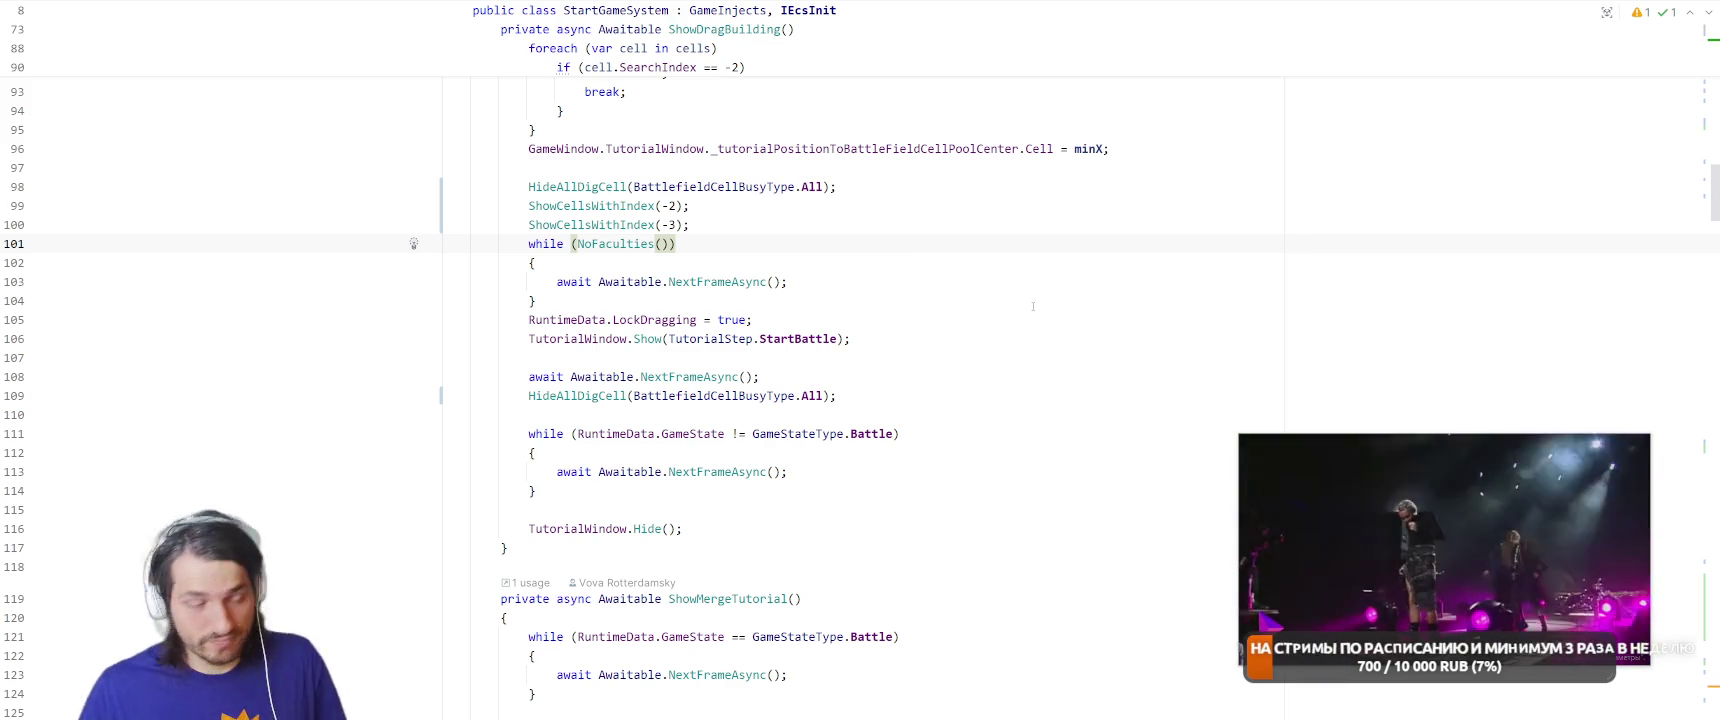
scroll(957, 421, "down", 4)
scroll(966, 429, "down", 2)
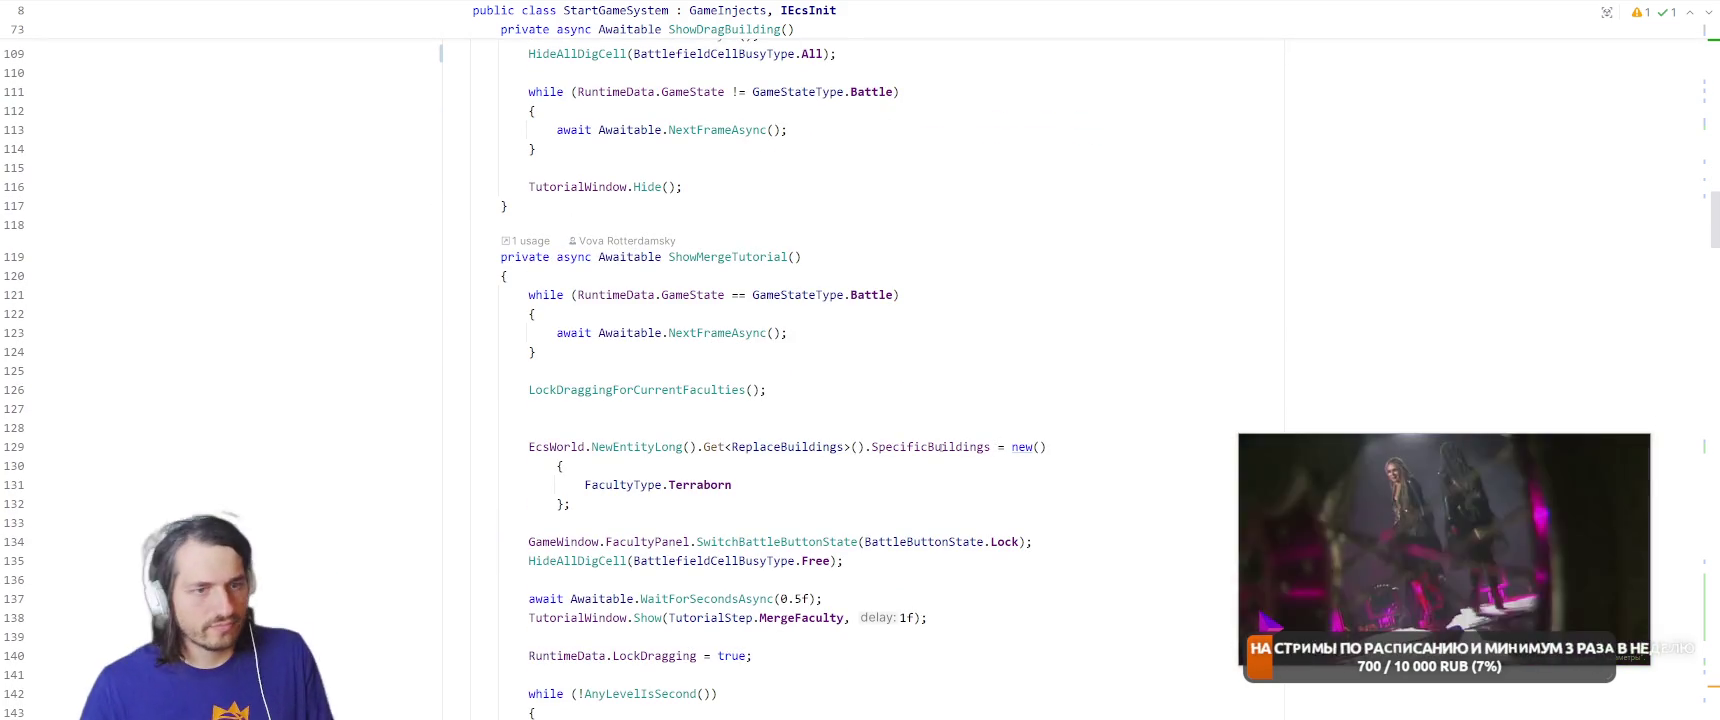
scroll(957, 401, "down", 2)
left_click(957, 392)
Read on through ShowMergeTutorial, then scroll back up to the PlayTutorial sequence.
scroll(957, 401, "down", 2)
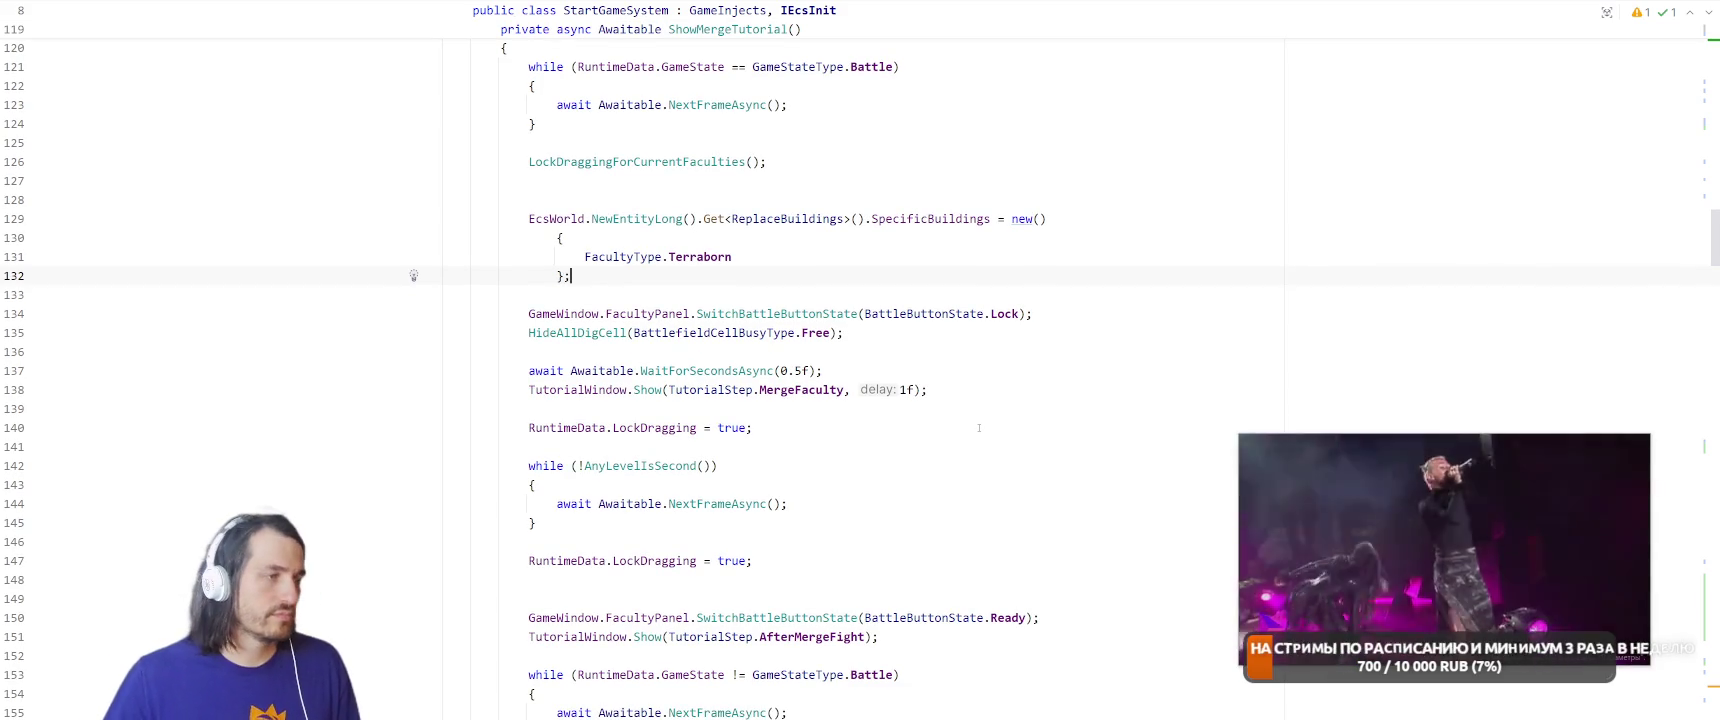
scroll(1018, 381, "down", 3)
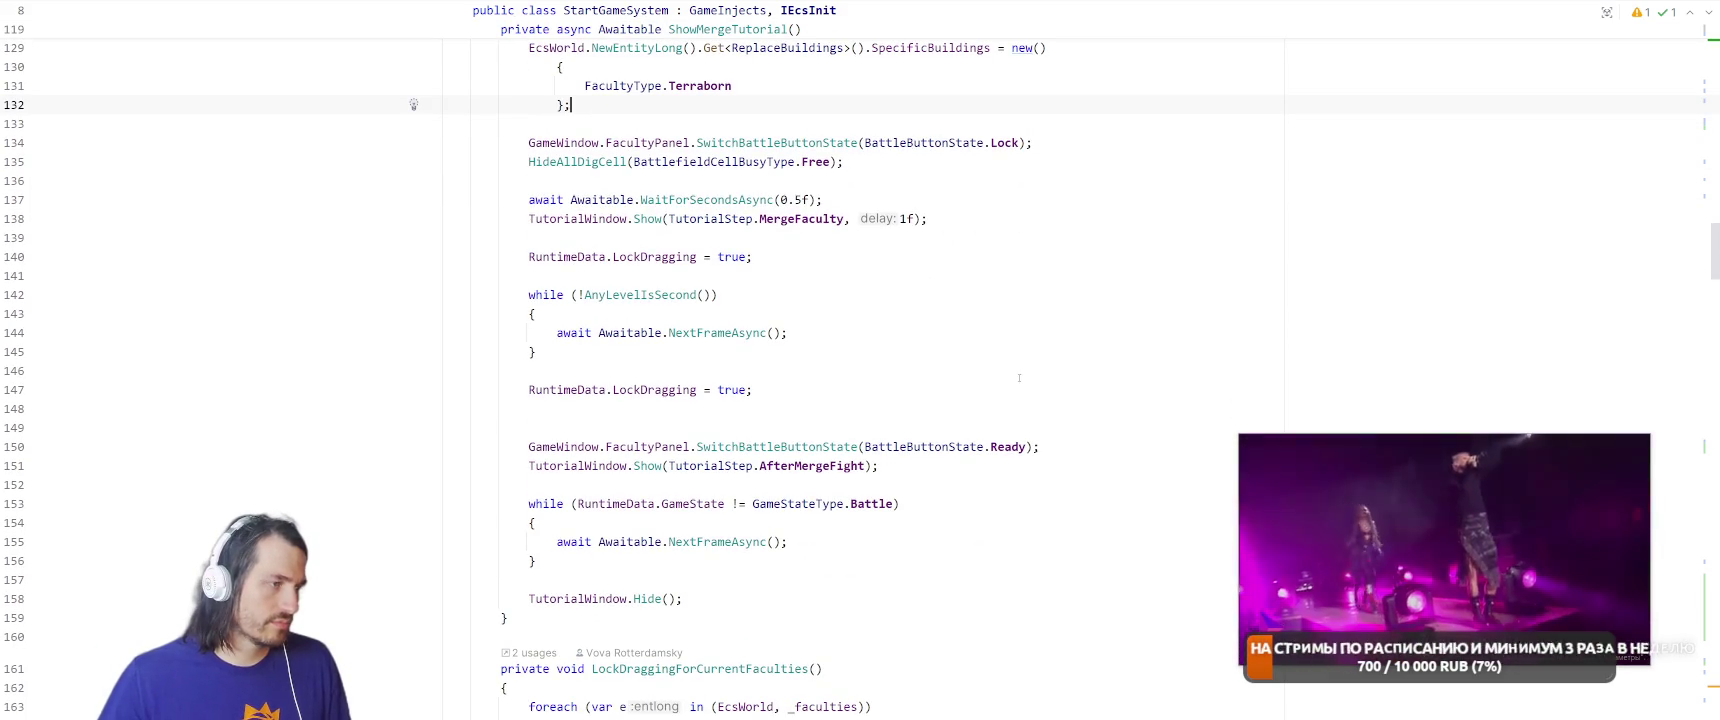
scroll(1040, 320, "down", 2)
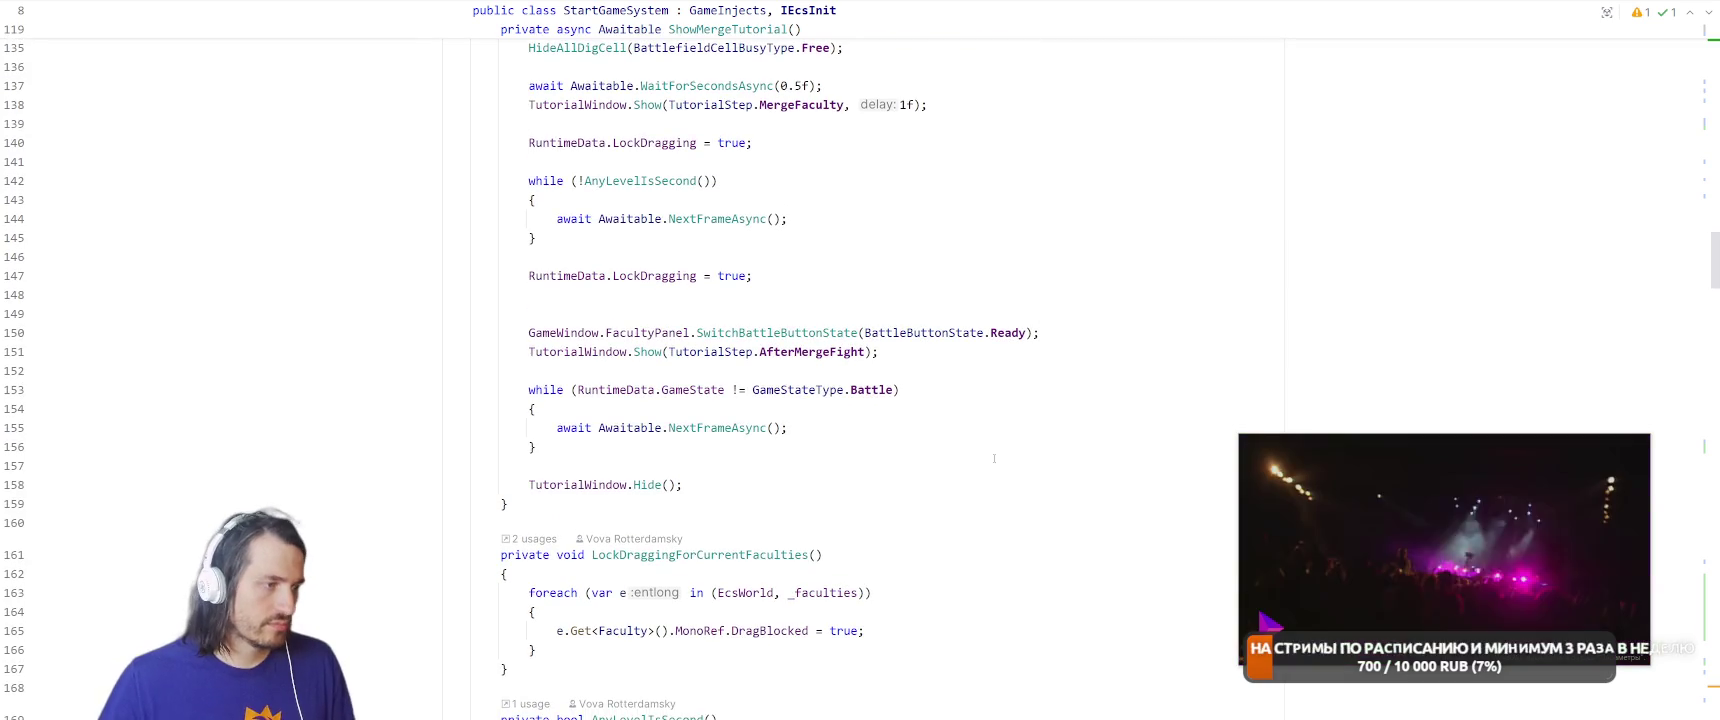
scroll(994, 458, "up", 20)
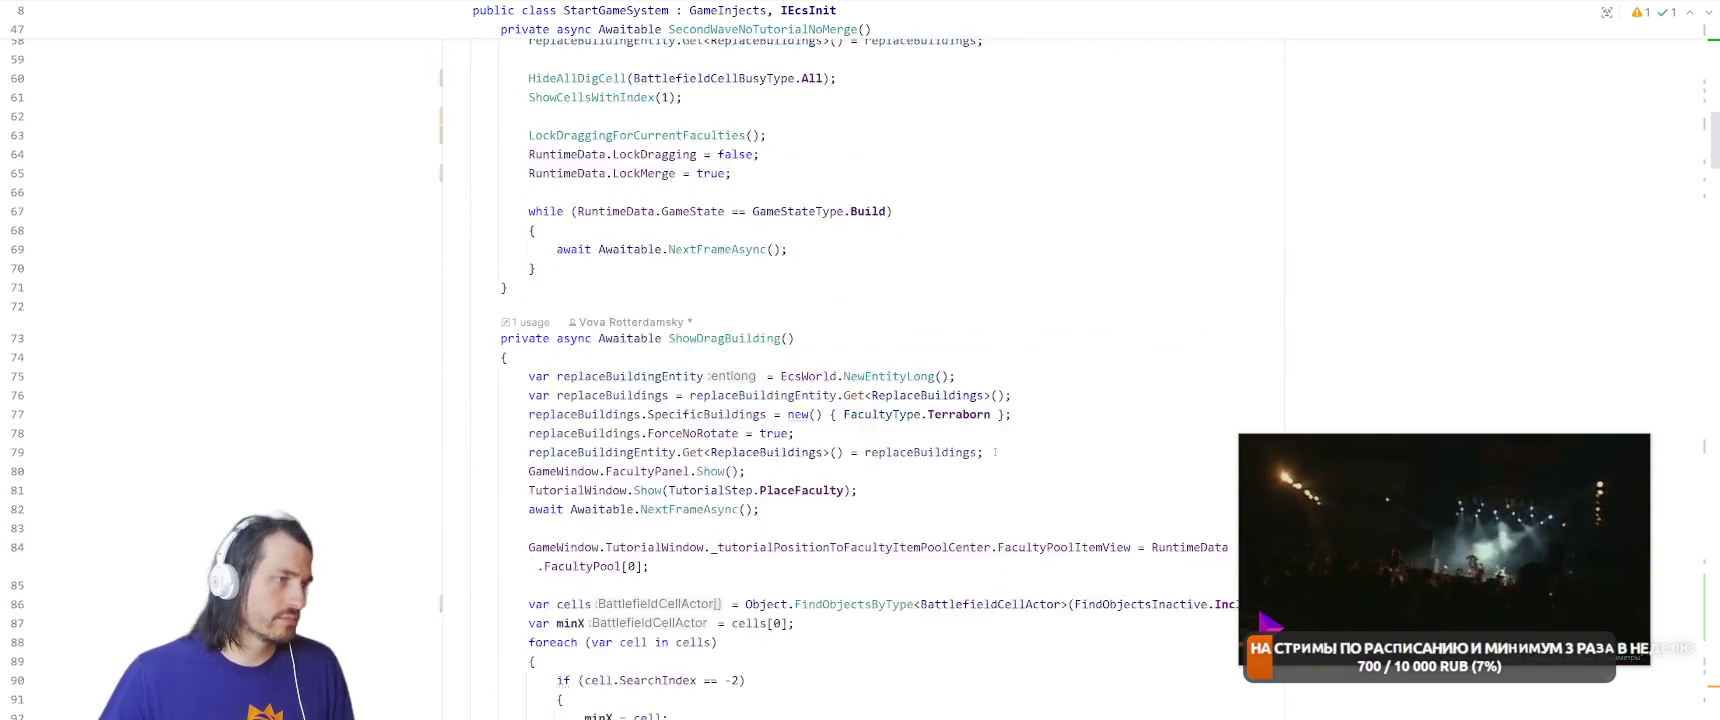
scroll(994, 452, "up", 7)
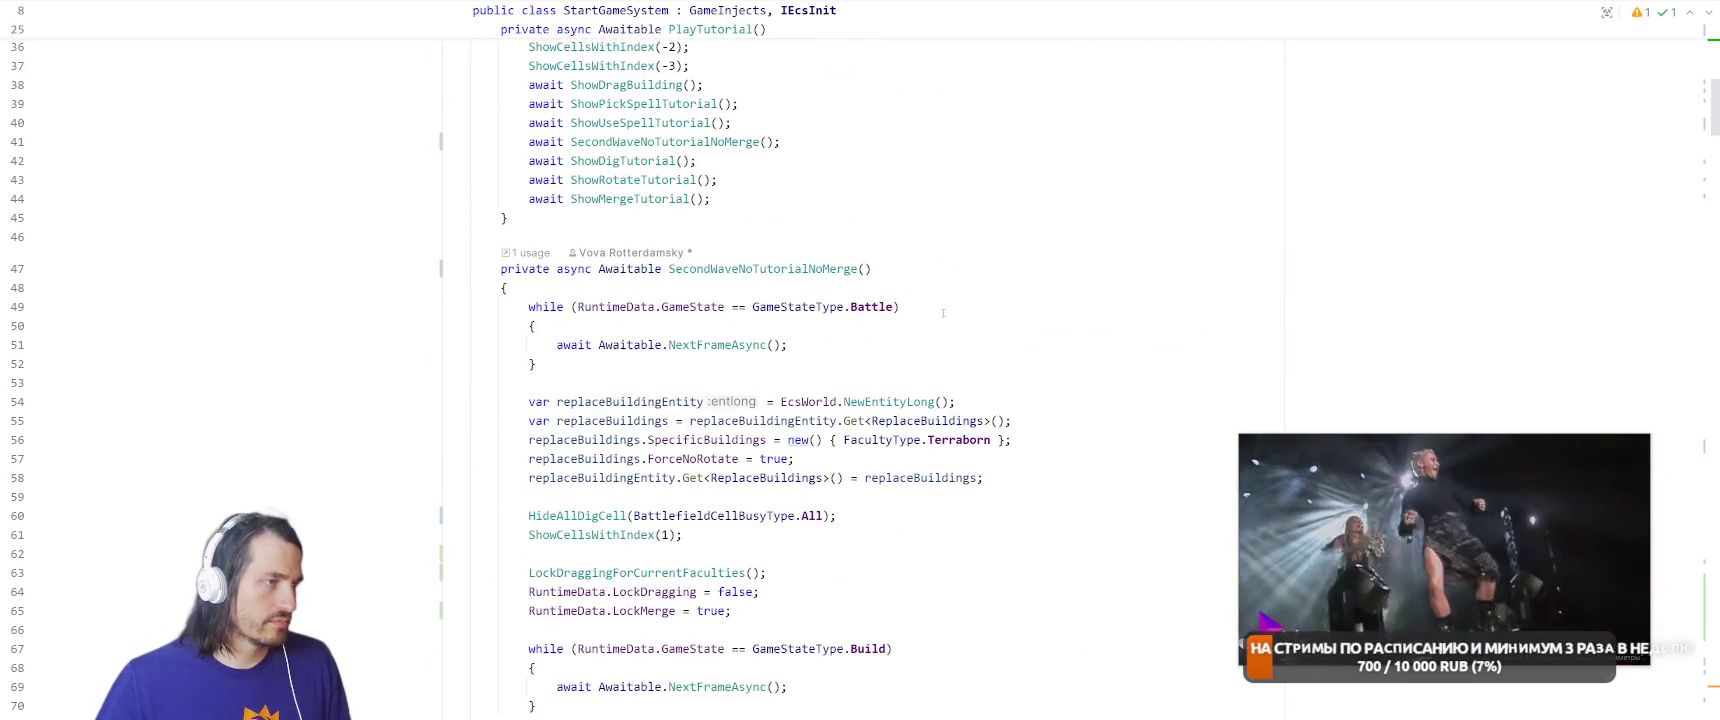
scroll(943, 313, "up", 5)
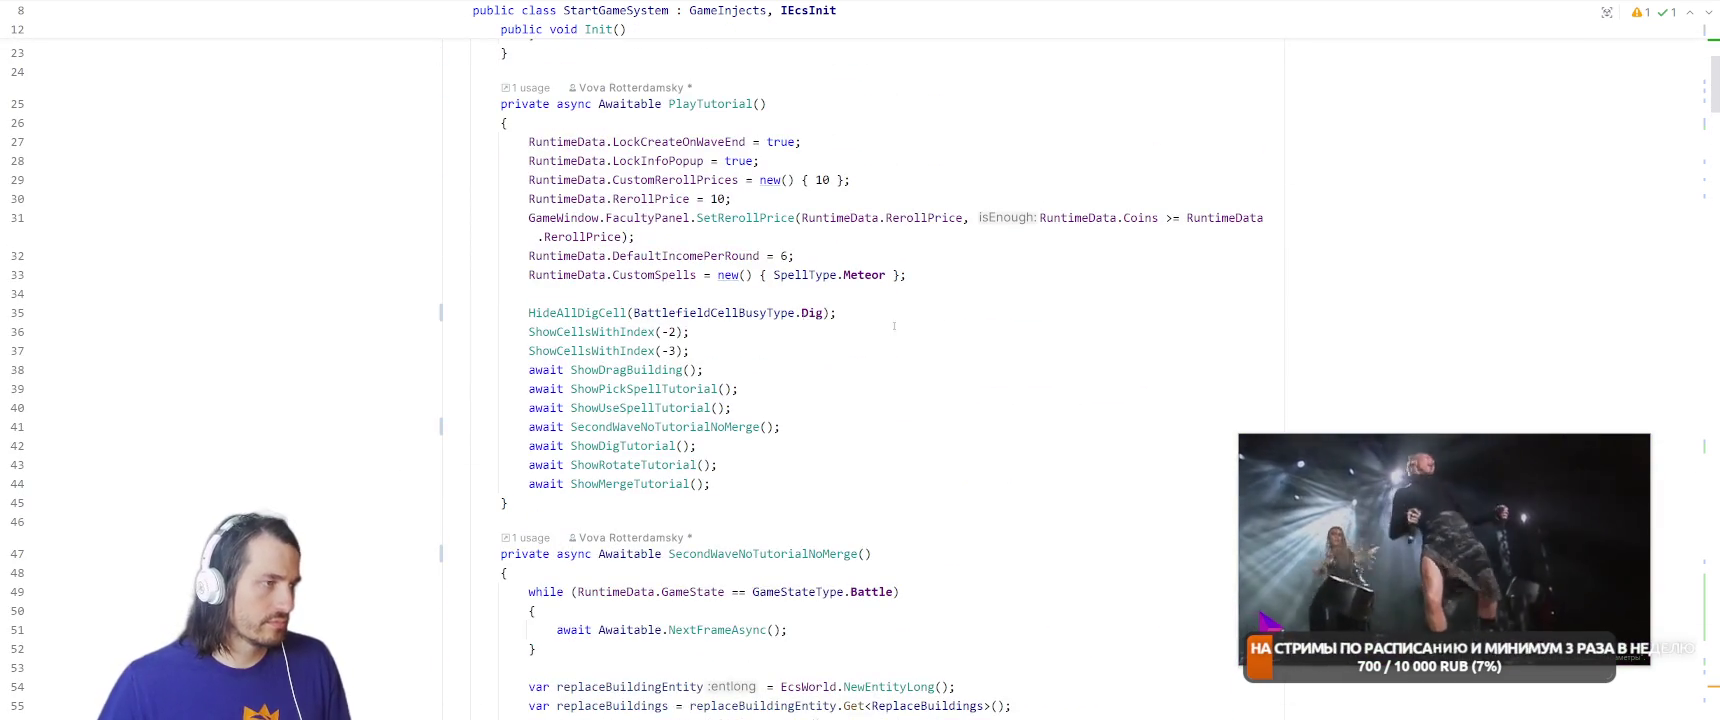
Go to the SecondWaveNoTutorialNoMerge definition and read down toward NoFaculties.
left_click(651, 427, "ctrl")
scroll(1007, 325, "down", 5)
scroll(1092, 293, "down", 3)
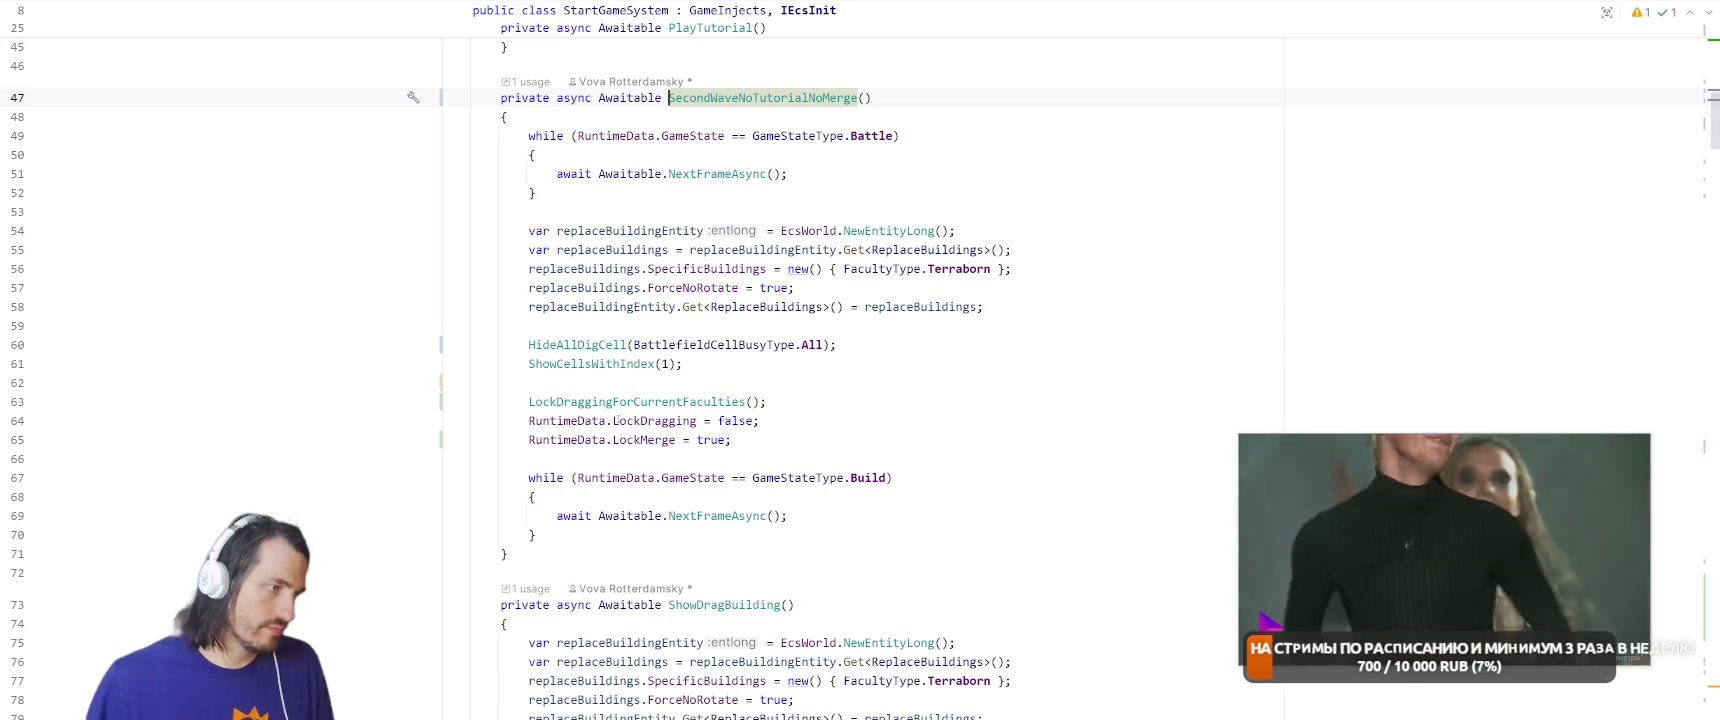
scroll(852, 465, "down", 20)
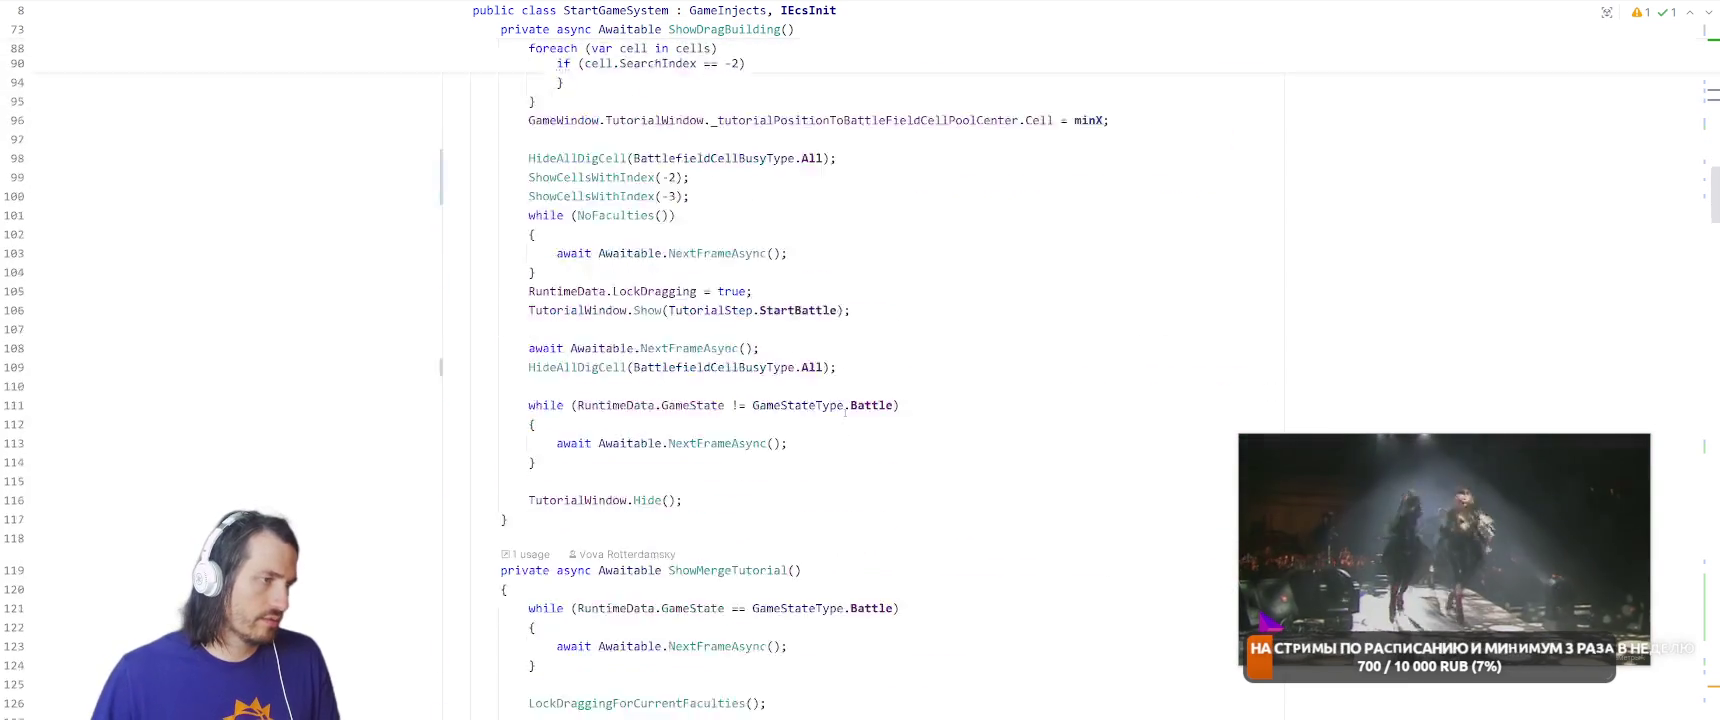
scroll(847, 412, "down", 4)
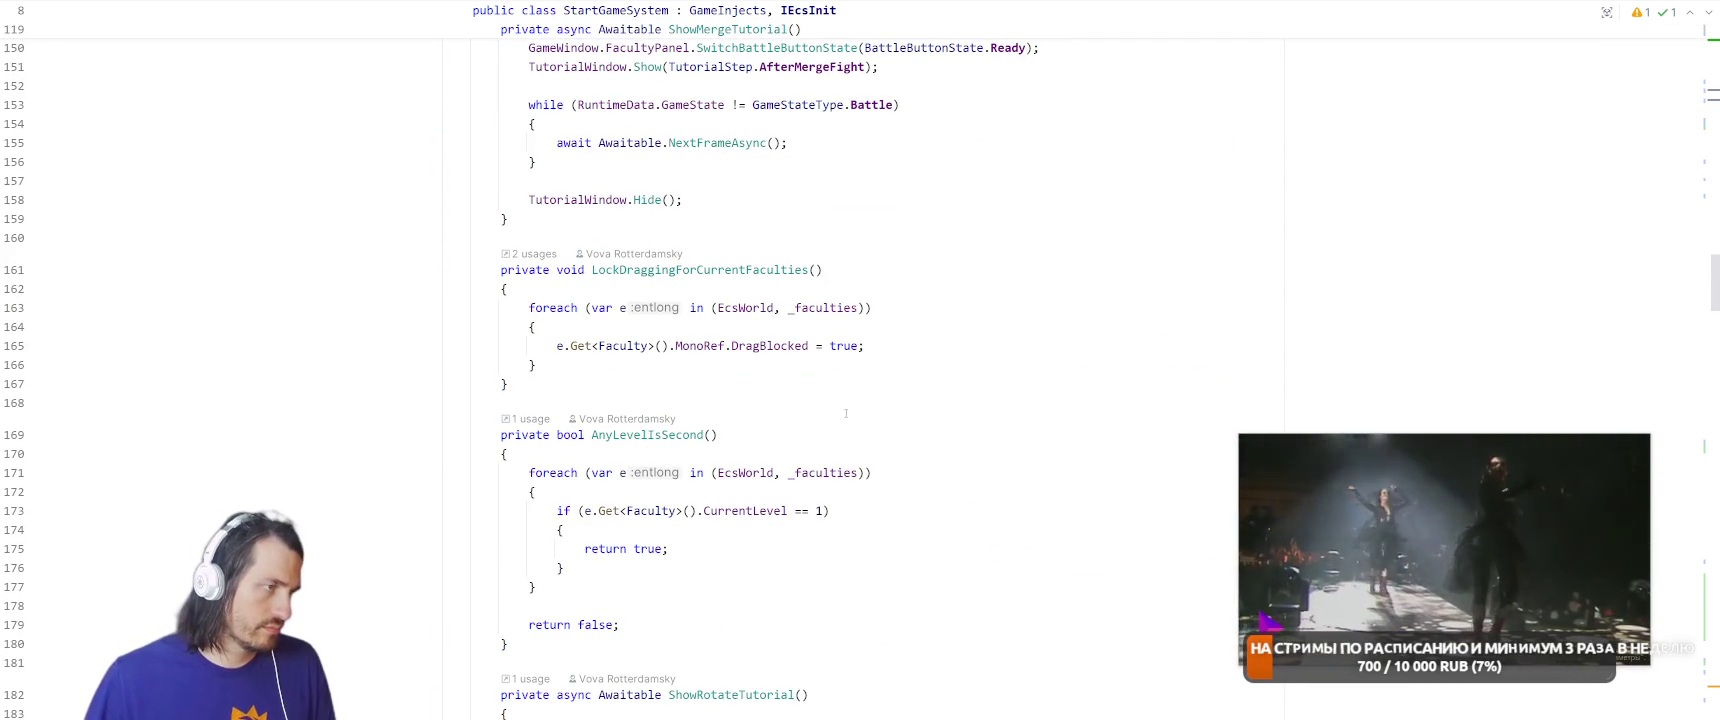
scroll(868, 418, "down", 16)
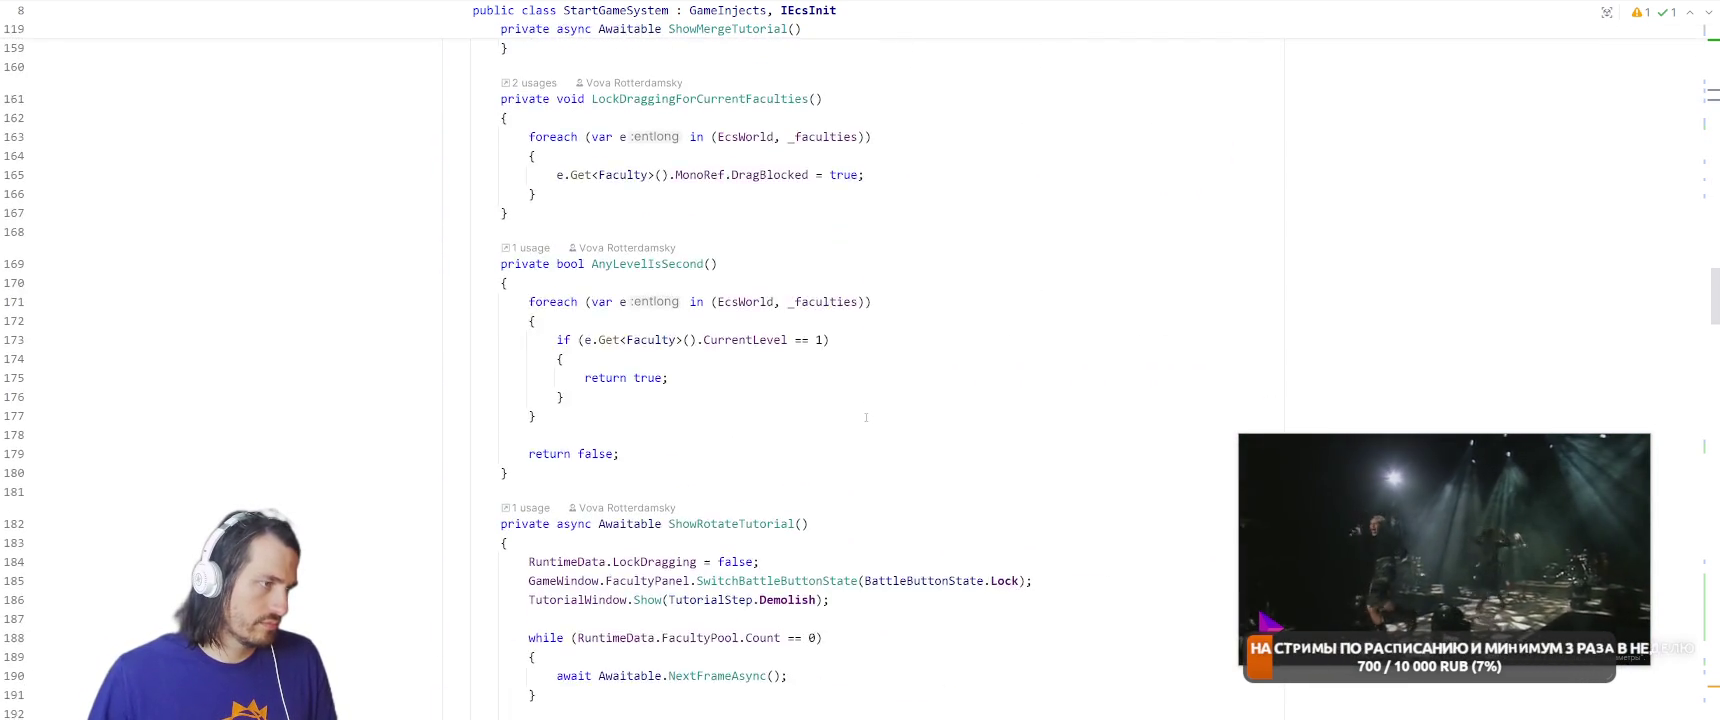
scroll(925, 396, "down", 19)
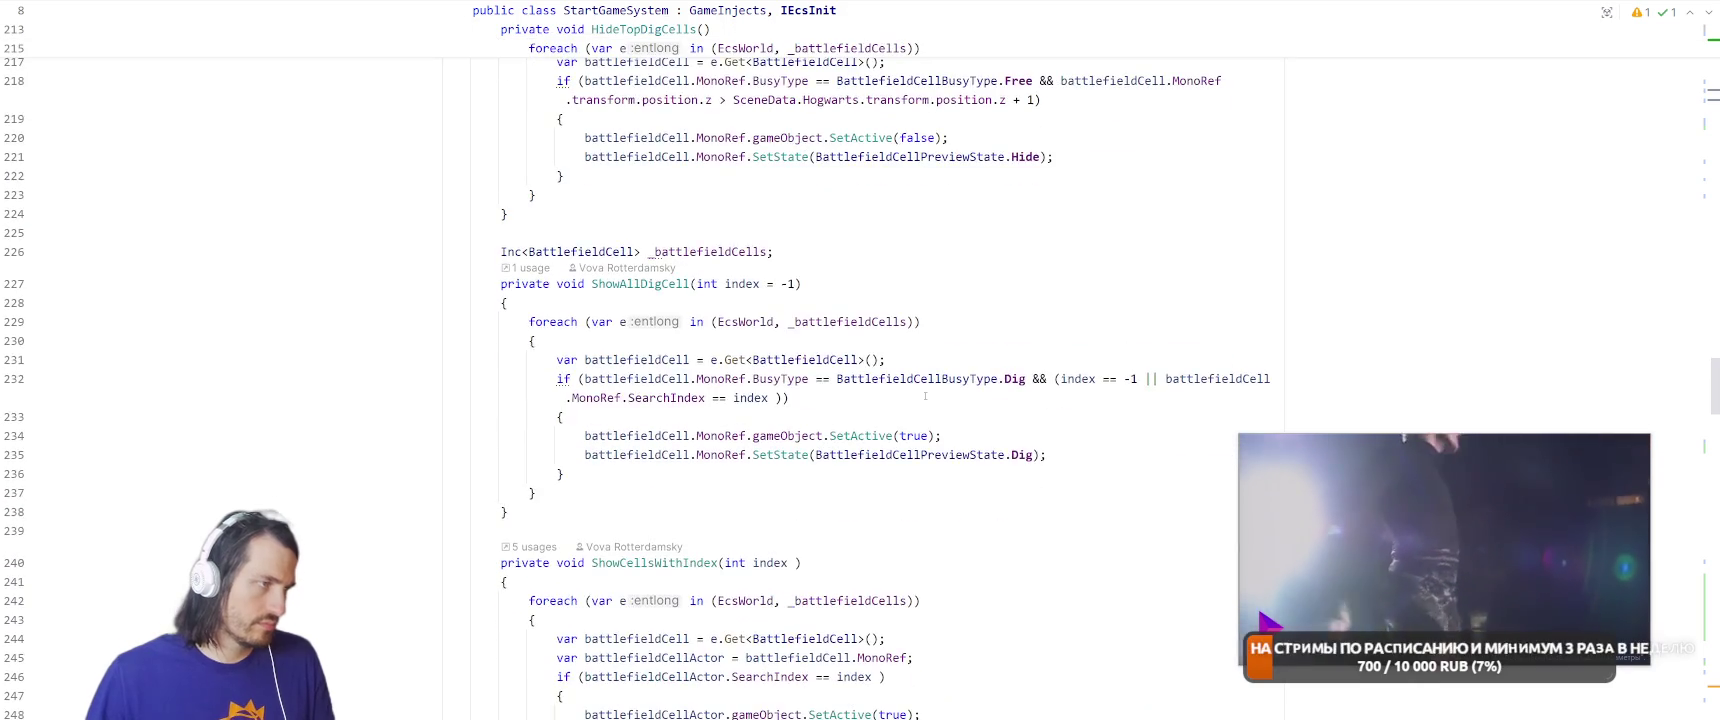
scroll(927, 391, "down", 16)
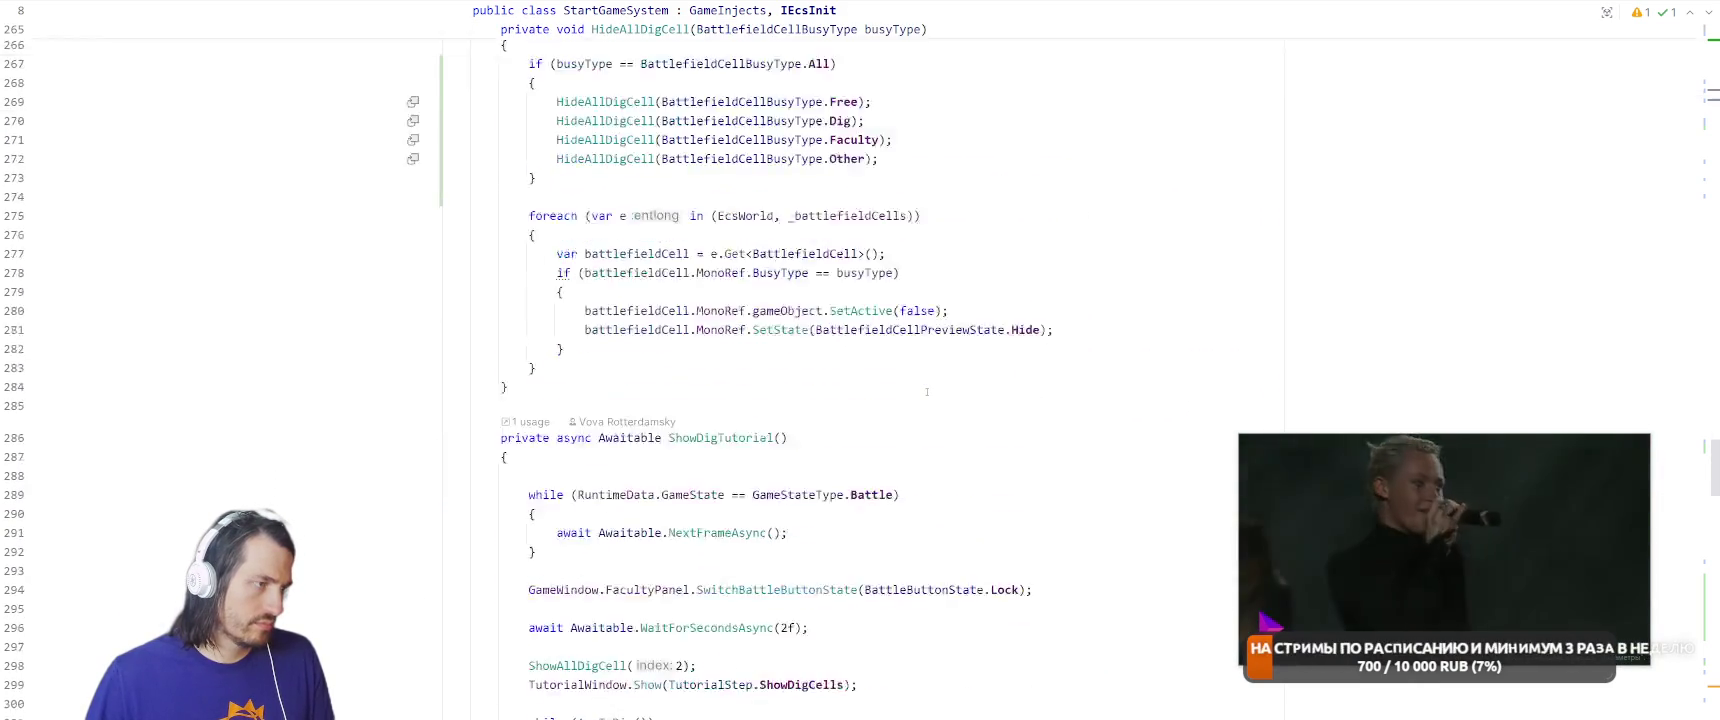
scroll(927, 391, "down", 19)
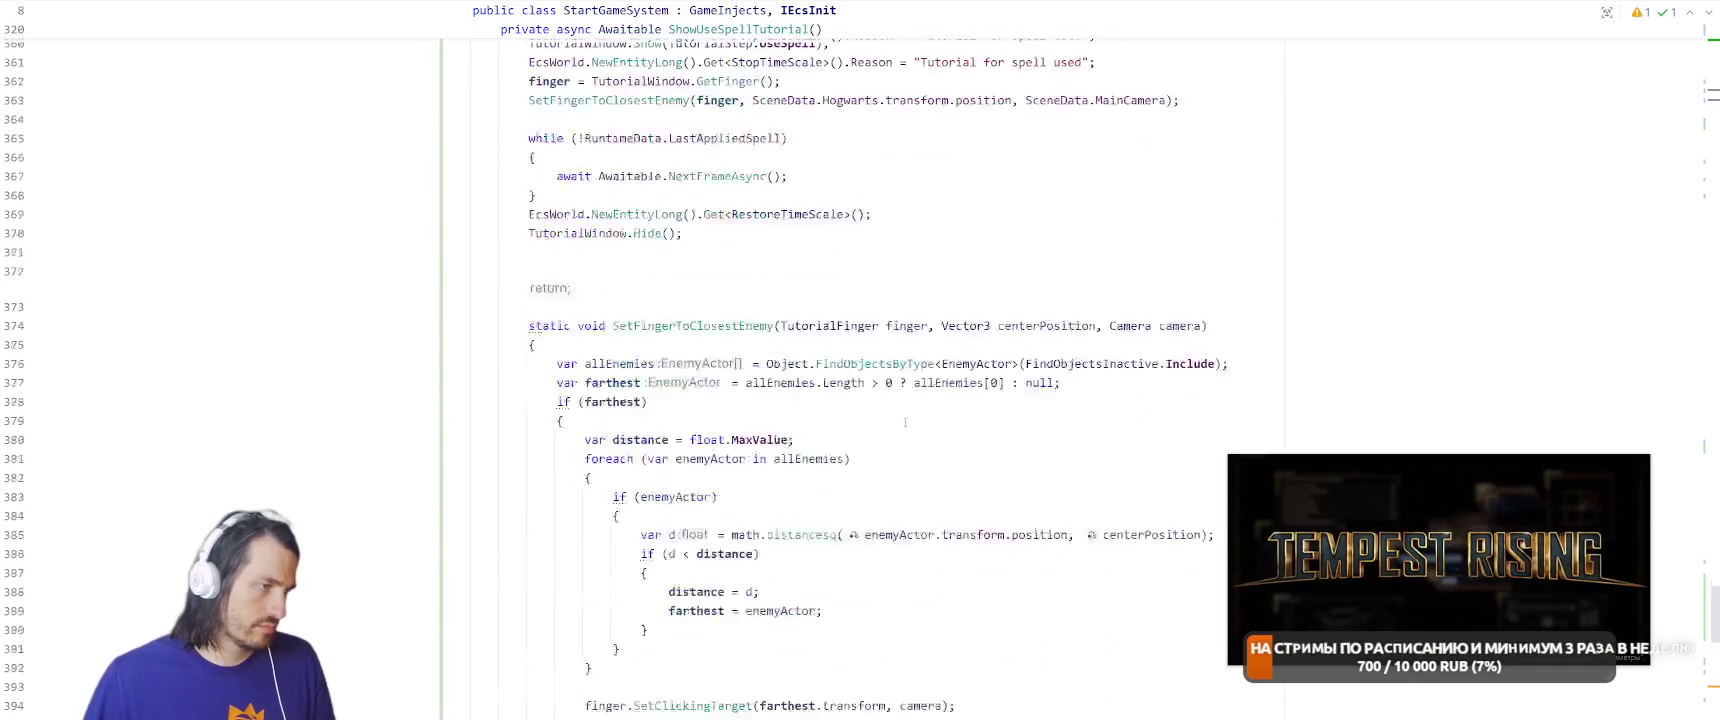
scroll(905, 422, "down", 17)
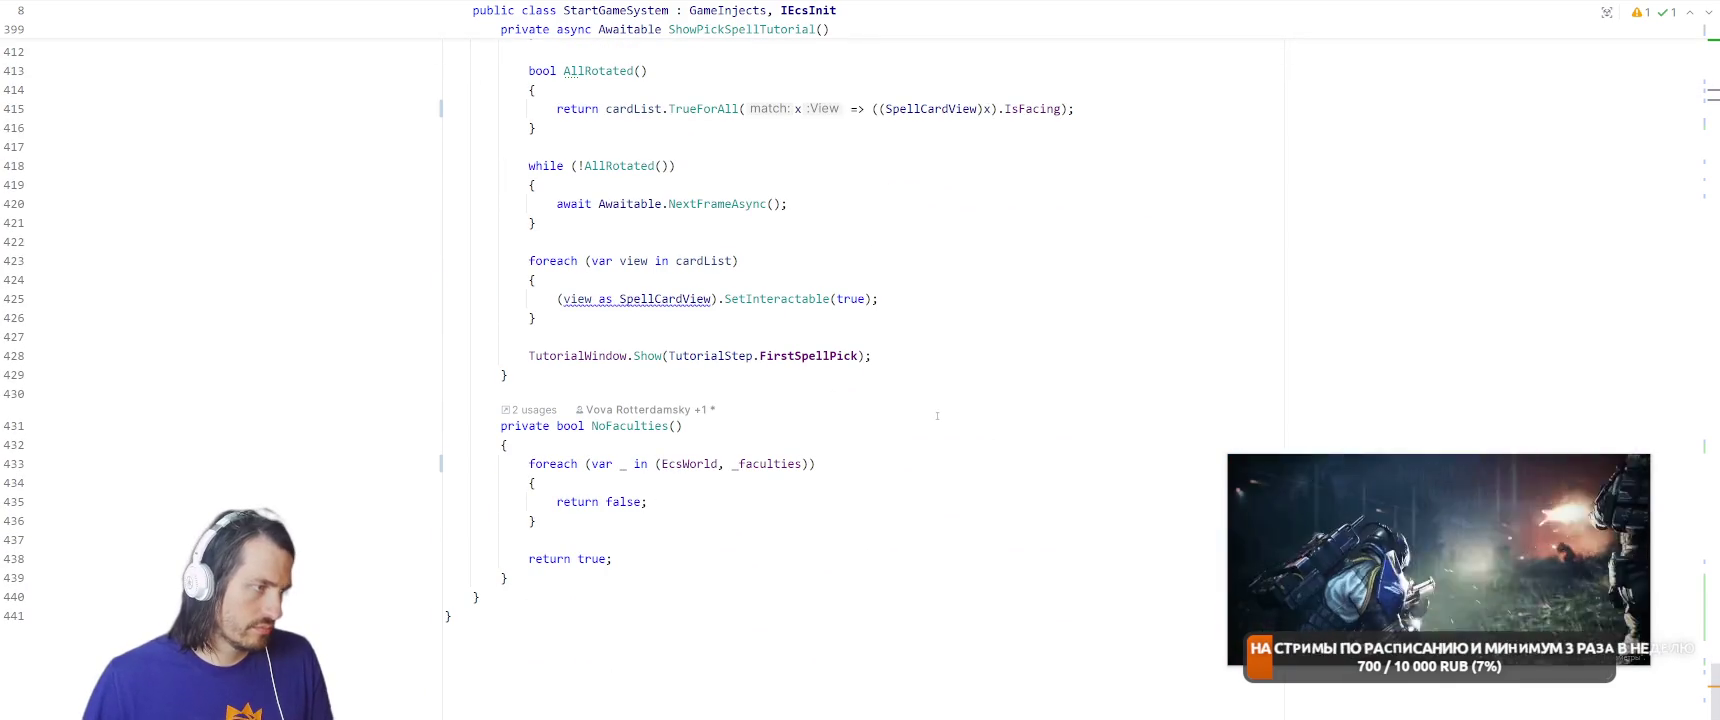
Place the caret at the end of NoFaculties and search the project files for 'R'.
left_click(763, 570)
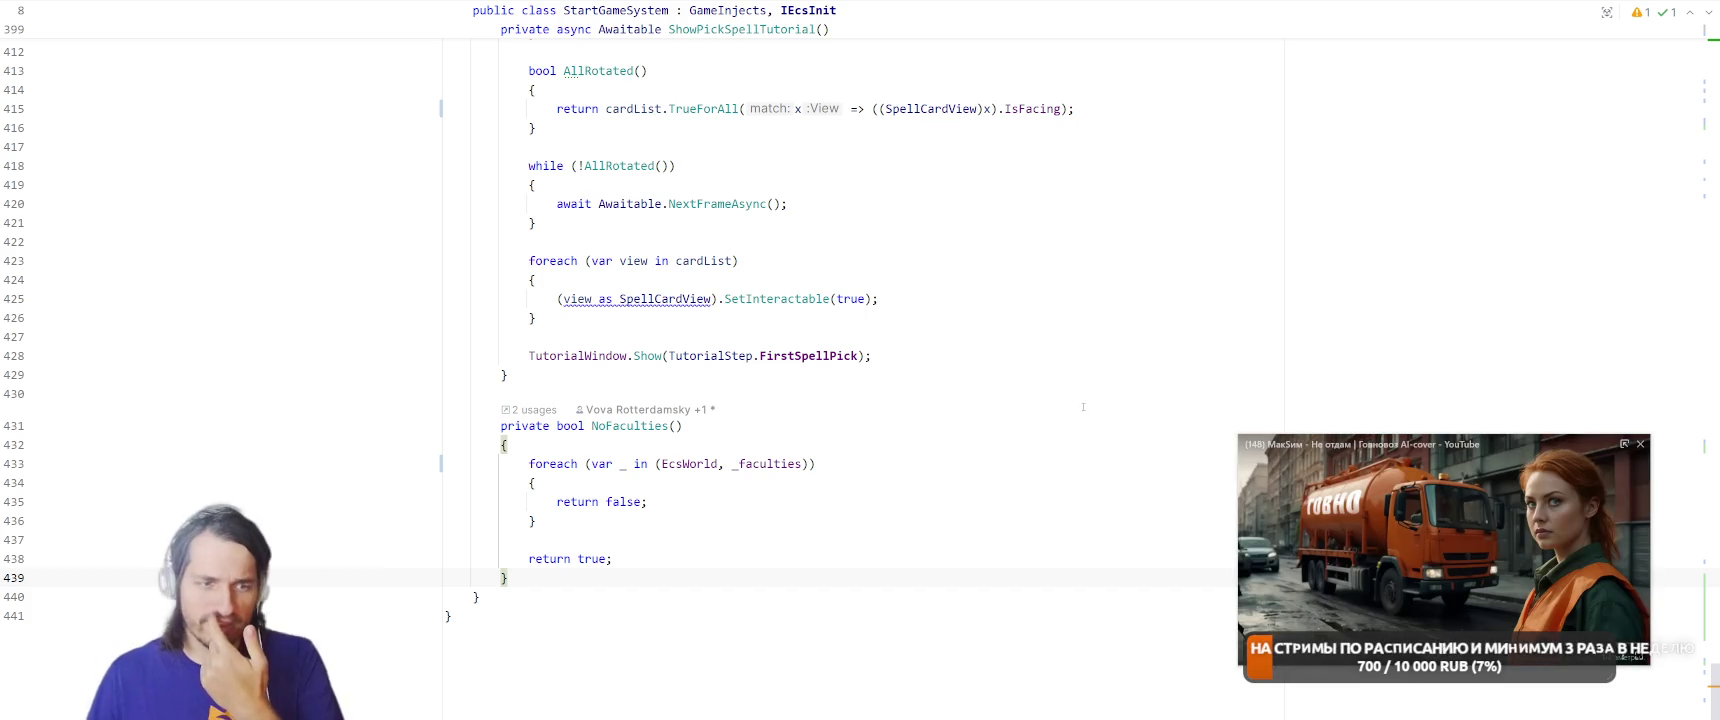
mouse_move(1386, 512)
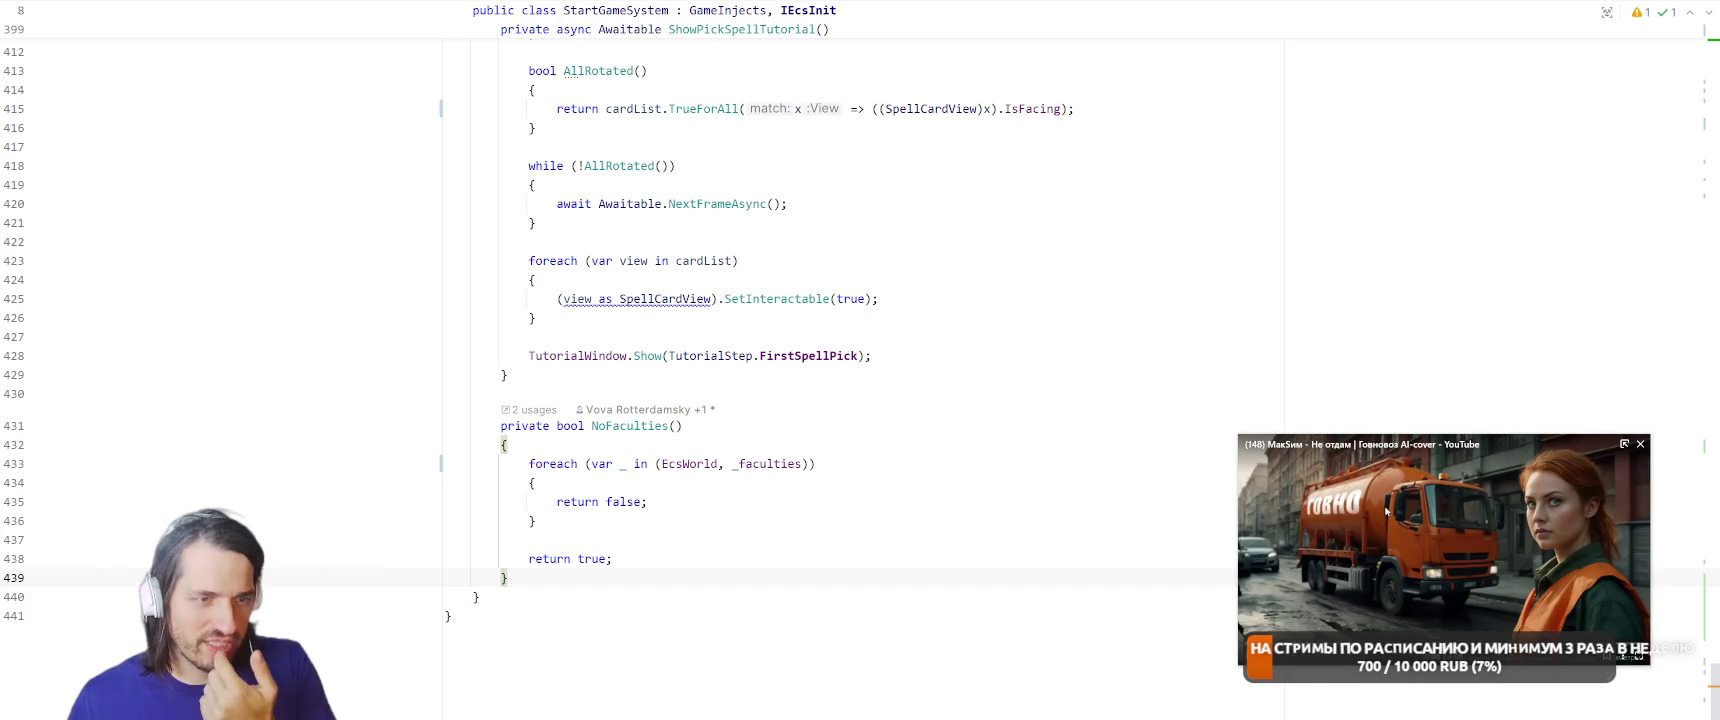
left_click(706, 573)
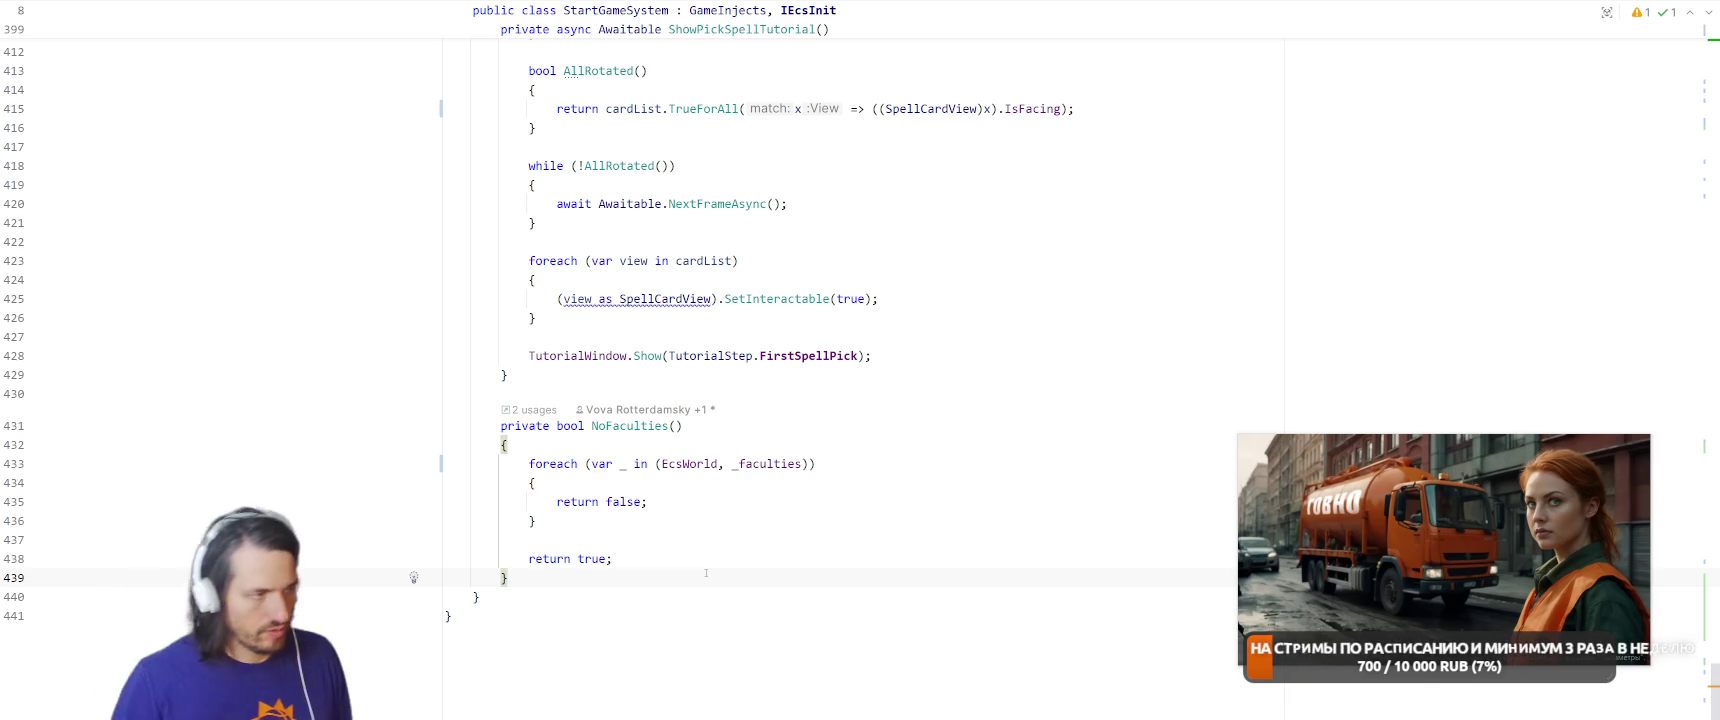
key("ctrl+t")
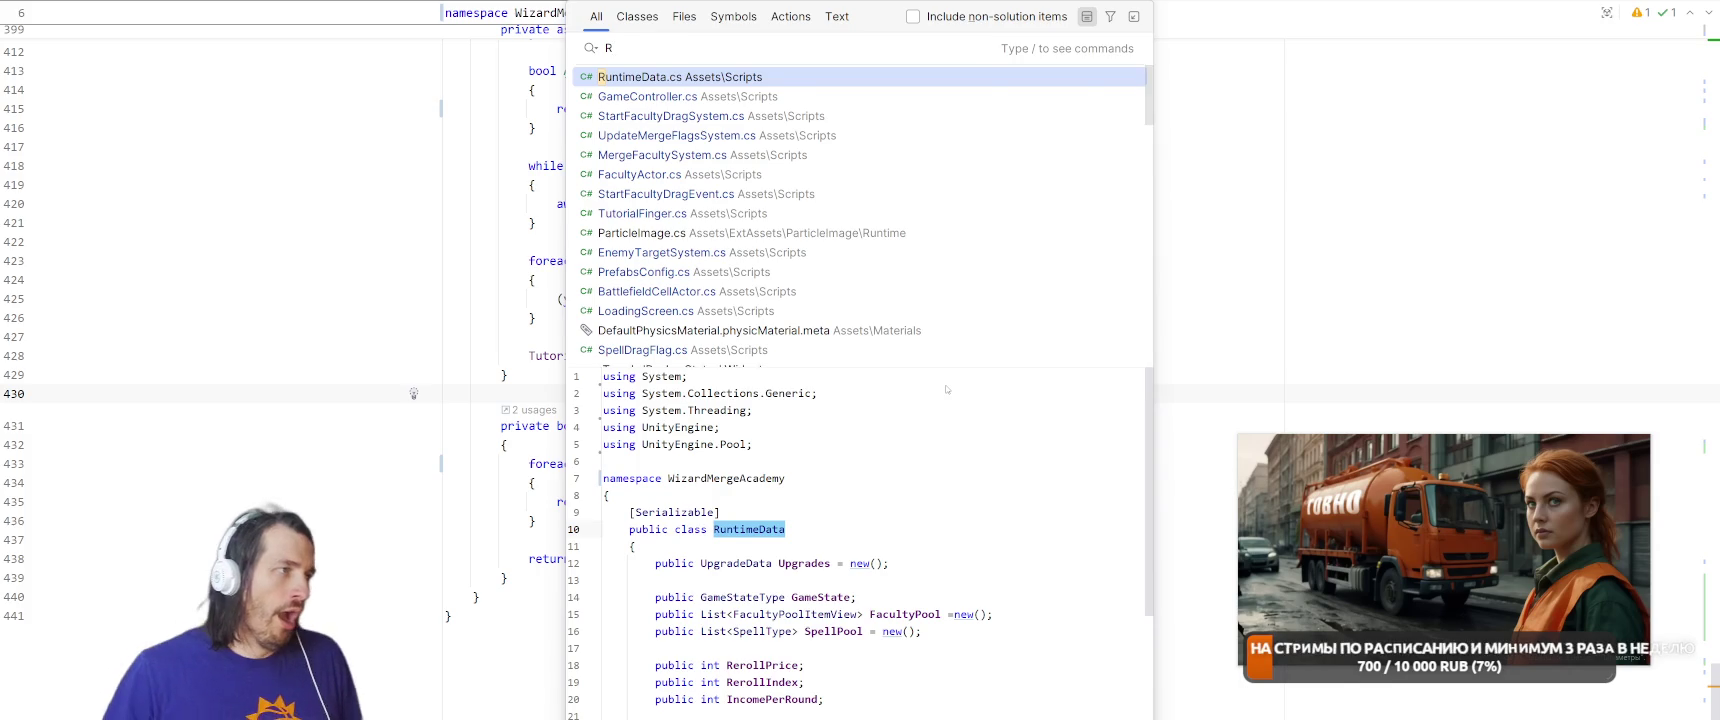
Open RuntimeData.cs, look over its fields from Upgrades to LockMerge, then return to StartGameSystem.cs.
key("Return")
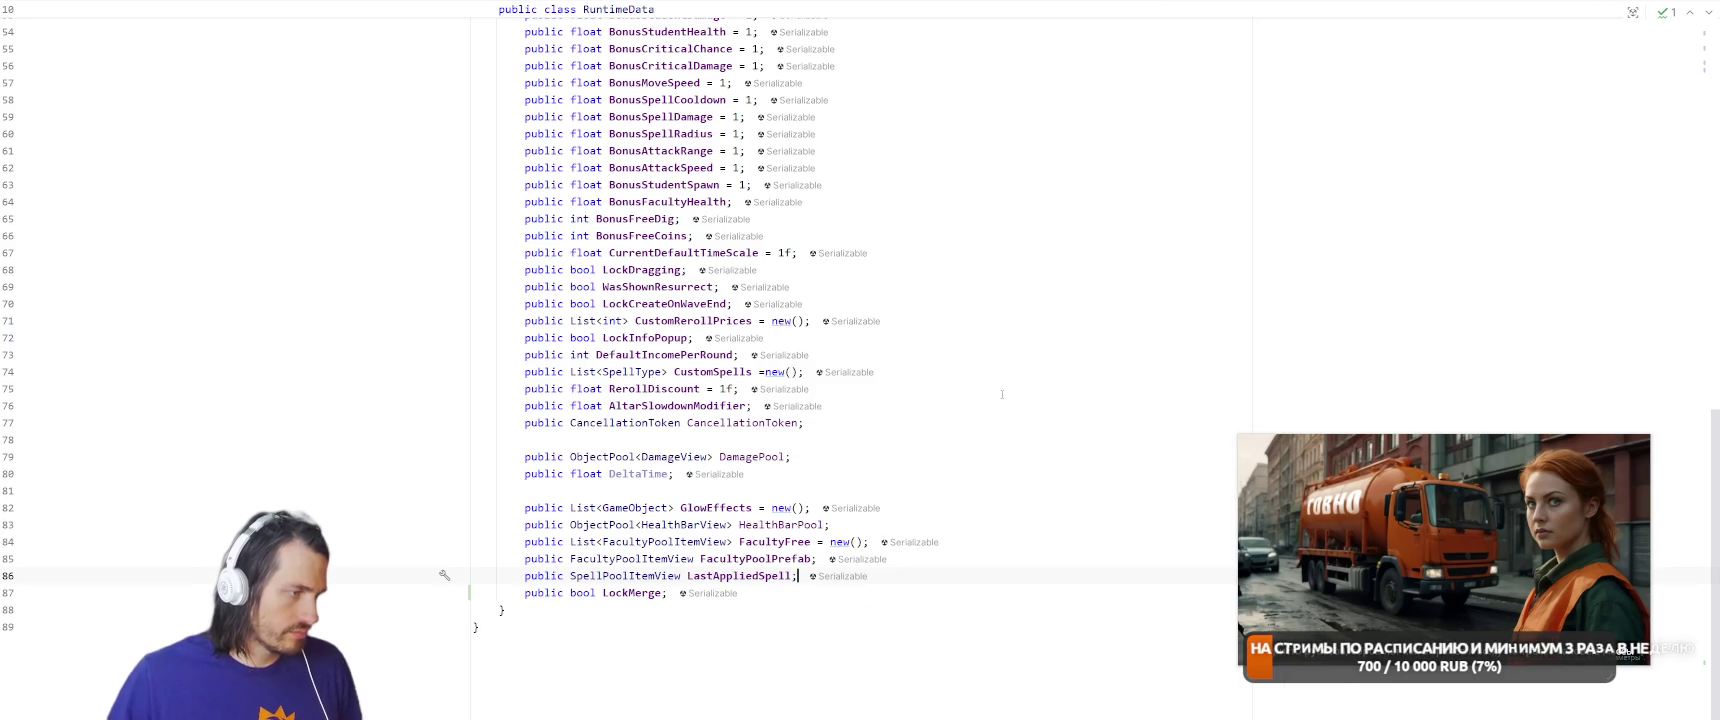
scroll(1002, 394, "up", 3)
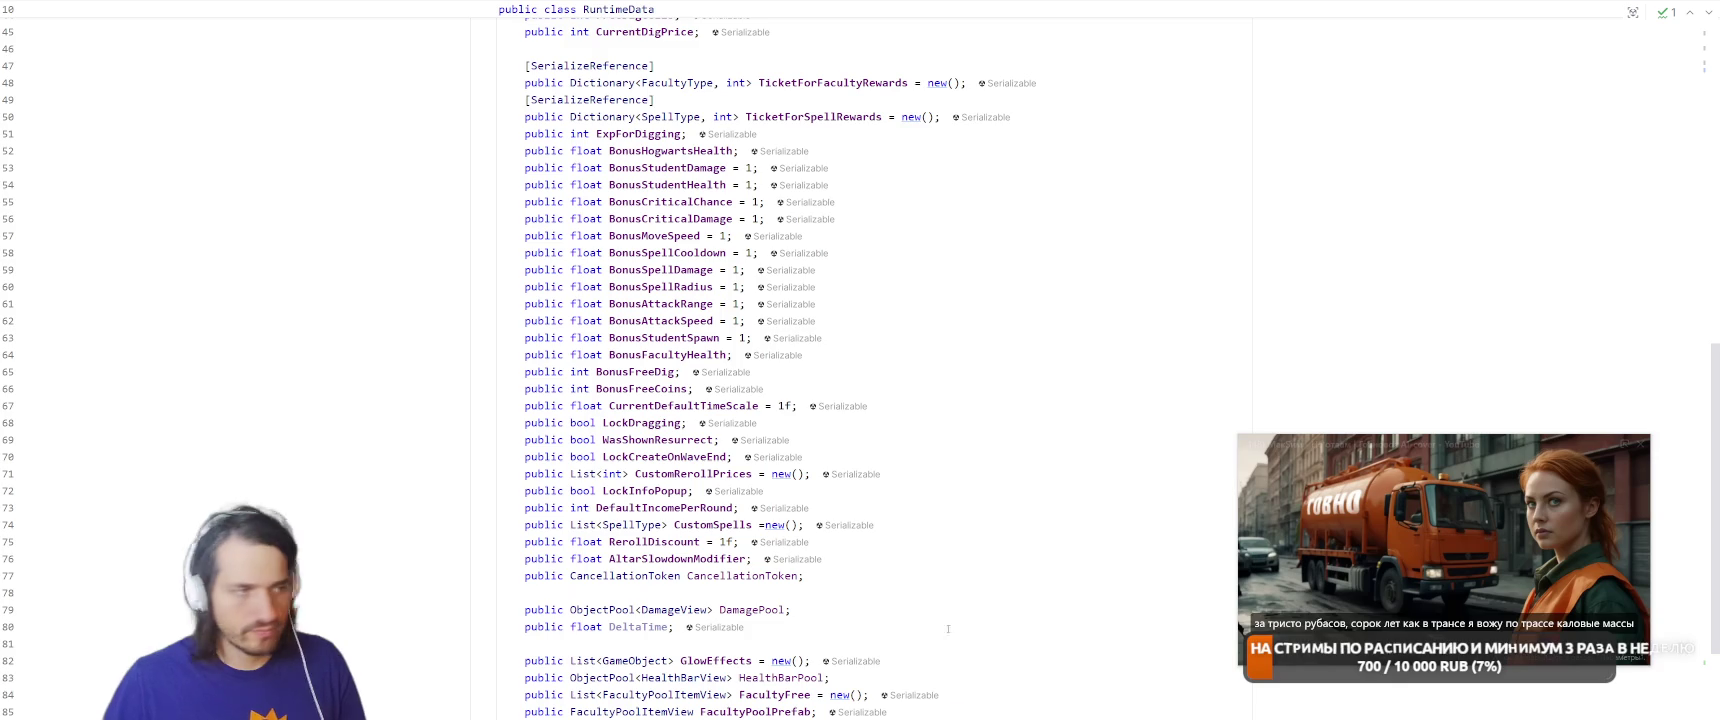
scroll(1010, 554, "up", 3)
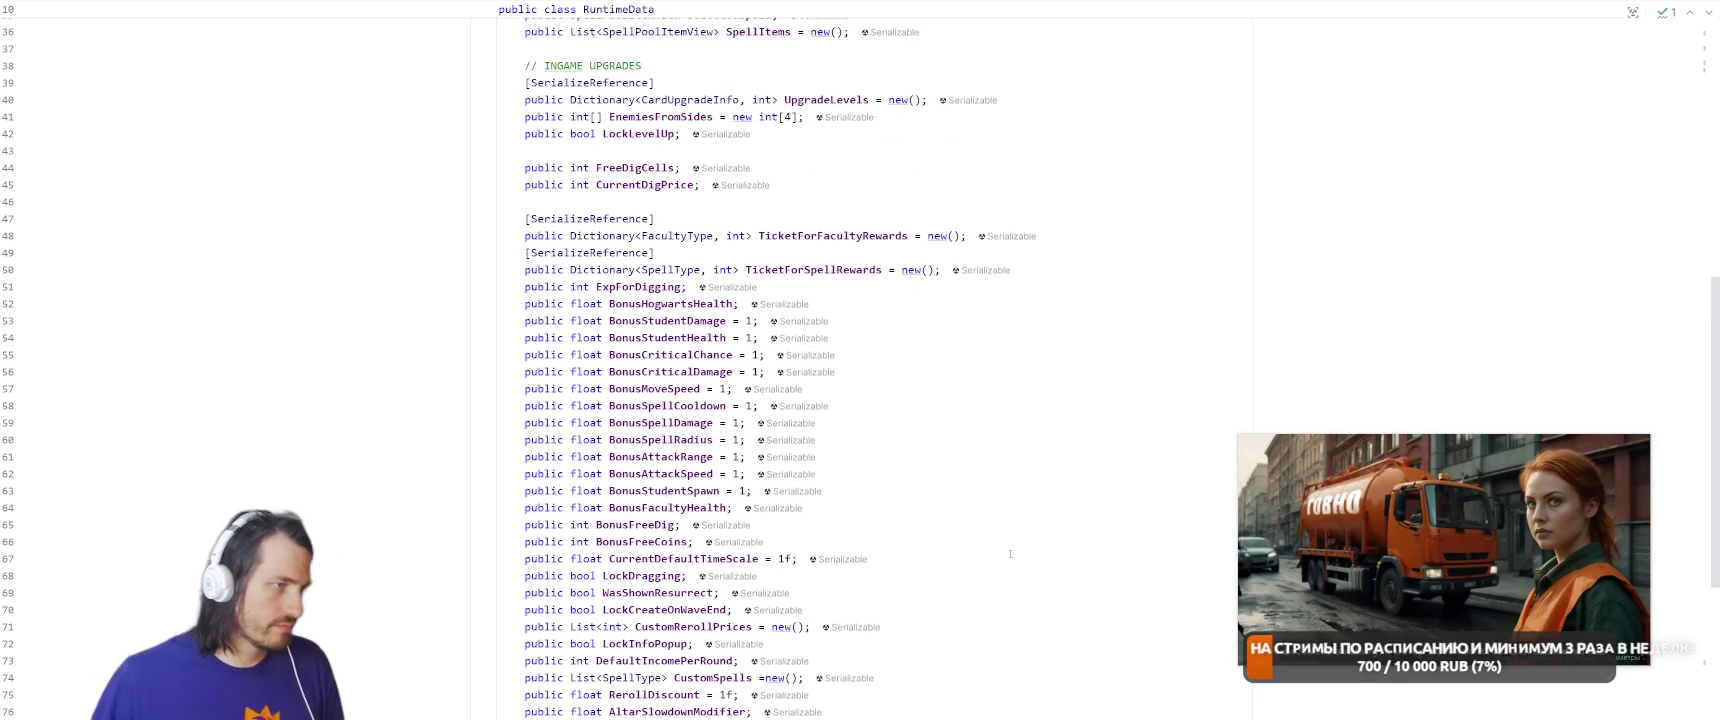
scroll(1010, 554, "up", 4)
scroll(1010, 554, "up", 6)
left_click(1002, 371)
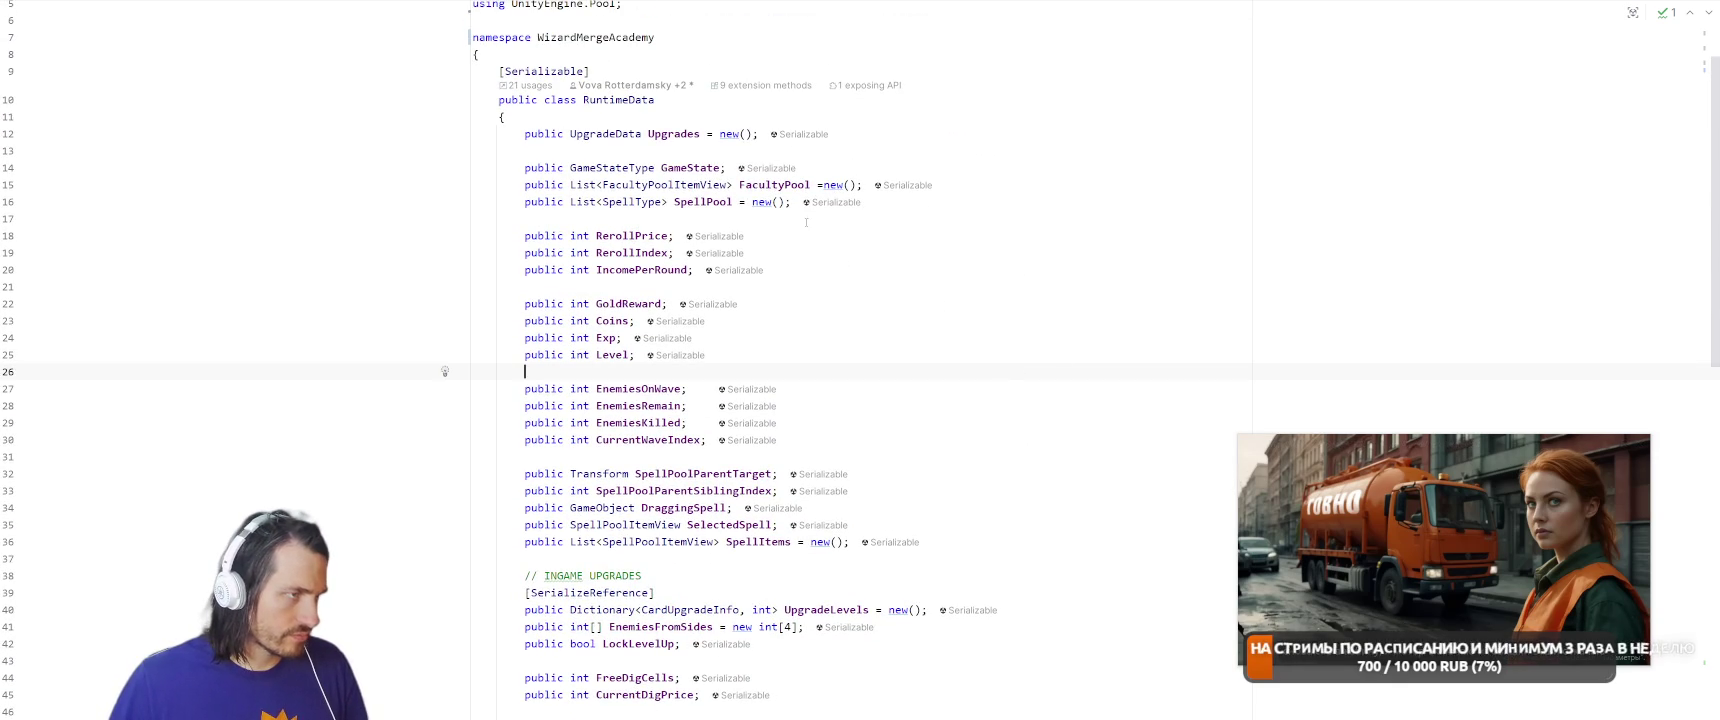
key("ctrl+Tab")
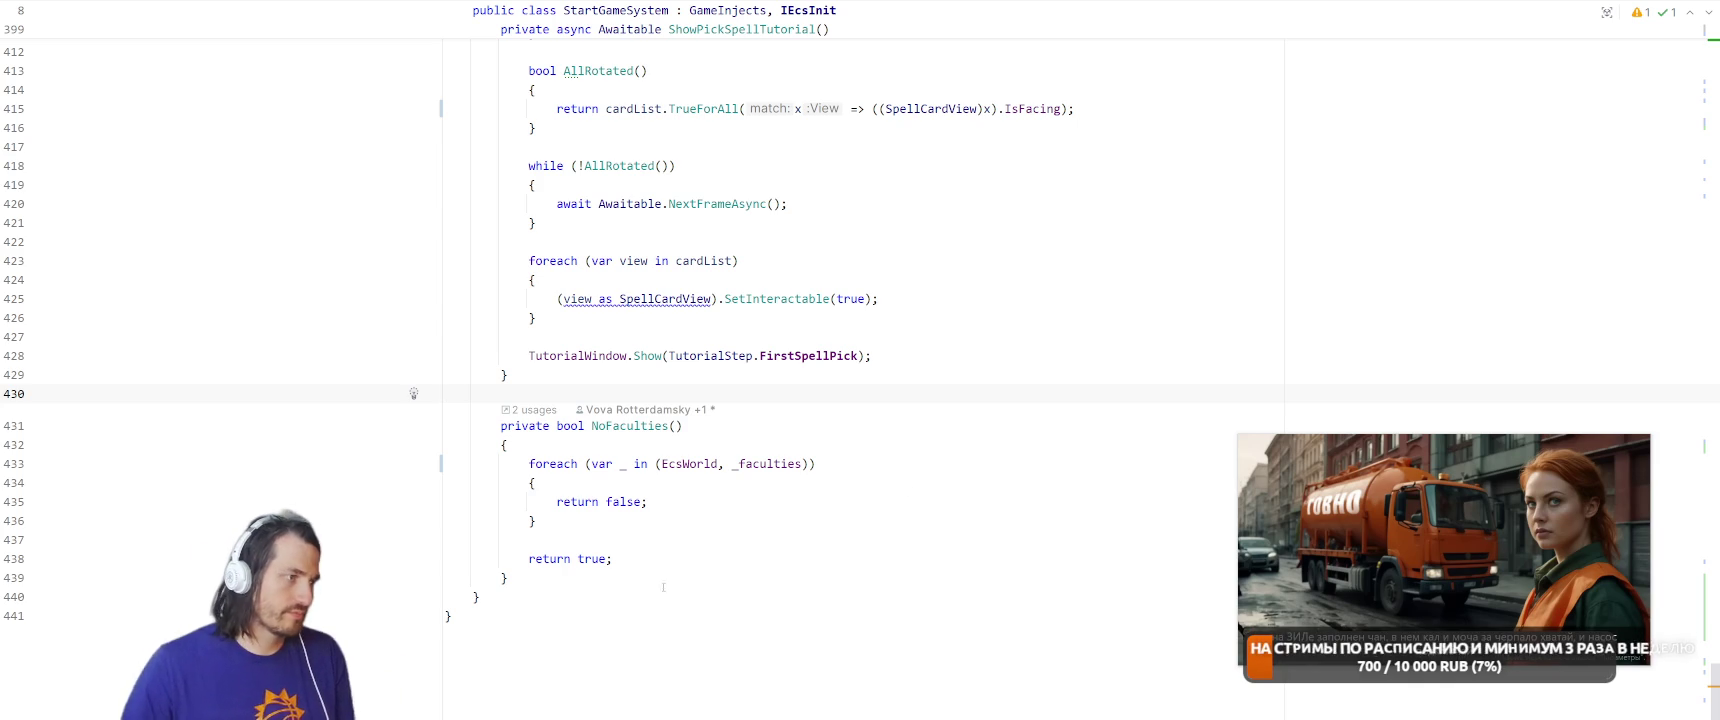
Duplicate the NoFaculties method below itself and change the copy's return type to int.
mouse_move(445, 425)
left_mouse_down()
mouse_move(552, 545)
mouse_move(552, 582)
left_mouse_up()
key("ctrl+c")
left_click(565, 577)
key("Return")
key("ctrl+v")
left_click(585, 425)
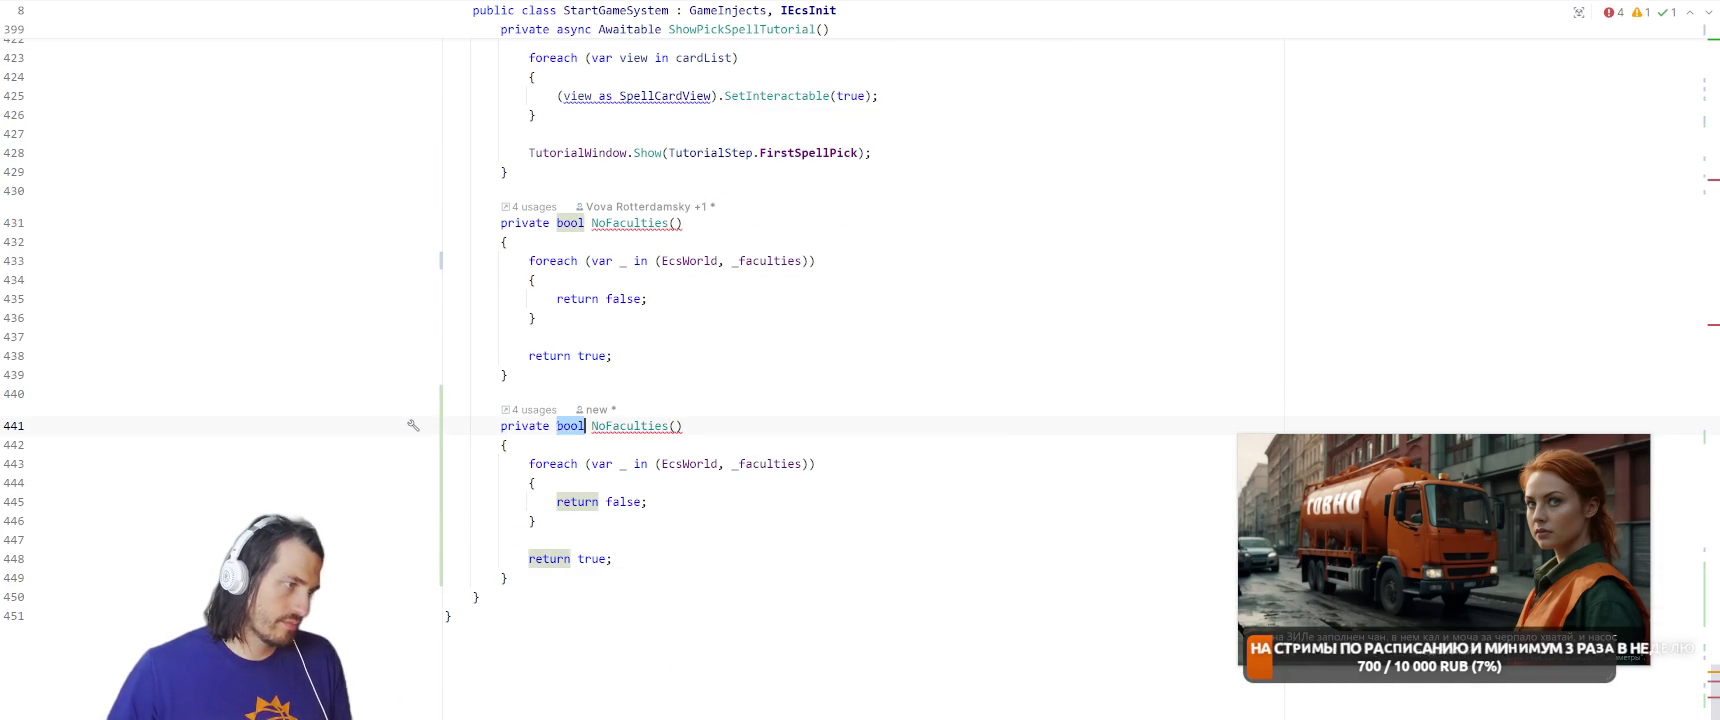
key("ctrl+BackSpace")
type("int")
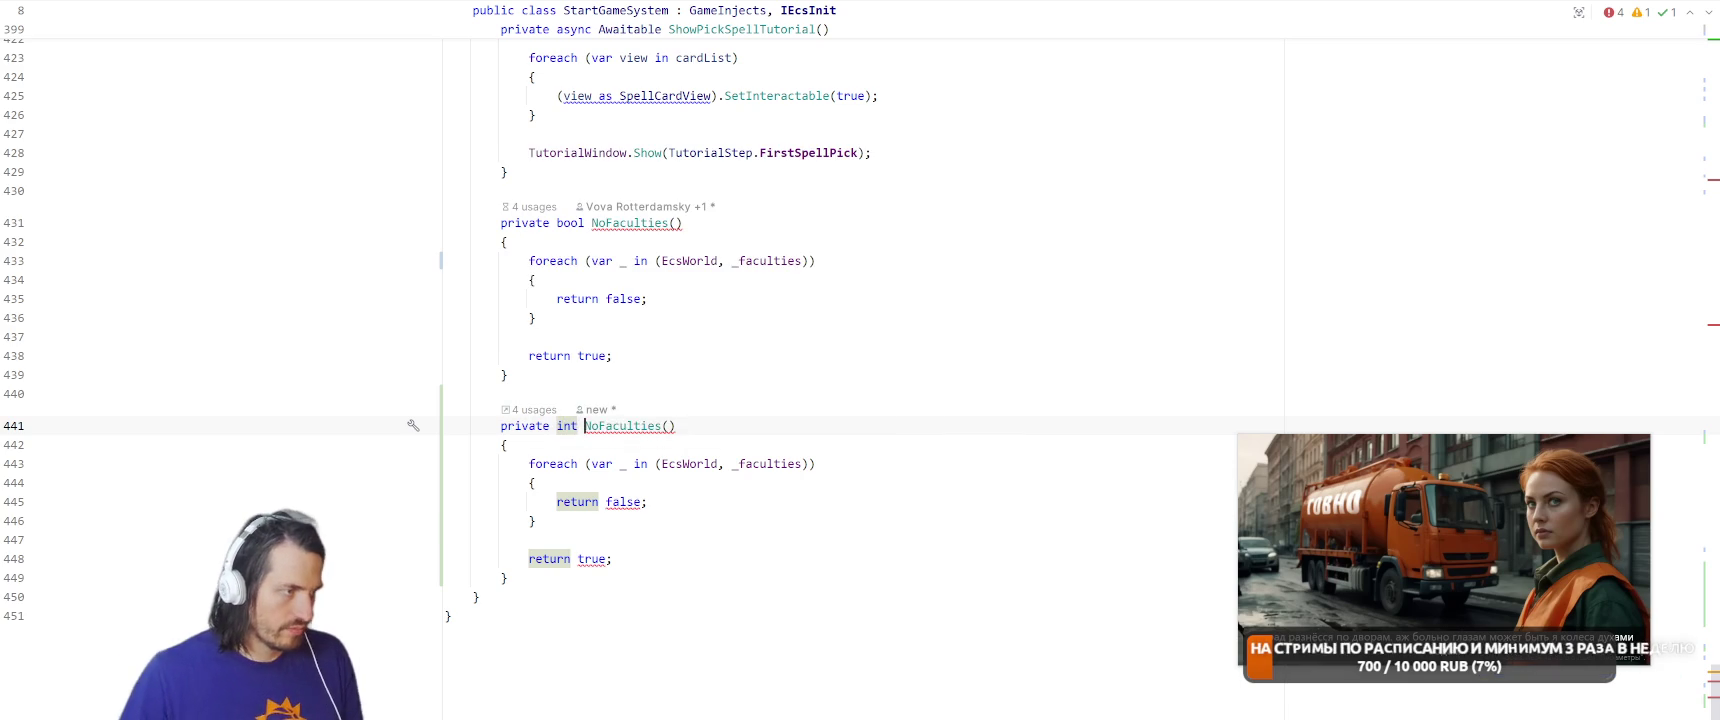
Name the copy PlacedFaculties and declare a counter 'var count = 0' in its body.
key("ctrl+shift+Right")
type("PlacedFacult")
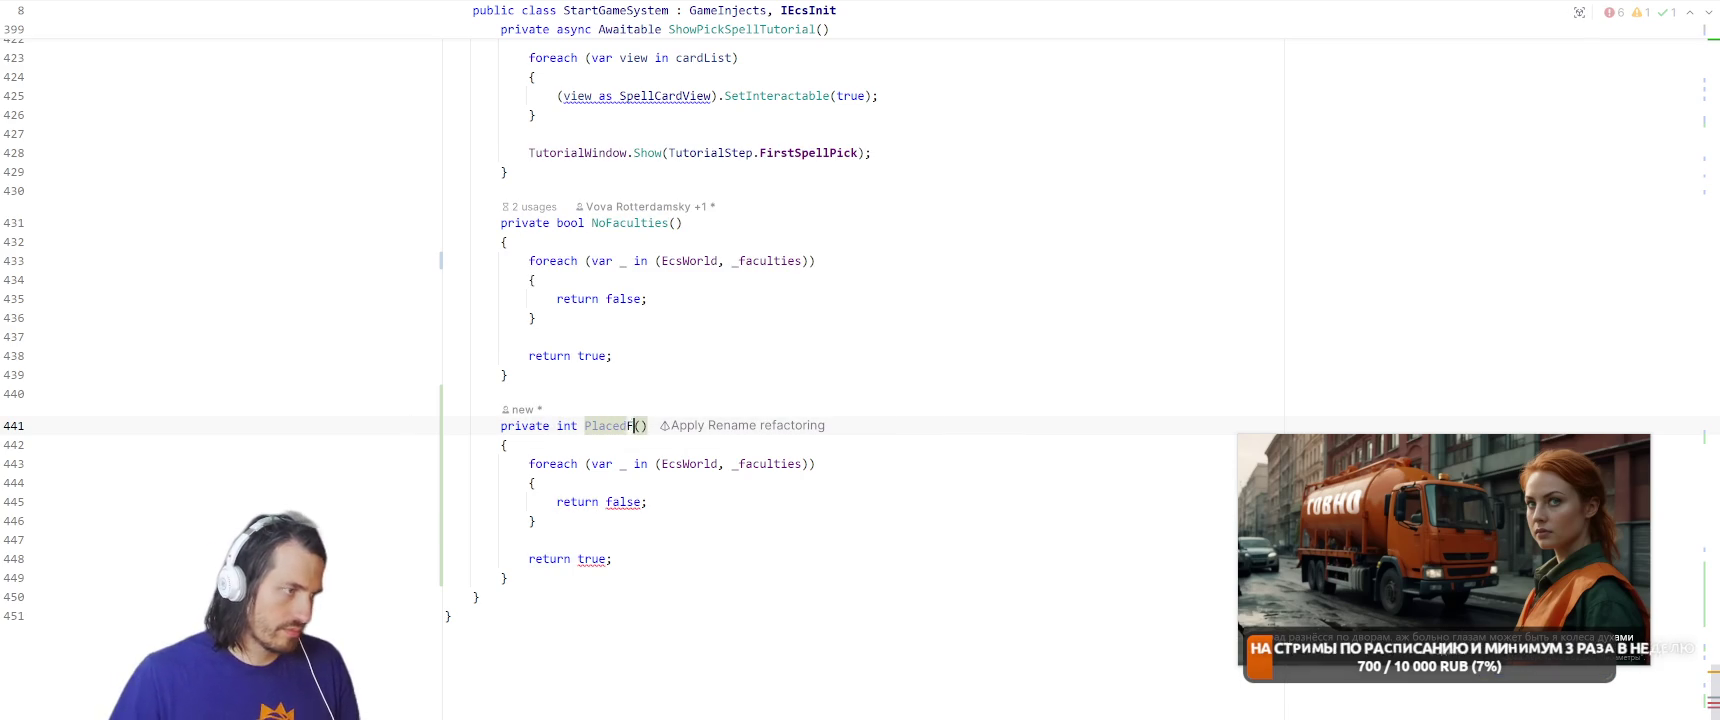
key("Escape")
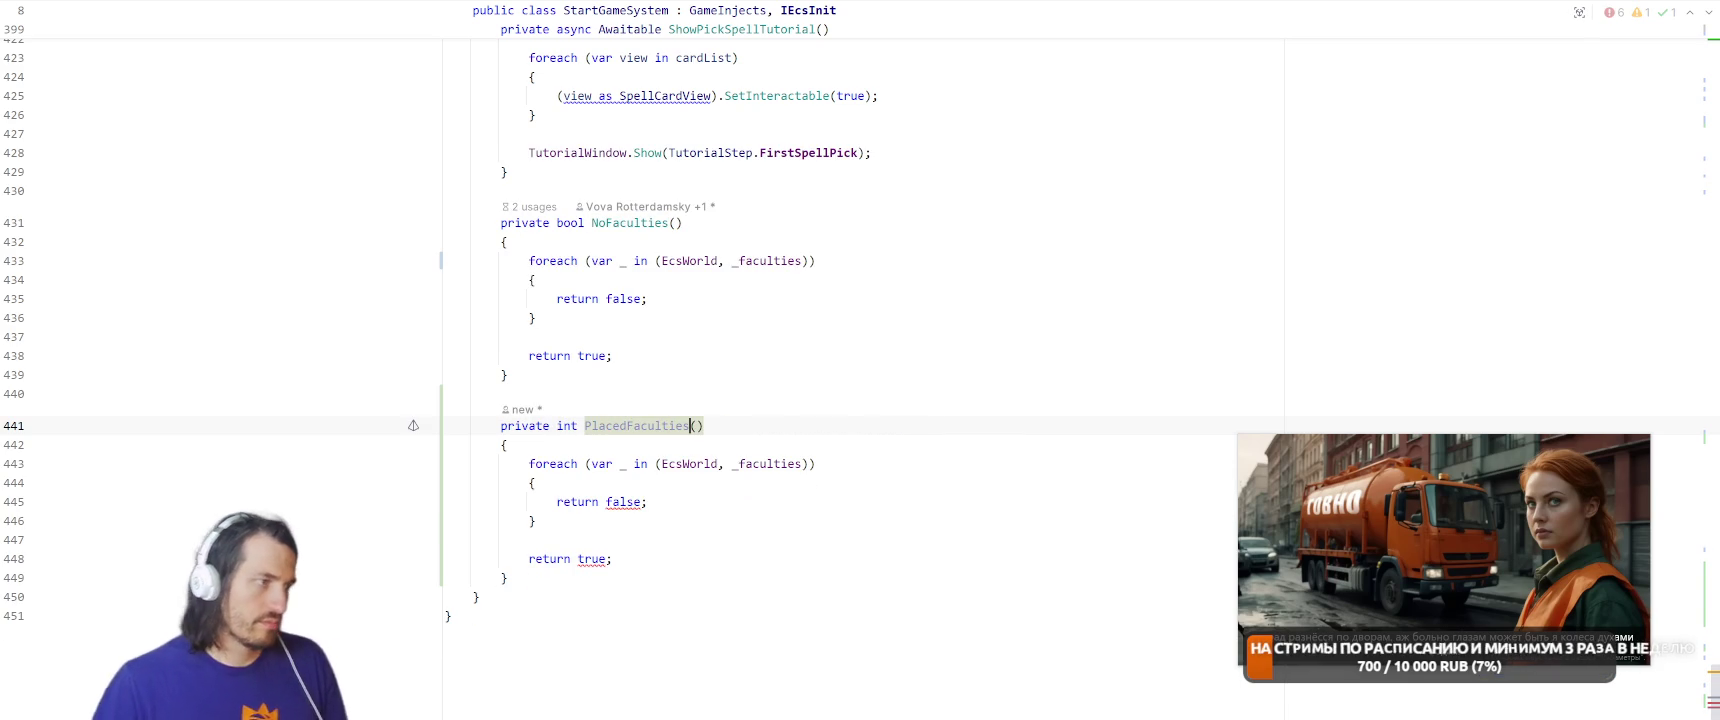
key("Down")
key("Down")
key("Up")
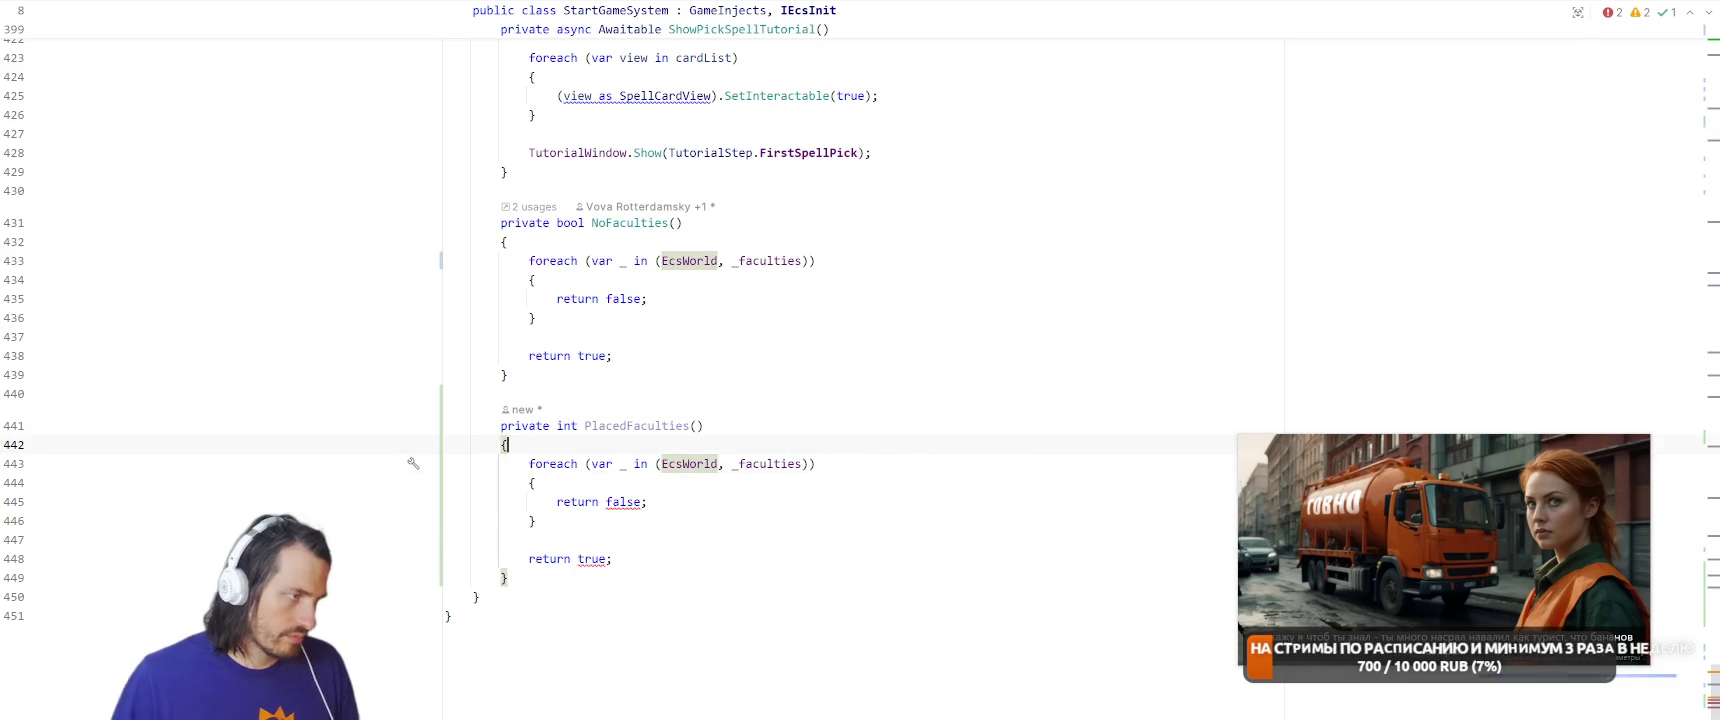
key("Return")
type("var count = 0")
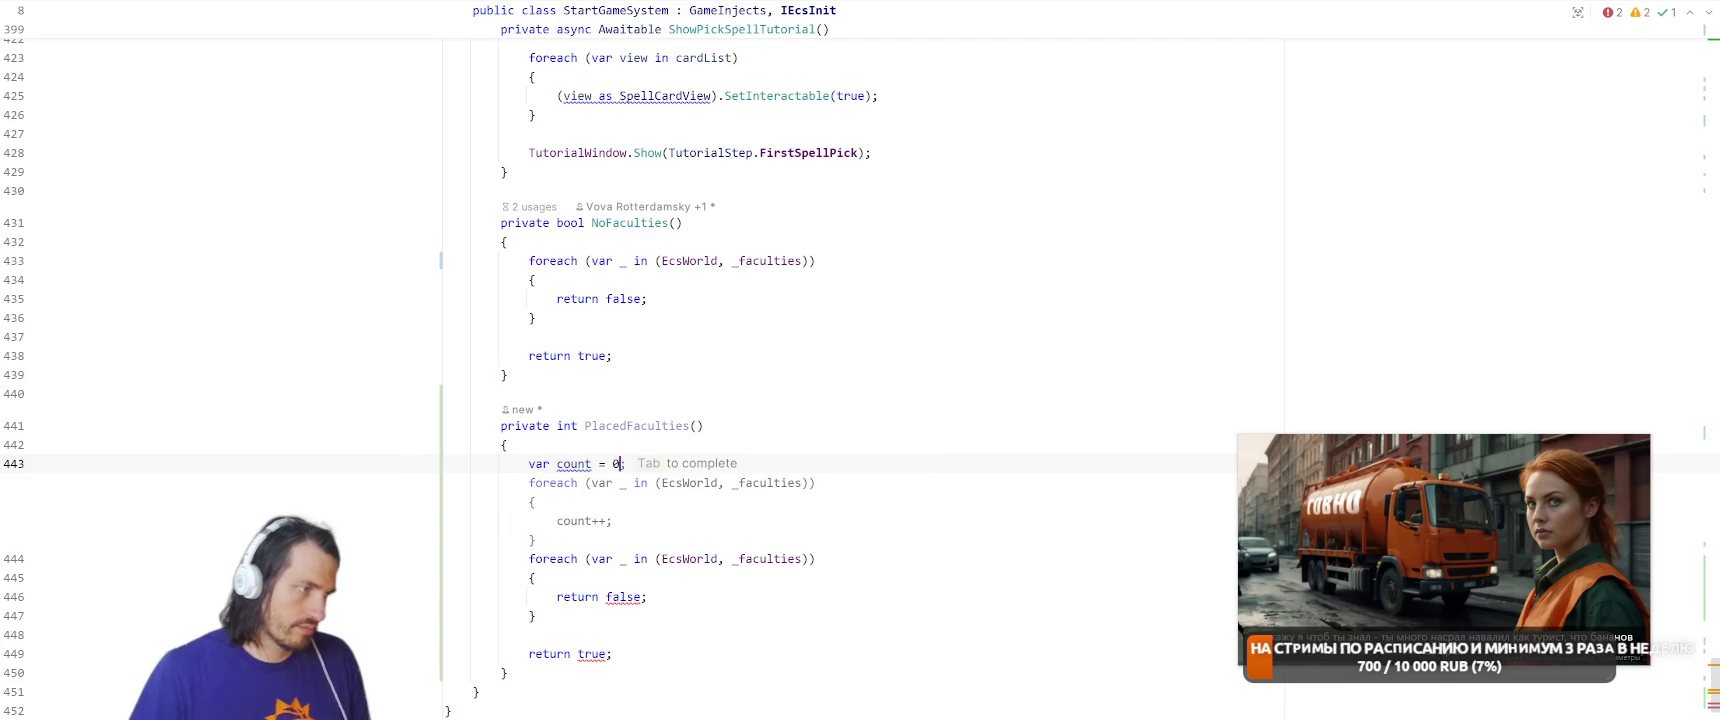
key("Escape")
Replace the loop's return false with count++ and make the method return count.
key("Down")
key("Down")
key("Down")
key("ctrl+w")
key("ctrl+w")
type("count++;")
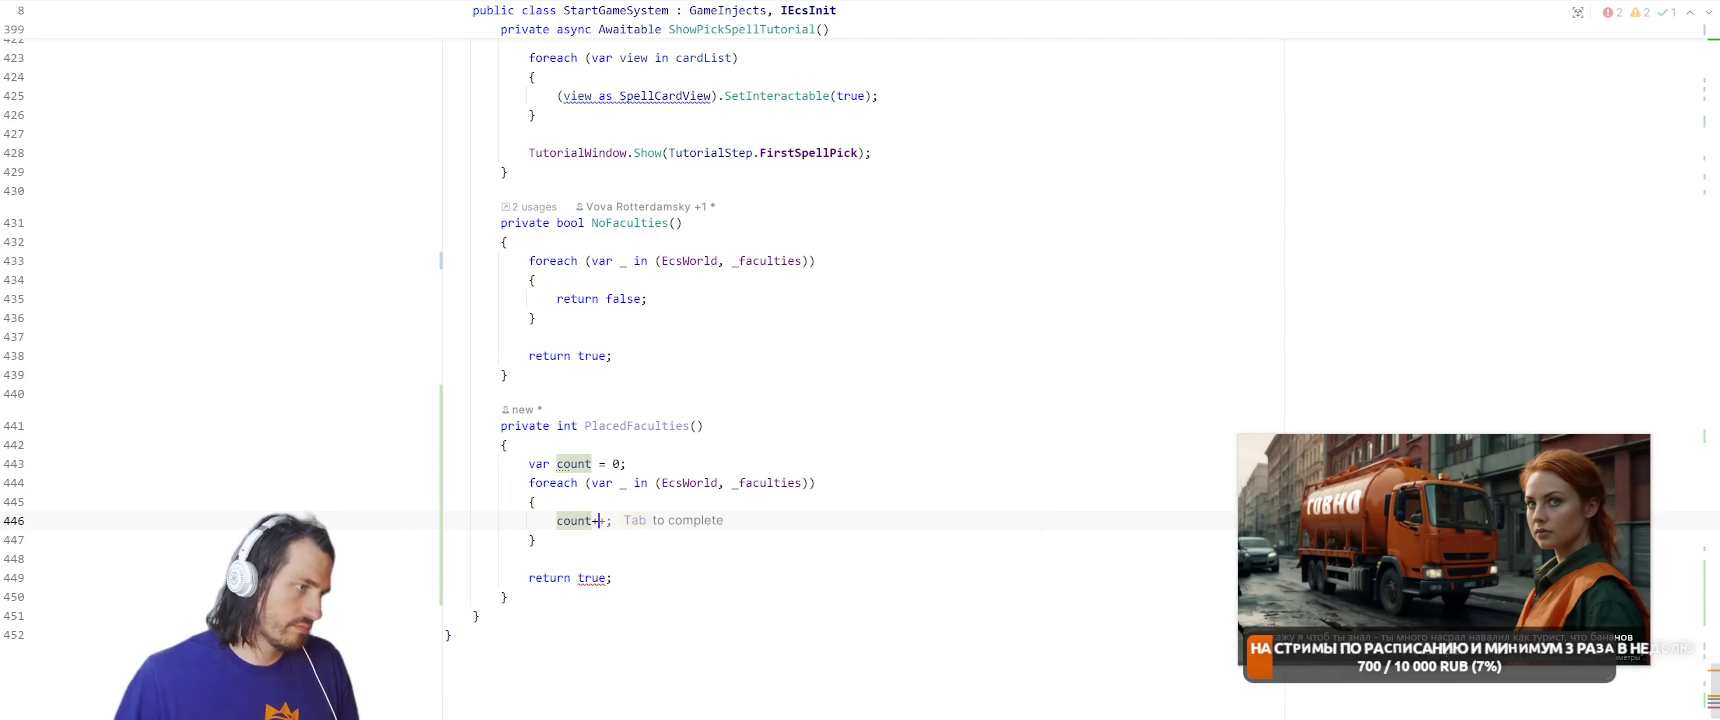
key("Down")
key("Down")
key("Down")
key("ctrl+w")
type("co")
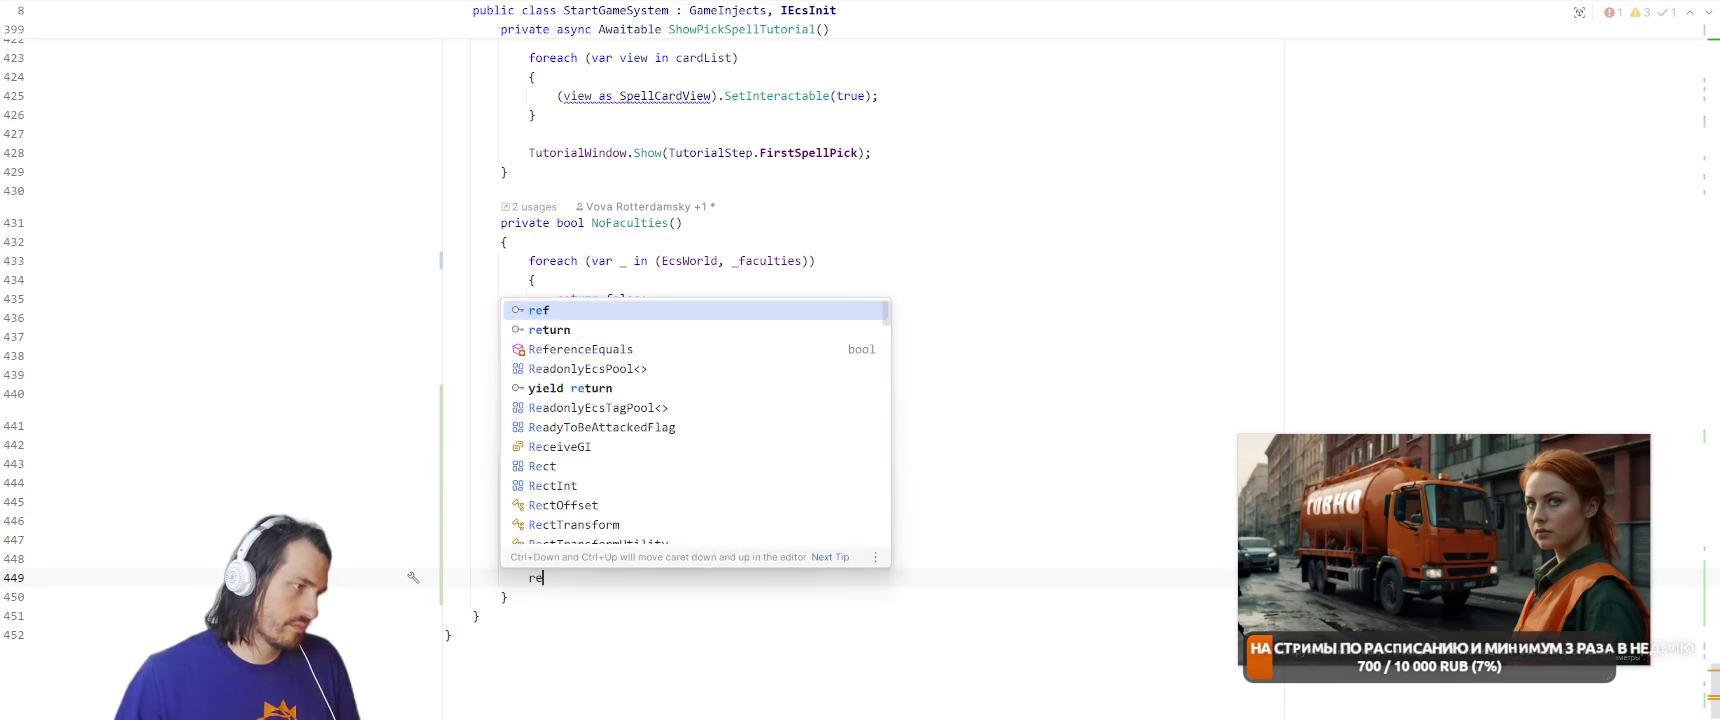
key("Return")
type(";")
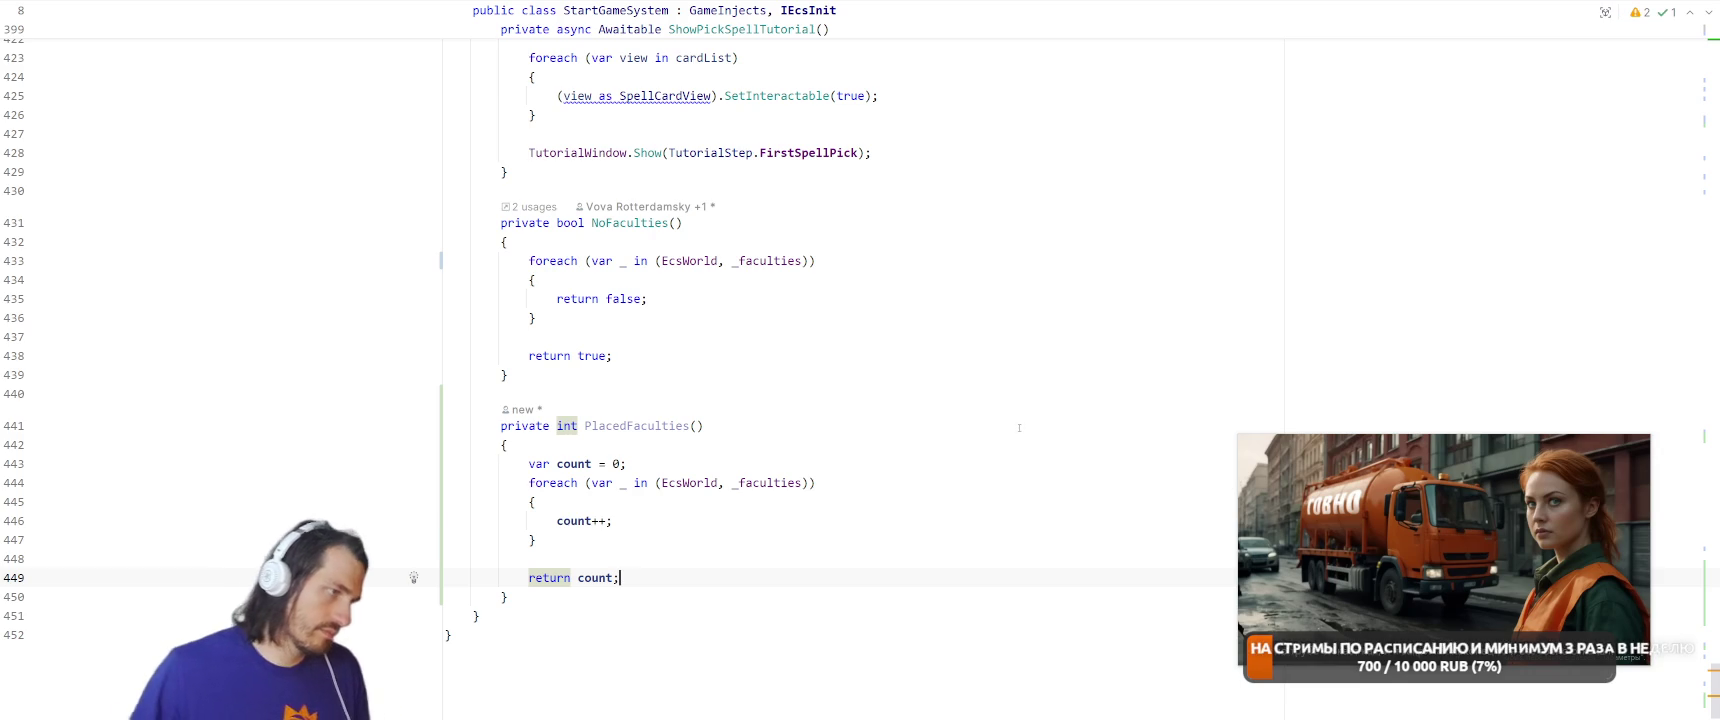
Rename the method to AmountPlacedFaculties and switch to Unity to recompile.
left_click(585, 426)
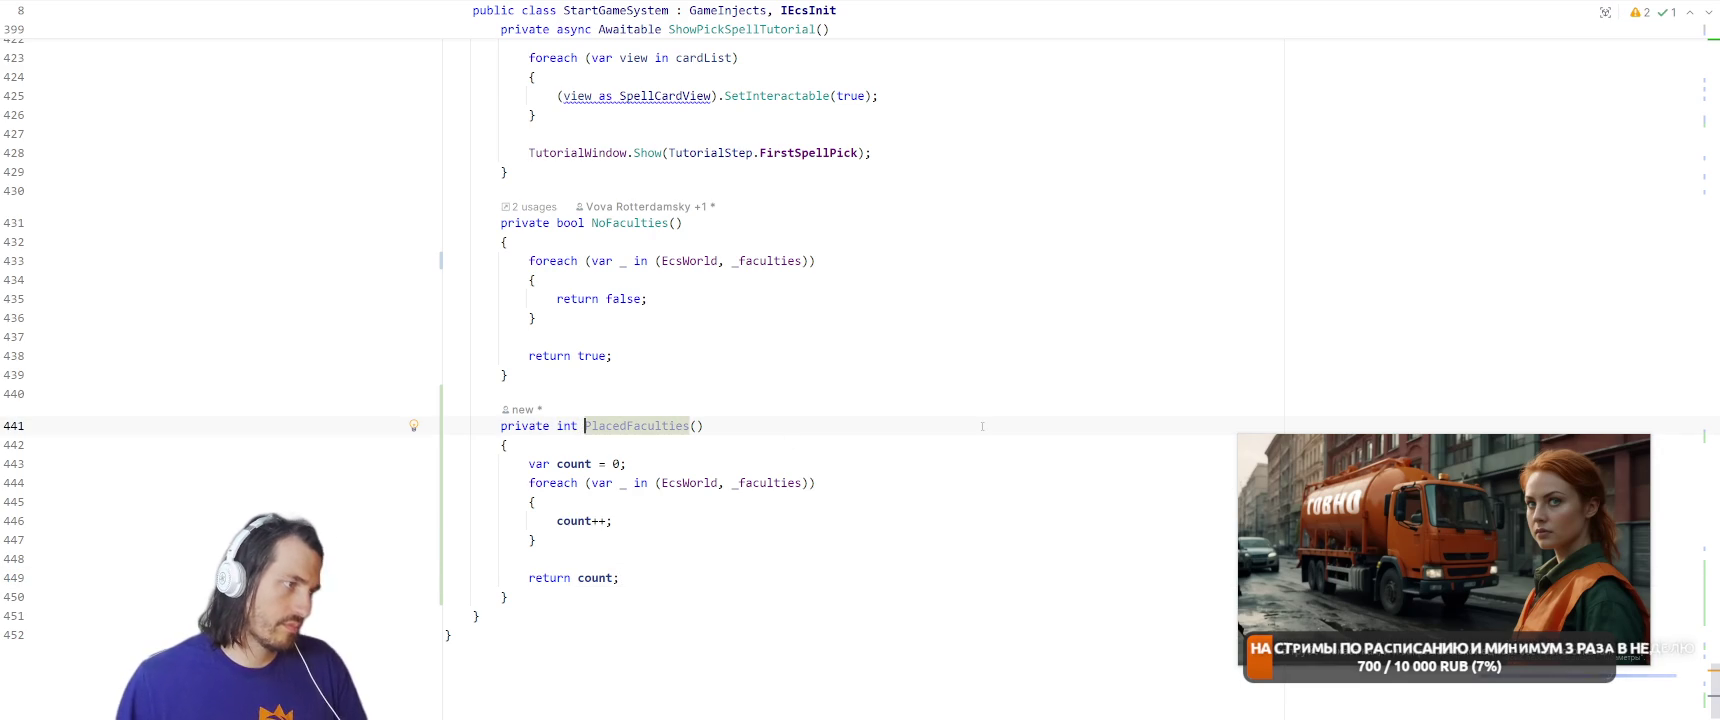
type("Amou")
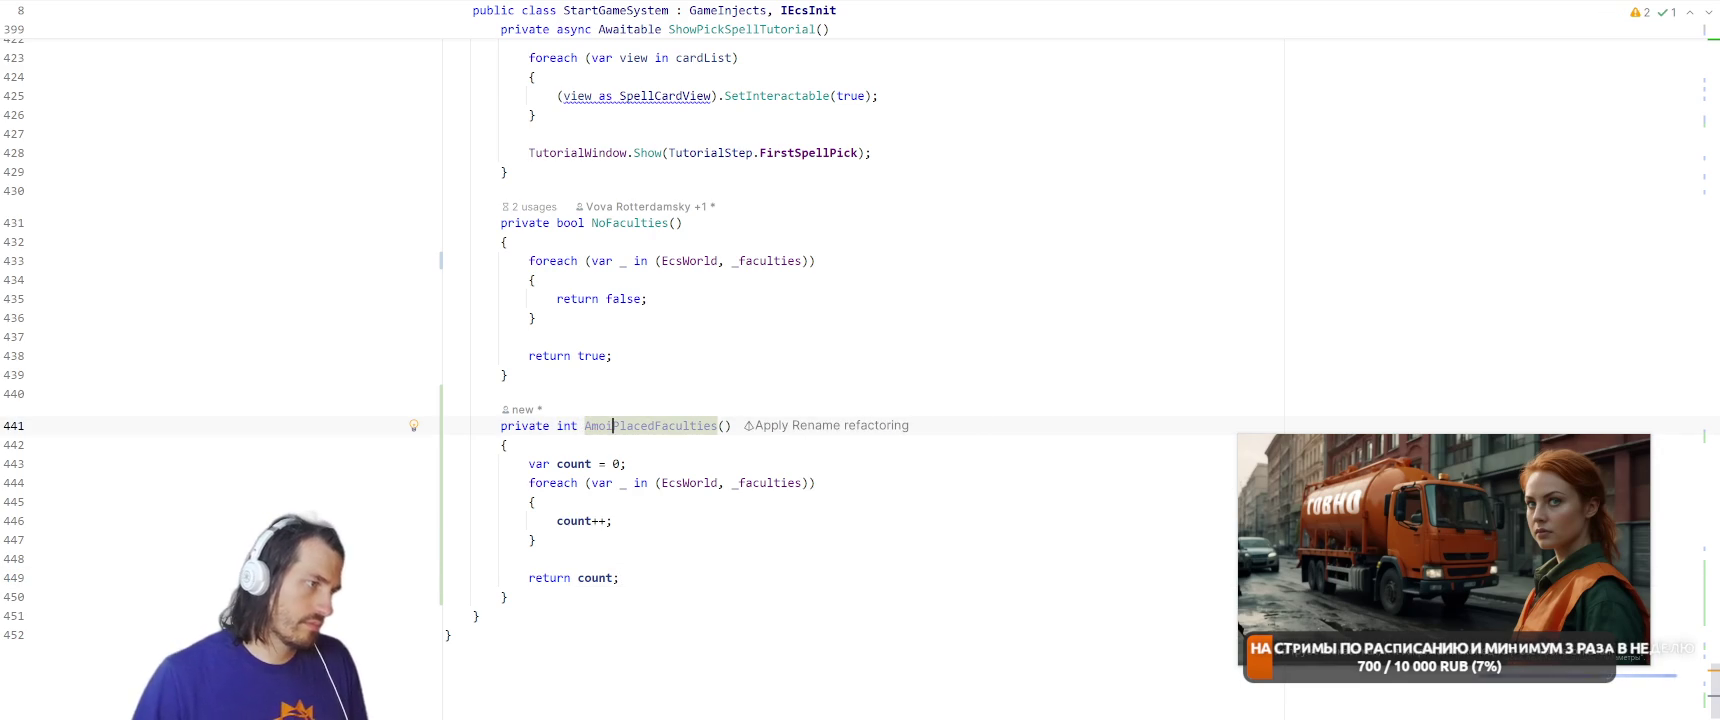
type("nt")
key("End")
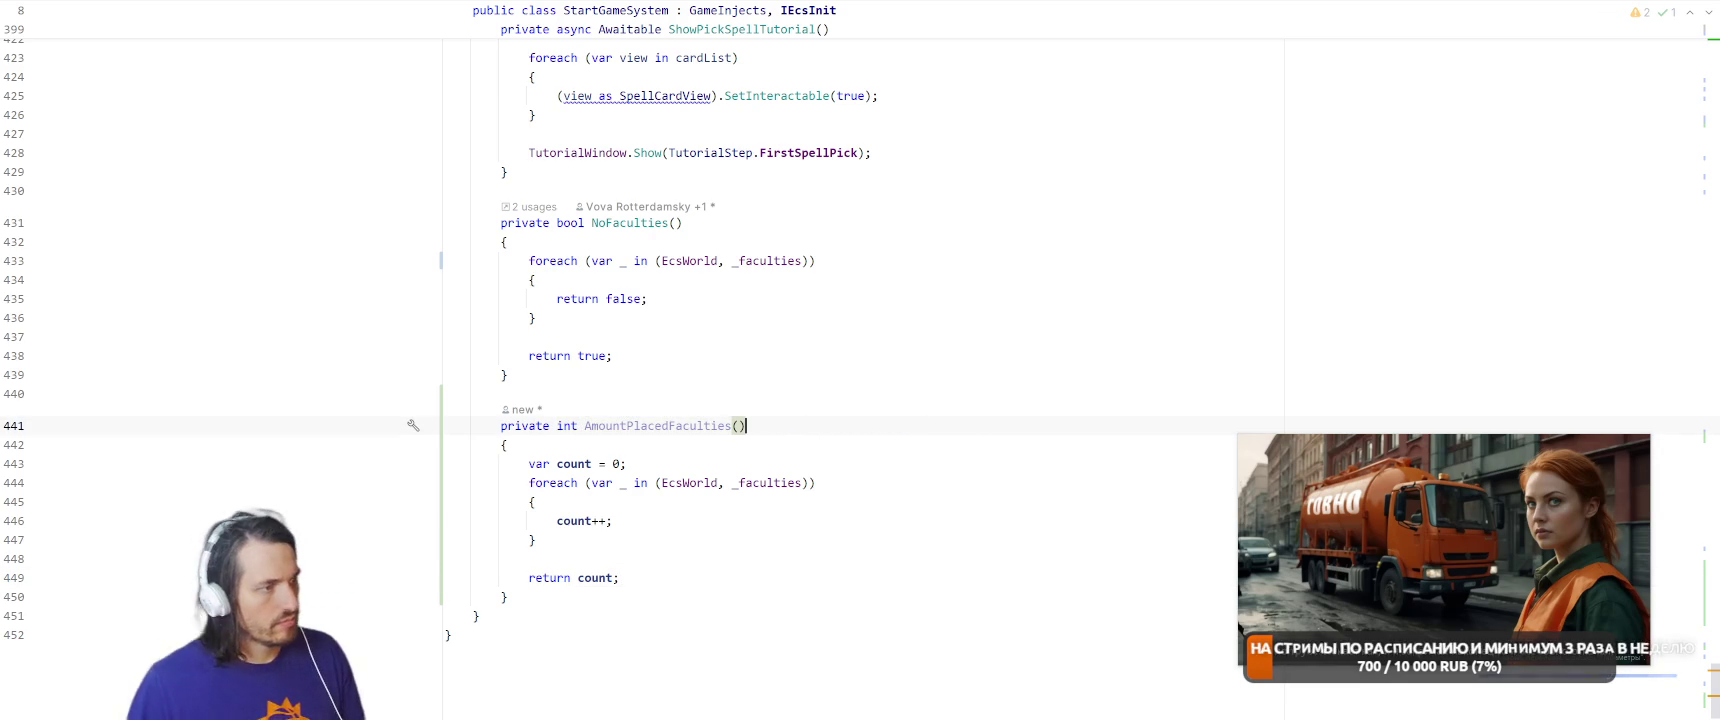
key("ctrl+w")
key("ctrl+w")
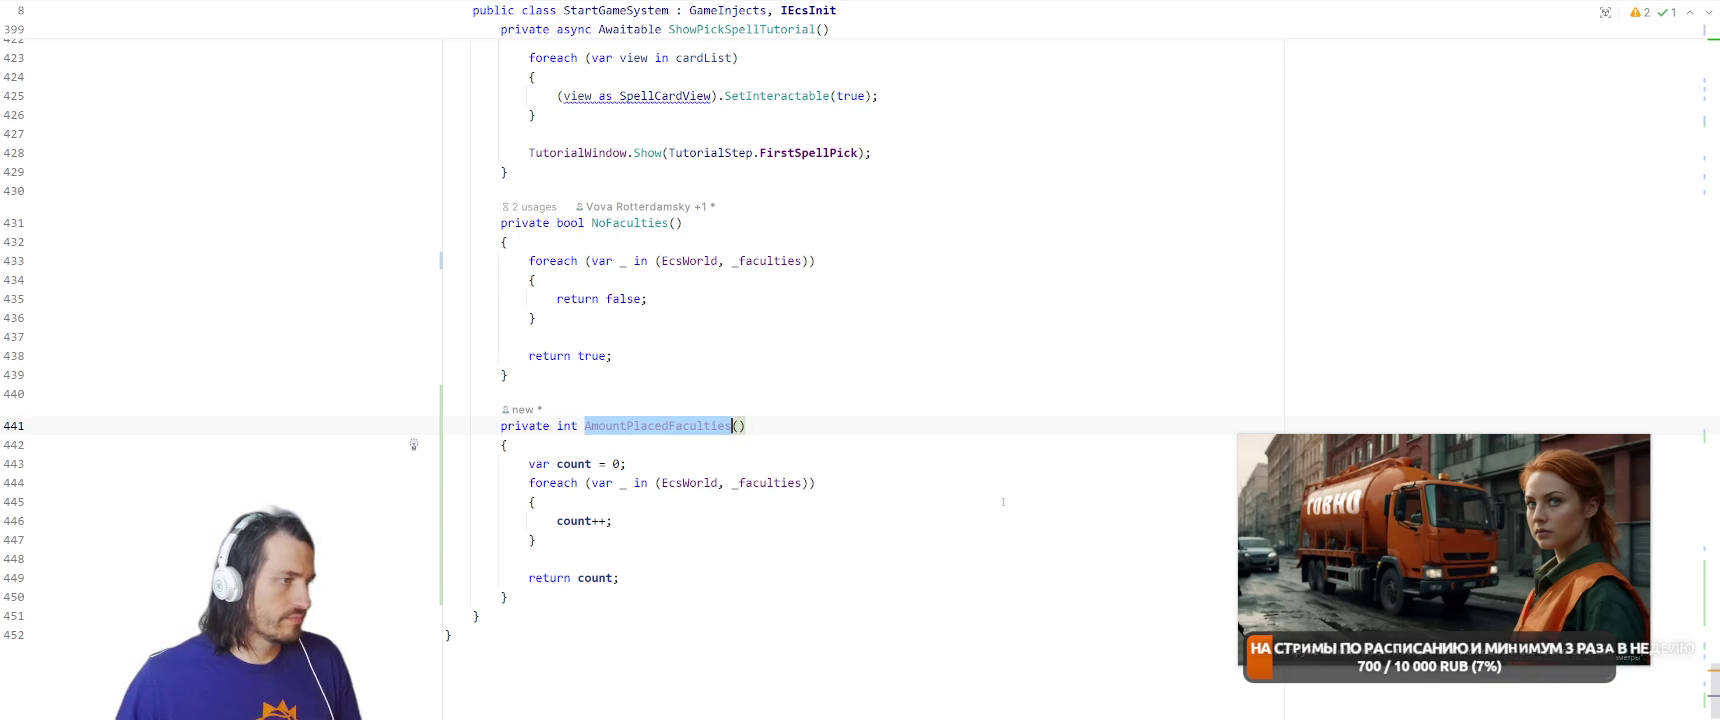
scroll(1061, 390, "up", 10)
scroll(1061, 390, "up", 20)
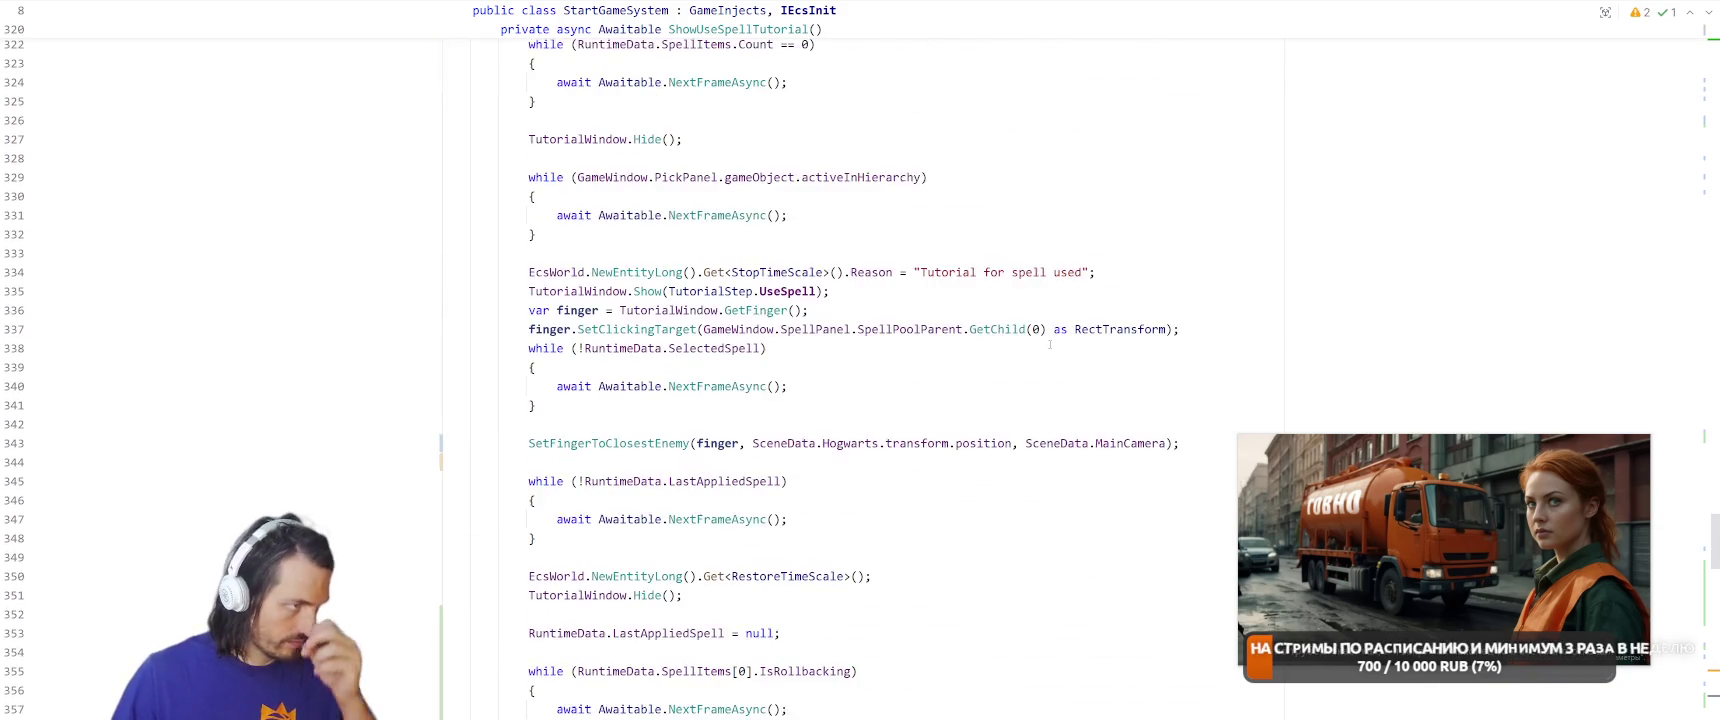
scroll(1049, 345, "up", 20)
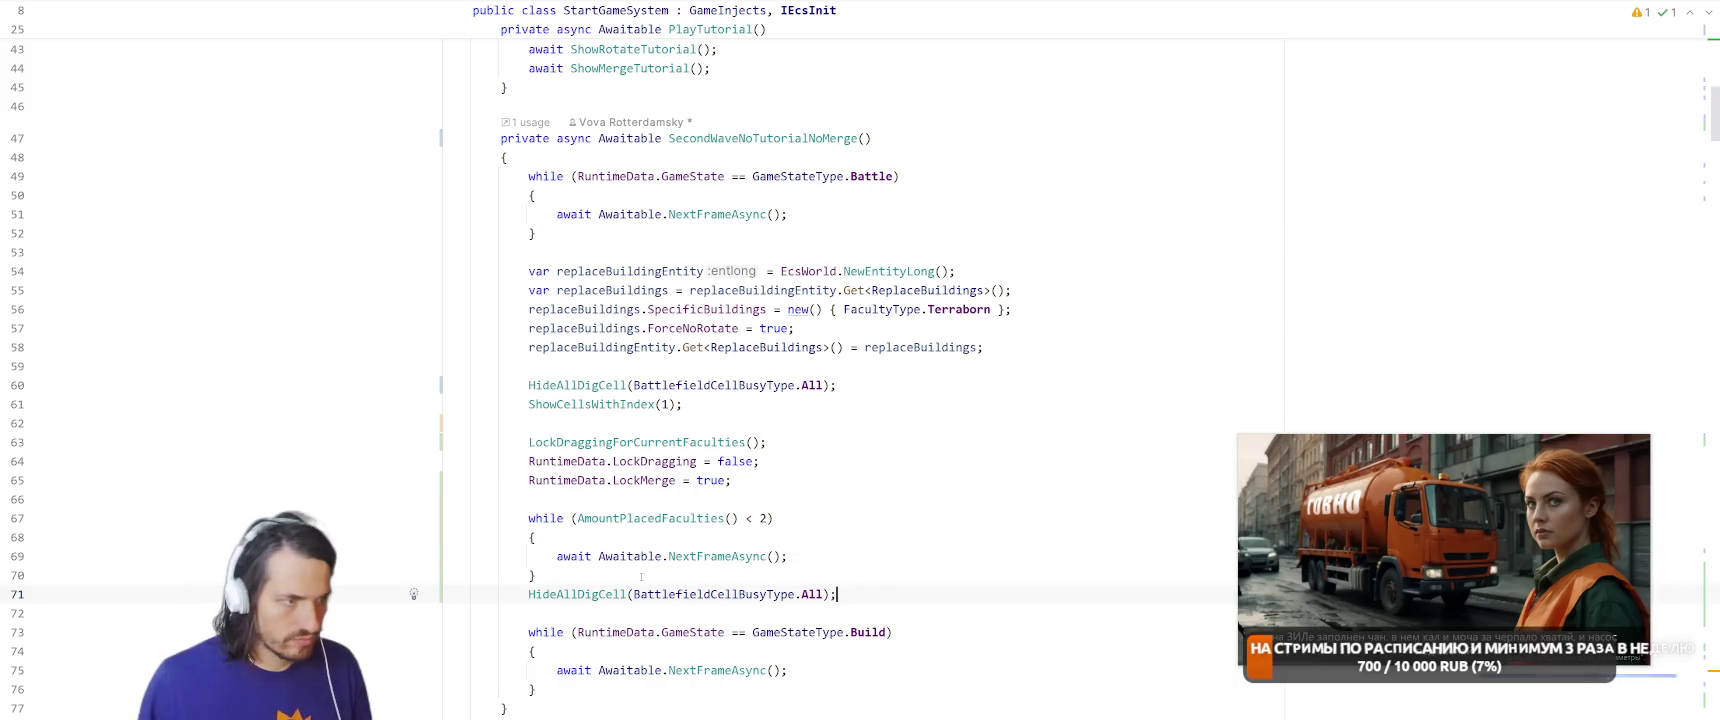
key("alt+Tab")
key("alt+Tab")
key("Escape")
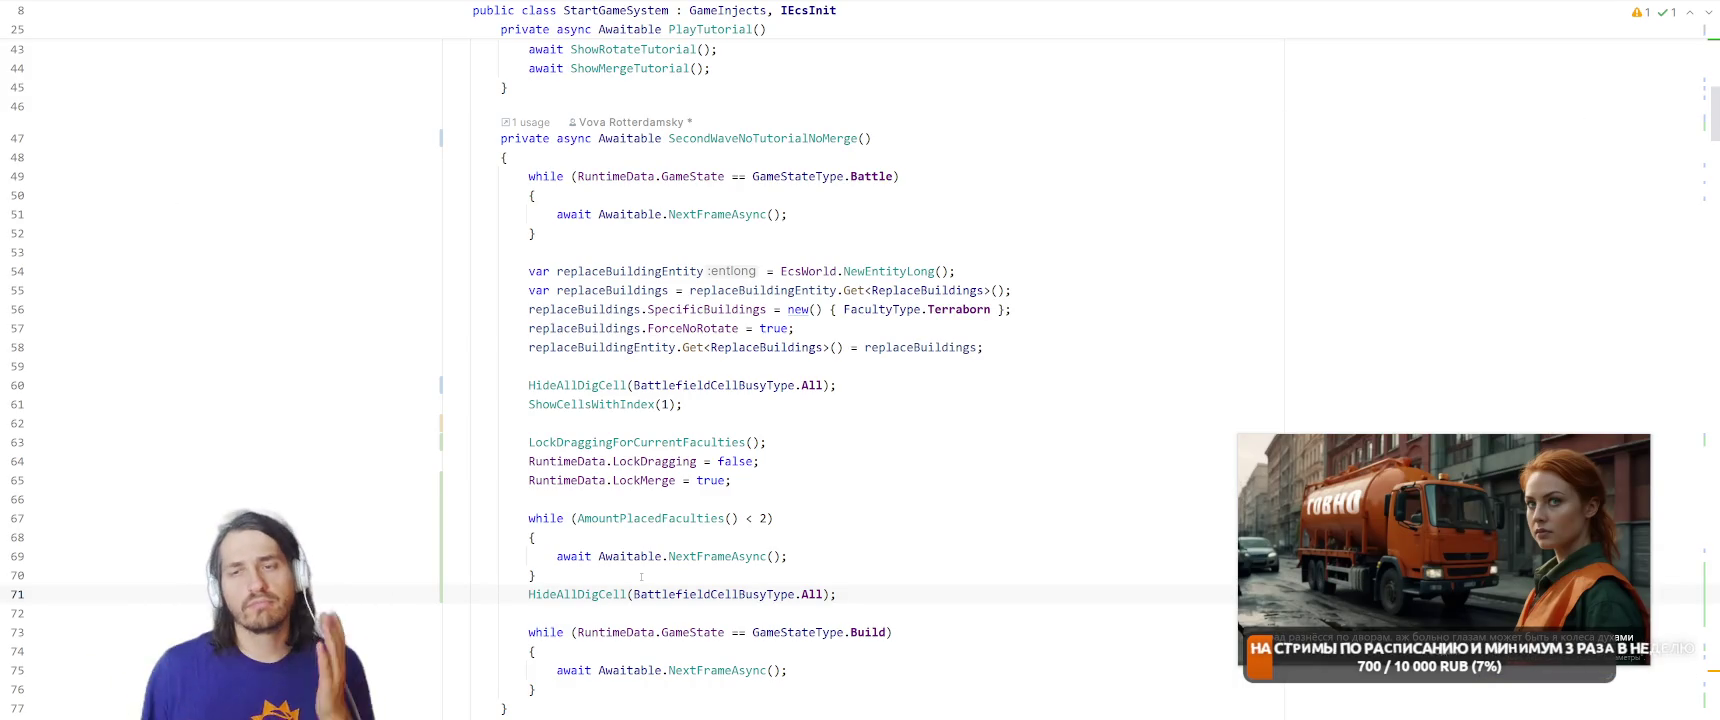
key("alt+Tab")
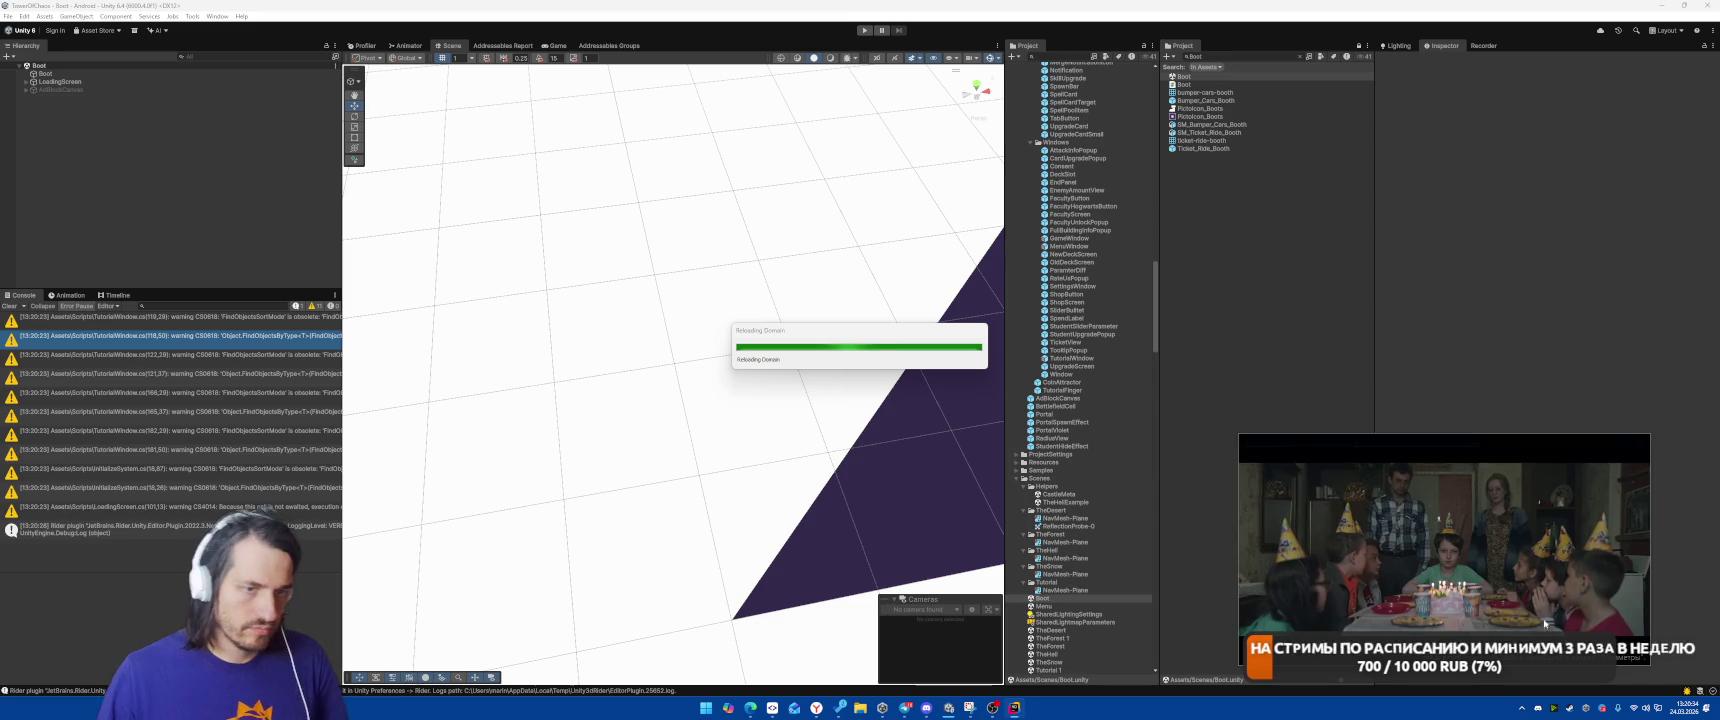
Start Play mode, build the hand card on the building slot and start the battle.
mouse_move(1452, 559)
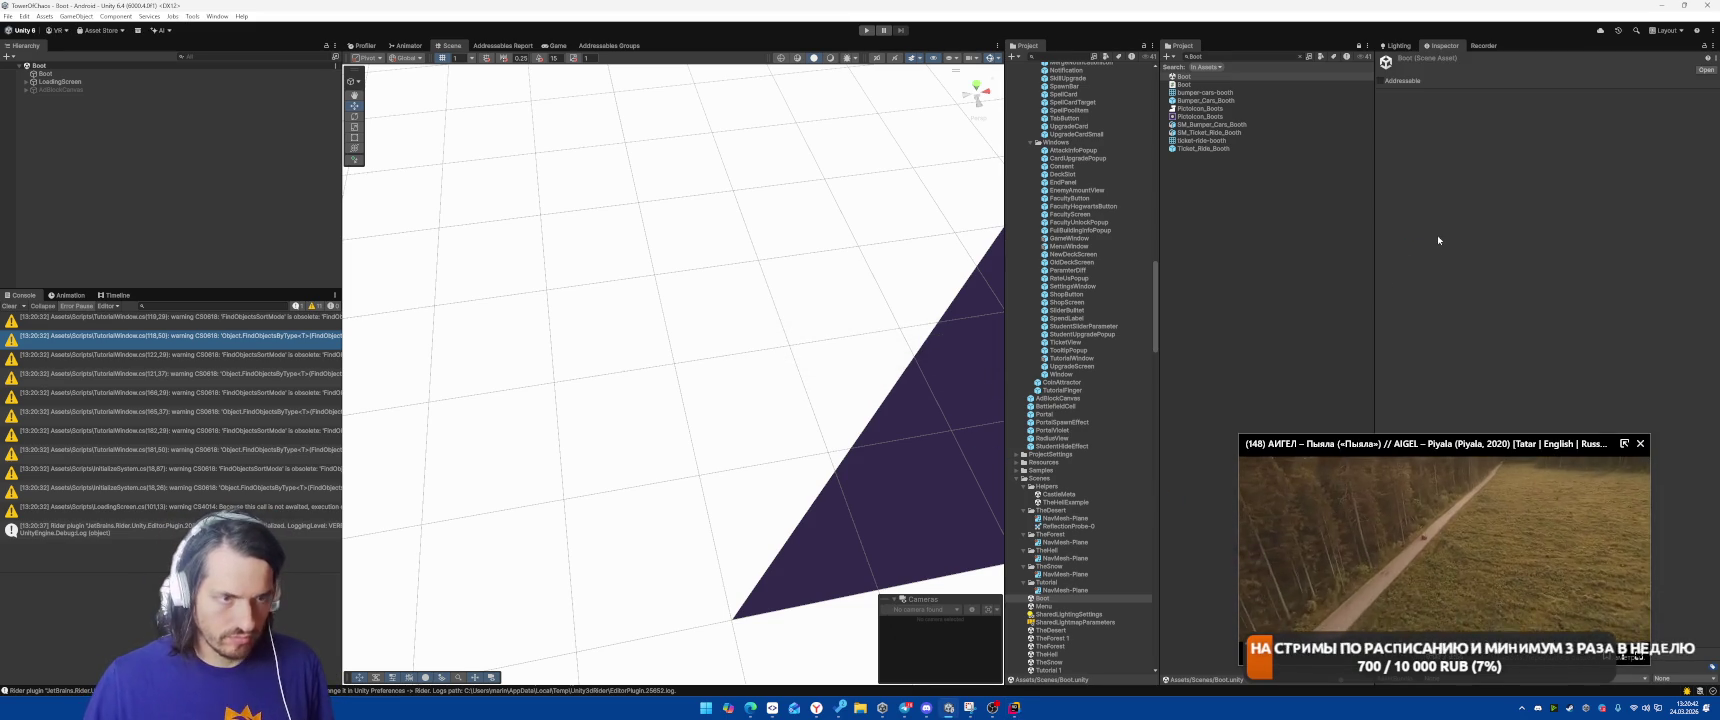
left_click(866, 30)
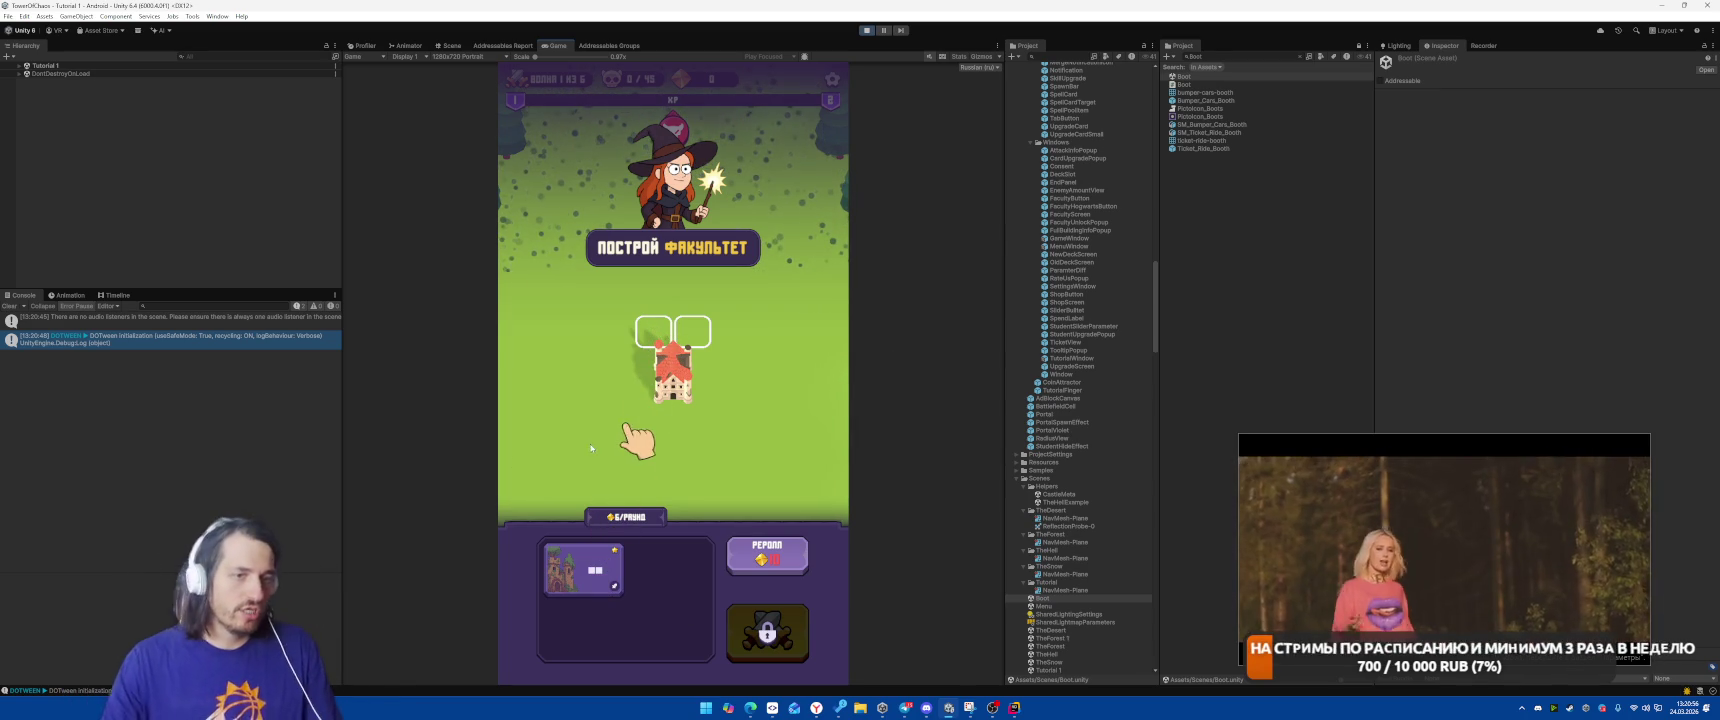
left_click_drag(583, 567, 673, 340)
left_click(770, 630)
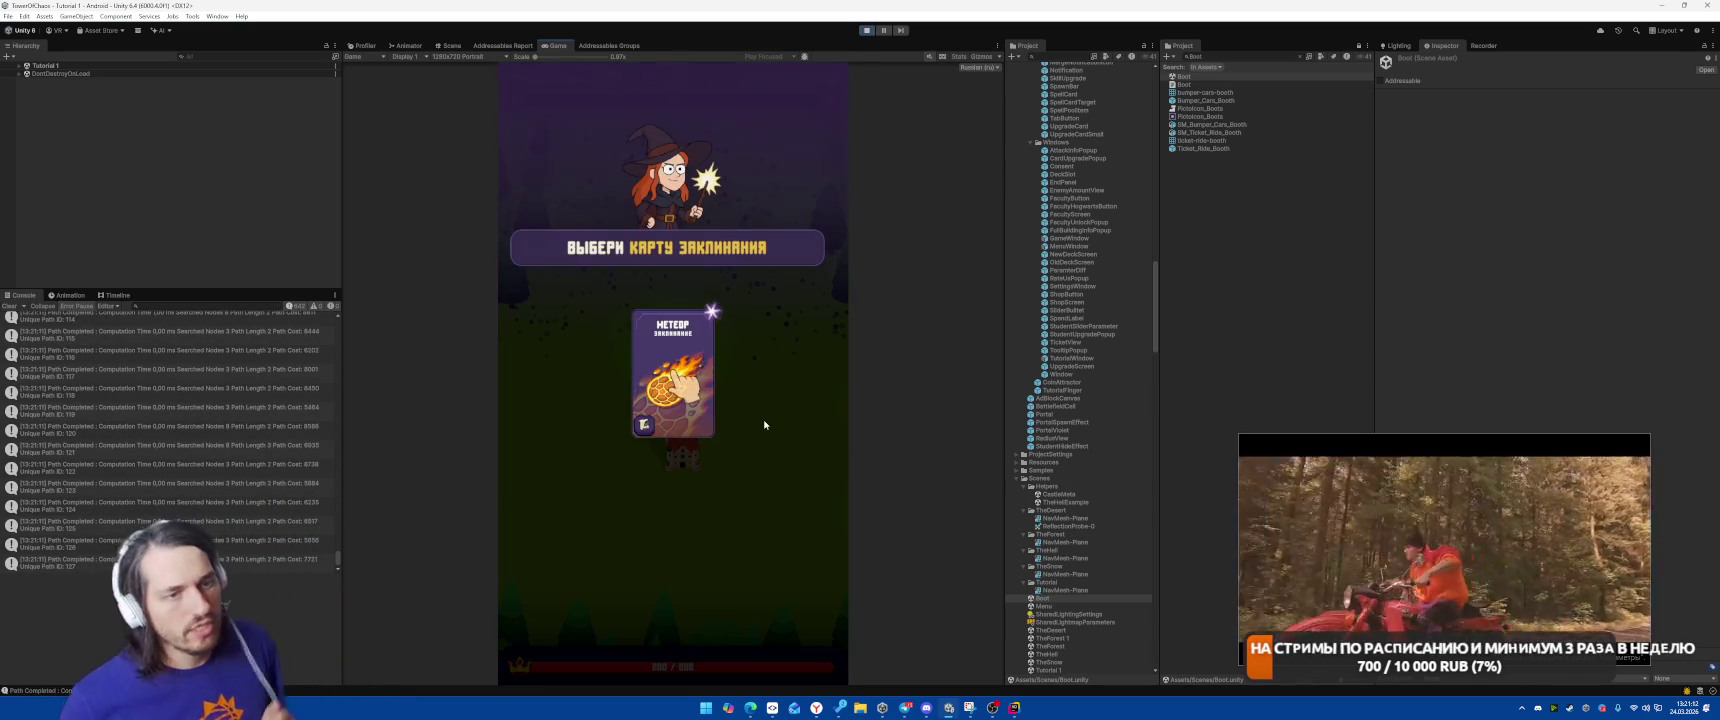
Cast Meteor twice on the spiders, build the tower card in the empty slot, and return to Rider.
left_click(684, 440)
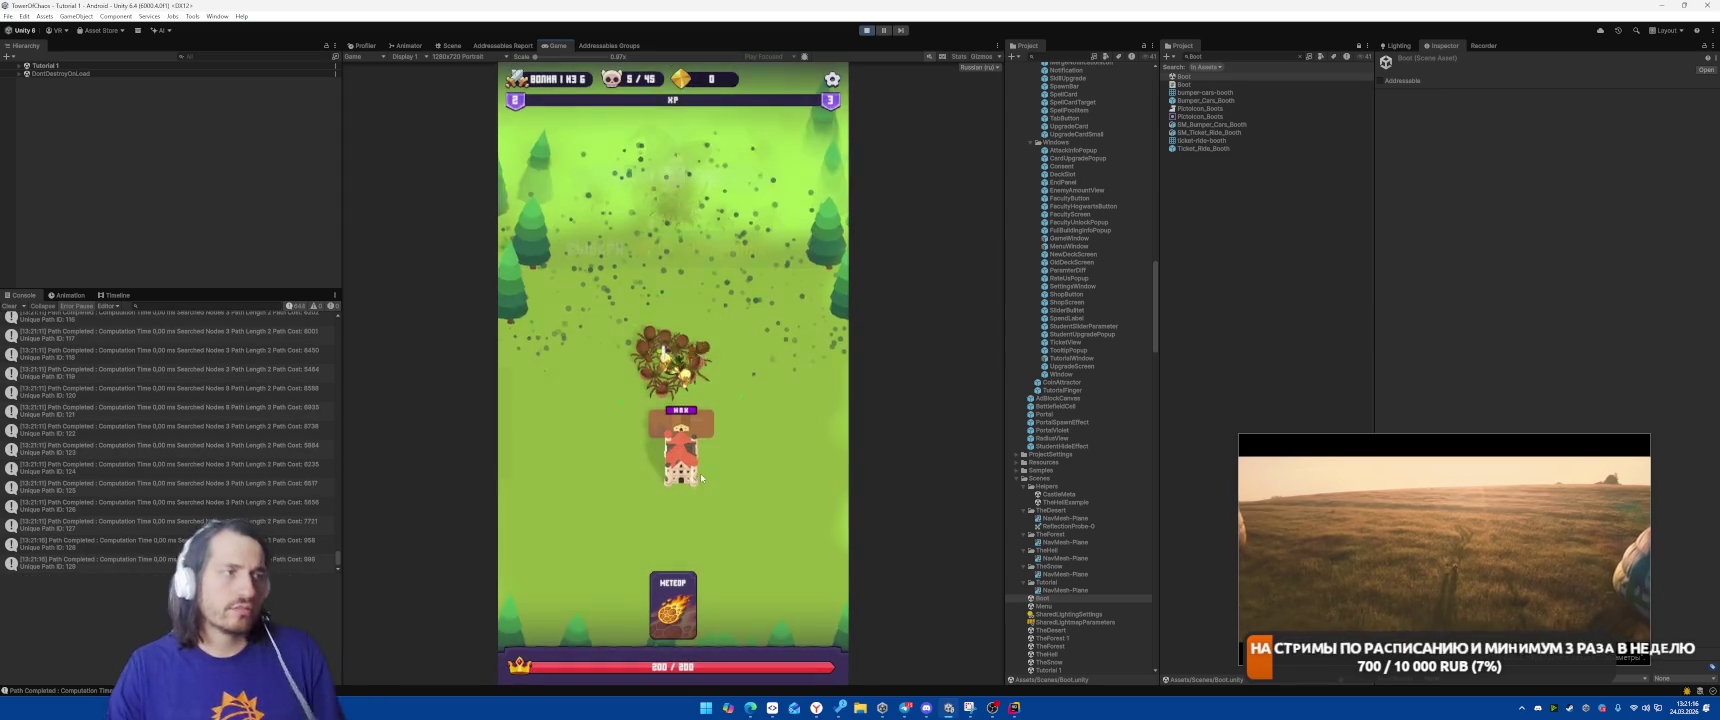
left_click(681, 608)
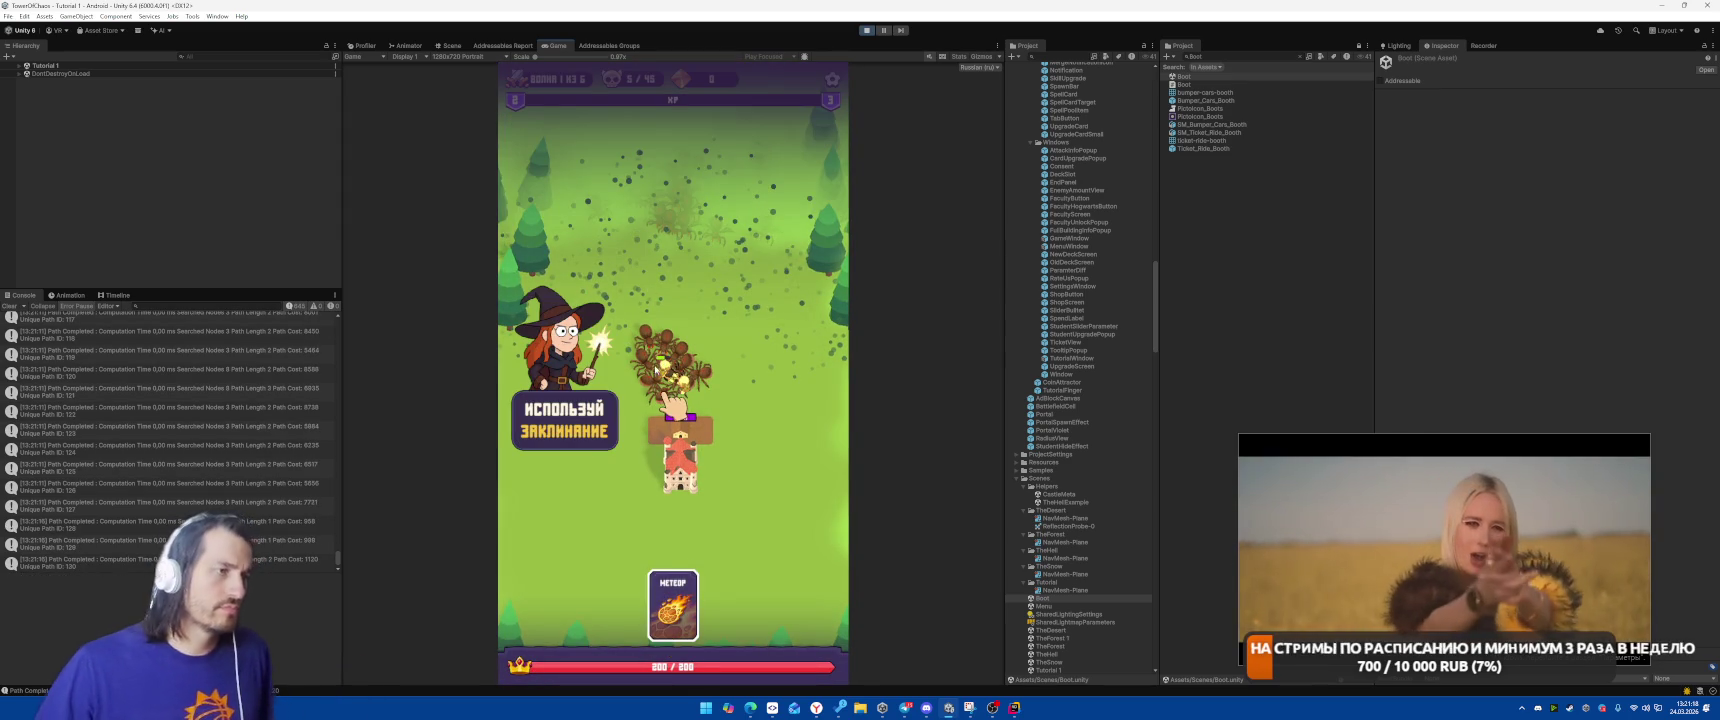
left_click(655, 370)
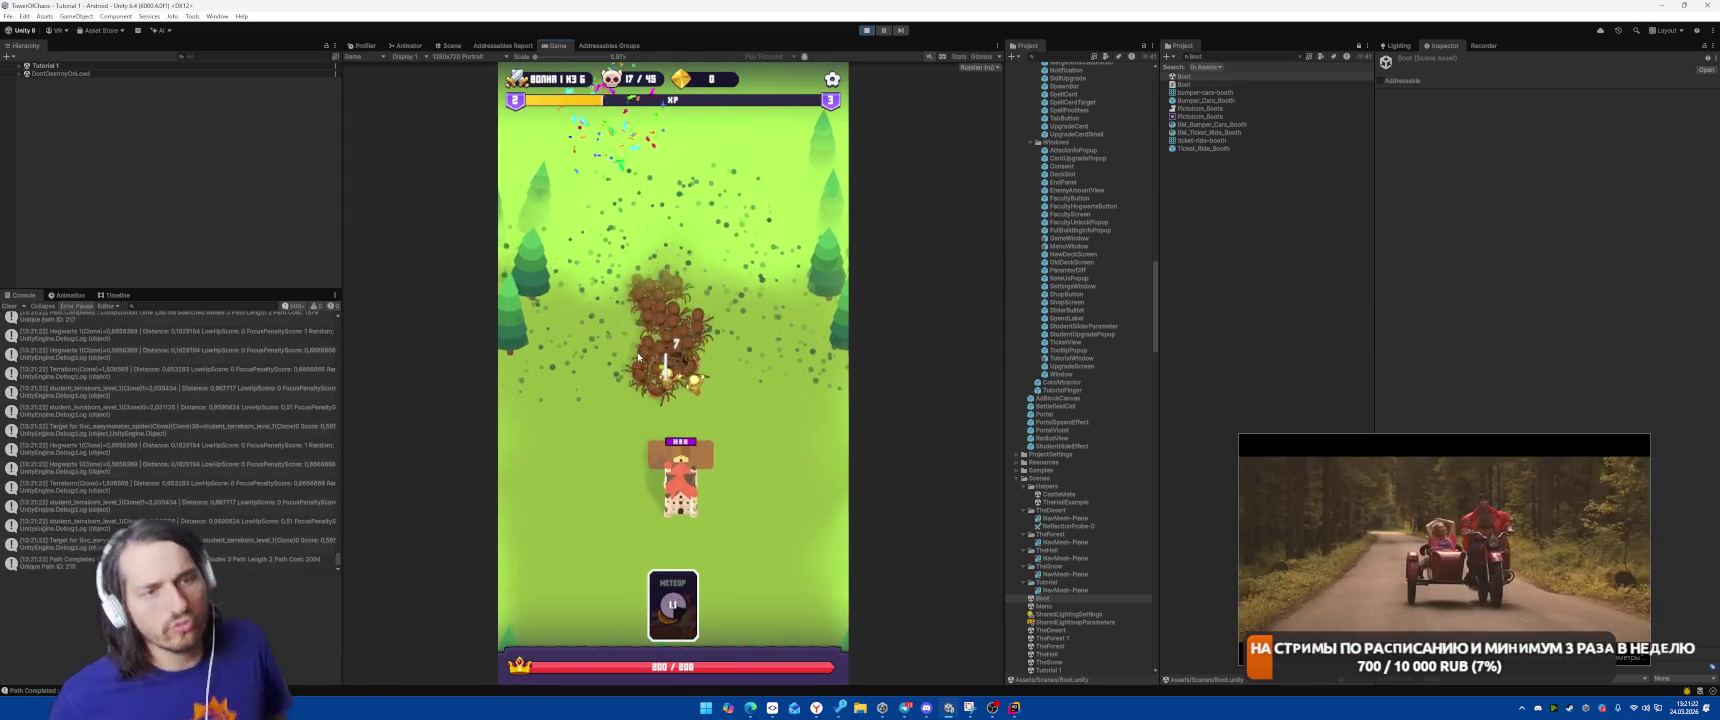
left_click(669, 393)
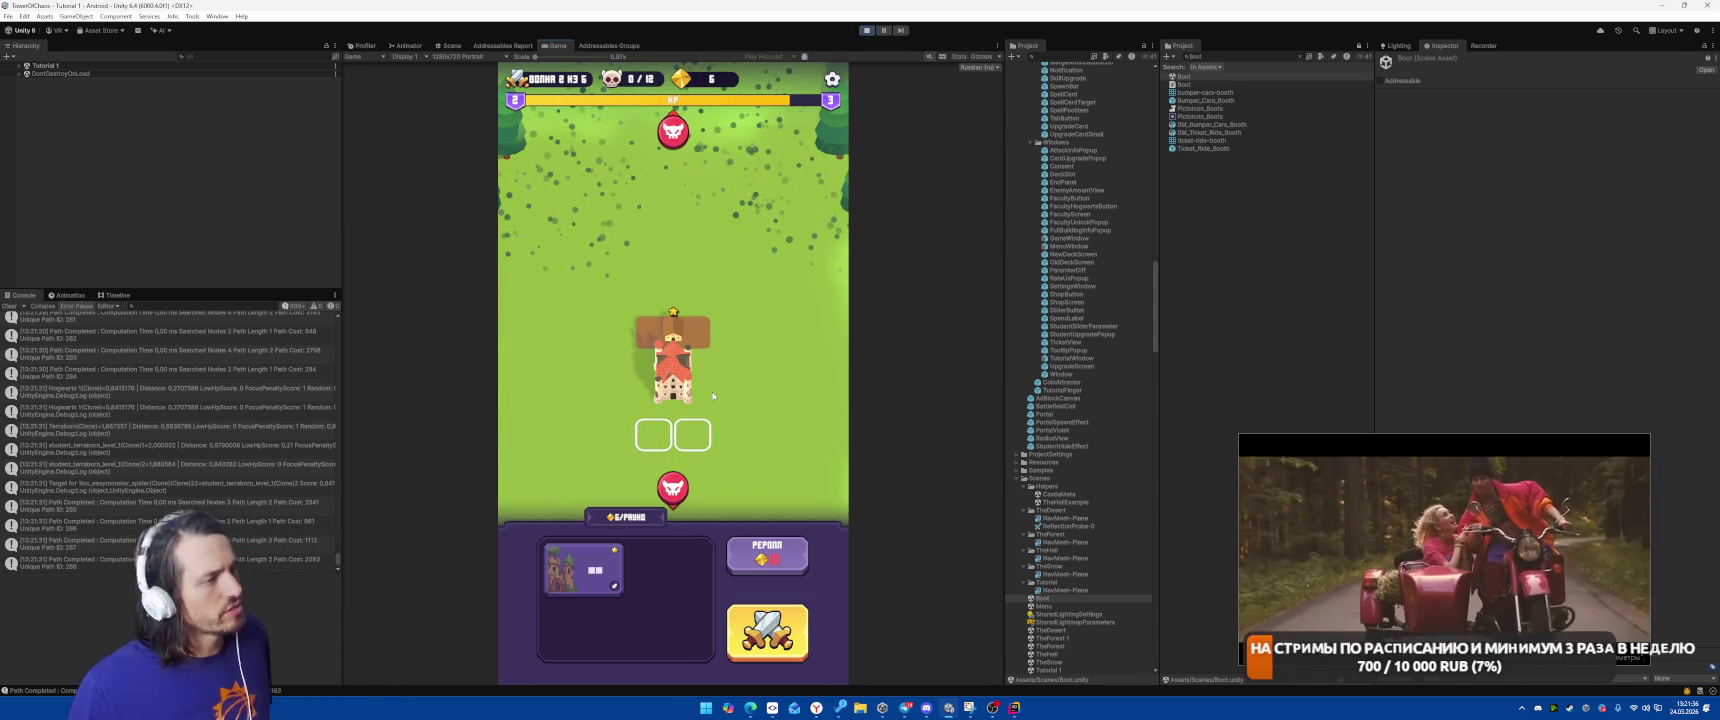
left_click_drag(583, 568, 673, 434)
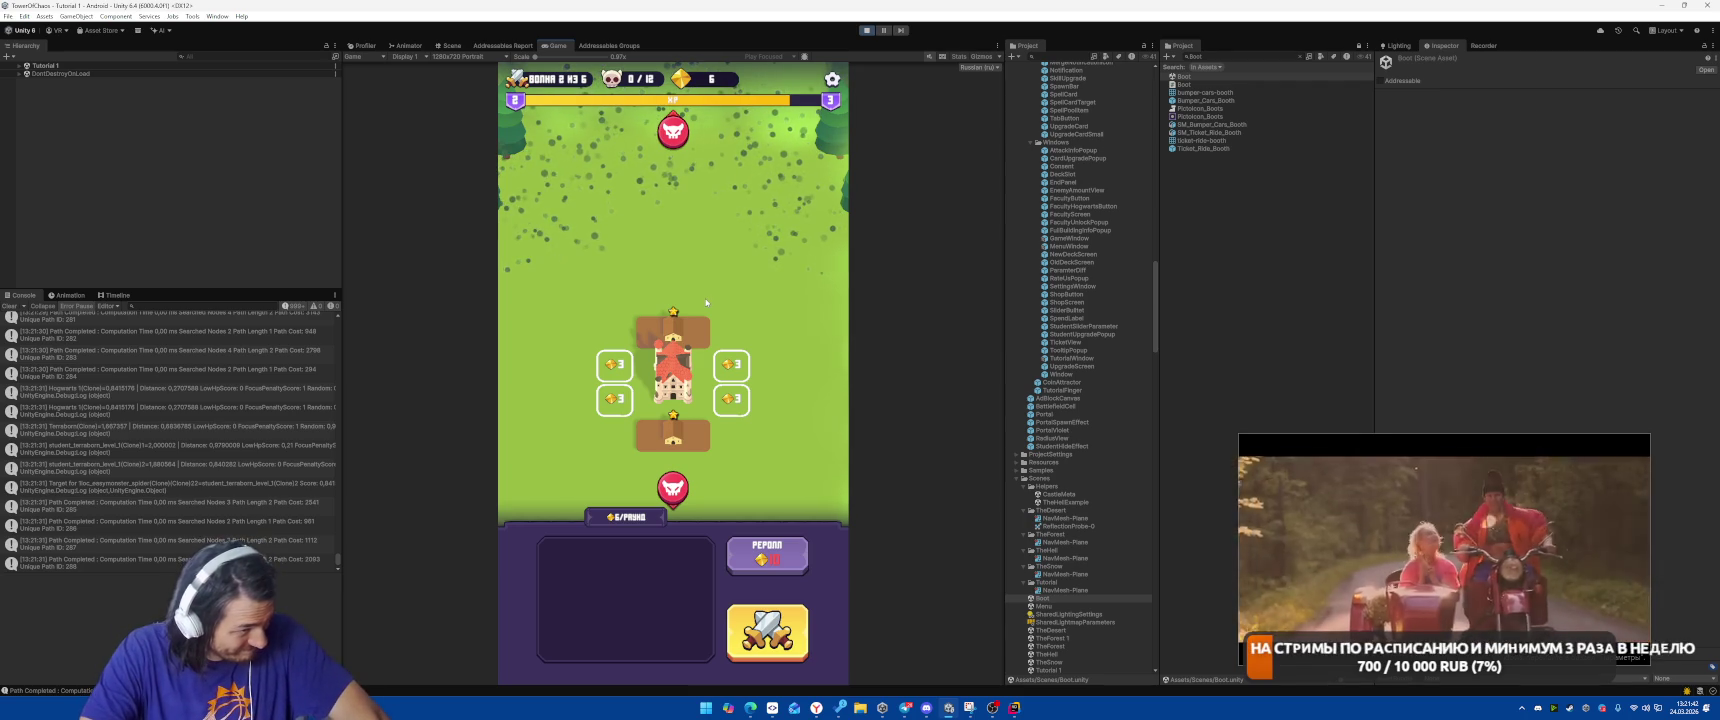
left_click(1016, 708)
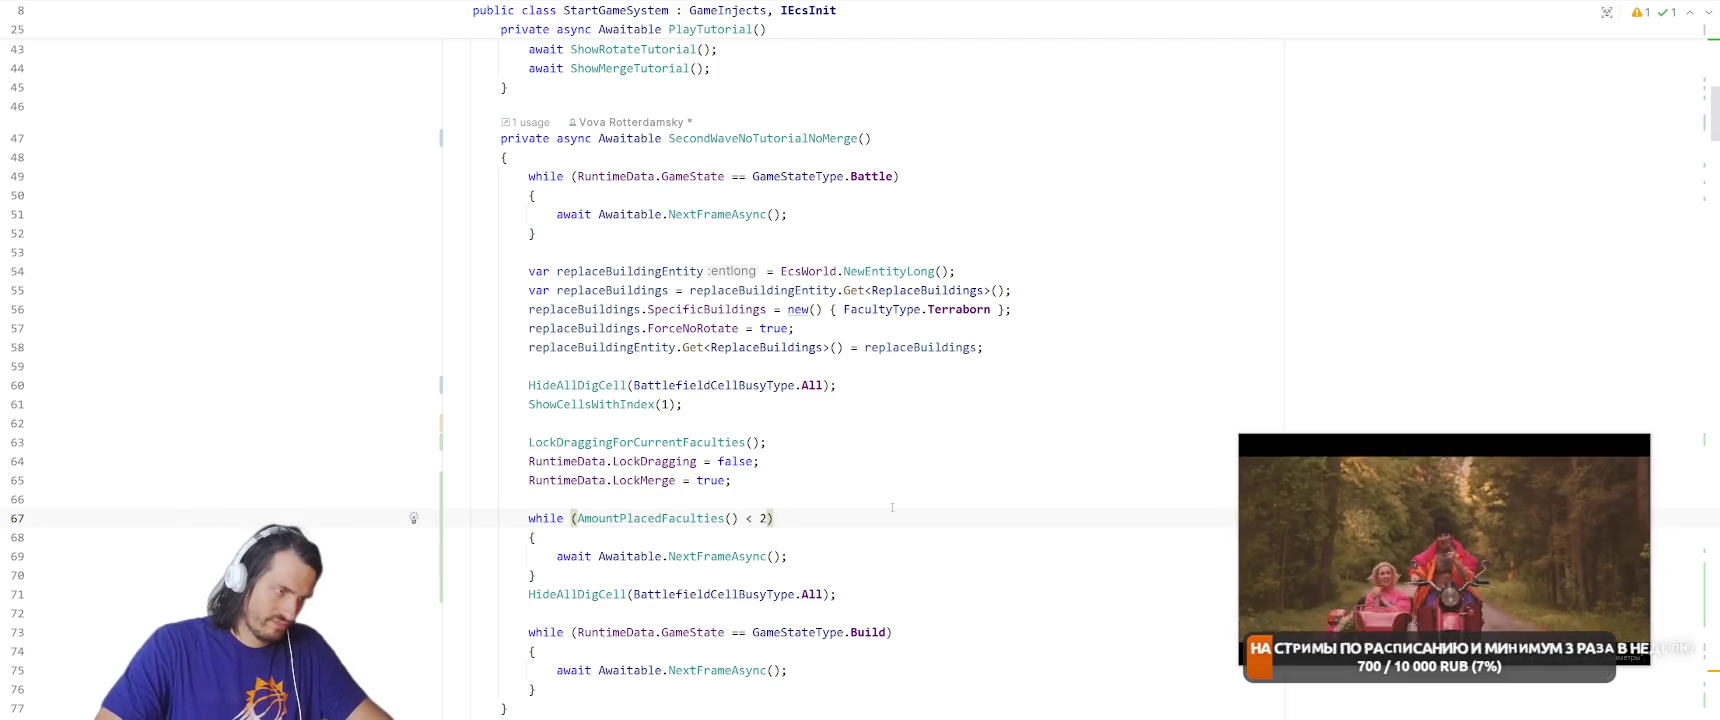
Set breakpoints on lines 69 and 75, attach the debugger to Unity, then stop debugging.
left_click(309, 7)
left_click(335, 28)
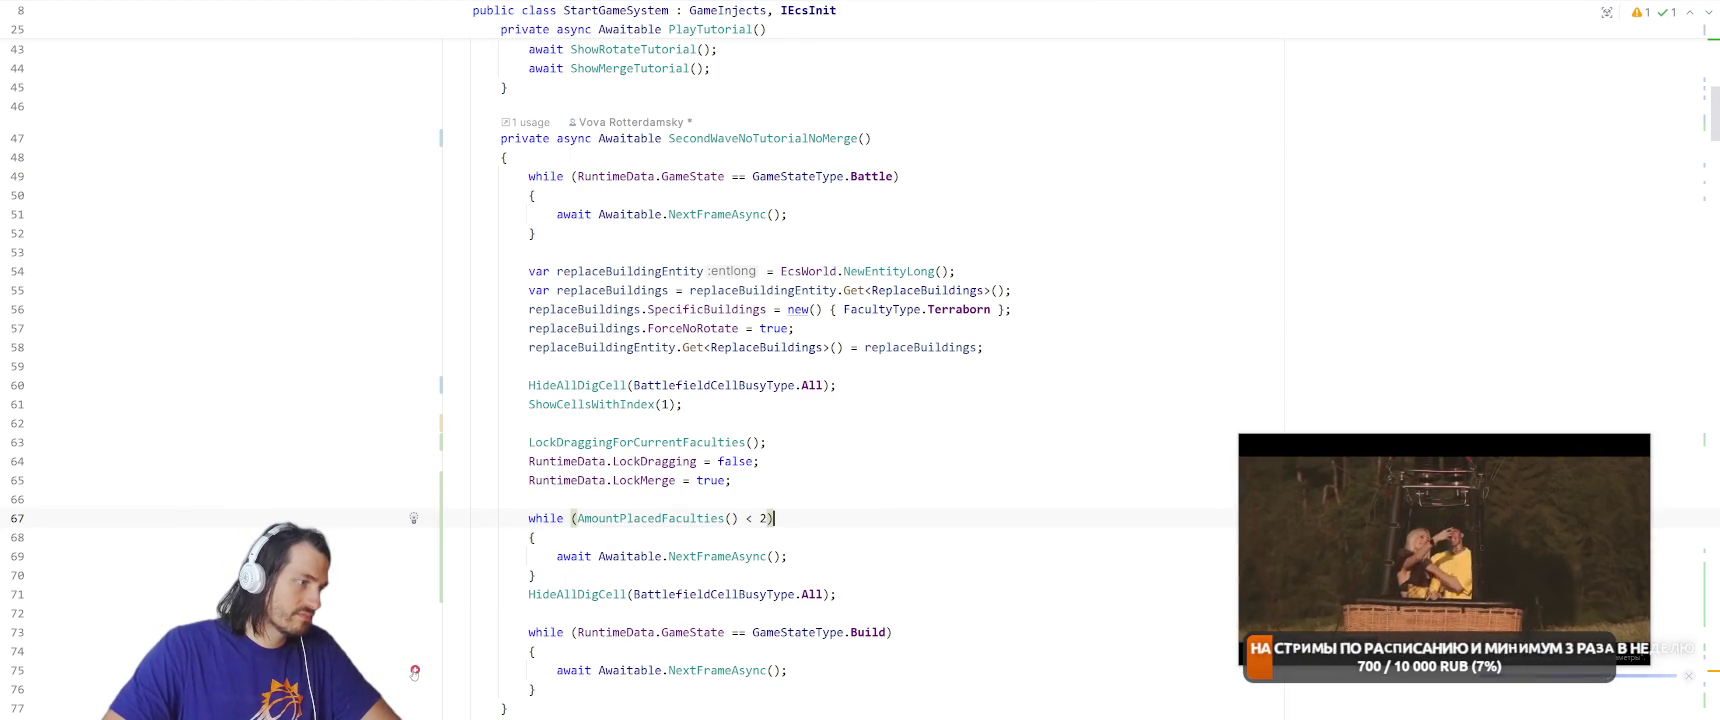
left_click(414, 672)
left_click(926, 494)
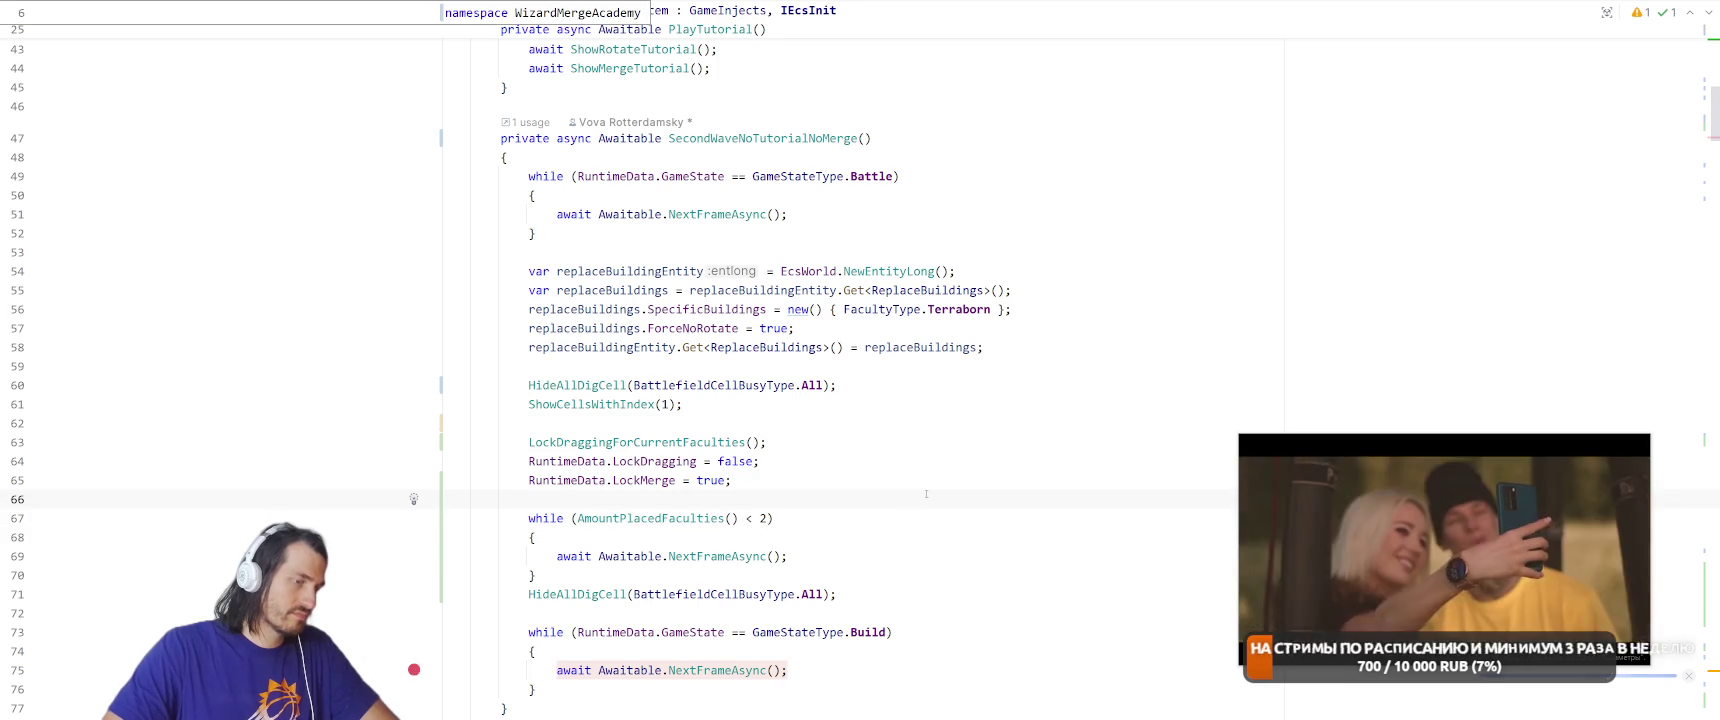
left_click(414, 556)
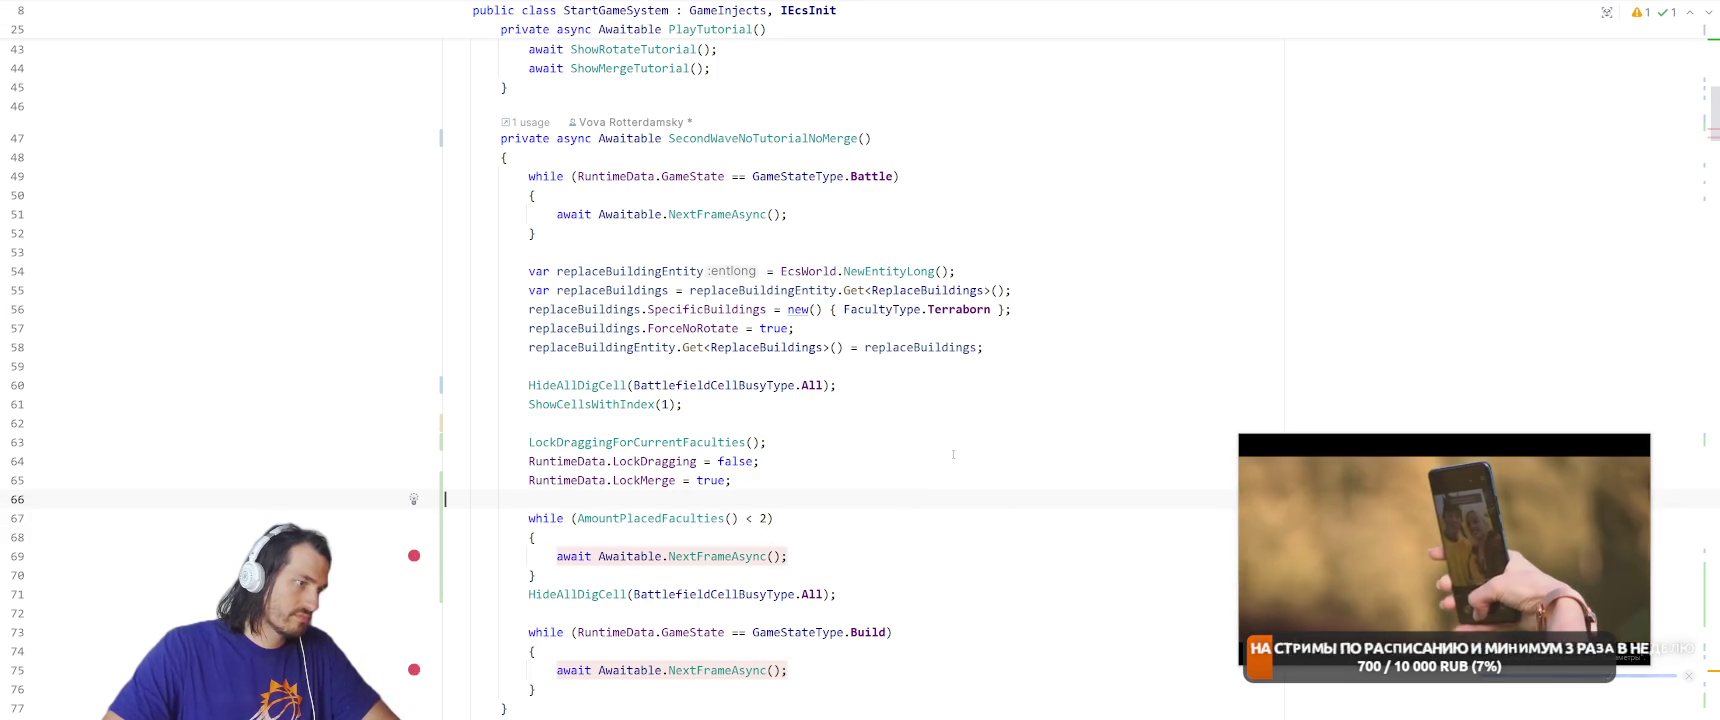
key("shift+F9")
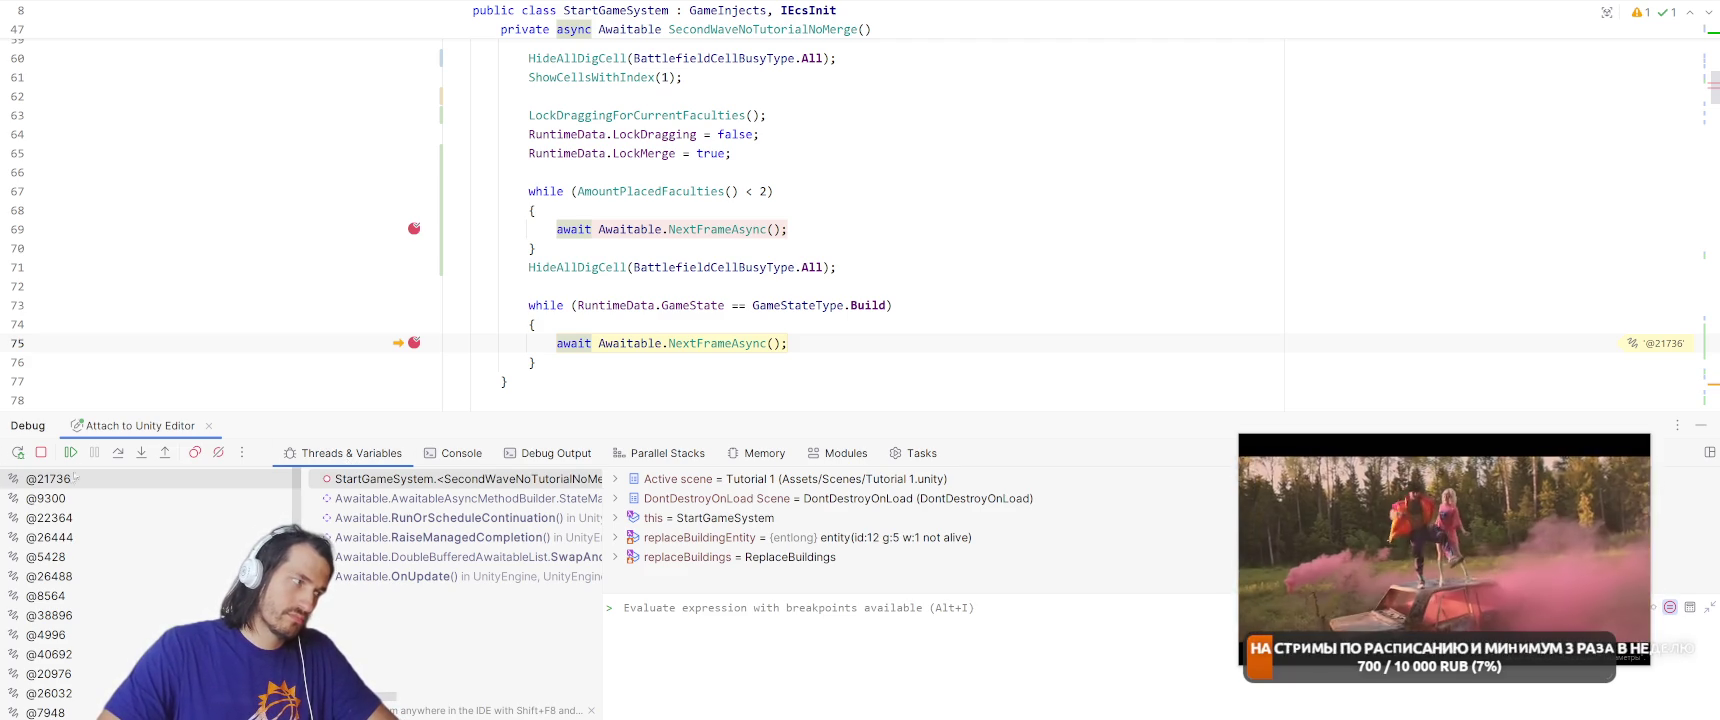
left_click(41, 452)
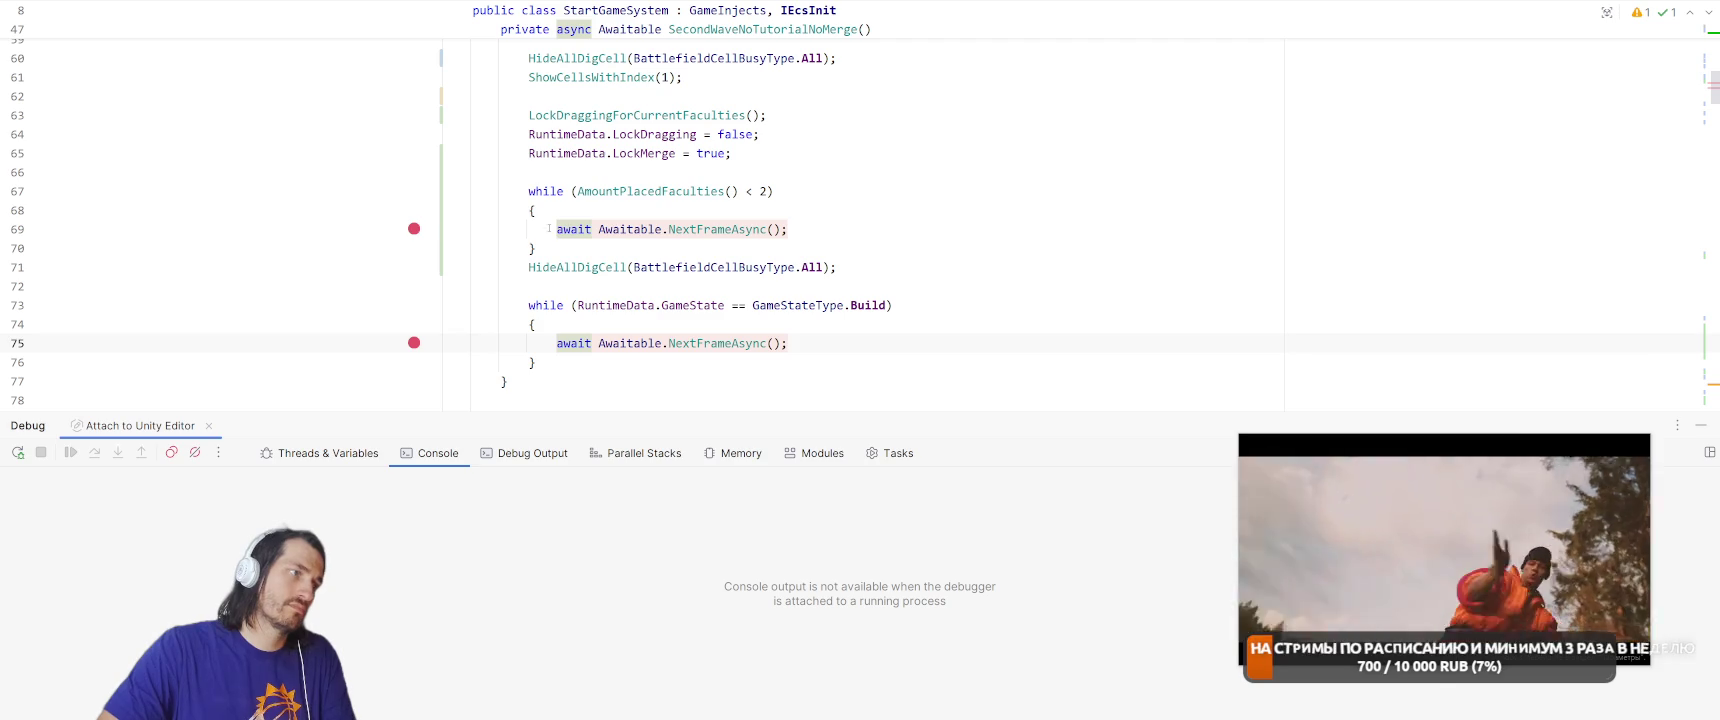
Add 'await Awaitable.NextFrameAsync();' after the wait loop's closing brace and switch to Unity.
left_click(674, 257)
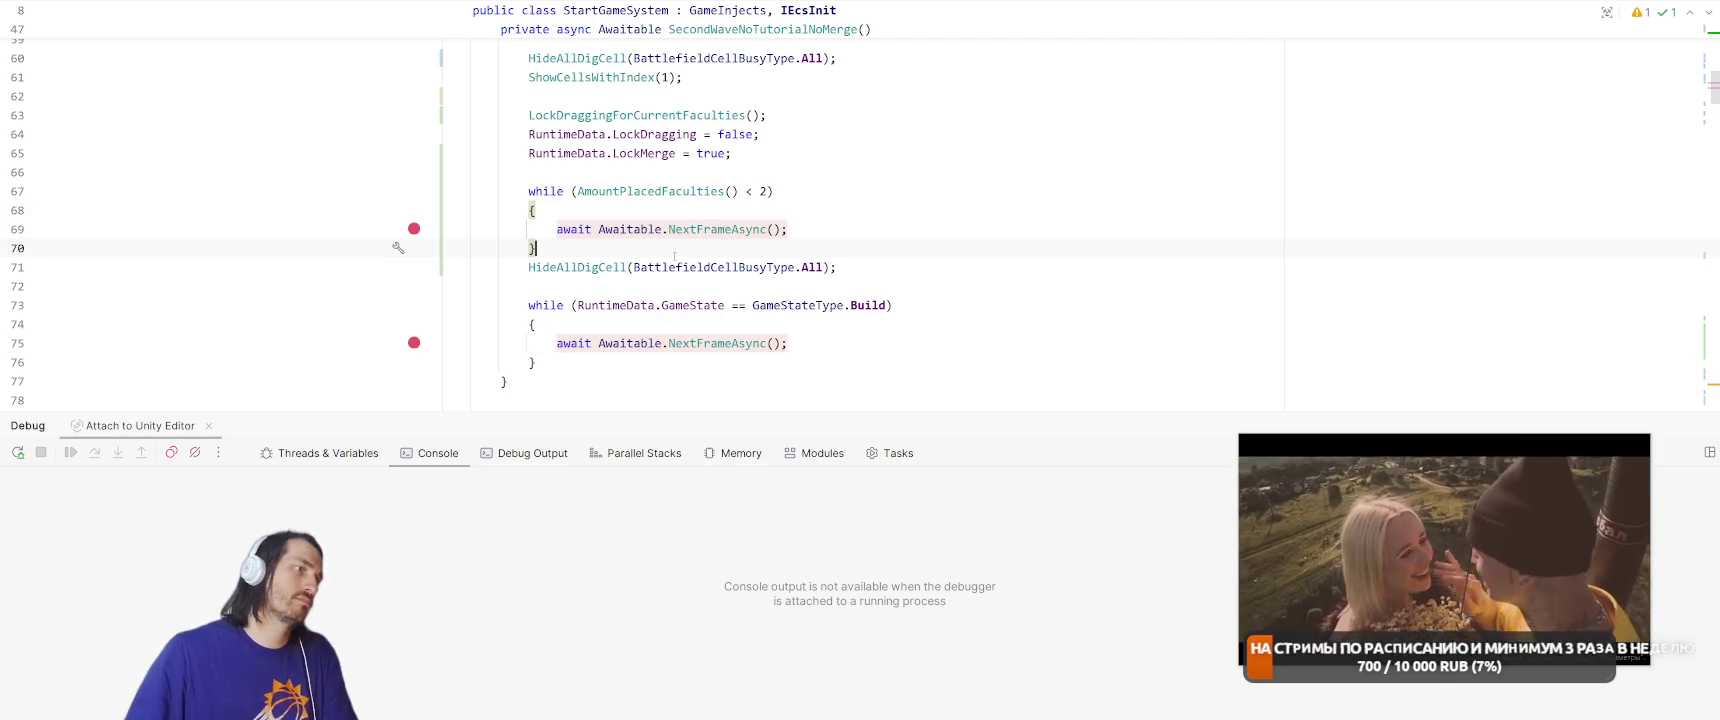
key("Return")
type("await Awaitable.NextFrameAsync();")
key("alt+Tab")
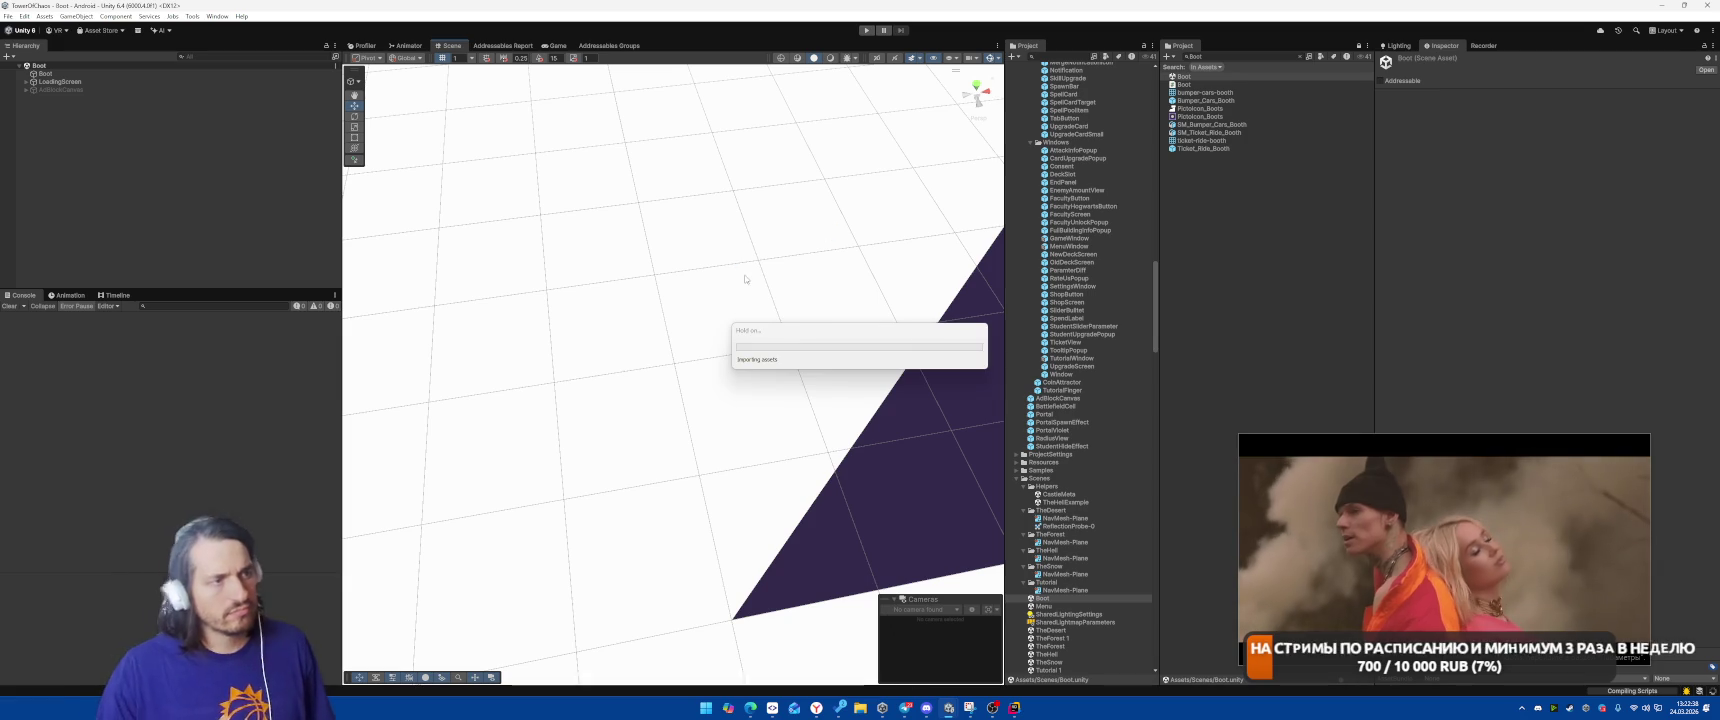
Start Play mode, place the faculty and start the battle.
left_click(868, 31)
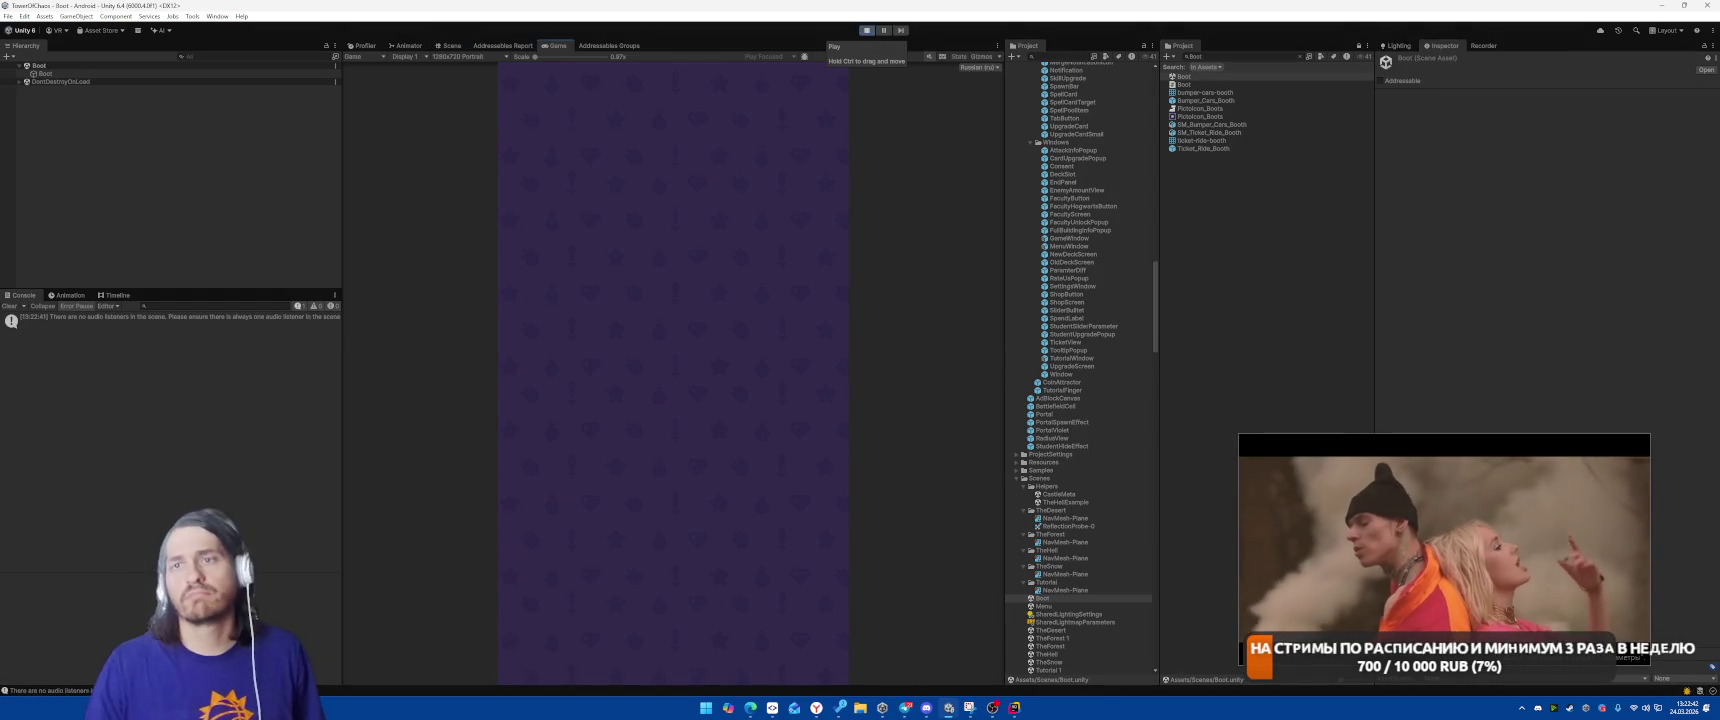
mouse_move(1644, 480)
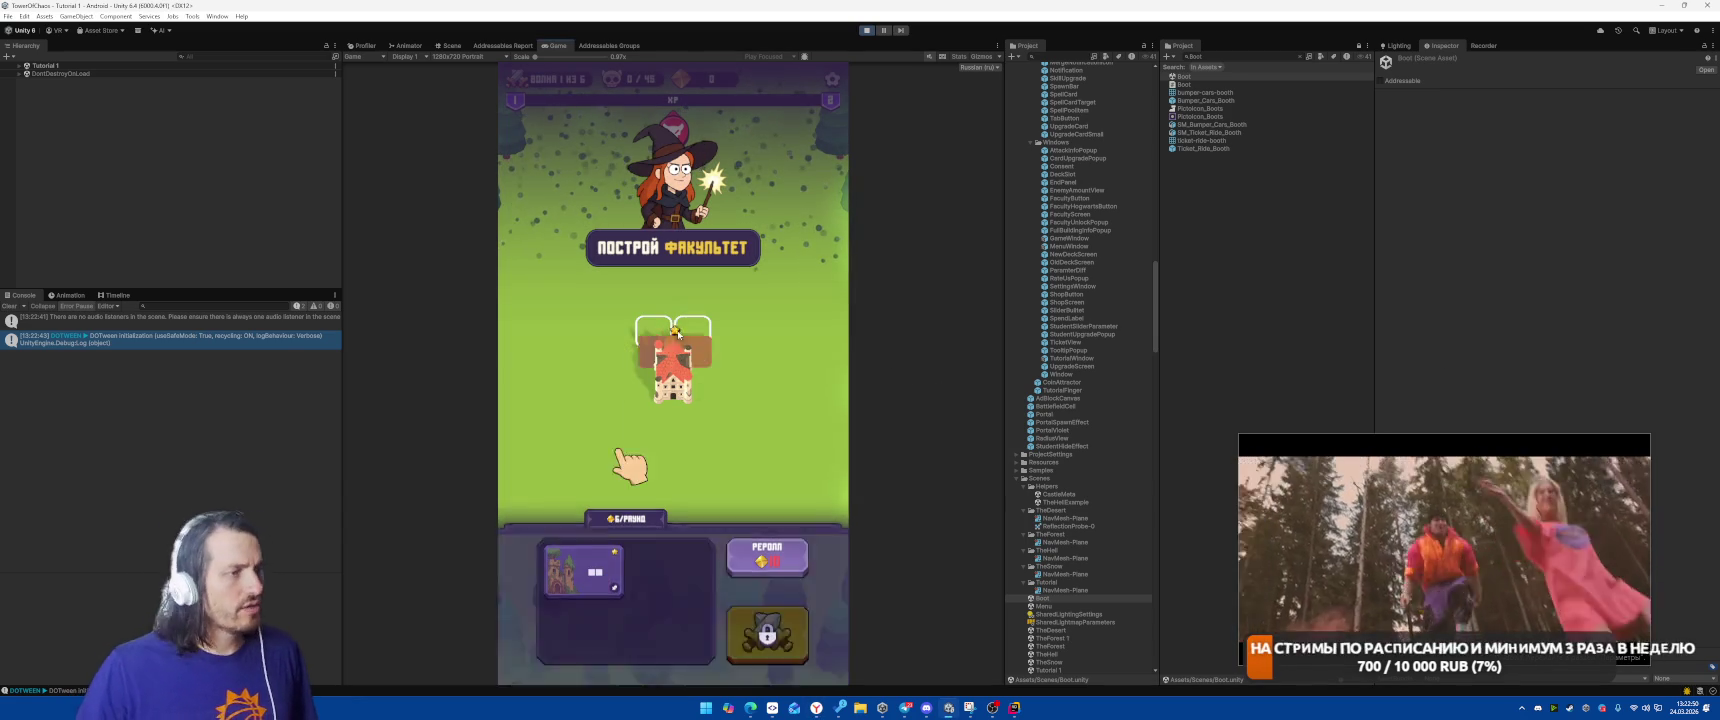
left_click(763, 628)
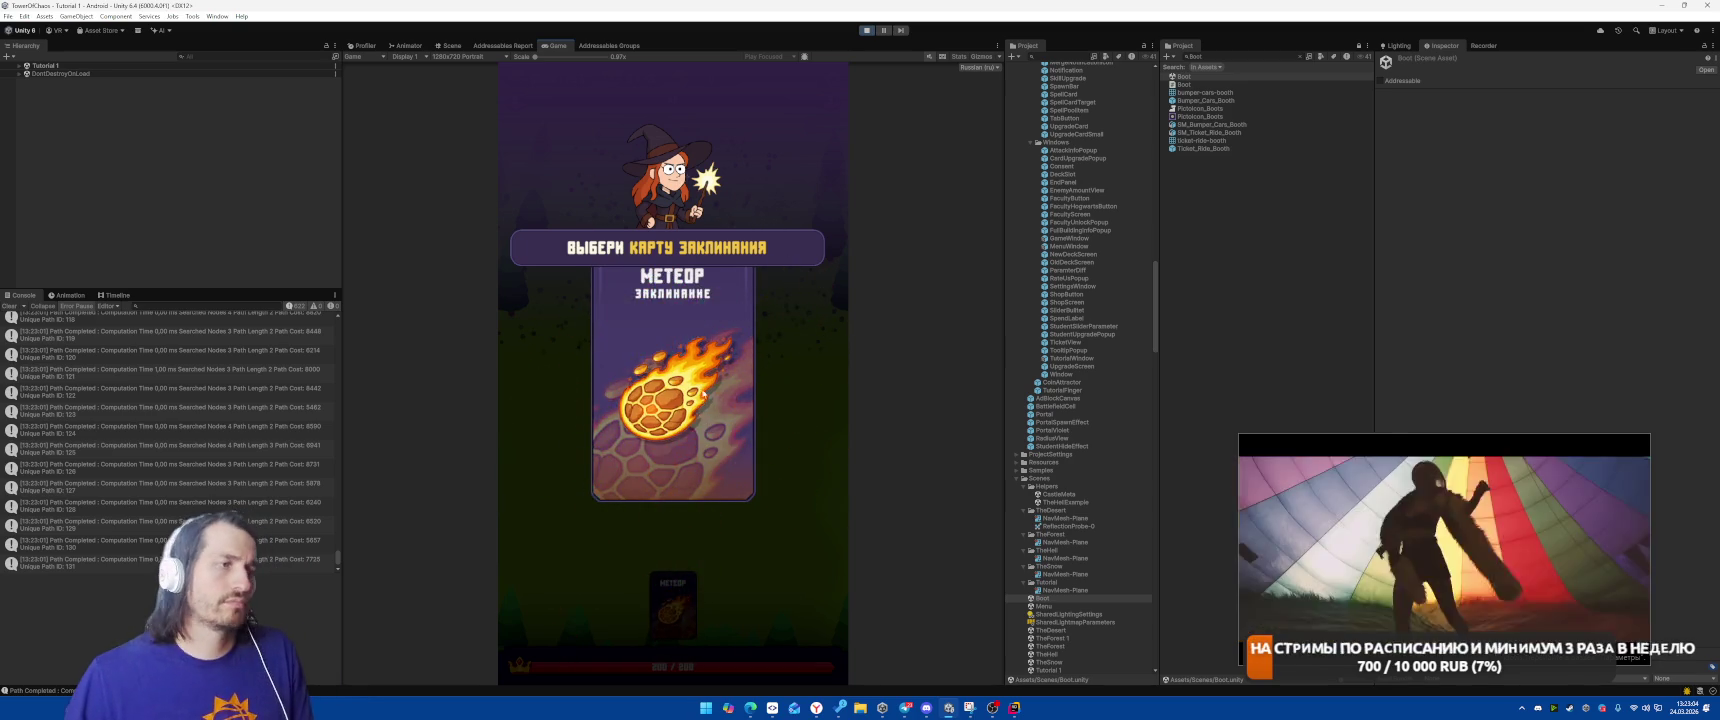
Cast Meteor on the enemies three times, then try dragging the placed faculty in wave 2.
left_click(705, 424)
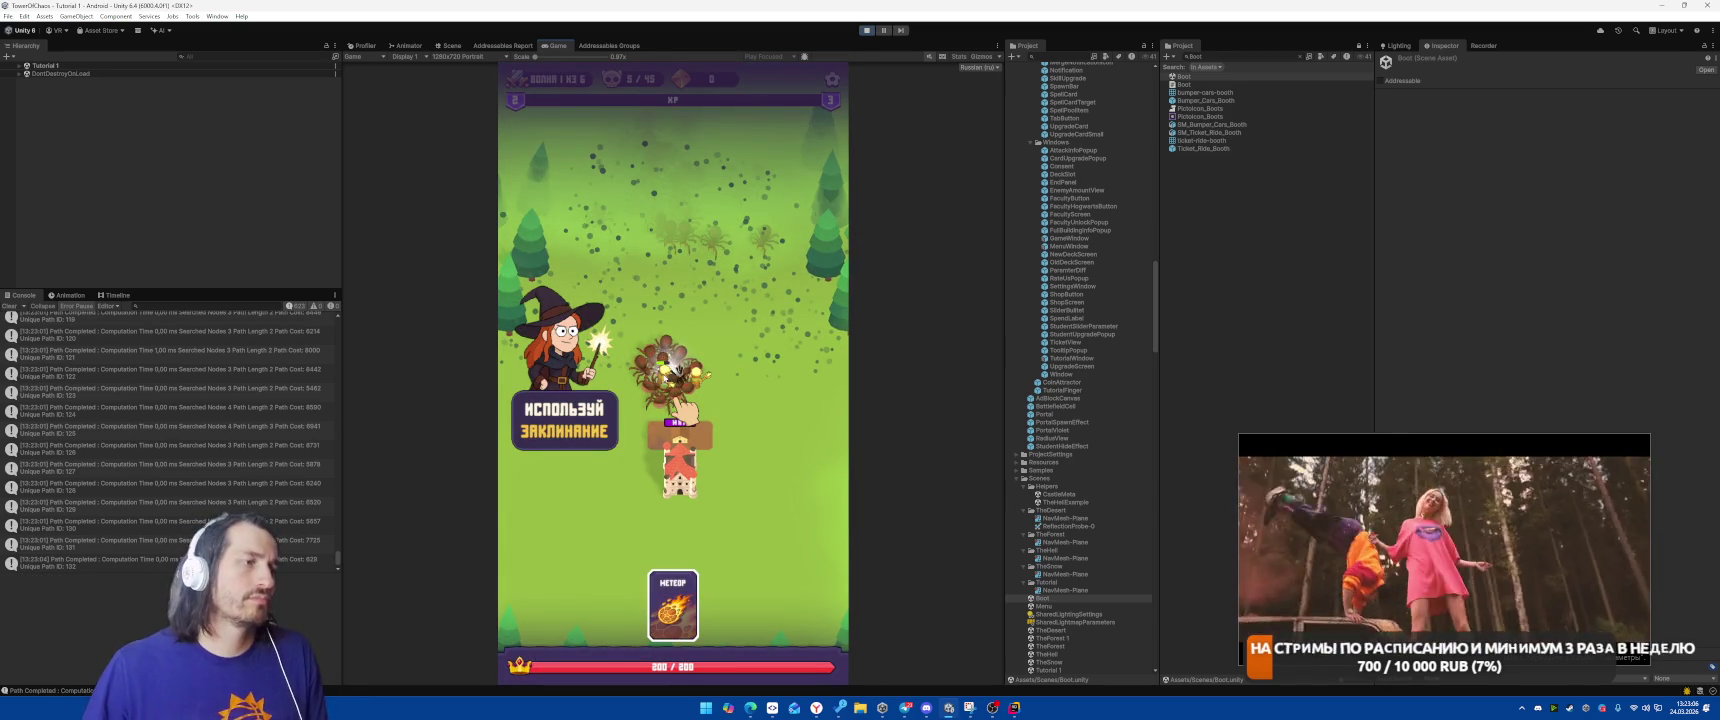
left_click(674, 608)
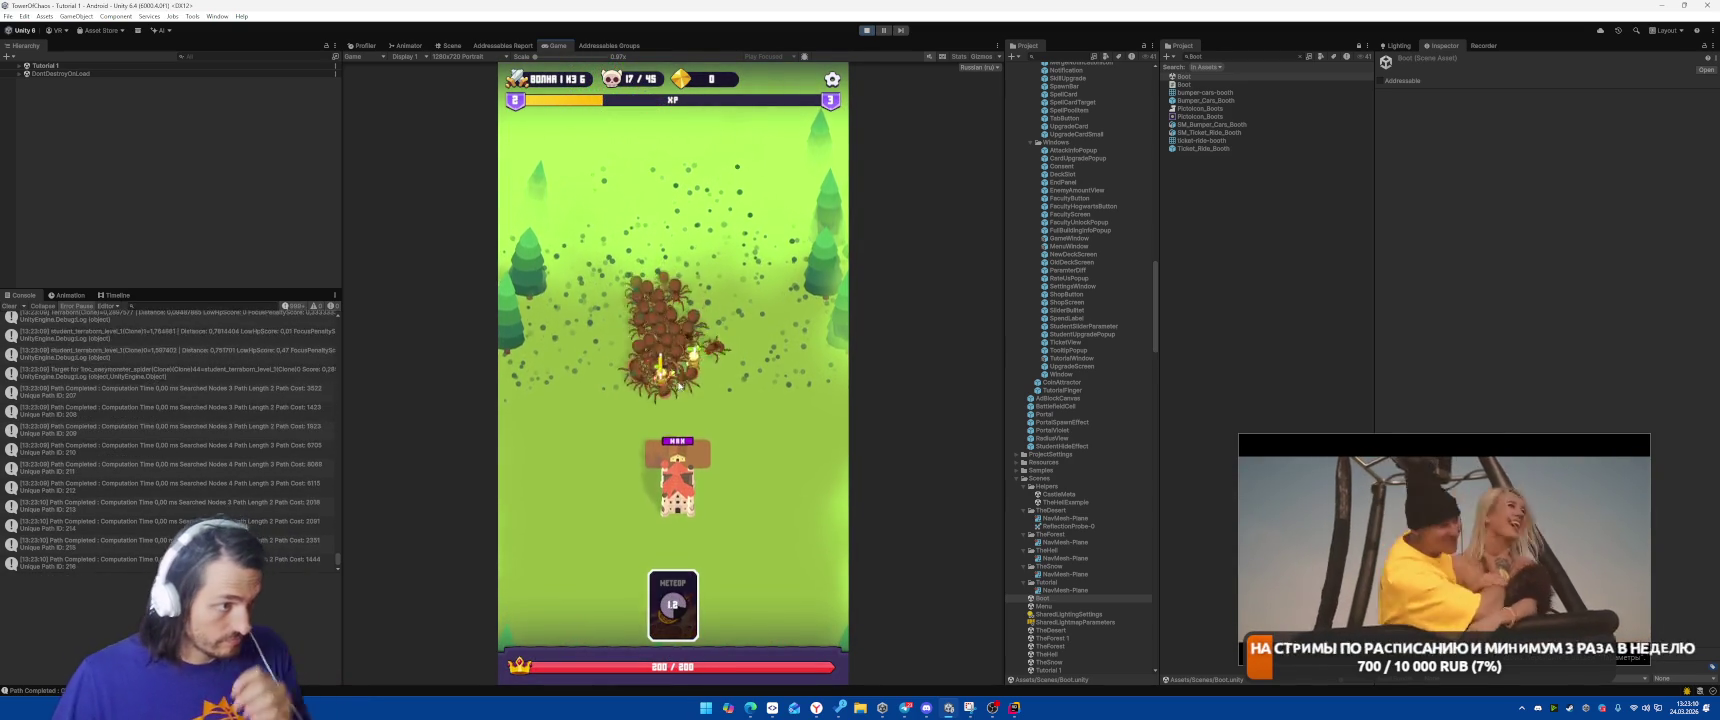
left_click(744, 344)
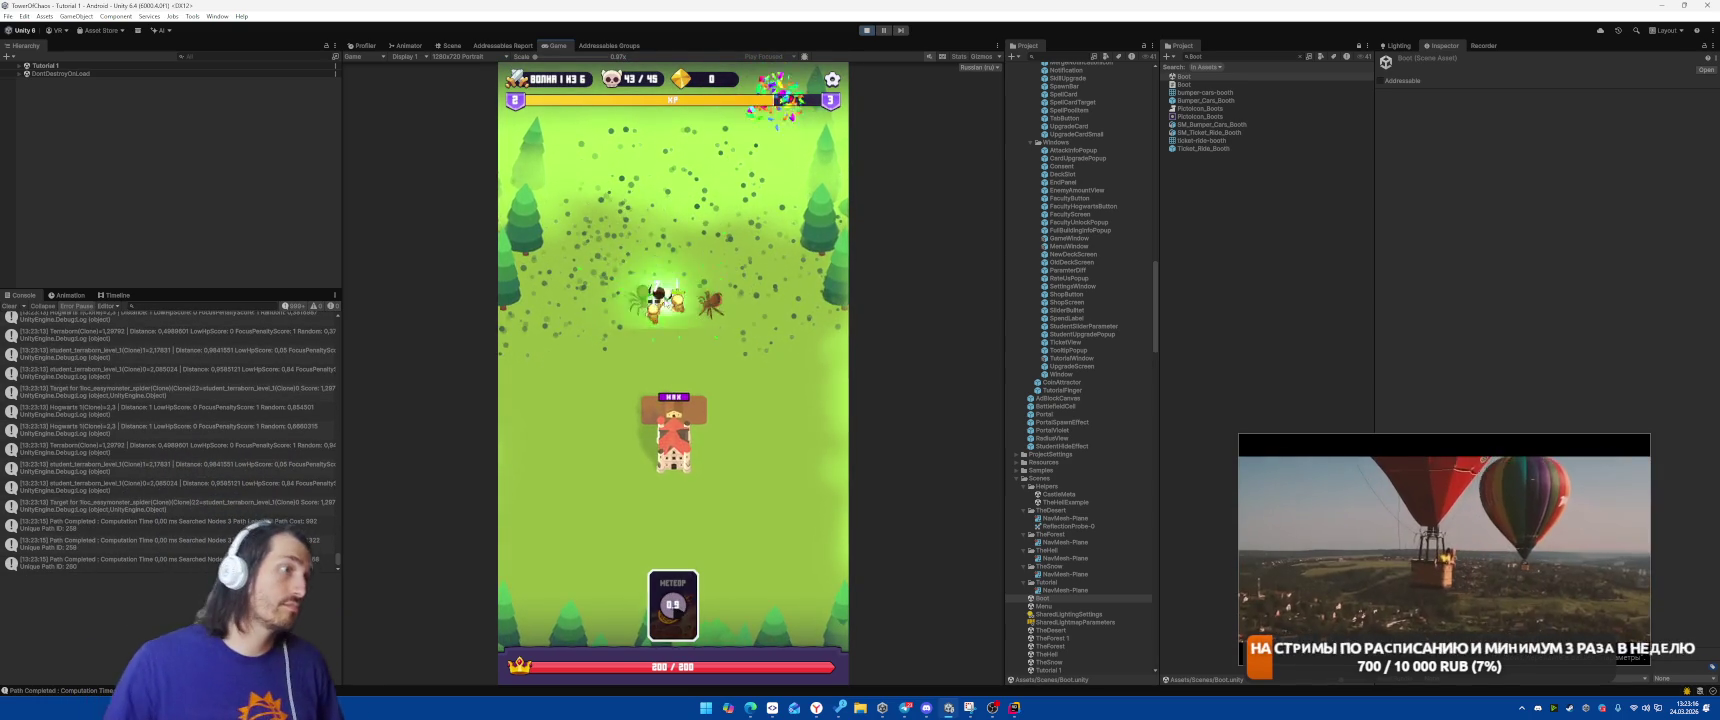
left_click(720, 333)
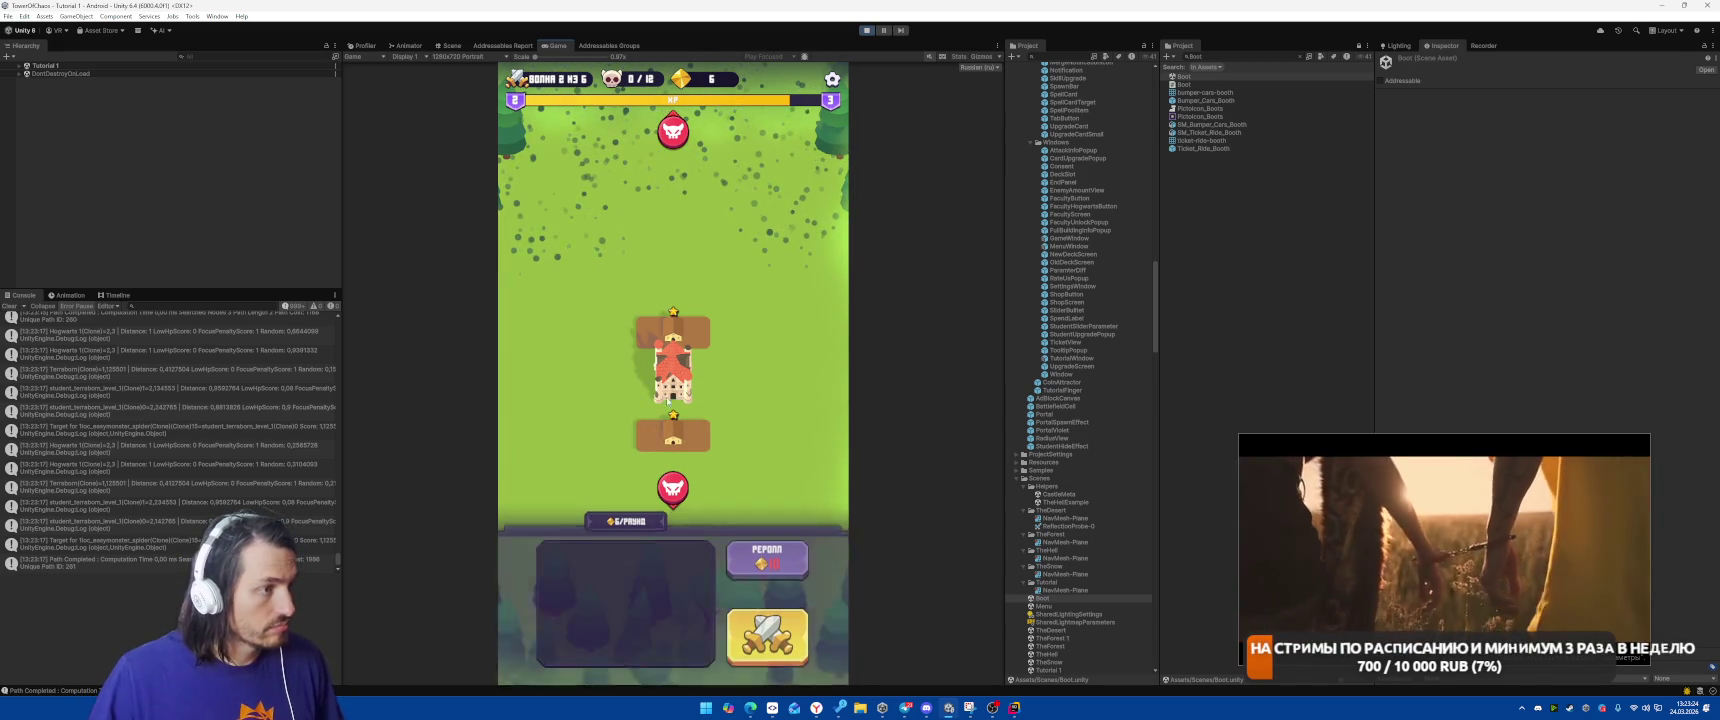
mouse_move(653, 417)
left_mouse_down()
mouse_move(573, 419)
mouse_move(683, 449)
mouse_move(665, 445)
mouse_move(890, 73)
left_mouse_up()
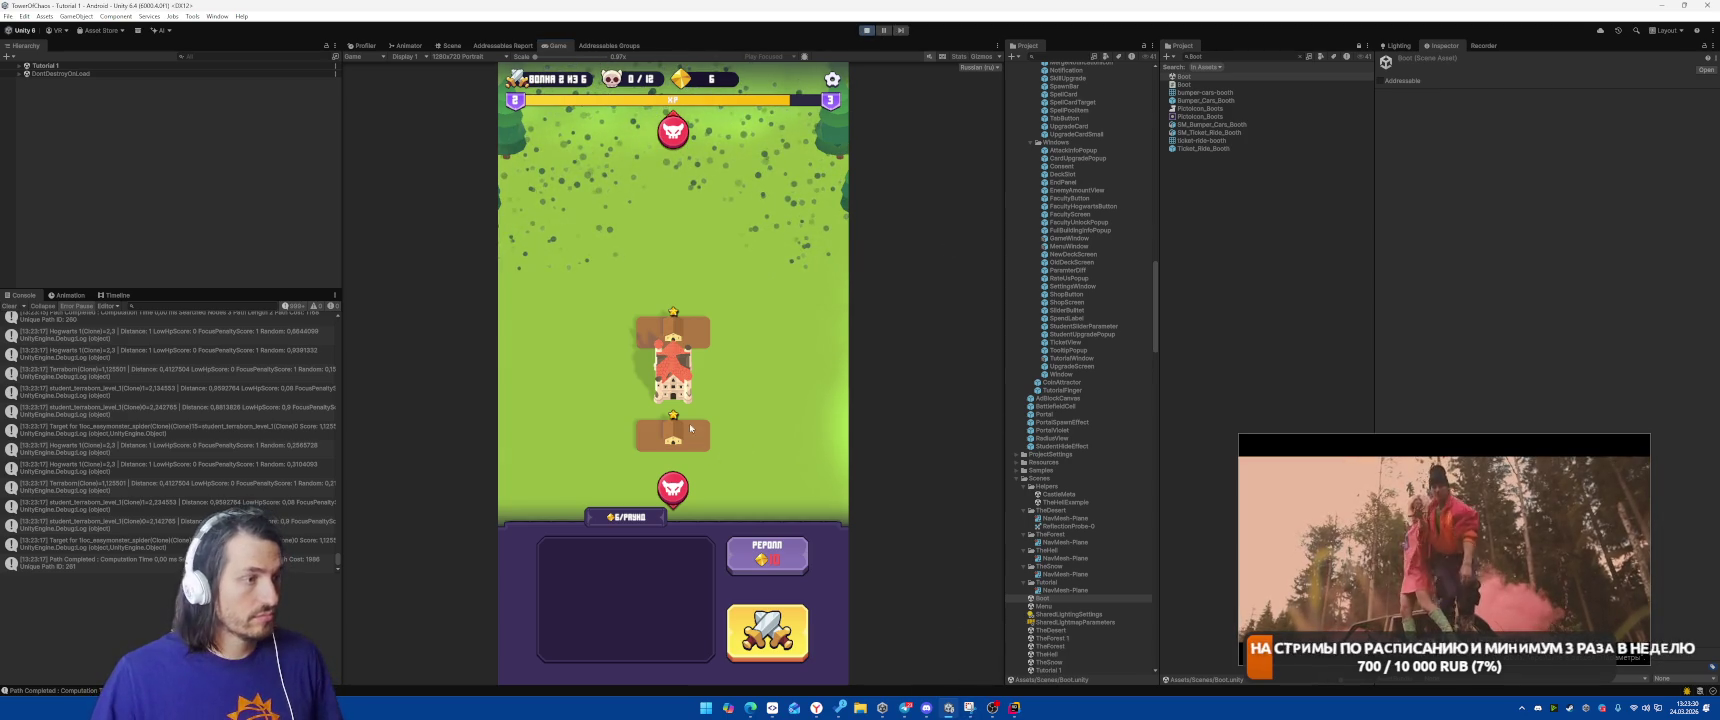
key("alt+Tab")
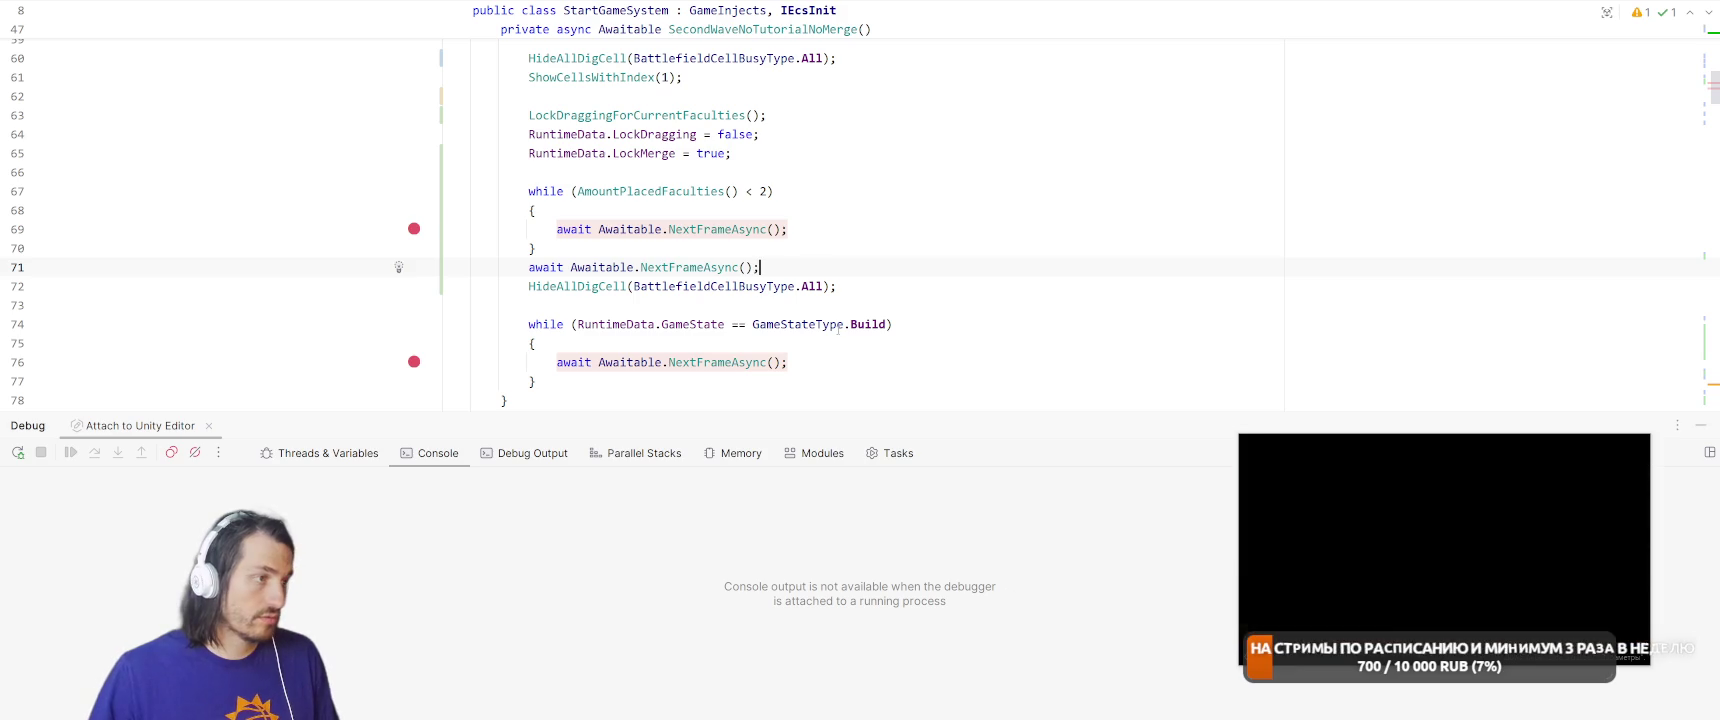
Copy line 64's LockDragging statement below HideAllDigCell and set it to true.
key("ctrl+w")
key("ctrl+c")
left_click(954, 282)
key("Return")
key("ctrl+v")
key("ctrl+BackSpace")
type("tr")
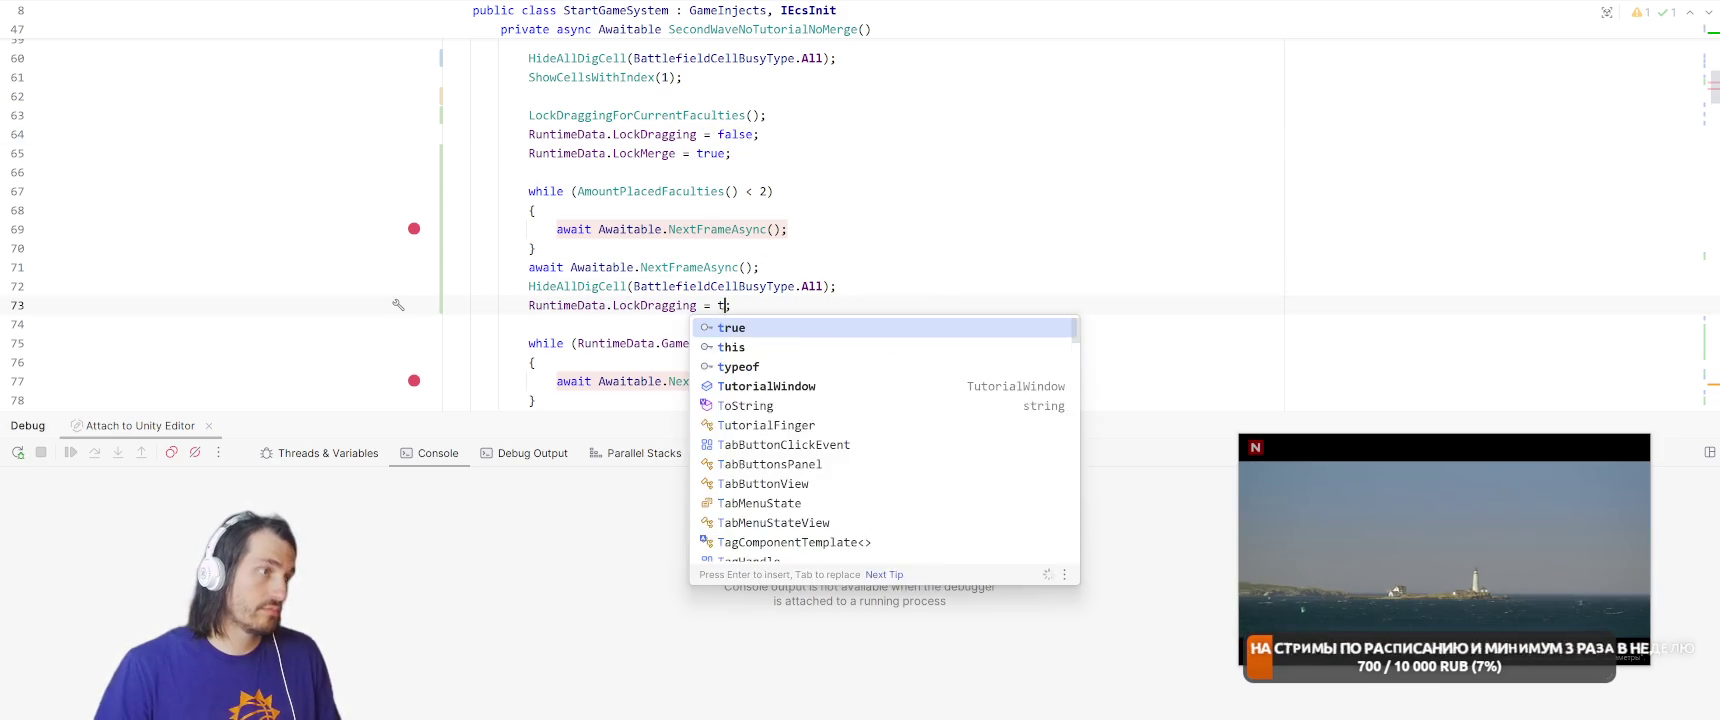
key("Return")
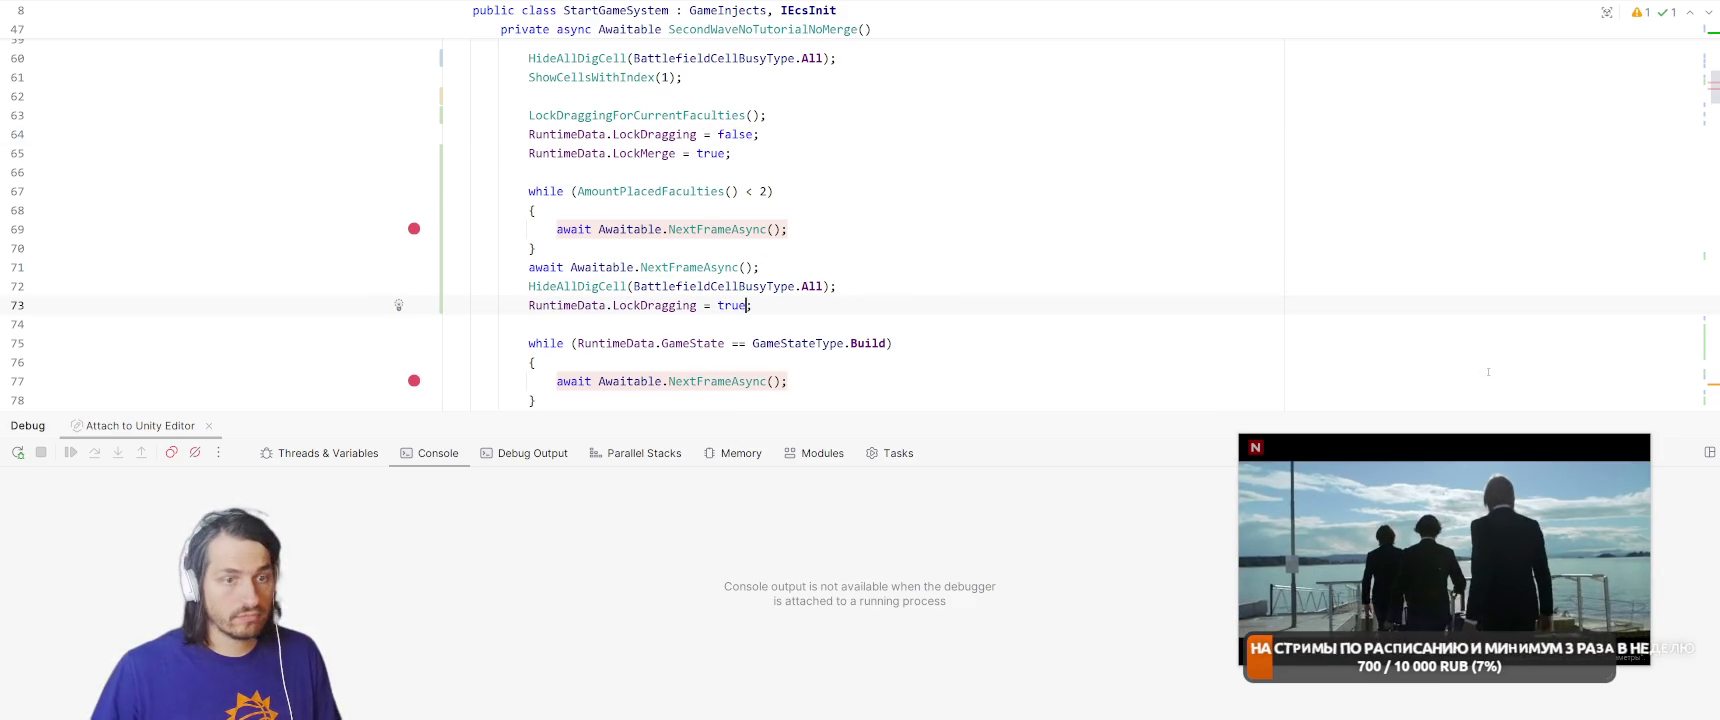
Close the Debug panel and switch back to the Unity editor.
left_click(1702, 425)
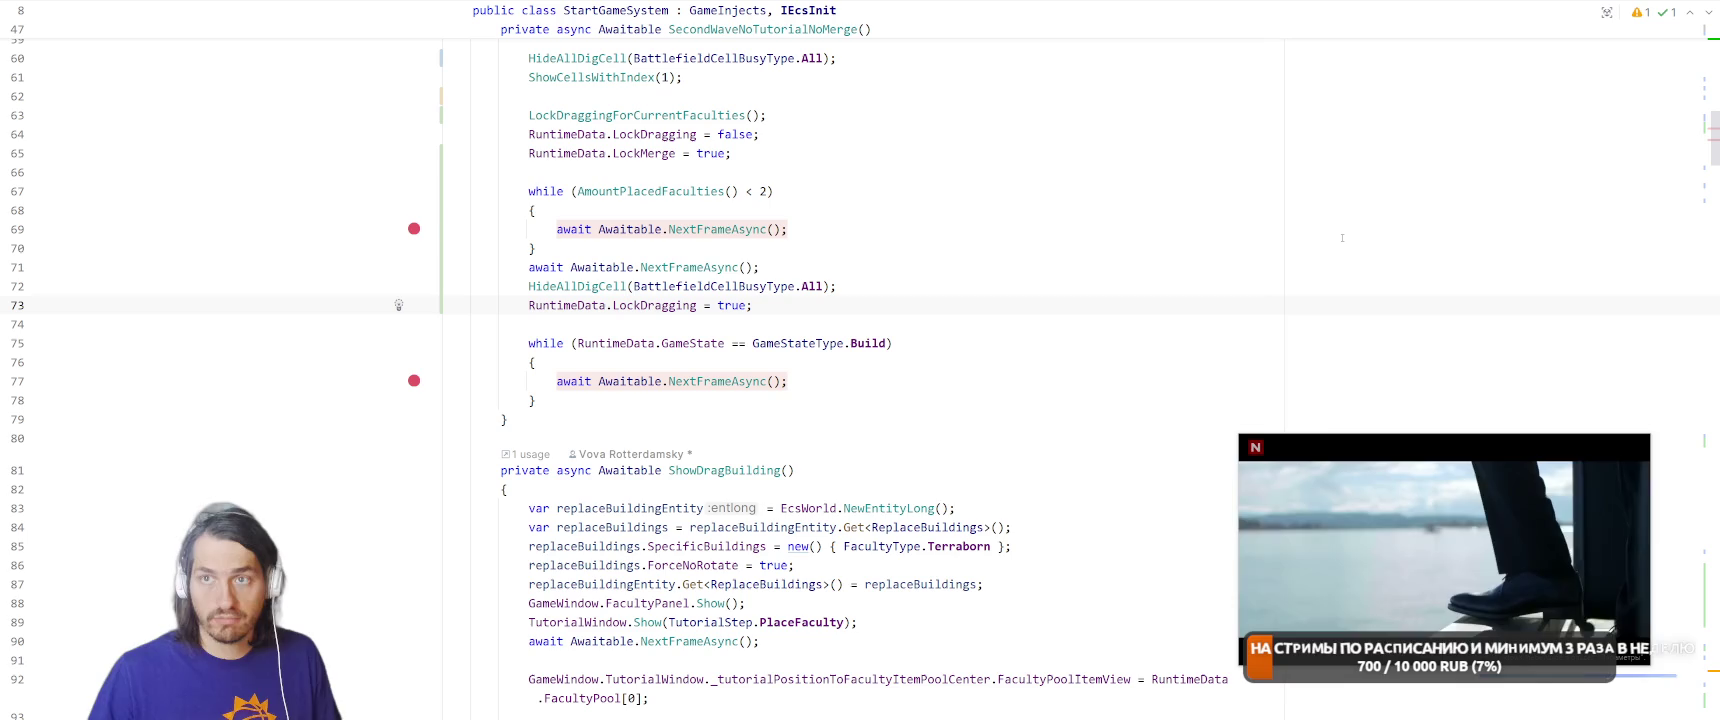
key("Up")
key("Up")
key("alt+Tab")
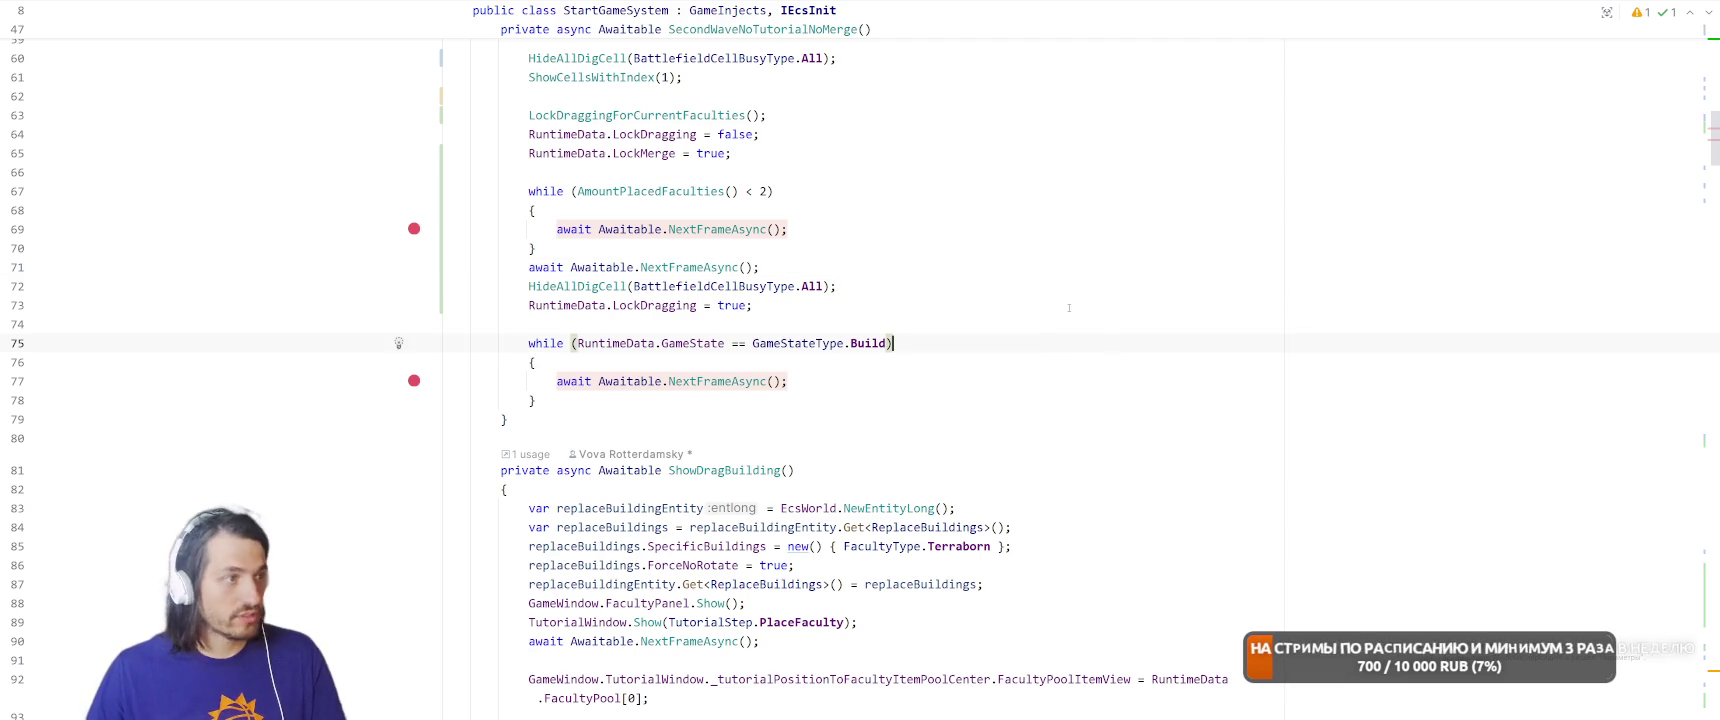
key("alt+Tab")
key("alt+Tab")
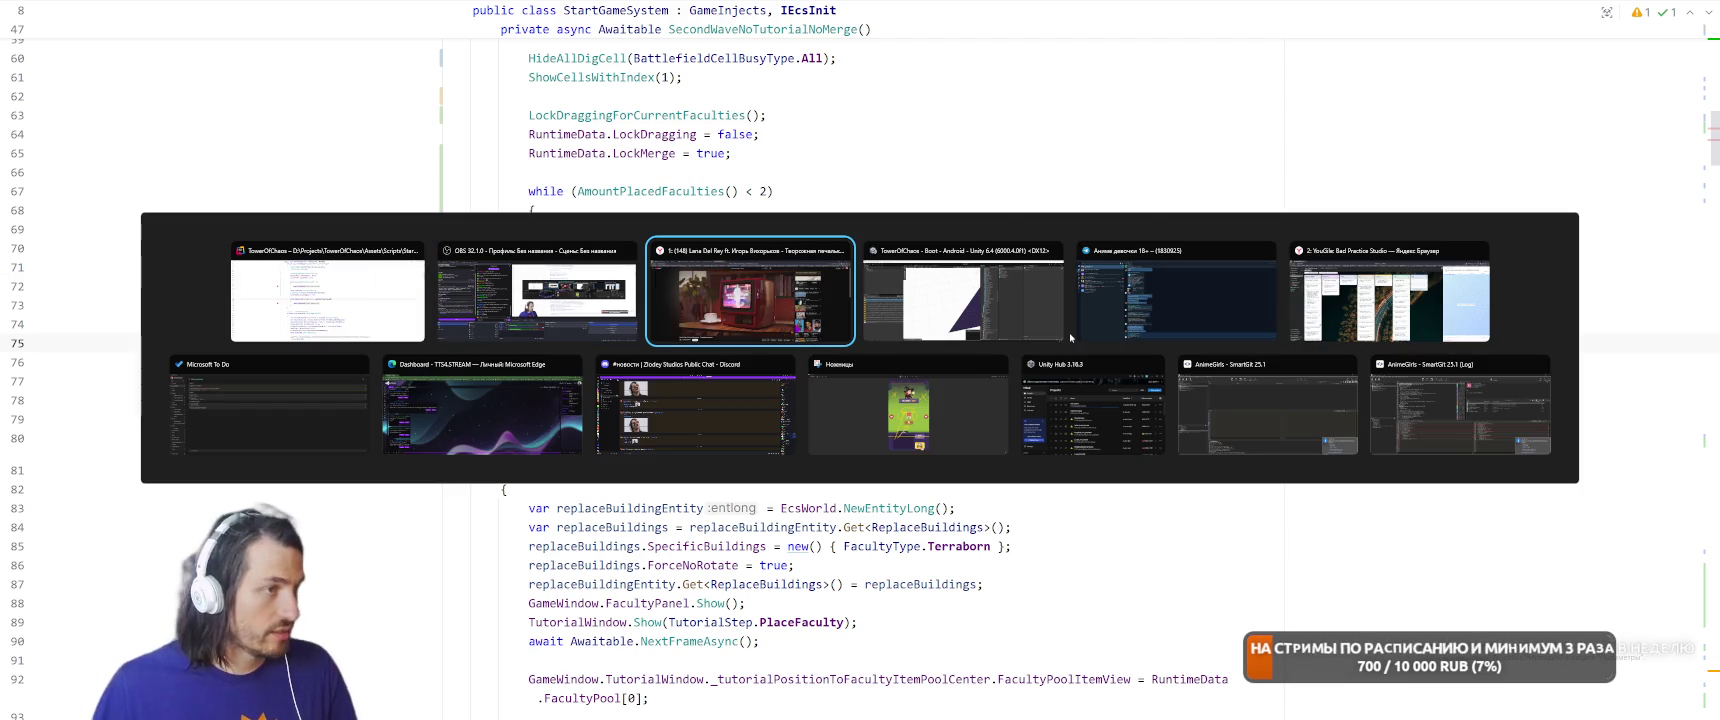
key("alt+Tab")
Start Play mode, build the faculty card on the tower slots, and cast Meteor twice on the spider swarm.
left_click(862, 33)
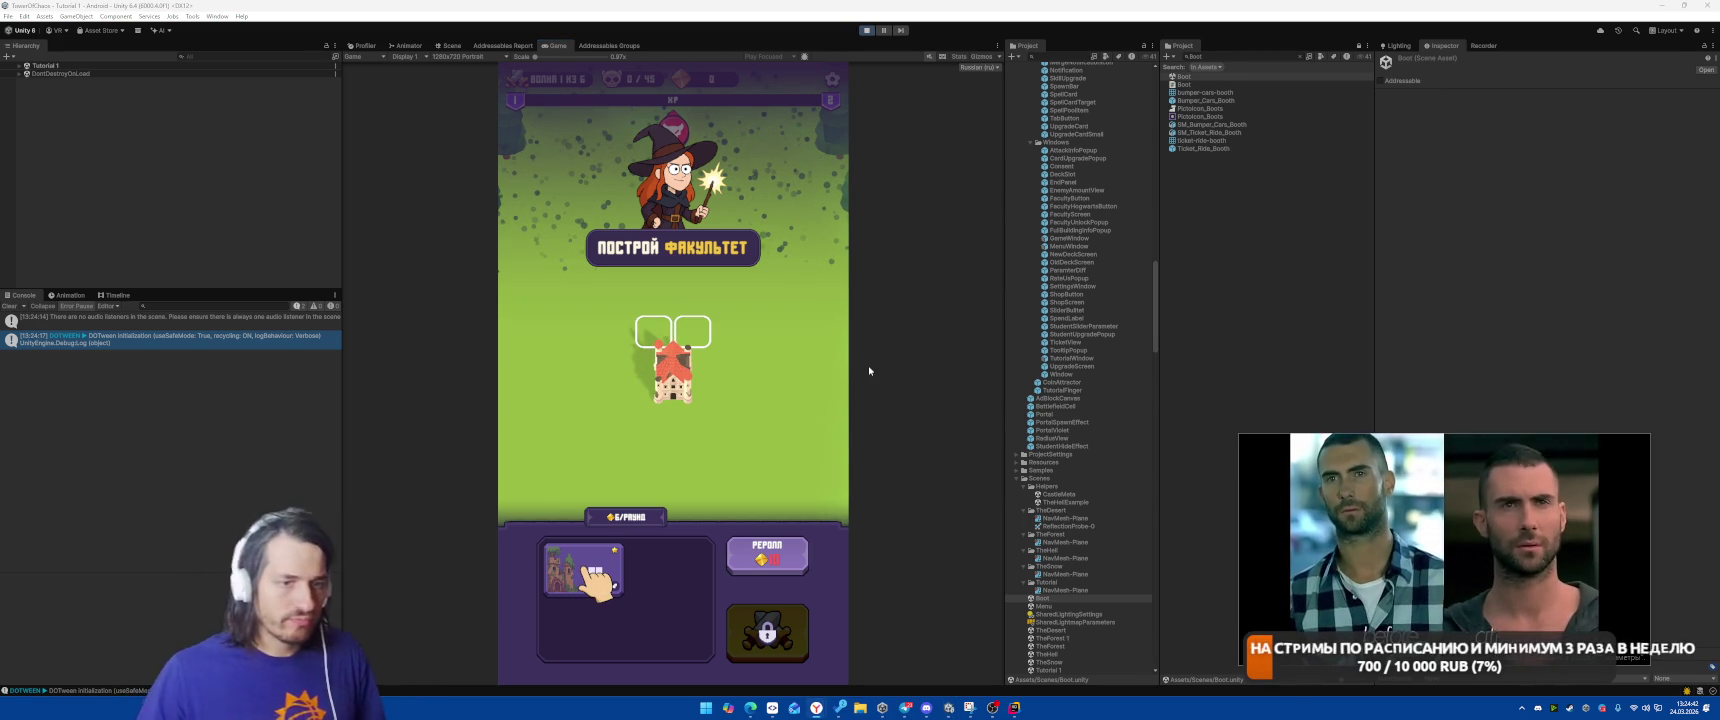
left_click_drag(585, 575, 665, 335)
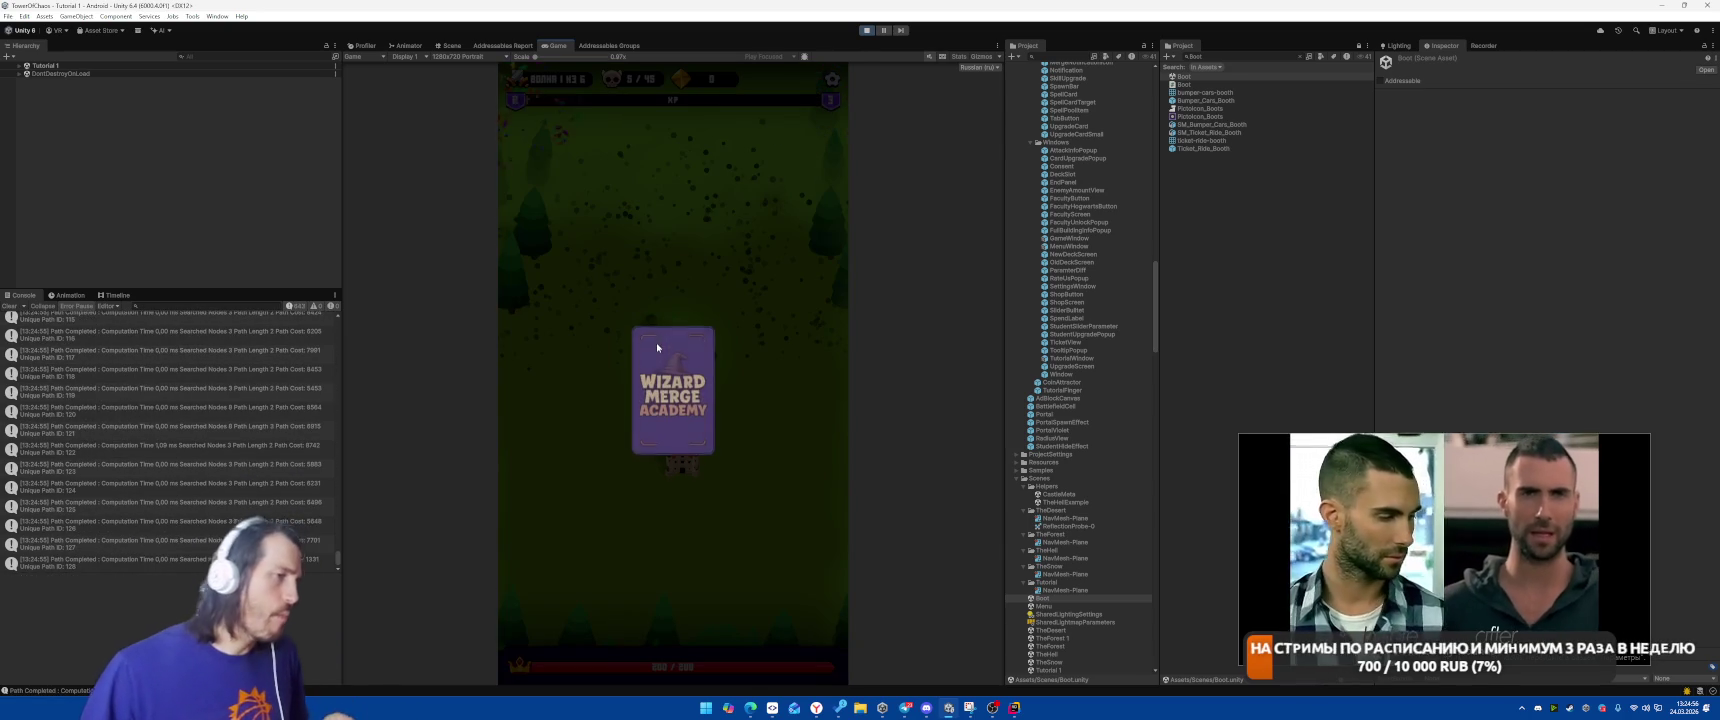
left_click(700, 383)
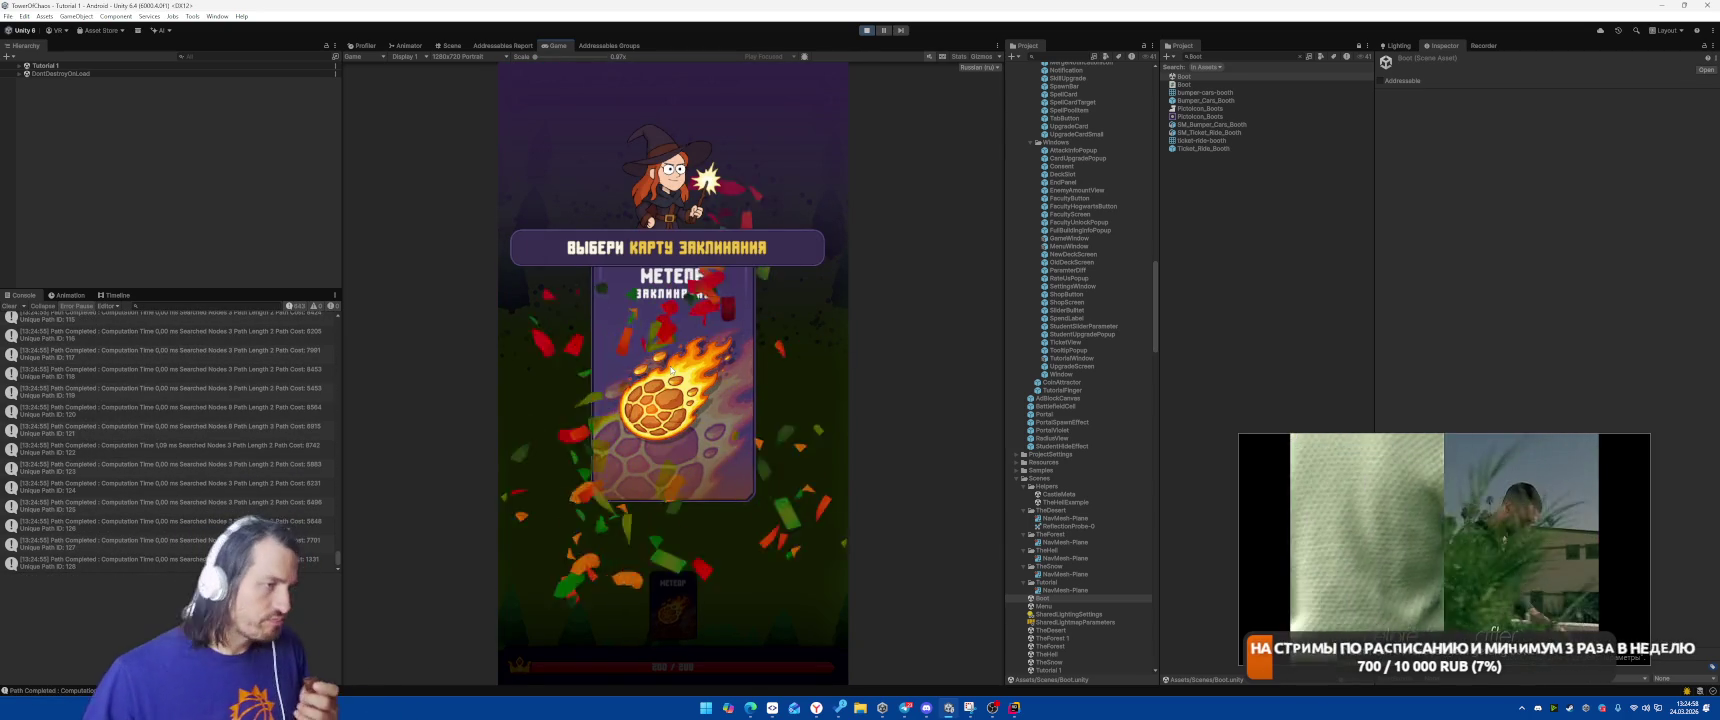
left_click(660, 595)
left_click(672, 383)
mouse_move(992, 710)
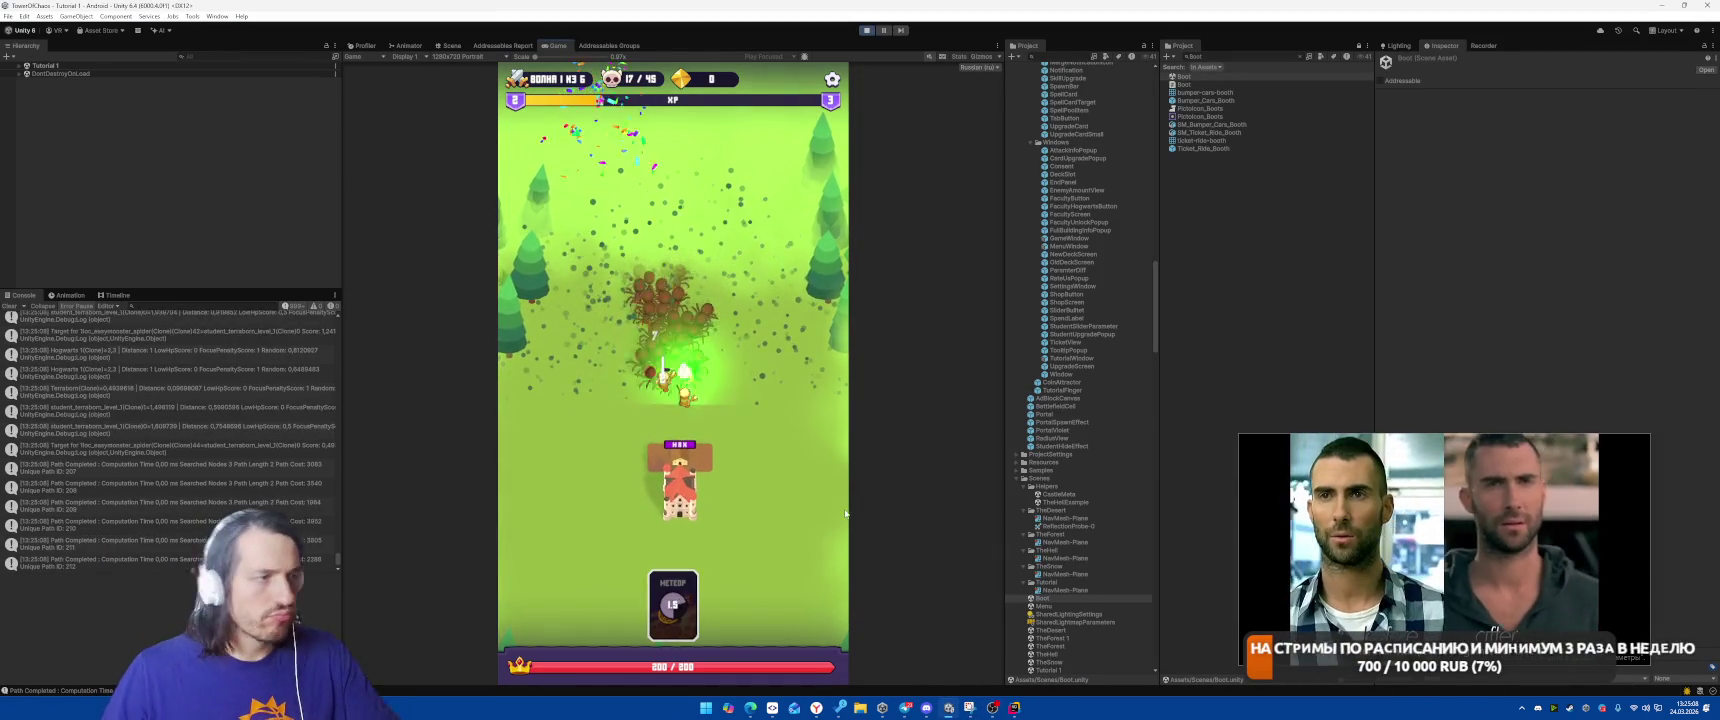
left_click(695, 402)
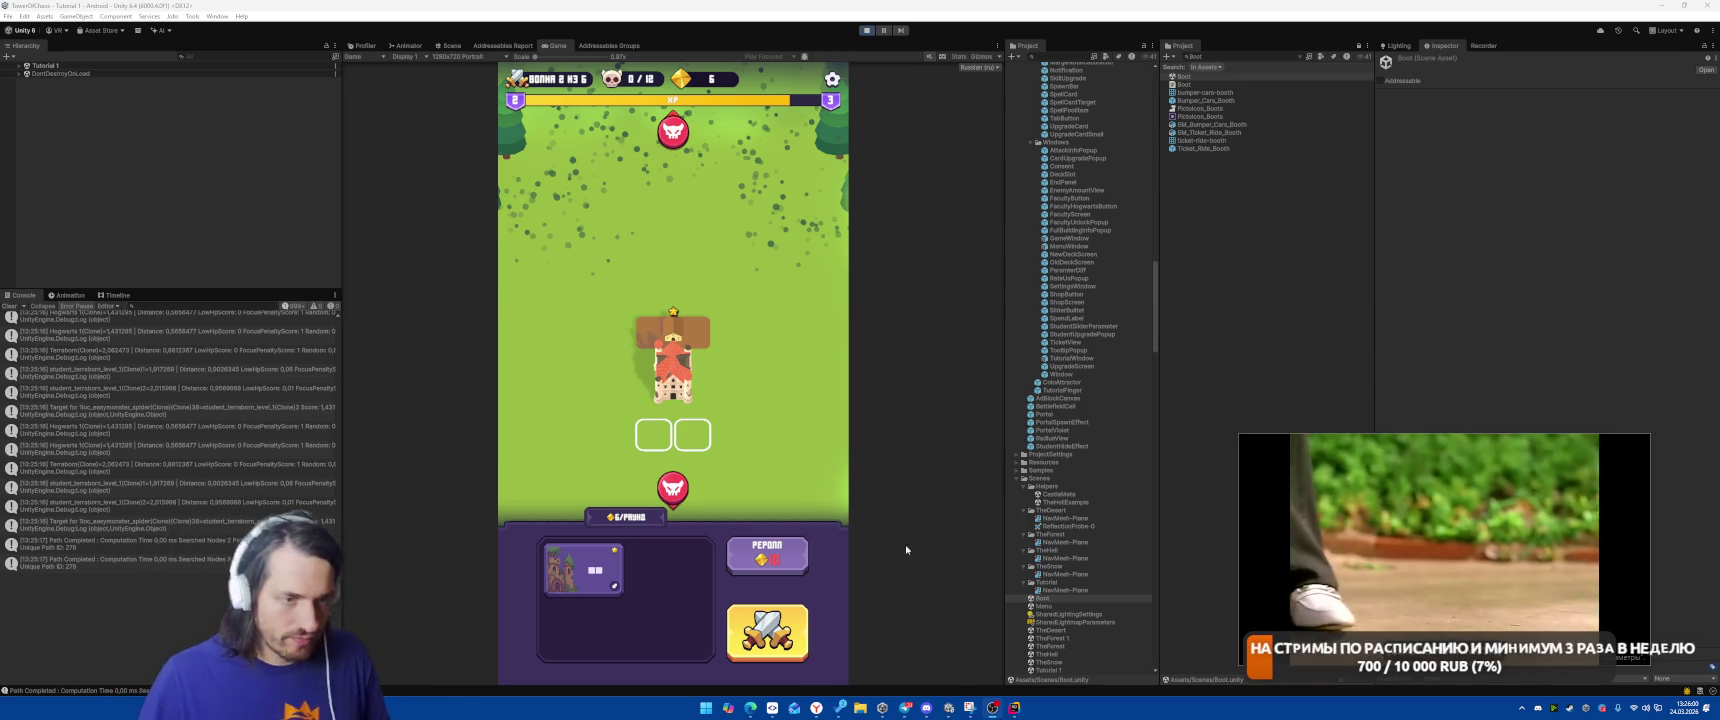
Drop the shop card onto the empty build slot below the tower in wave 2.
mouse_move(1308, 500)
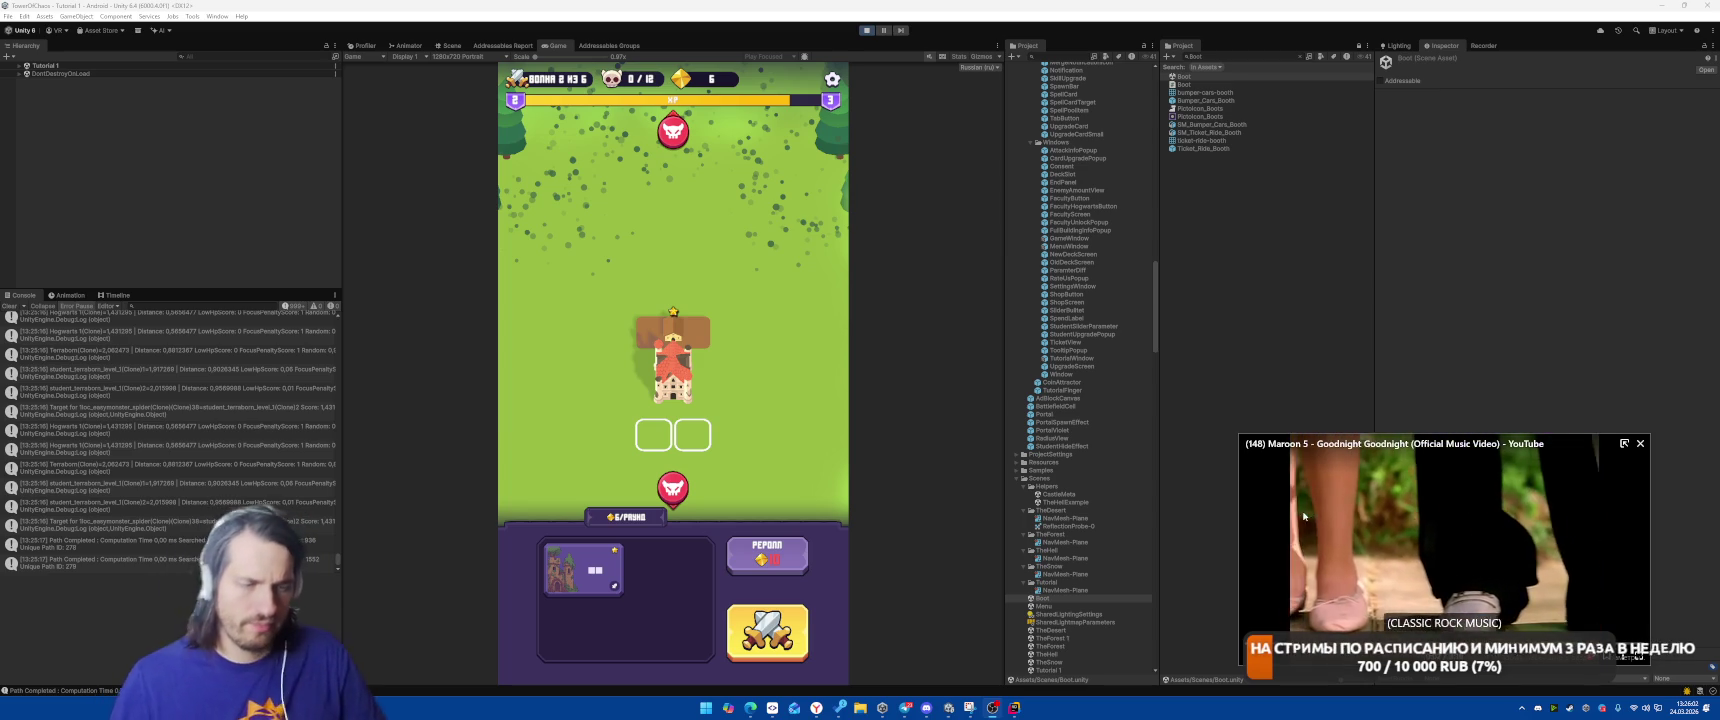
left_click_drag(583, 567, 672, 445)
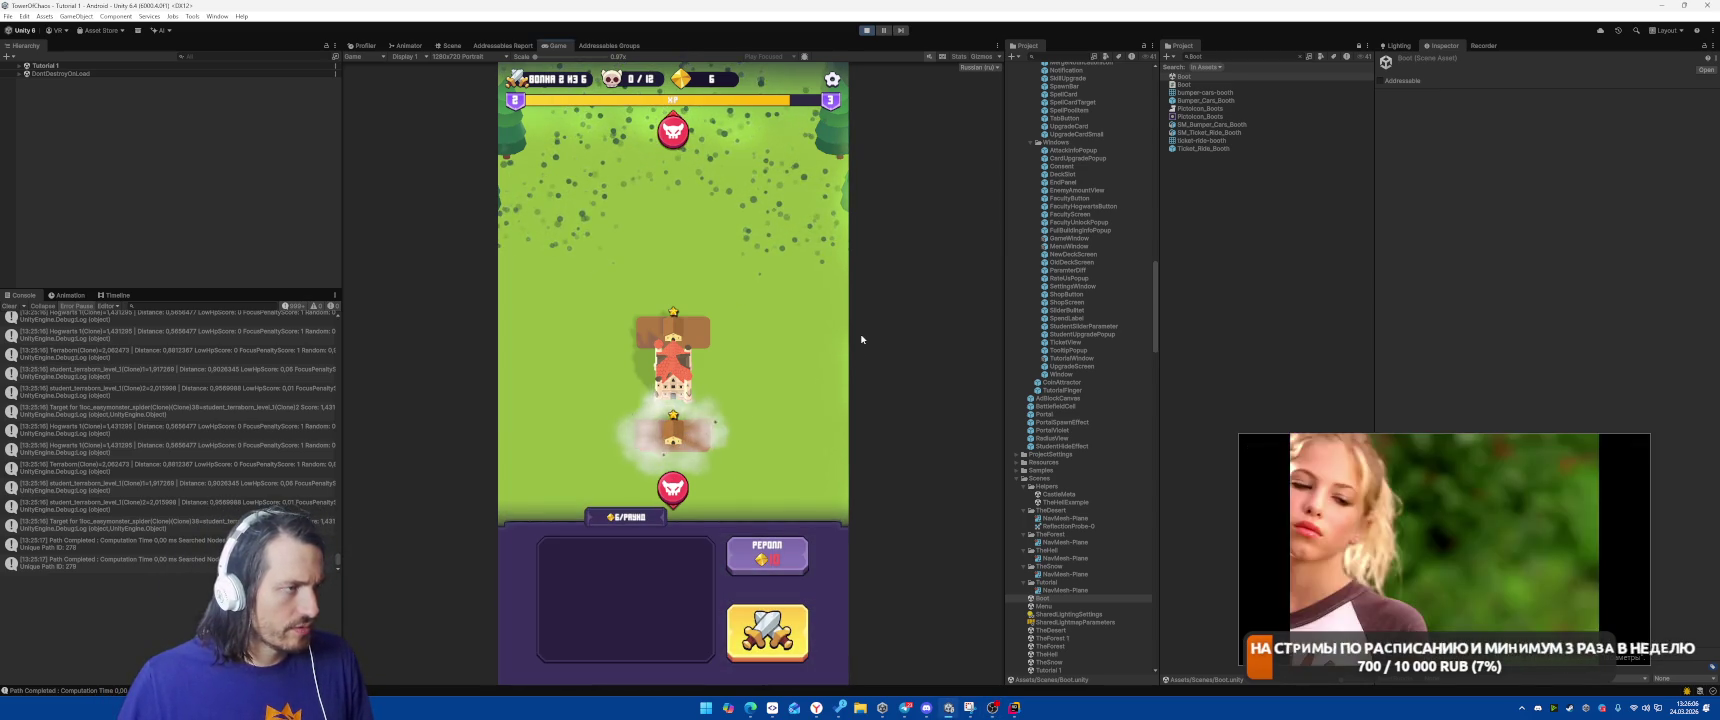
Select BuildCamera under Tutorial 1 > GameController and set its Tracking Target to GameController.
left_click(20, 65)
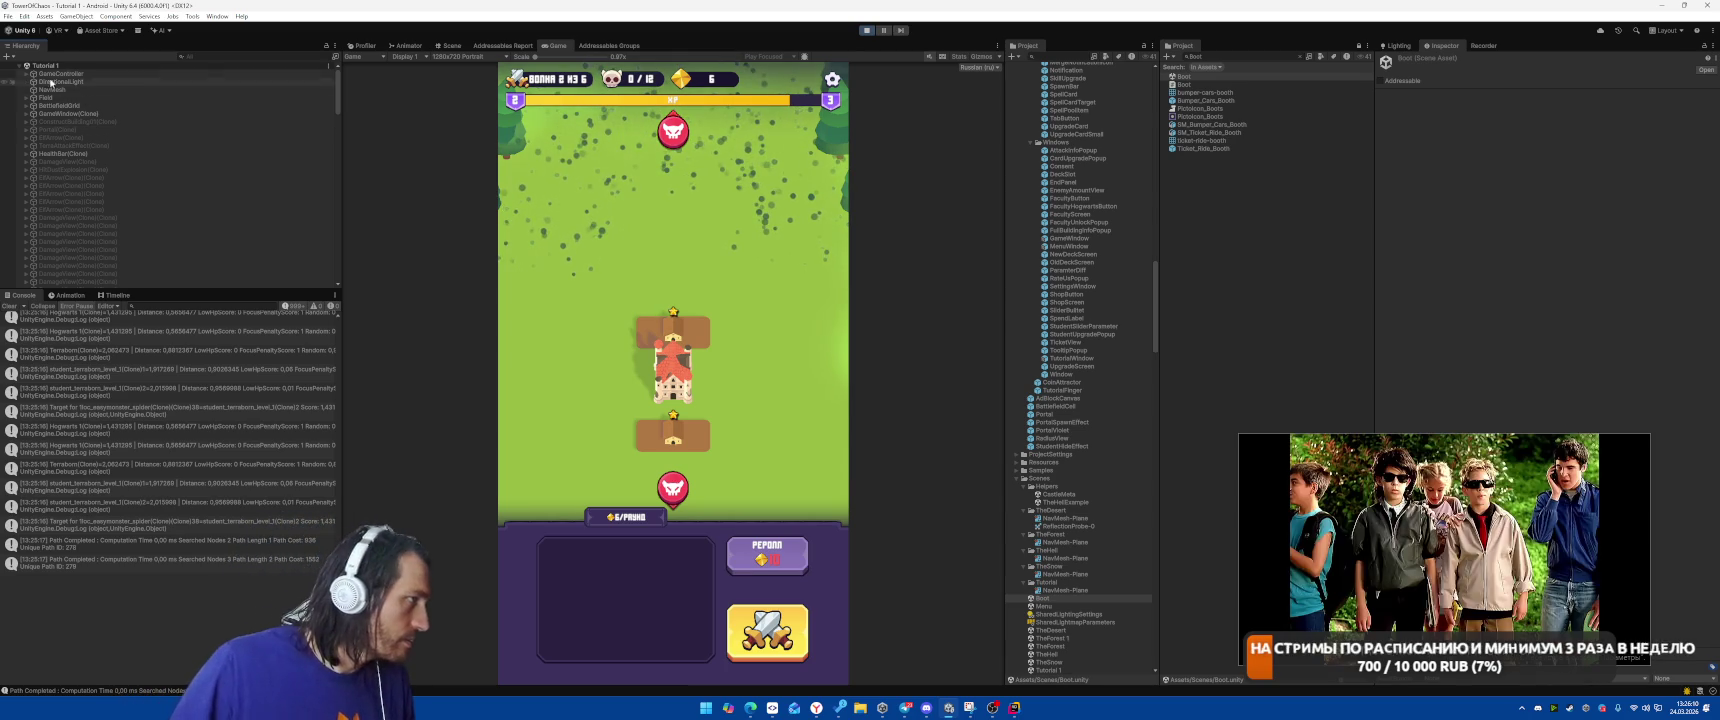
left_click(26, 73)
left_click(60, 74)
left_click(64, 89)
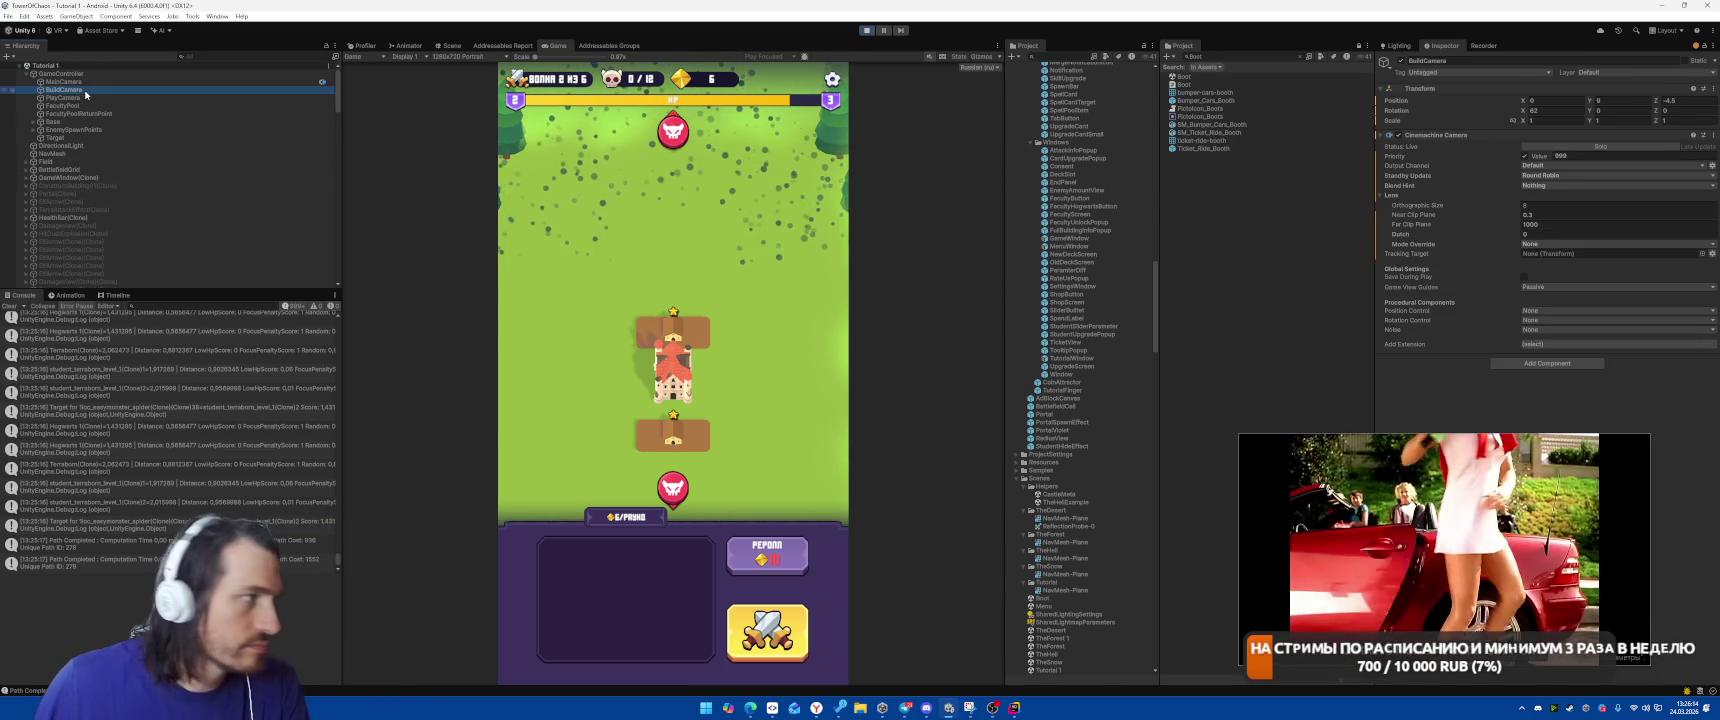
mouse_move(60, 74)
left_mouse_down()
mouse_move(1500, 191)
mouse_move(1572, 253)
left_mouse_up()
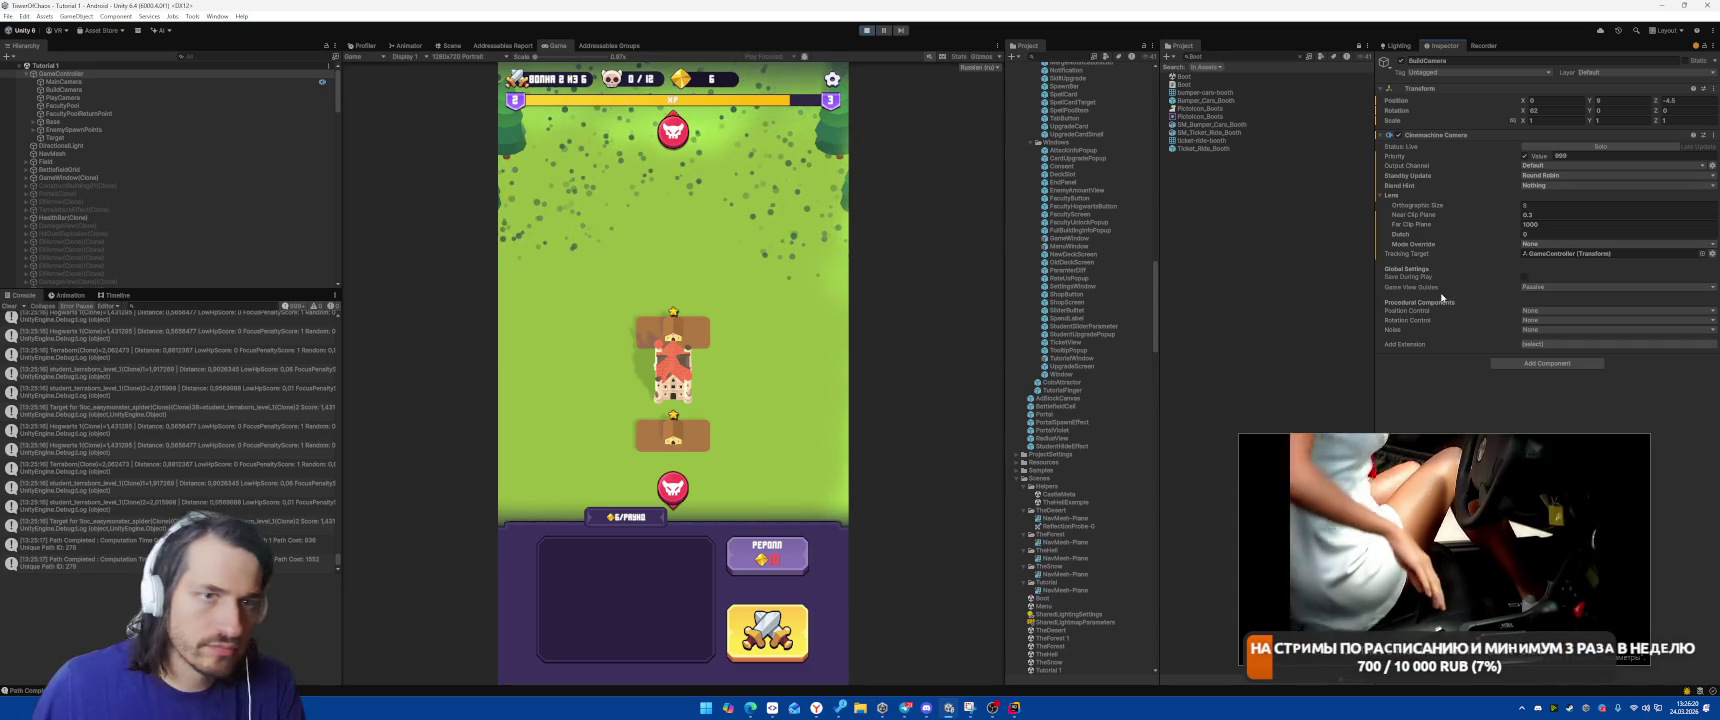
left_click(1549, 310)
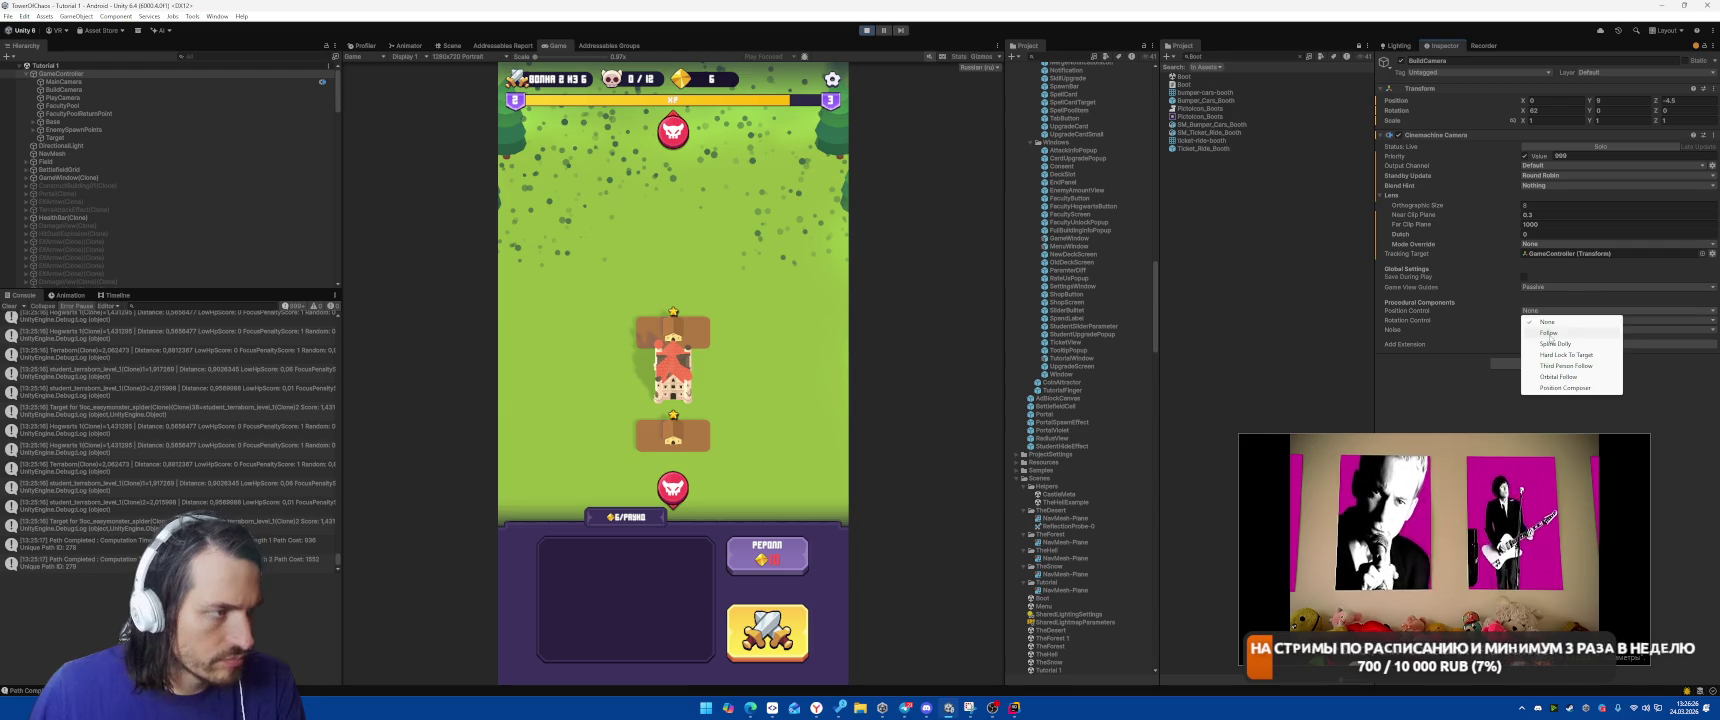
Set Position Control to Follow, Rotation Control to Hard Look At, and Follow Offset Y to 10.55.
left_click(1548, 333)
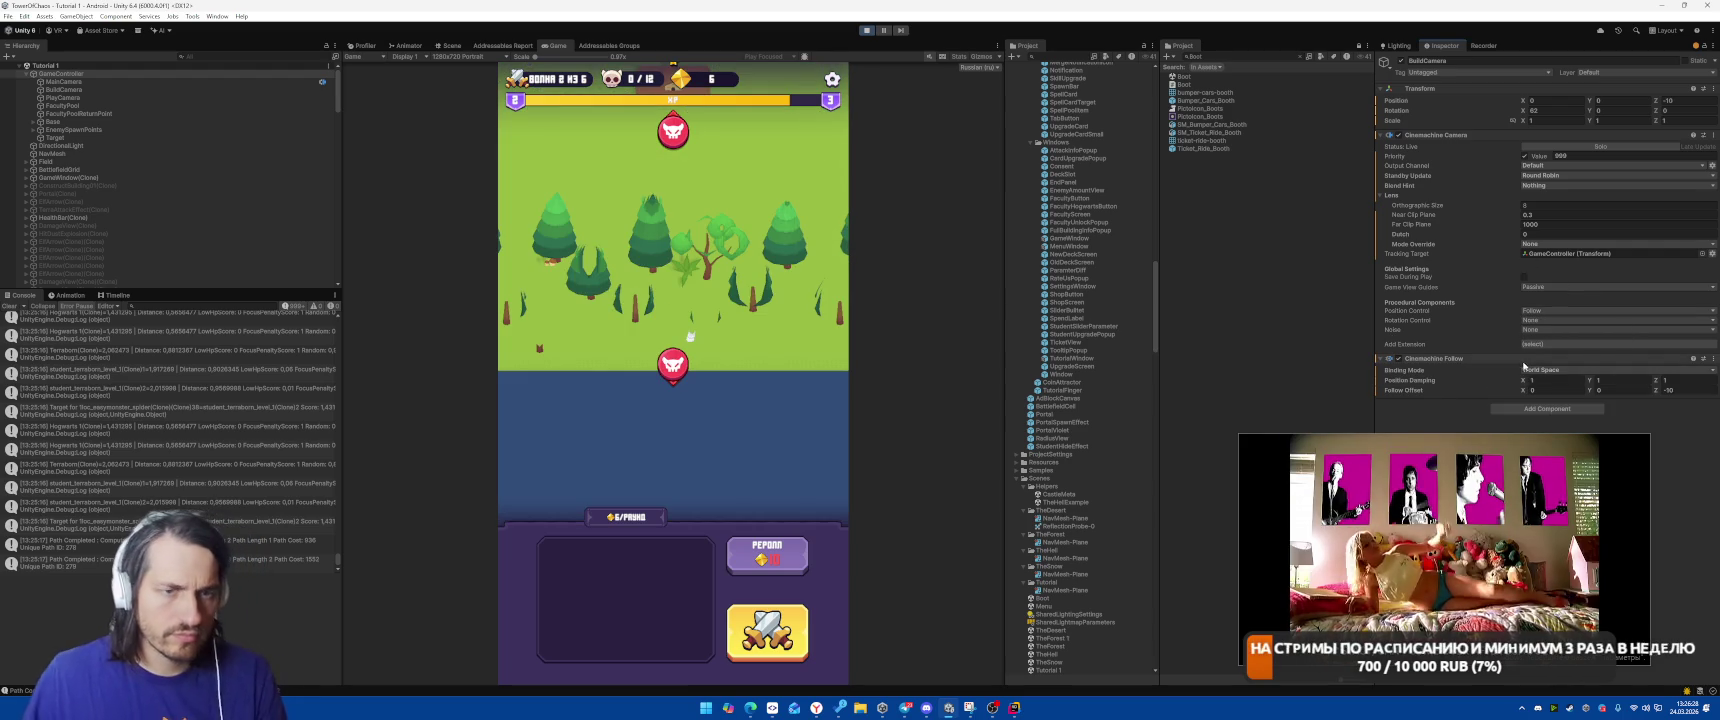
left_click(1565, 320)
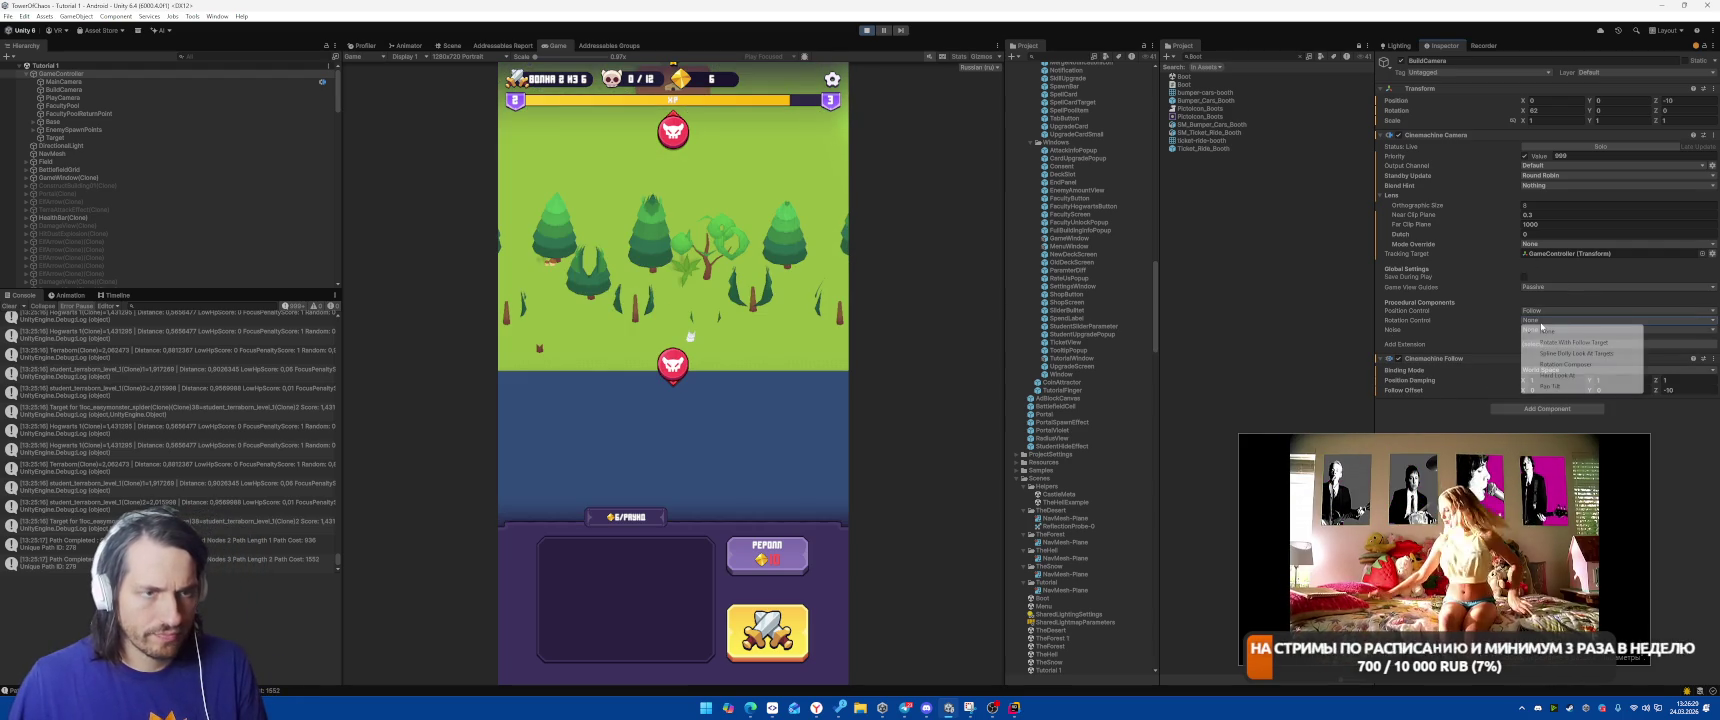
left_click(1557, 375)
mouse_move(1590, 380)
left_mouse_down()
mouse_move(1670, 369)
mouse_move(1560, 413)
mouse_move(1600, 393)
mouse_move(1574, 346)
mouse_move(161, 330)
mouse_move(421, 339)
left_mouse_up()
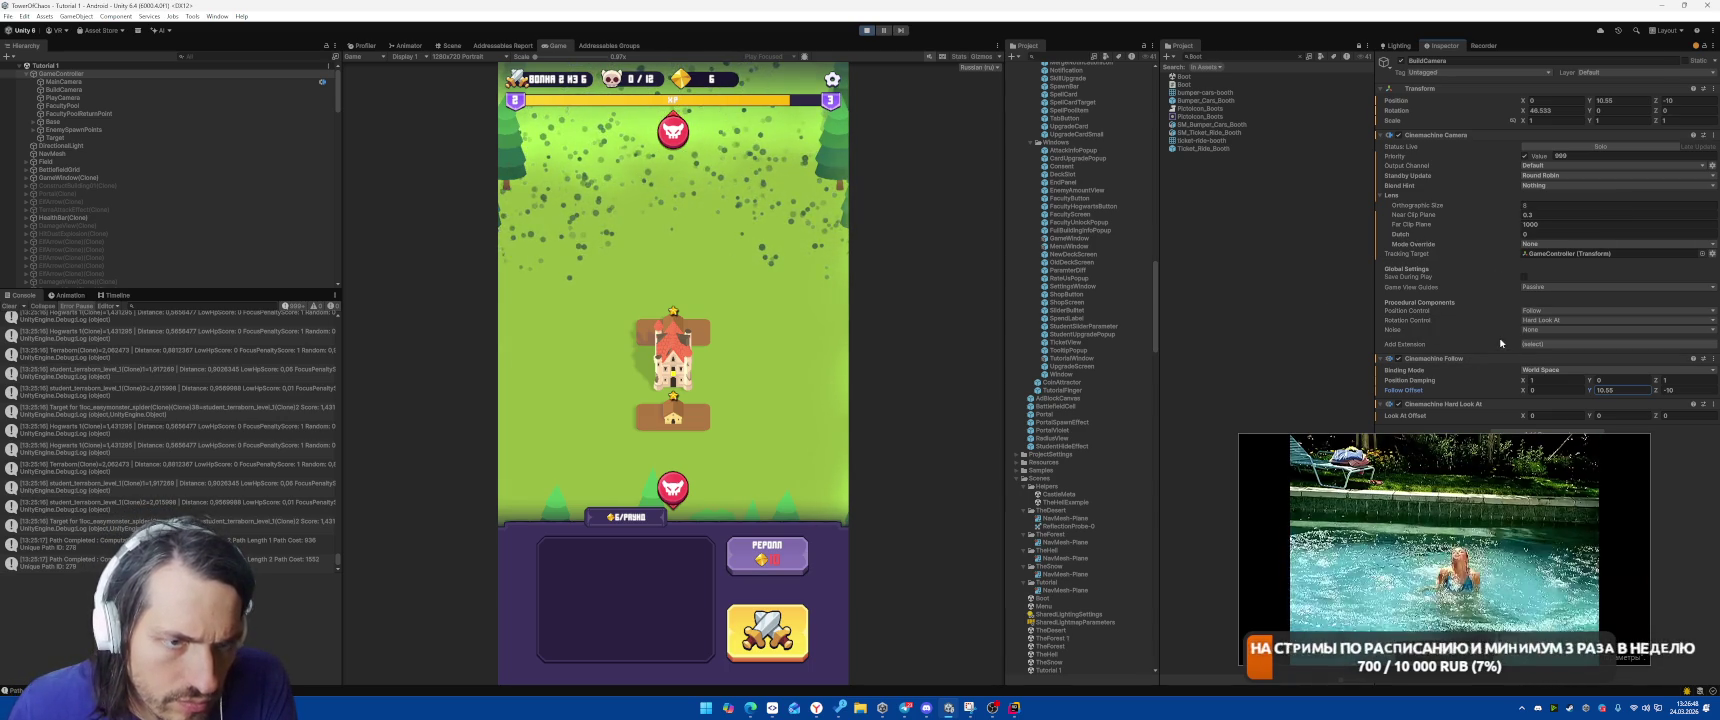
Keep World Space binding and scrub the Follow Offset Y and Z and look-at depth offset.
left_click(1535, 370)
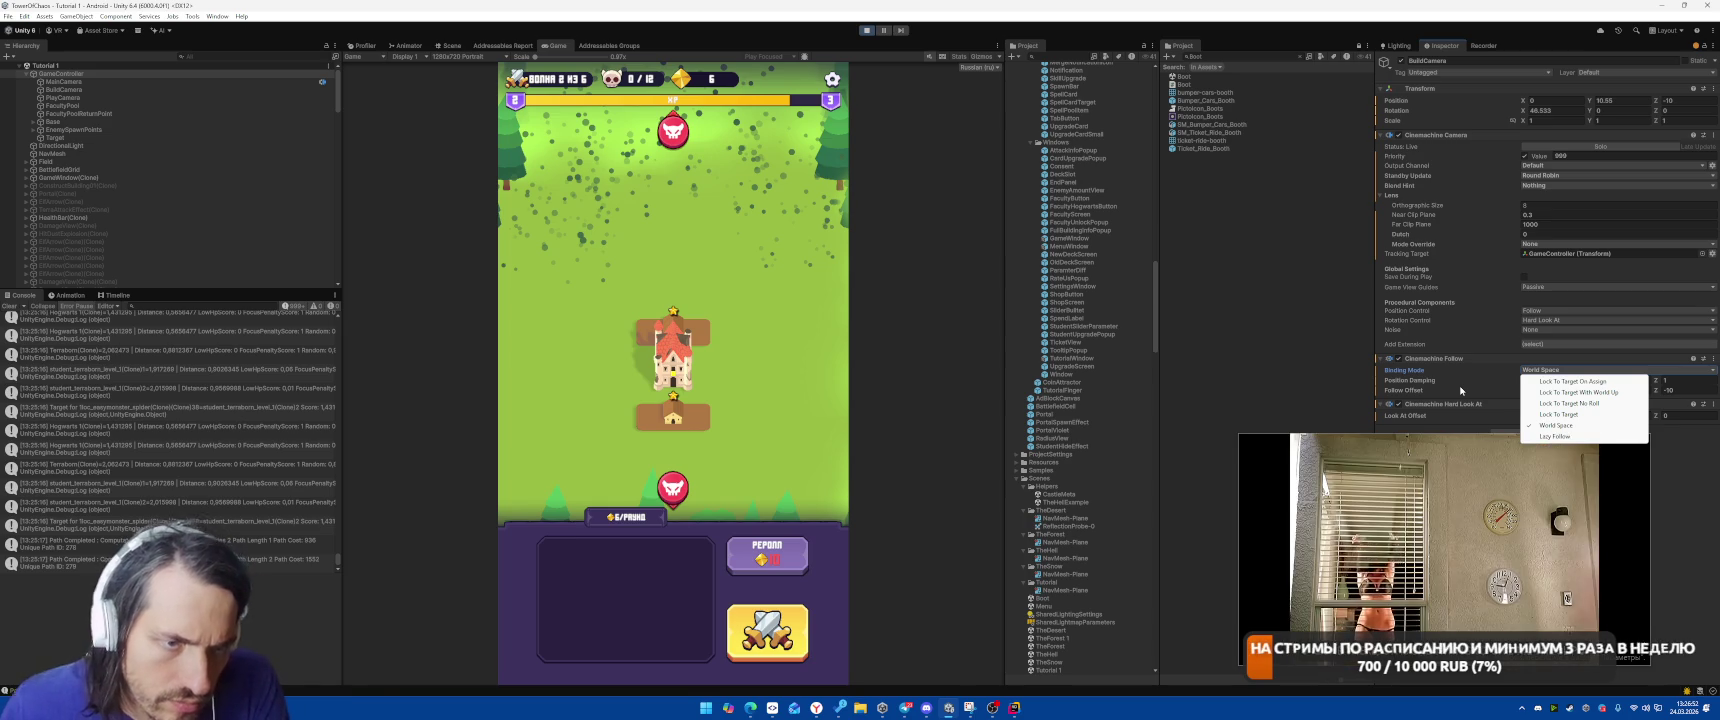
left_click(1462, 390)
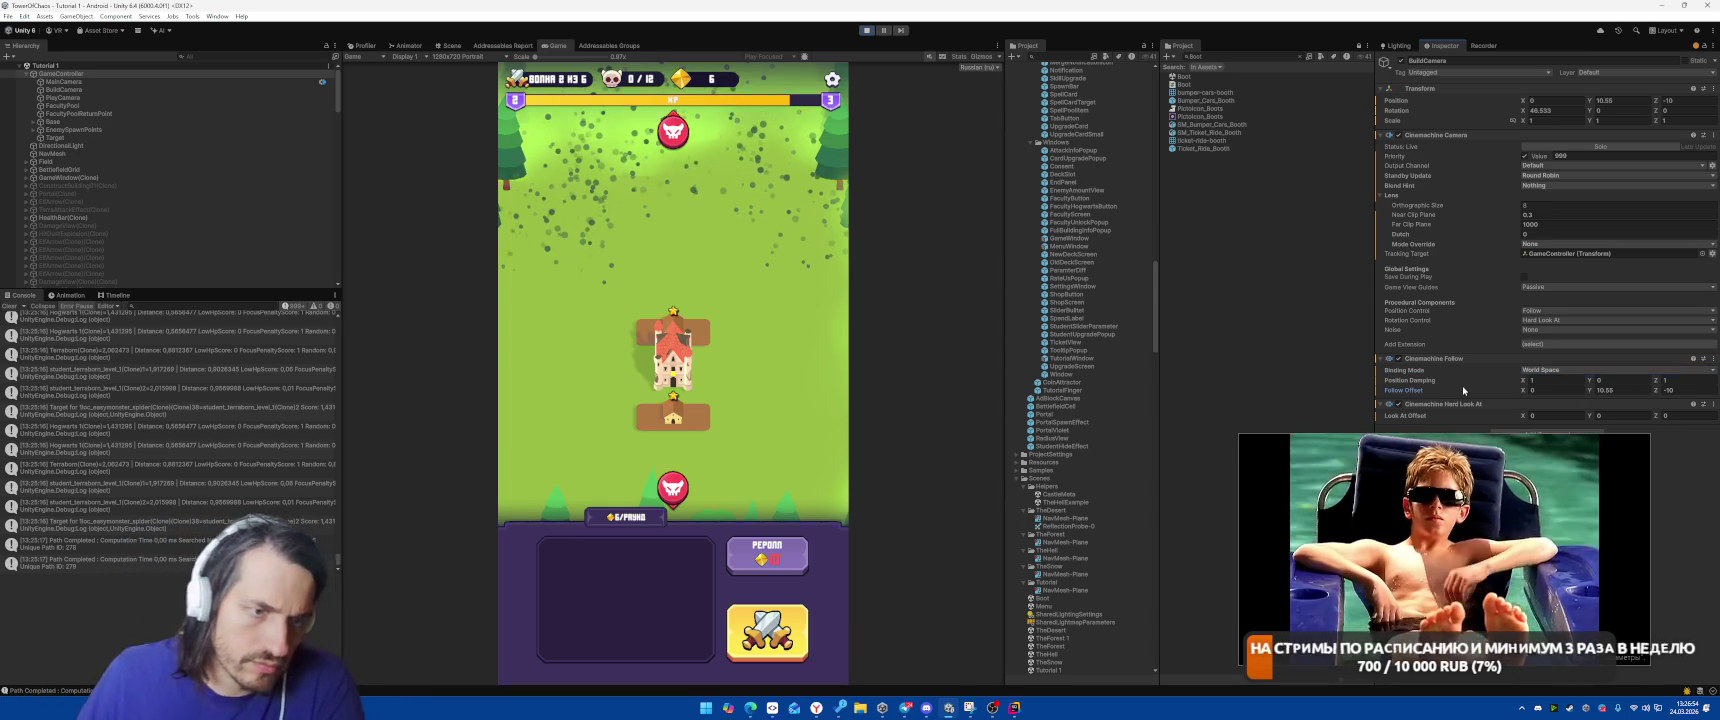
mouse_move(1426, 507)
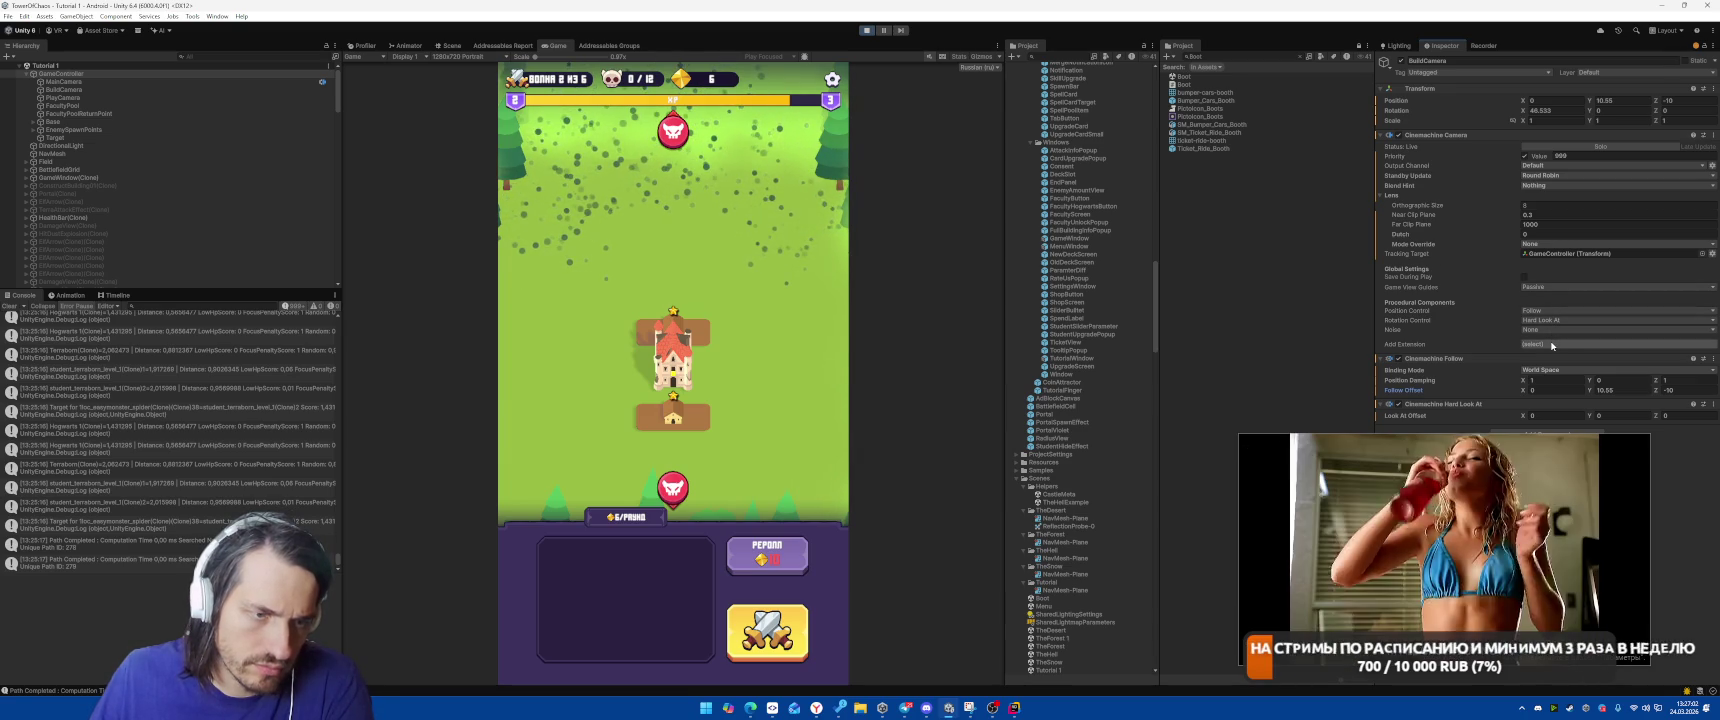
mouse_move(1519, 450)
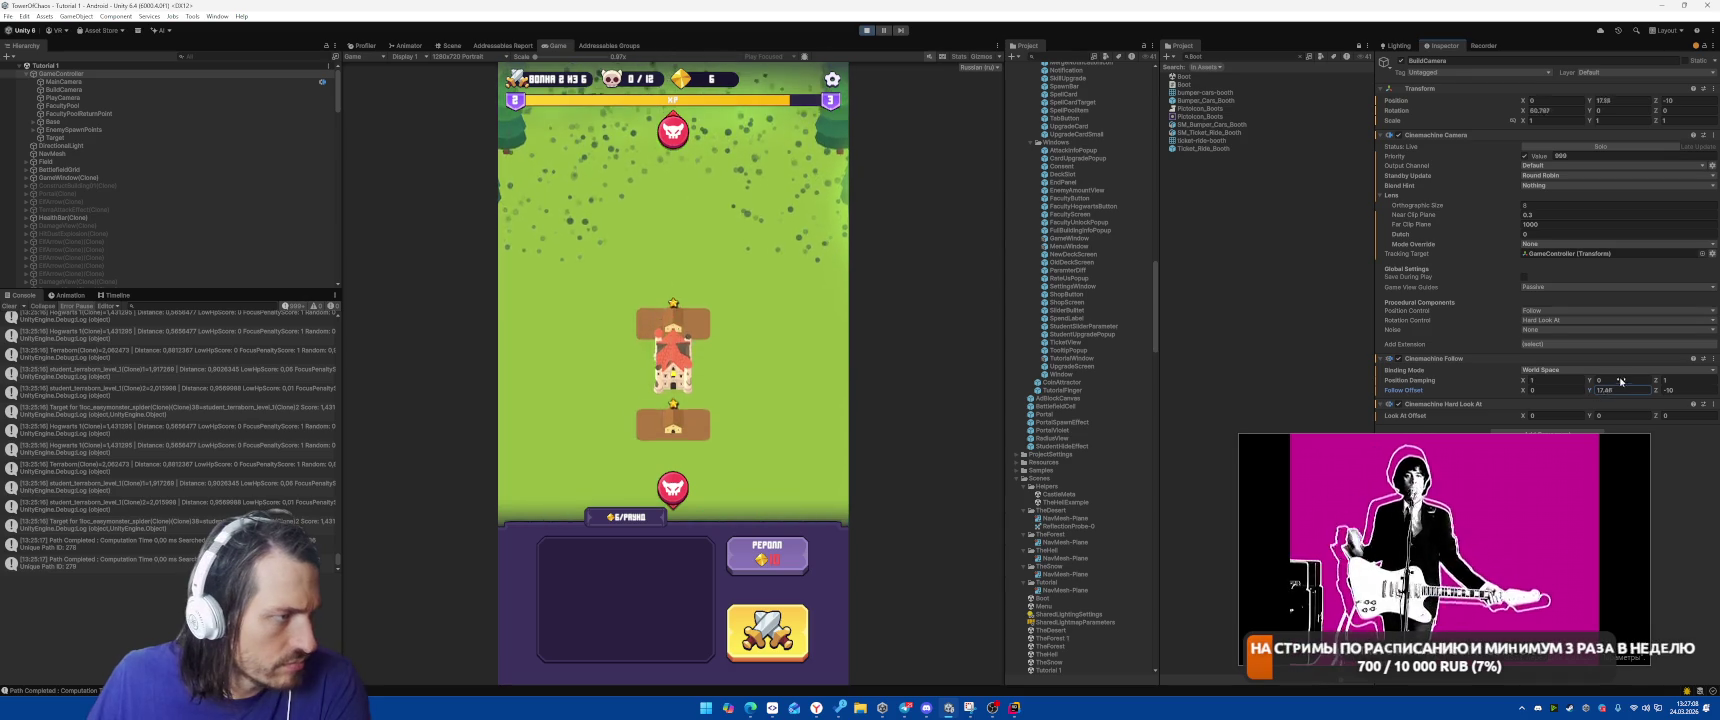
mouse_move(1588, 392)
left_mouse_down()
mouse_move(1530, 379)
mouse_move(1619, 371)
mouse_move(1603, 376)
left_mouse_up()
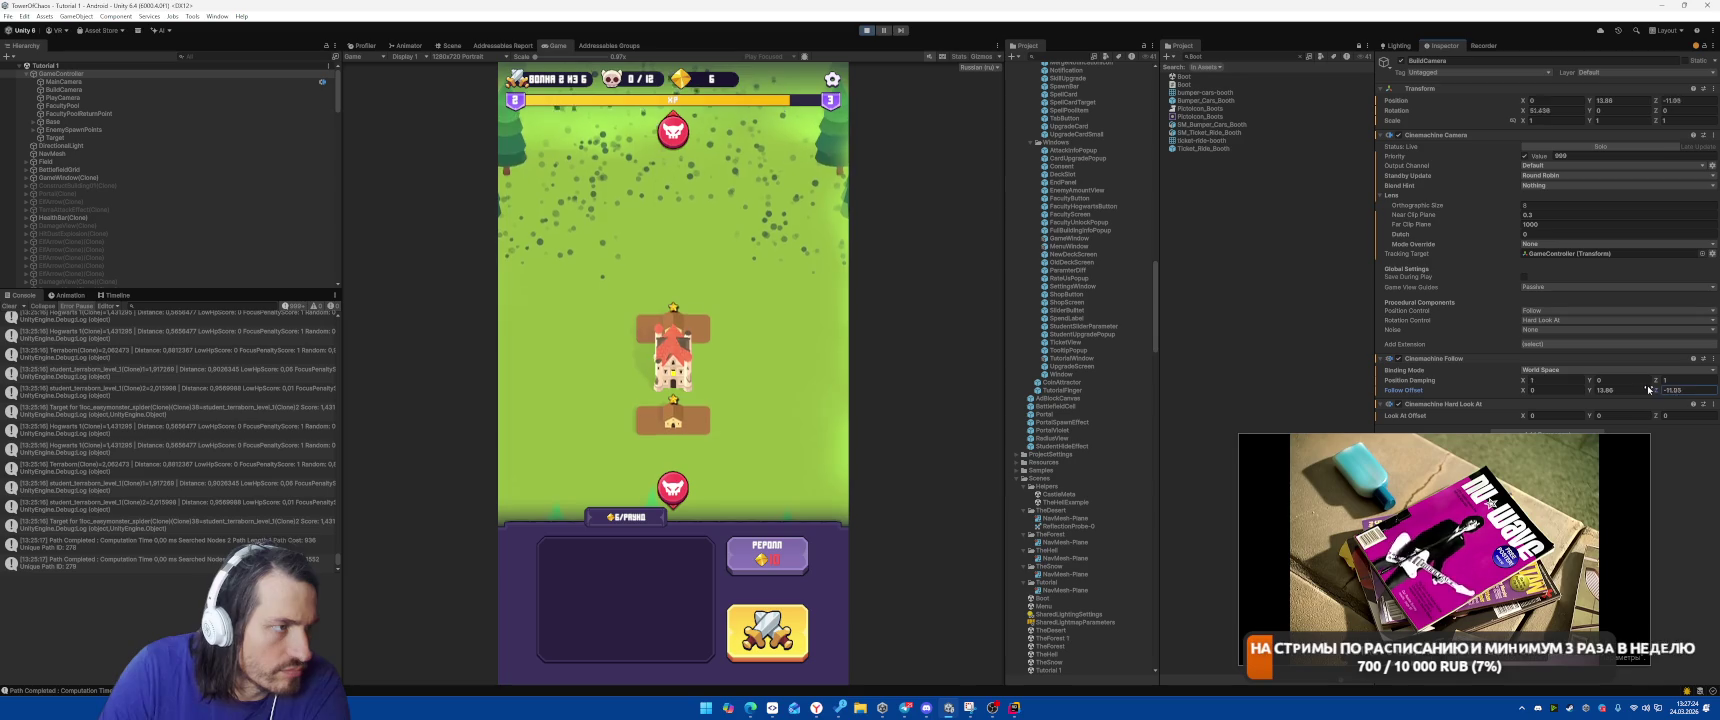
mouse_move(1658, 394)
left_mouse_down()
mouse_move(42, 390)
mouse_move(1508, 386)
left_mouse_up()
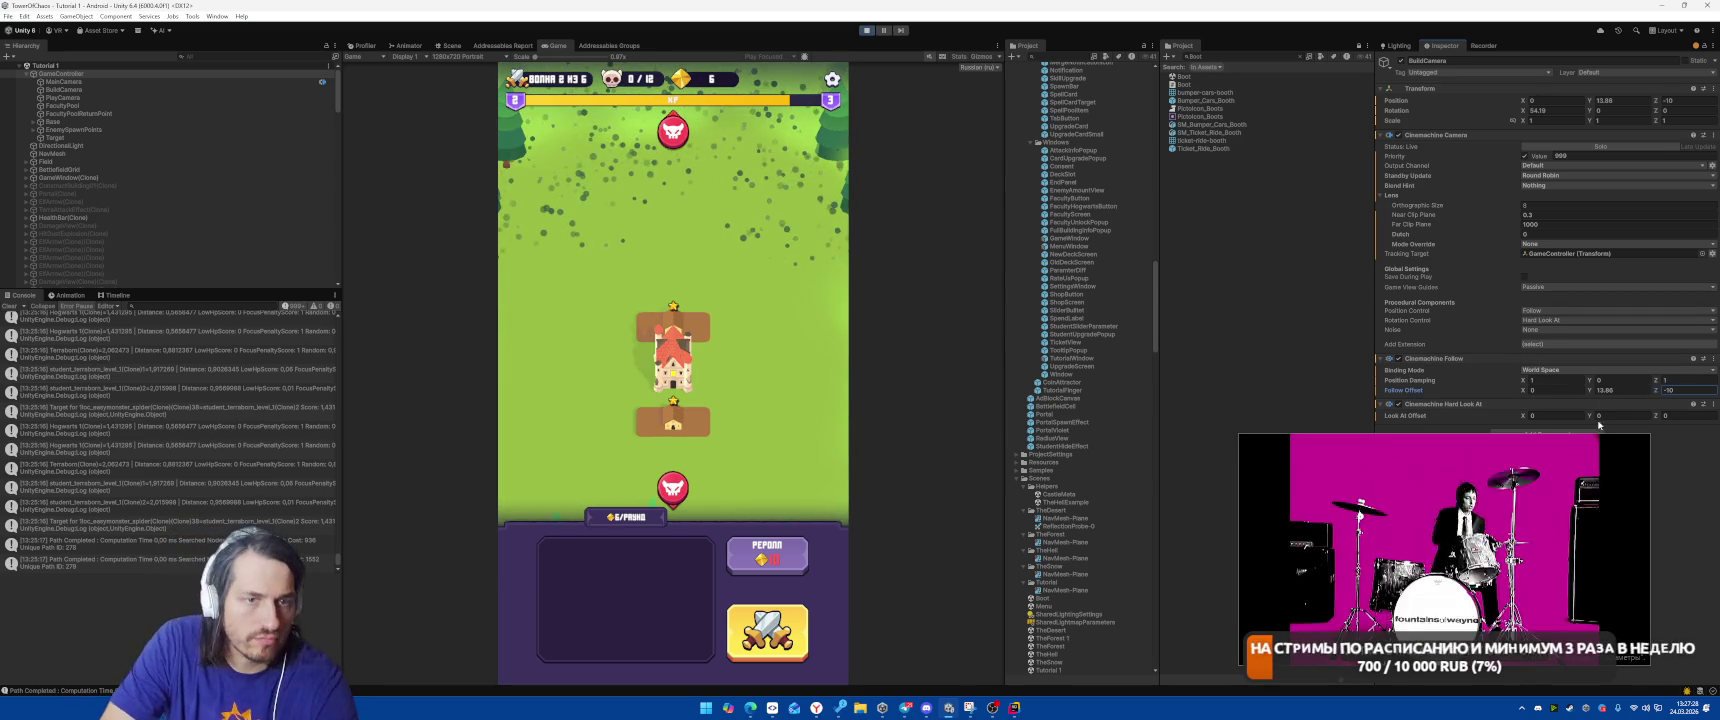
left_click_drag(1657, 419, 1624, 420)
Set Rotation X to 45, Rotation Control to None, and Follow Offset Z to about -15.57.
left_click(1558, 110)
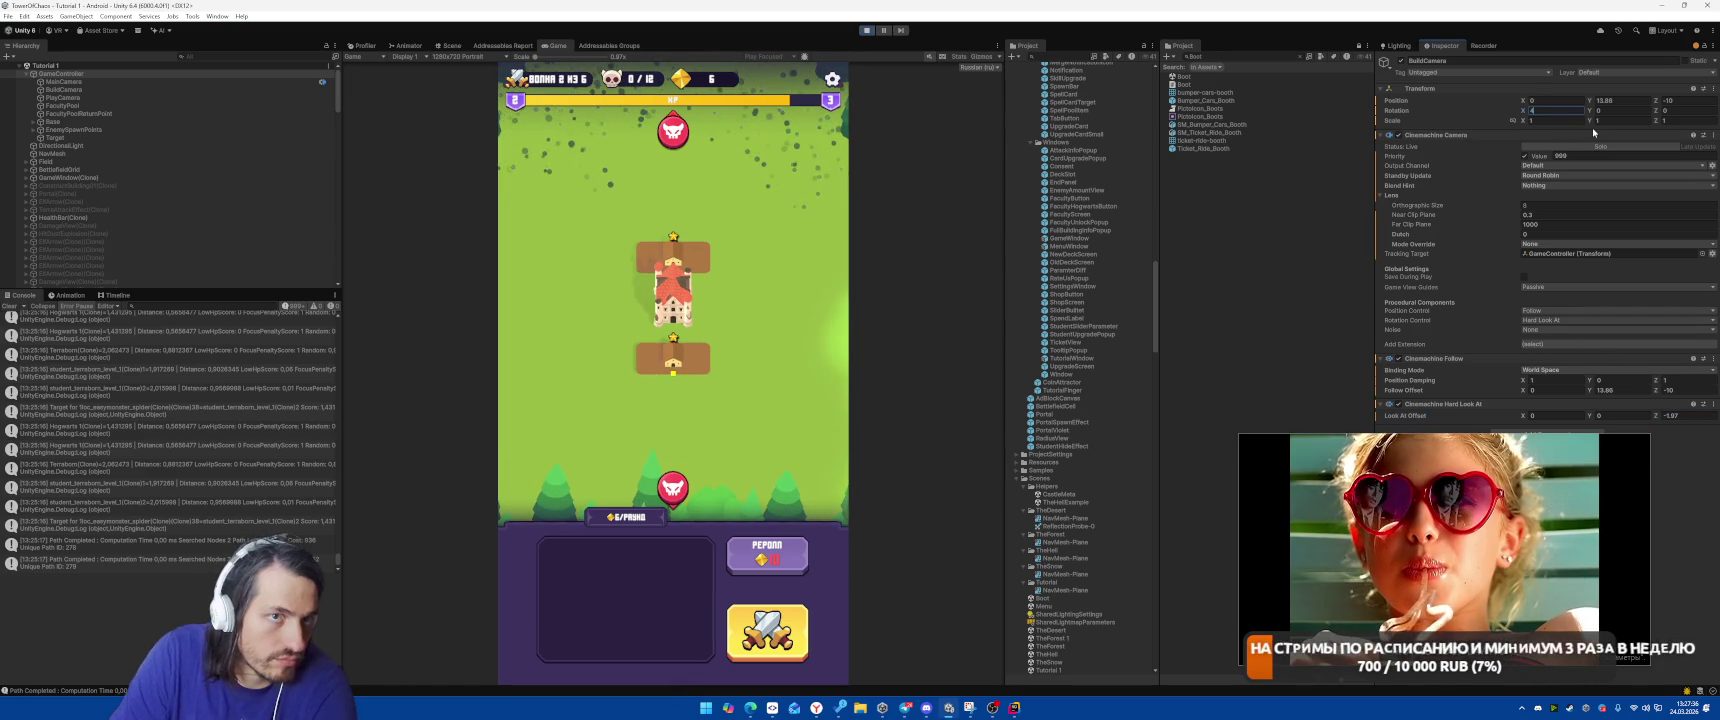
left_click(1399, 404)
left_click(1566, 111)
type("45")
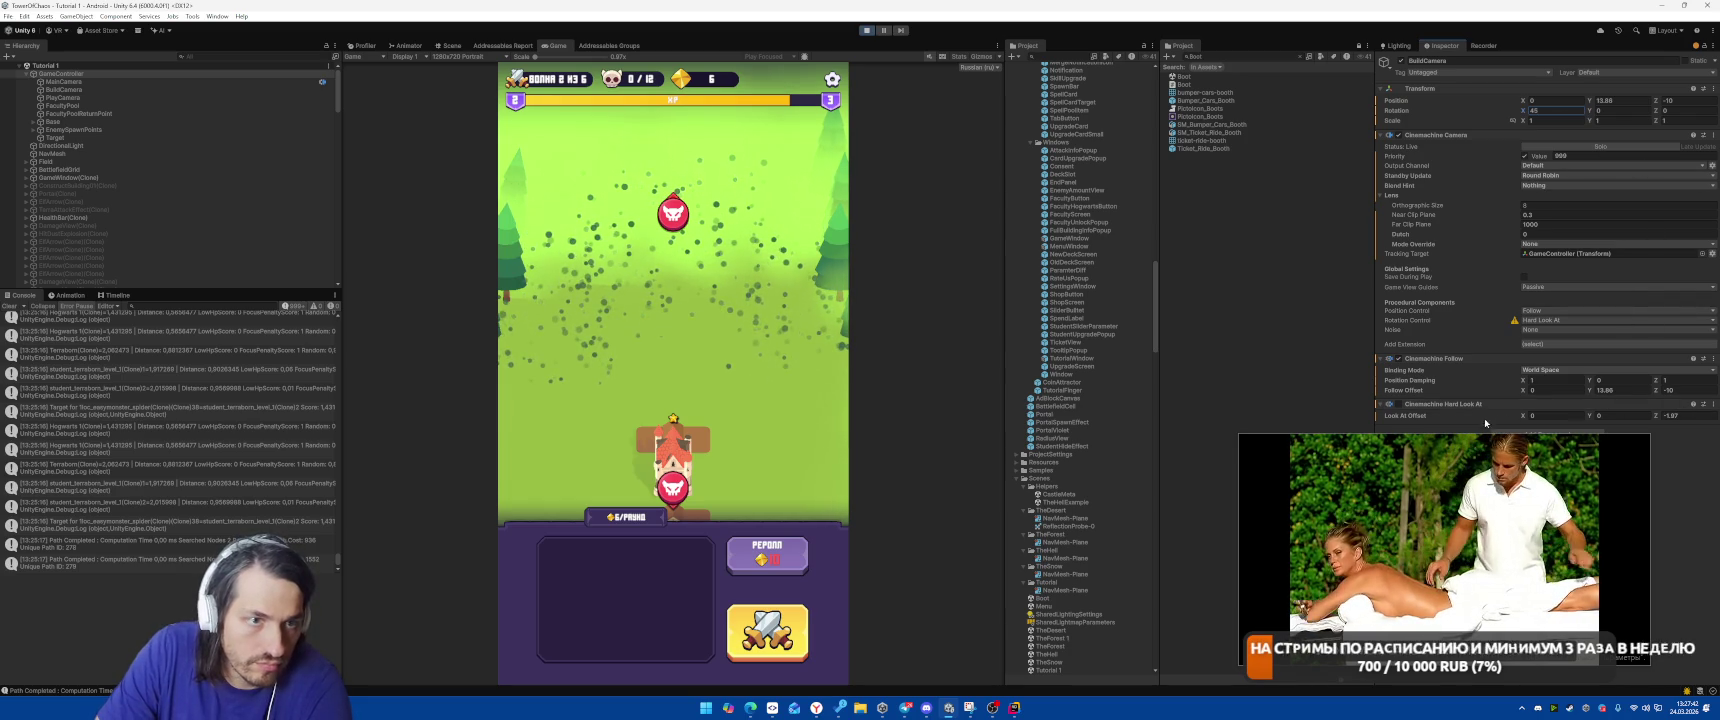
left_click(1541, 323)
left_click(1470, 332)
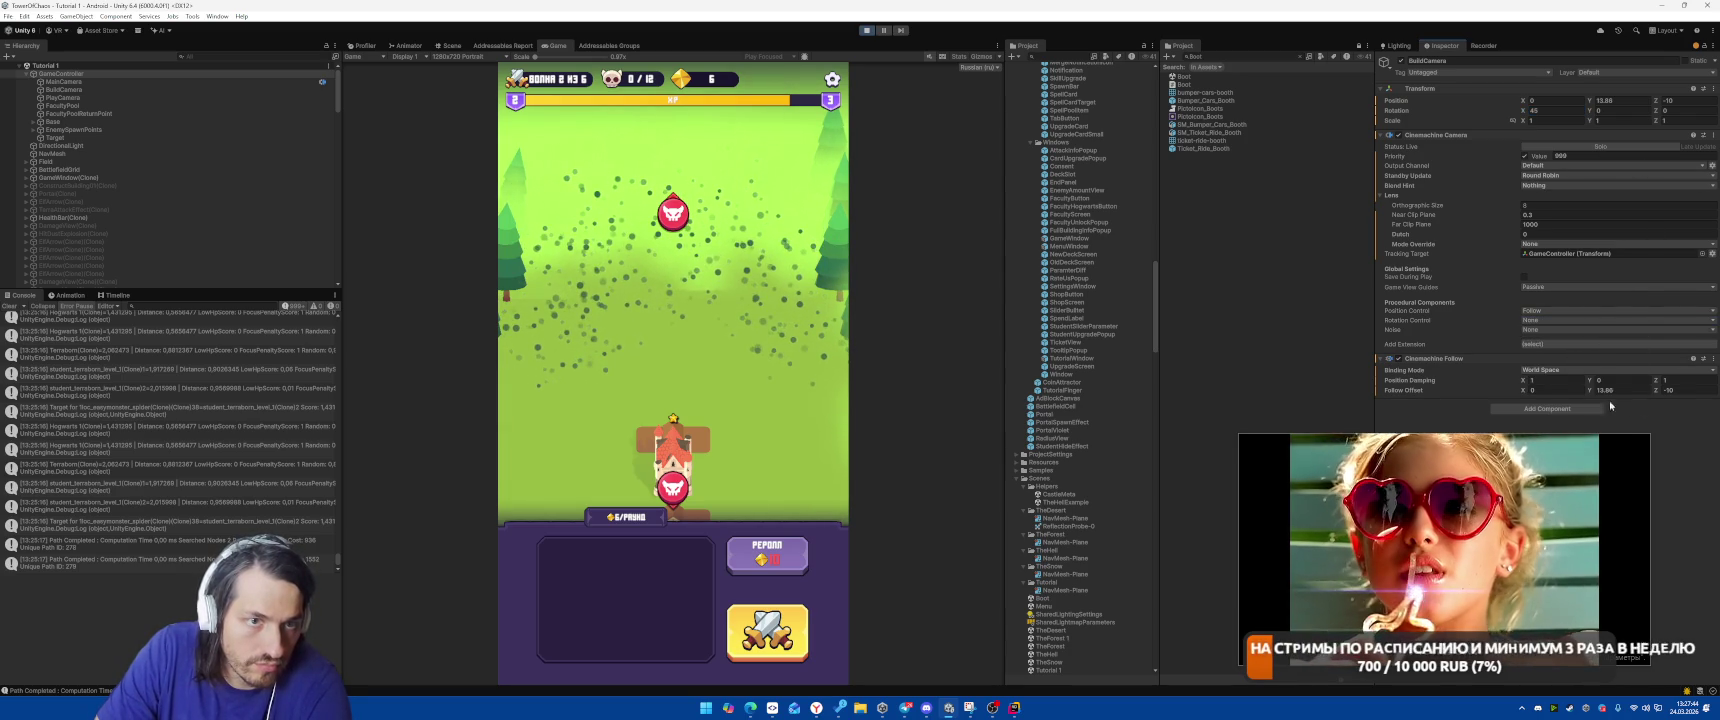
left_click_drag(1656, 391, 1626, 385)
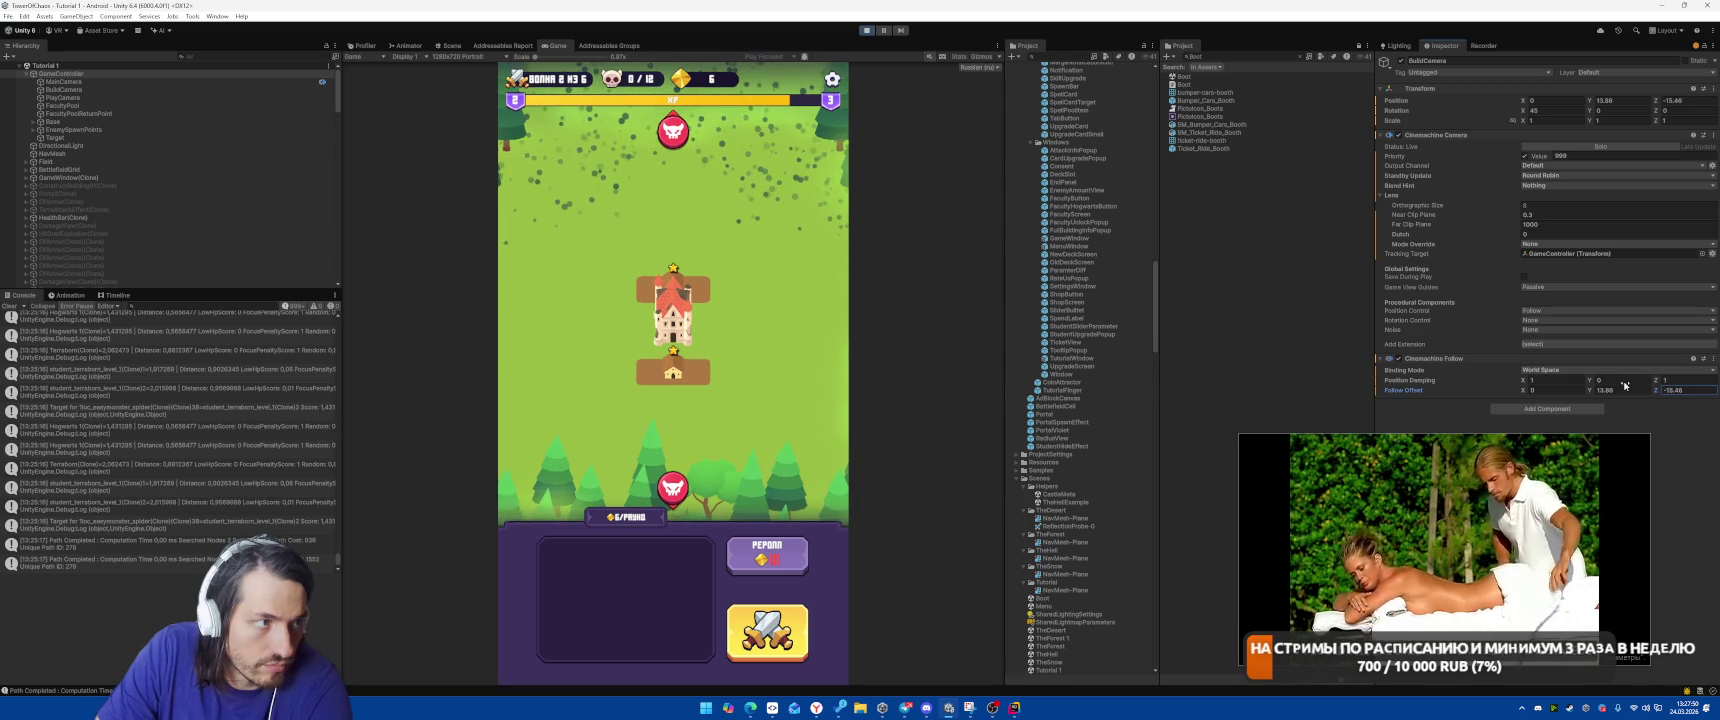
Restart Play mode from the Boot scene and select BuildCamera under Tutorial 1 > GameController.
left_click(866, 31)
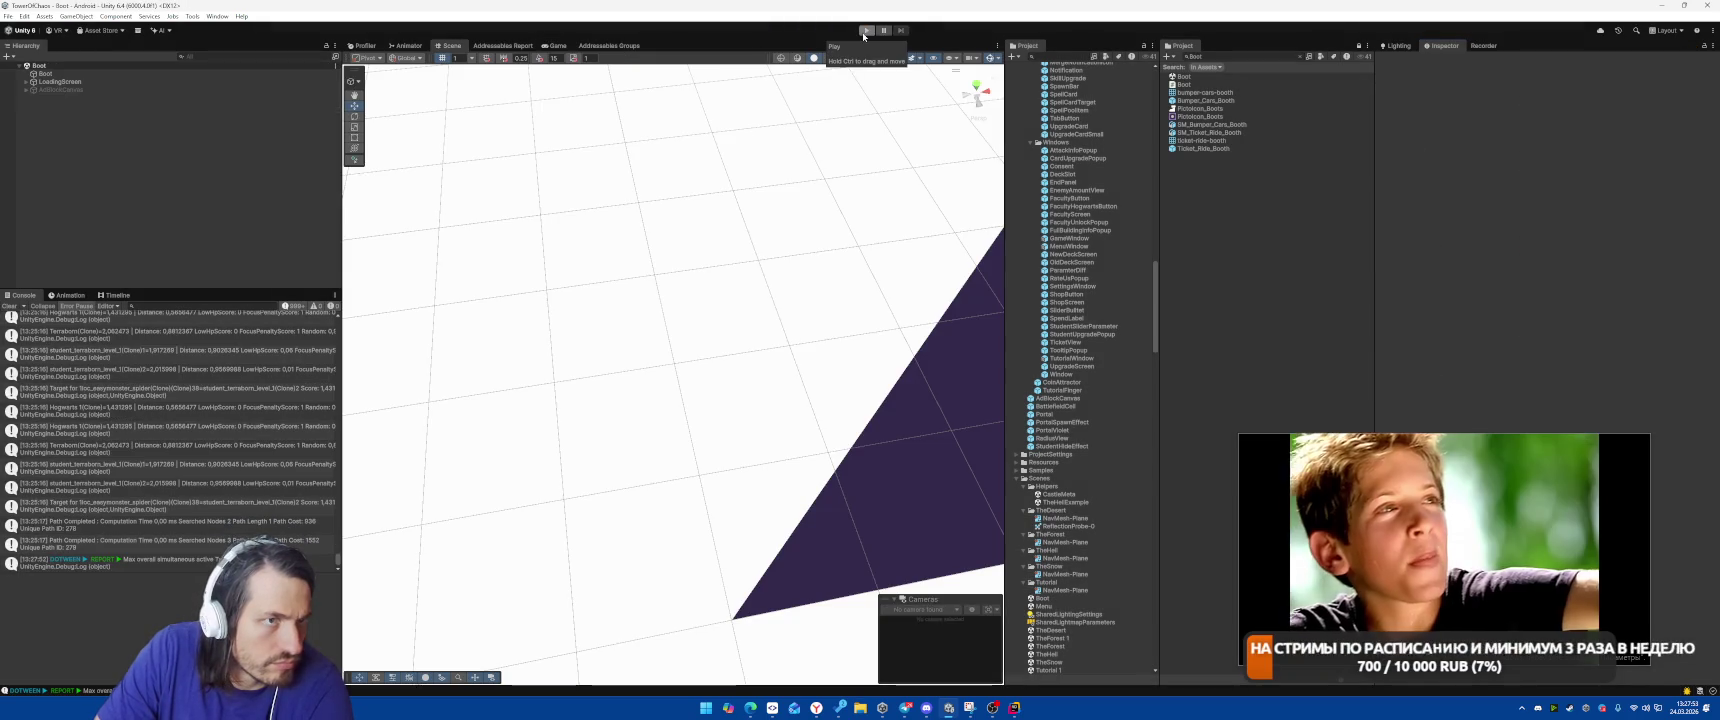
left_click(866, 31)
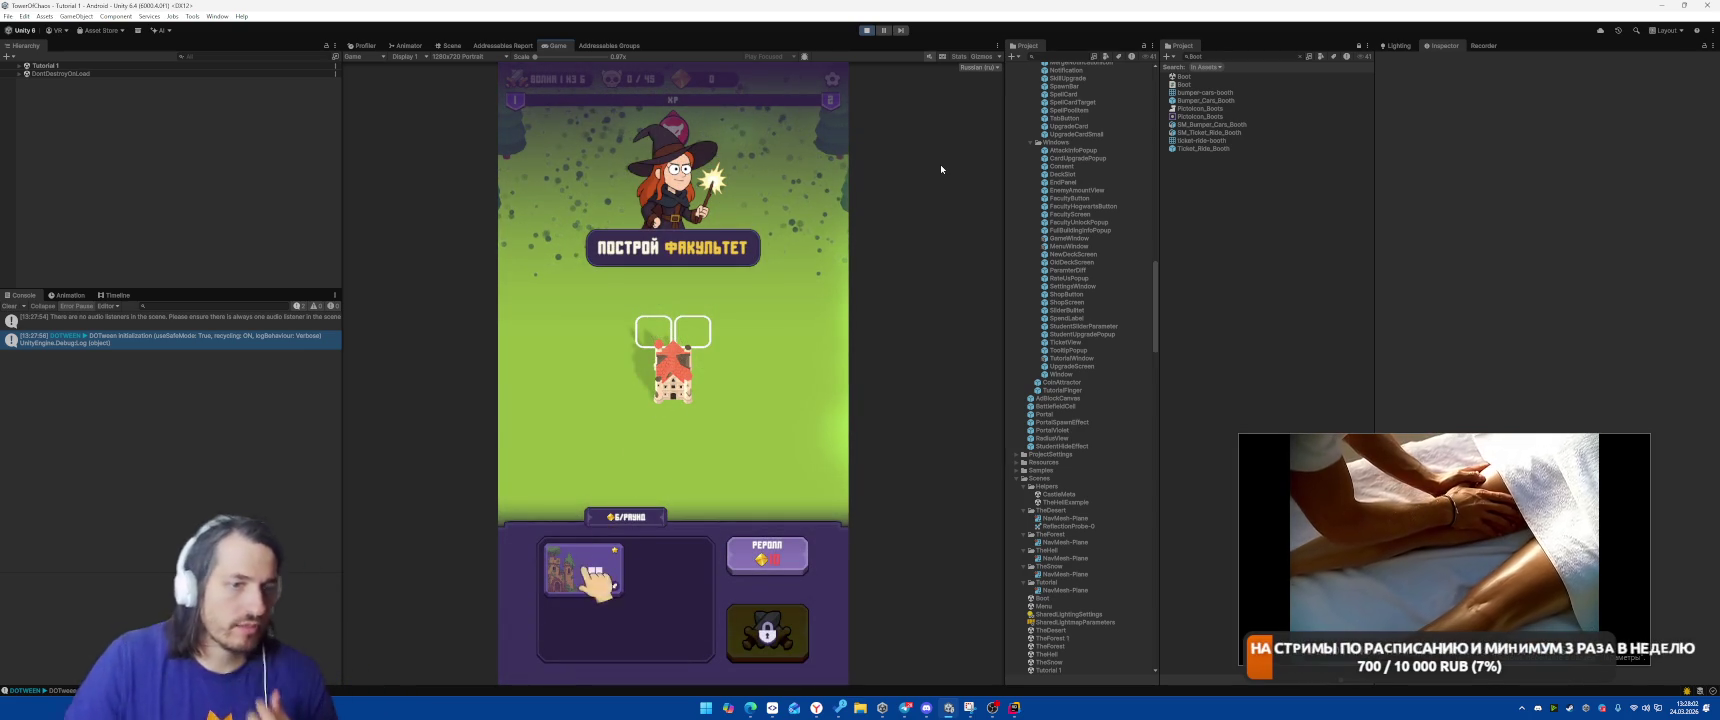
left_click(218, 65)
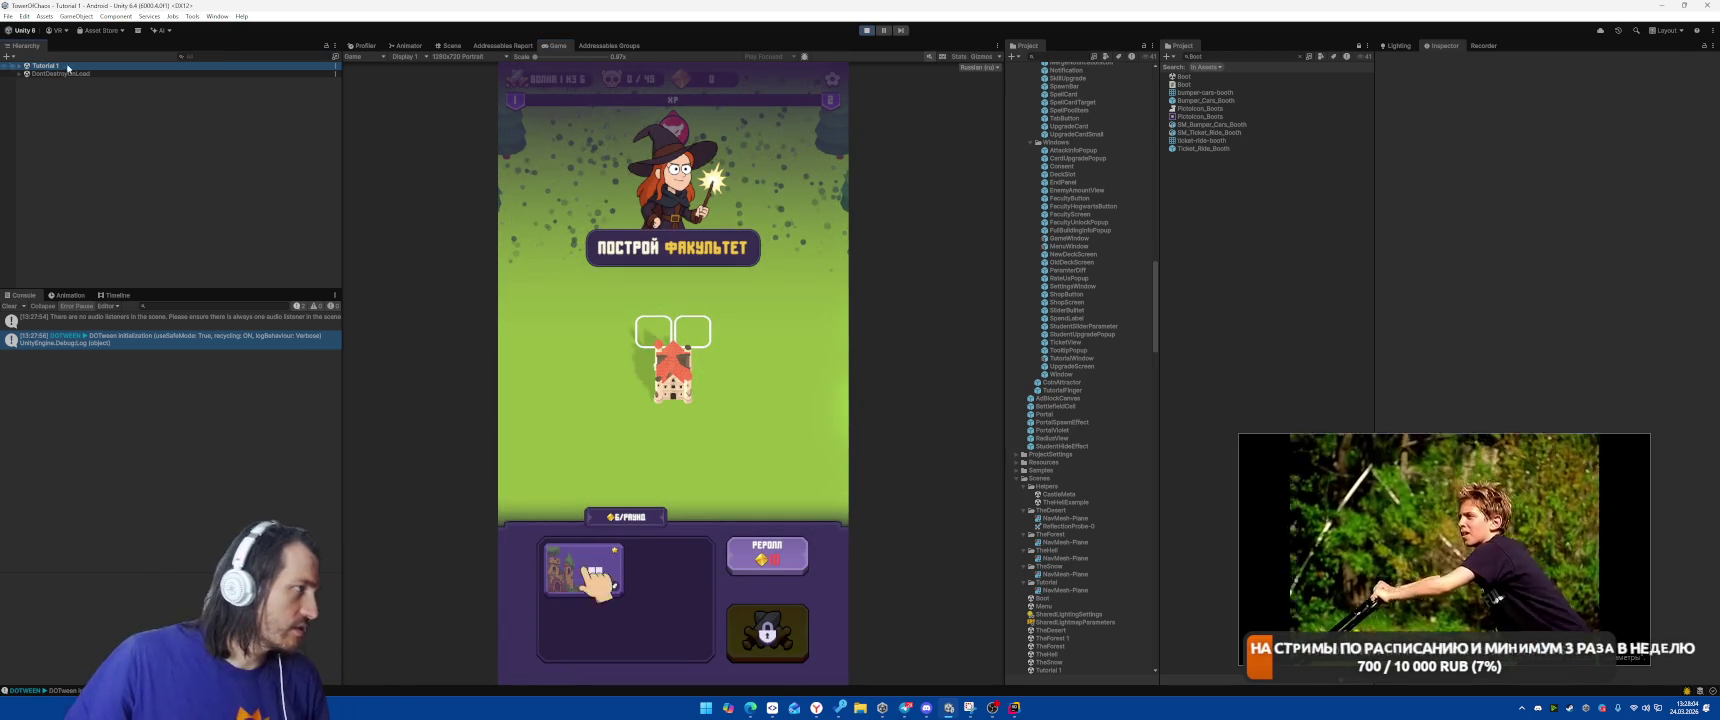
key("Right")
key("Down")
key("Right")
key("Down")
key("Down")
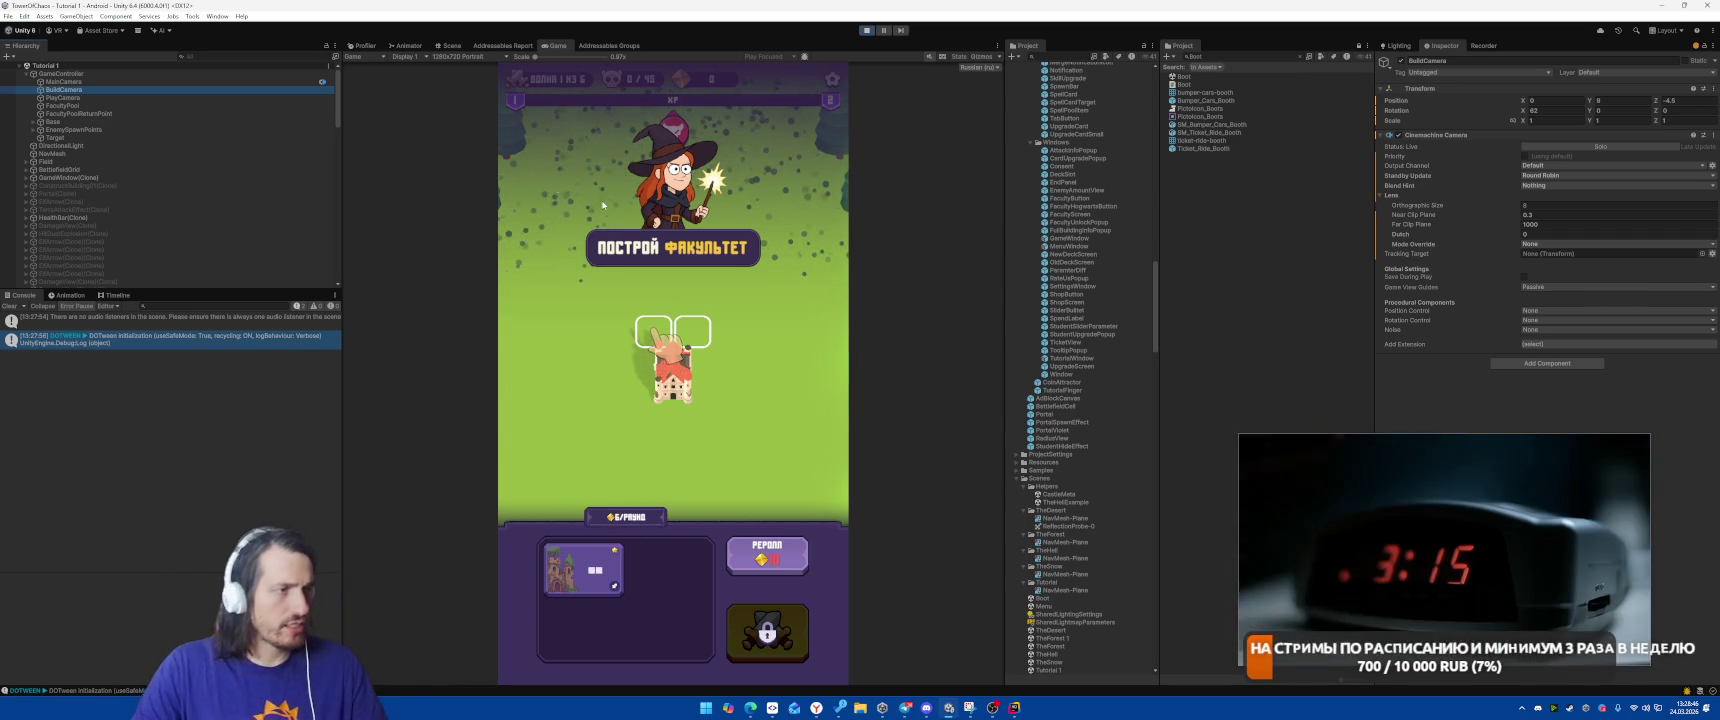
Snip the Game view, outline the board in yellow, and copy the screenshot.
key("super+shift+s")
mouse_move(493, 56)
left_mouse_down()
mouse_move(905, 702)
mouse_move(849, 688)
left_mouse_up()
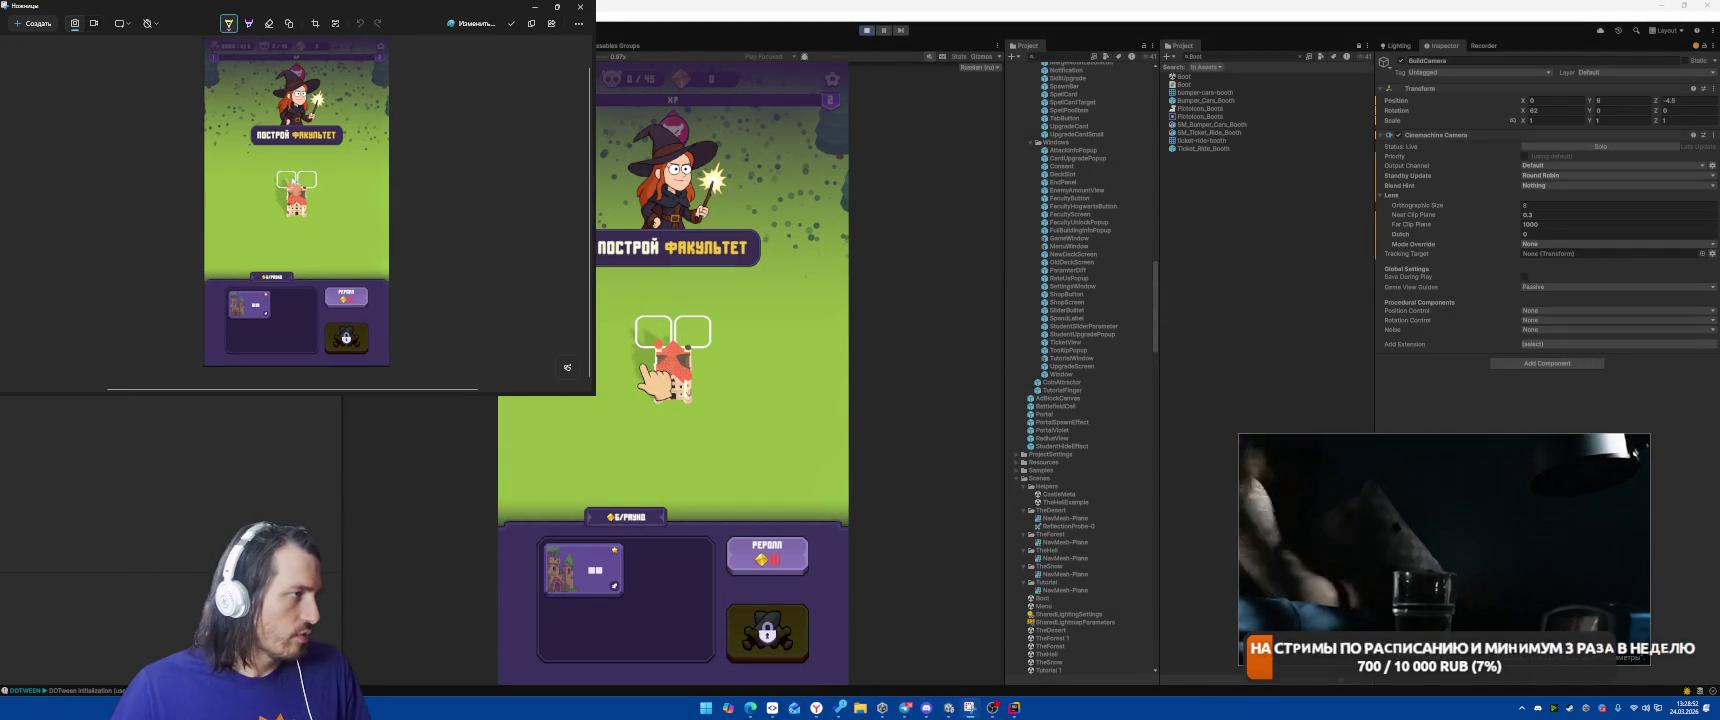
mouse_move(228, 258)
left_mouse_down()
mouse_move(372, 264)
mouse_move(365, 155)
mouse_move(242, 150)
left_mouse_up()
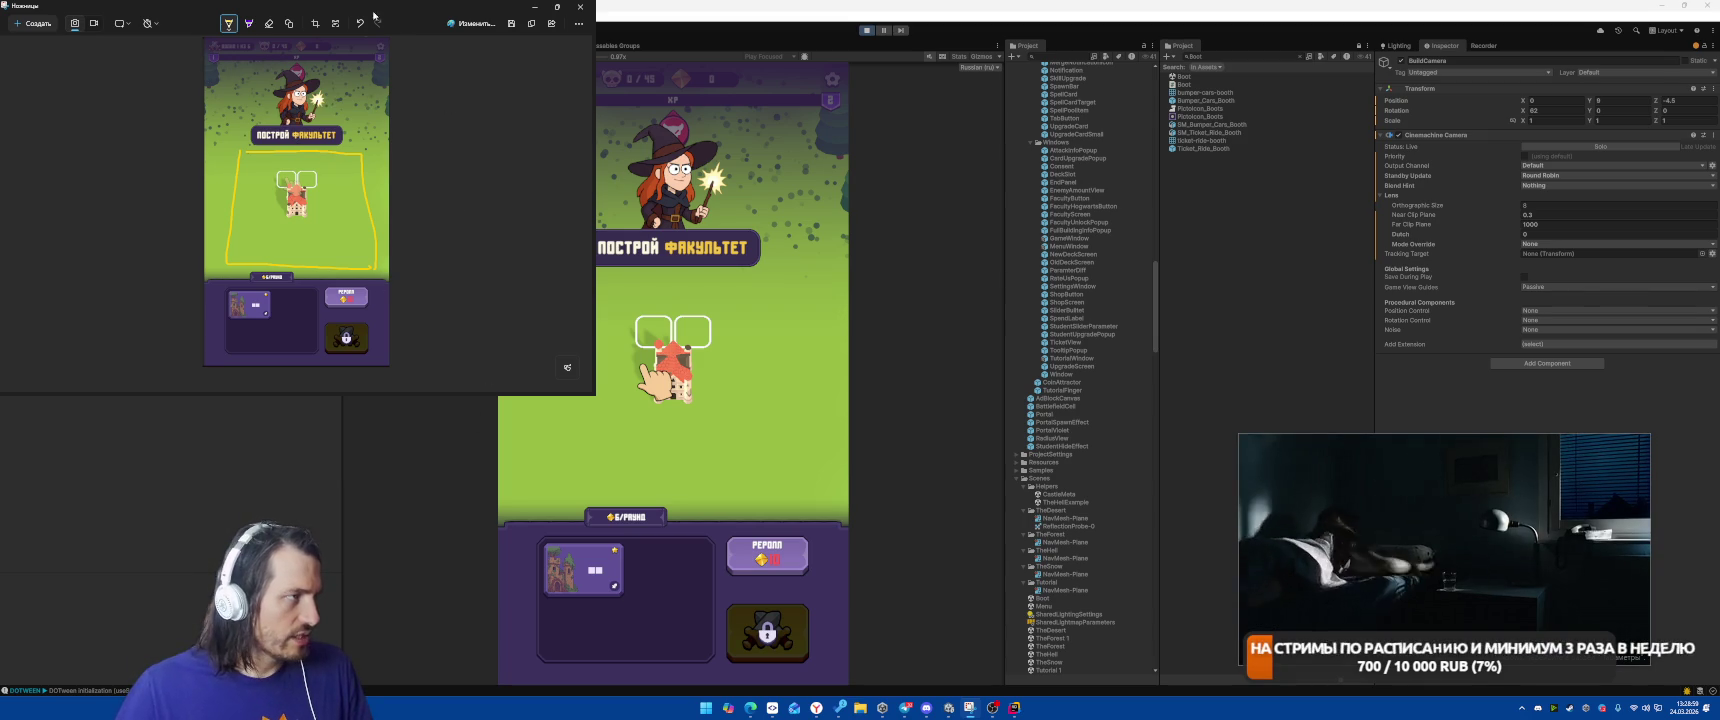
mouse_move(374, 15)
left_mouse_down()
mouse_move(719, 53)
mouse_move(1274, 77)
left_mouse_up()
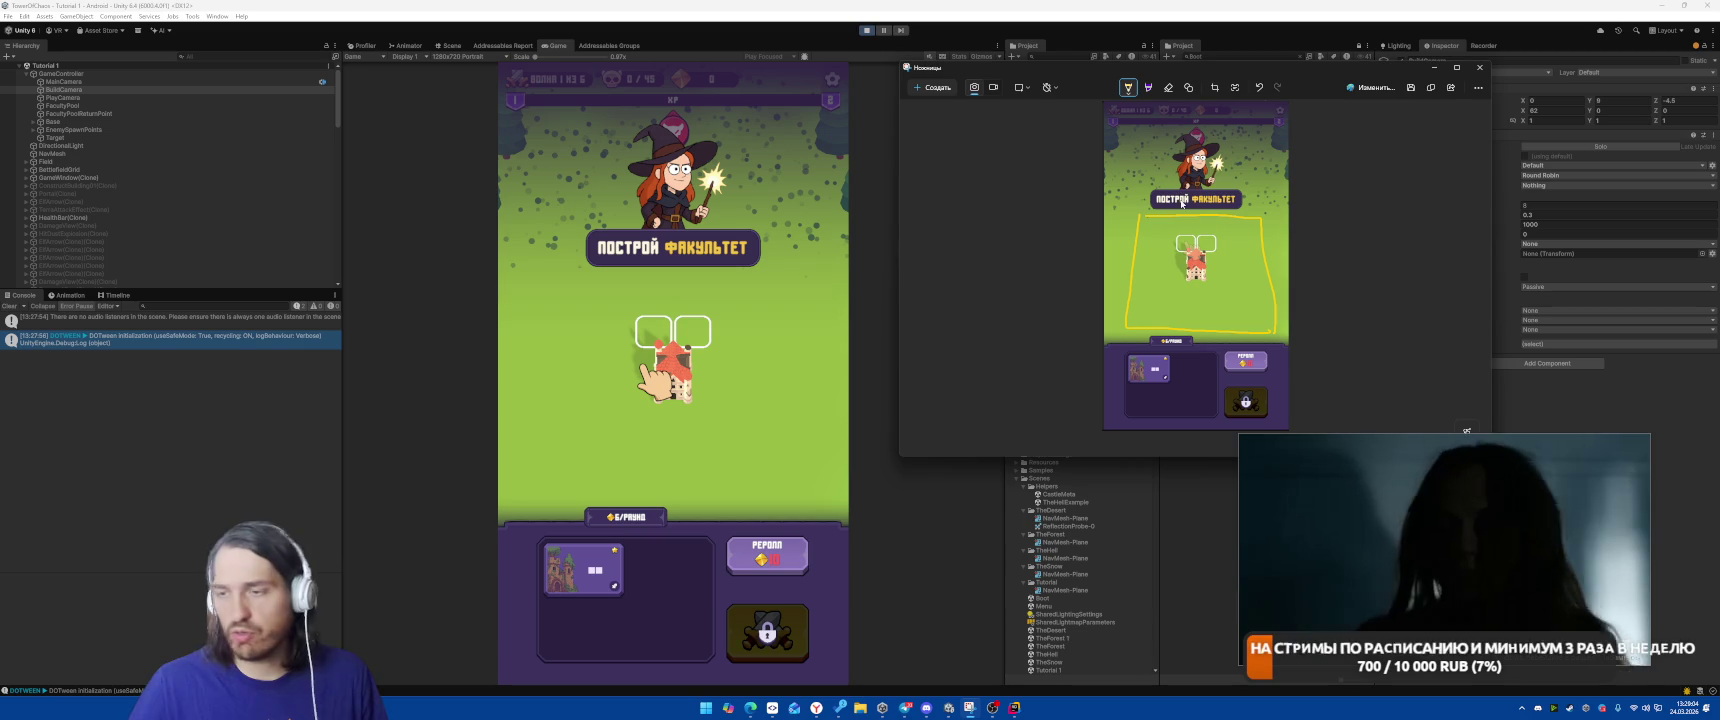
left_click(1435, 88)
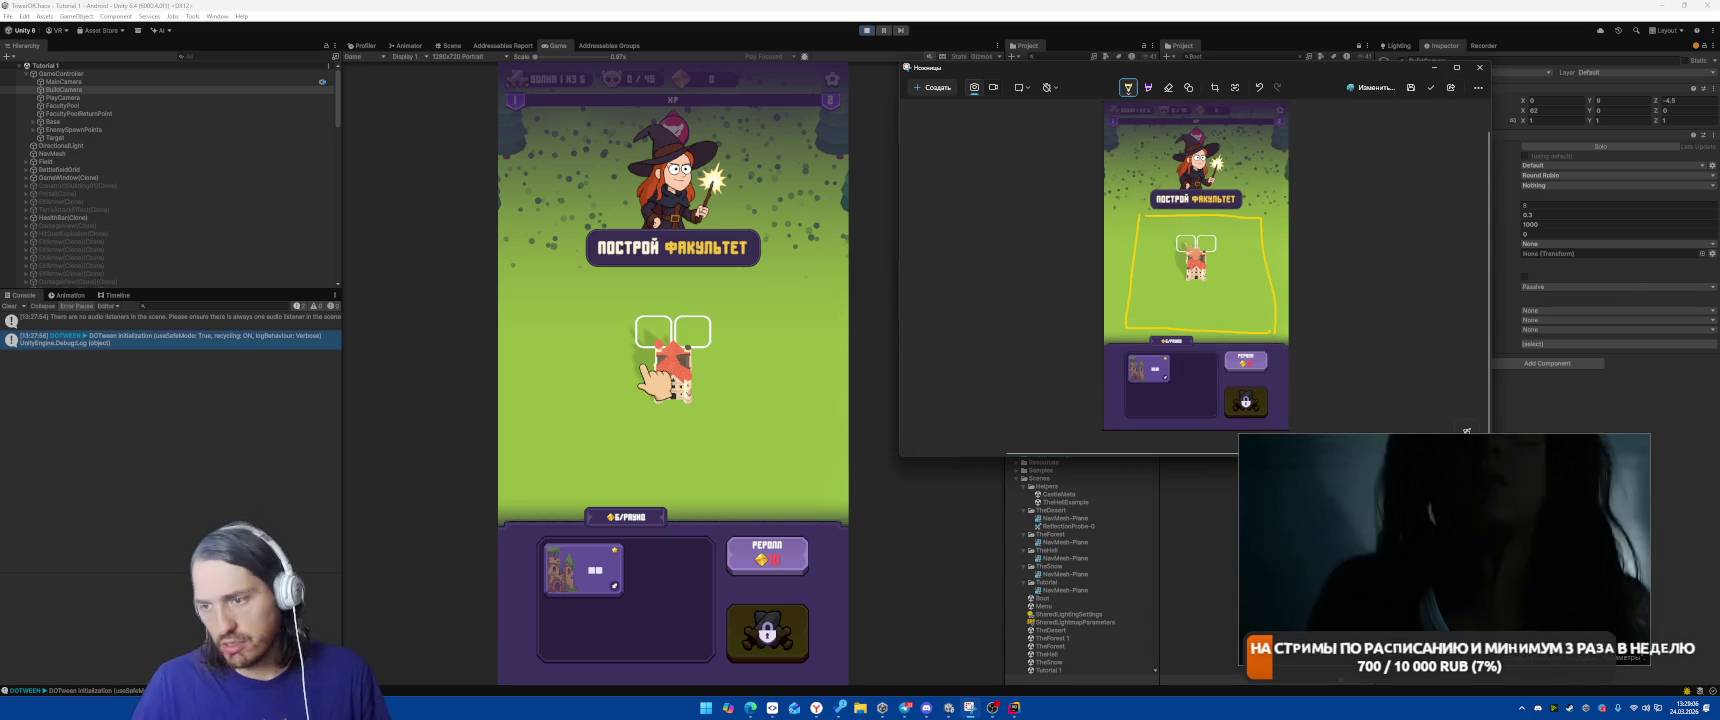
Switch back from Snipping Tool to the running Unity game.
key("alt+Tab")
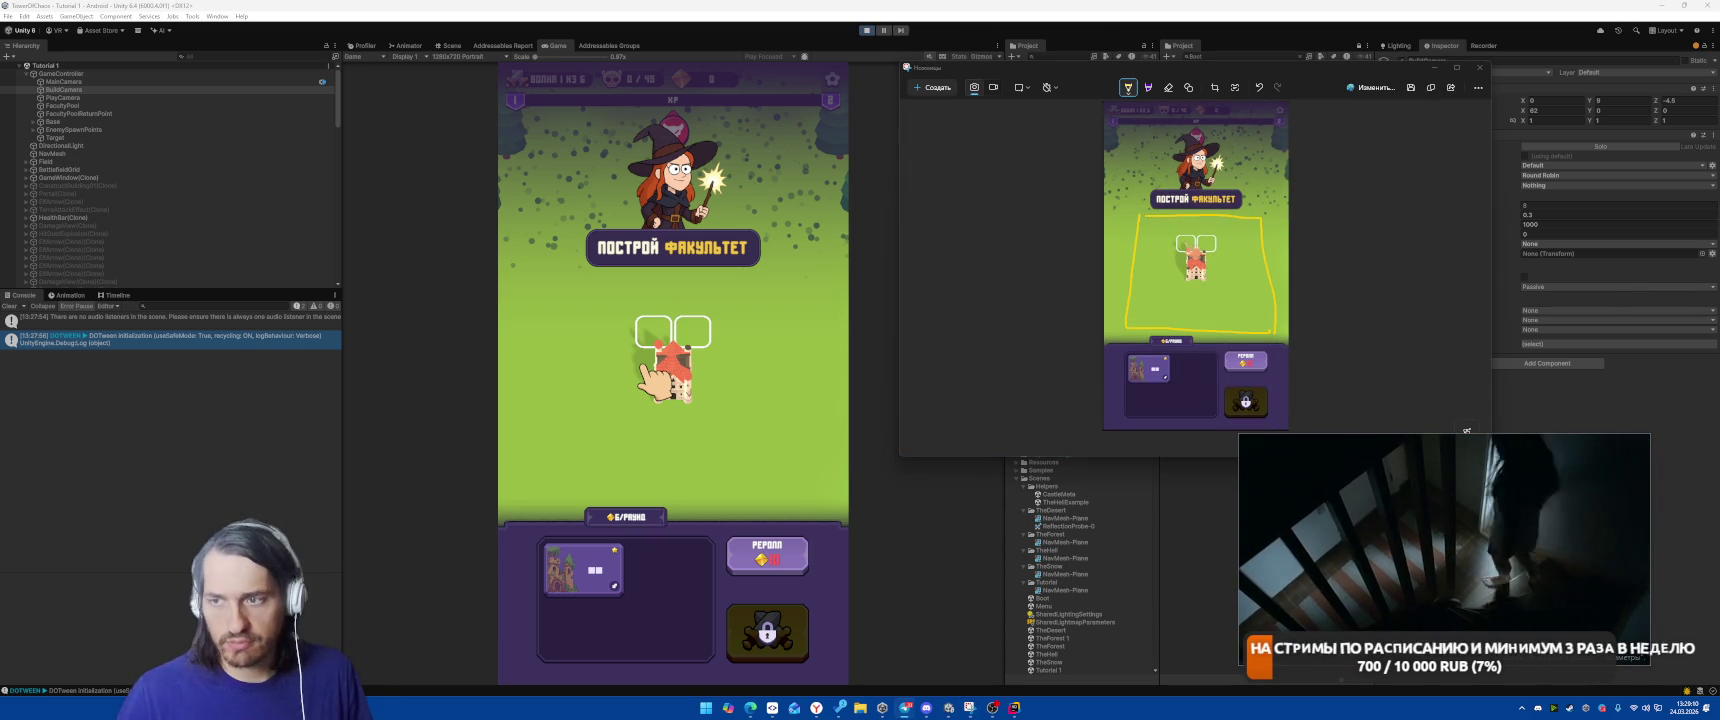
left_click(1466, 431)
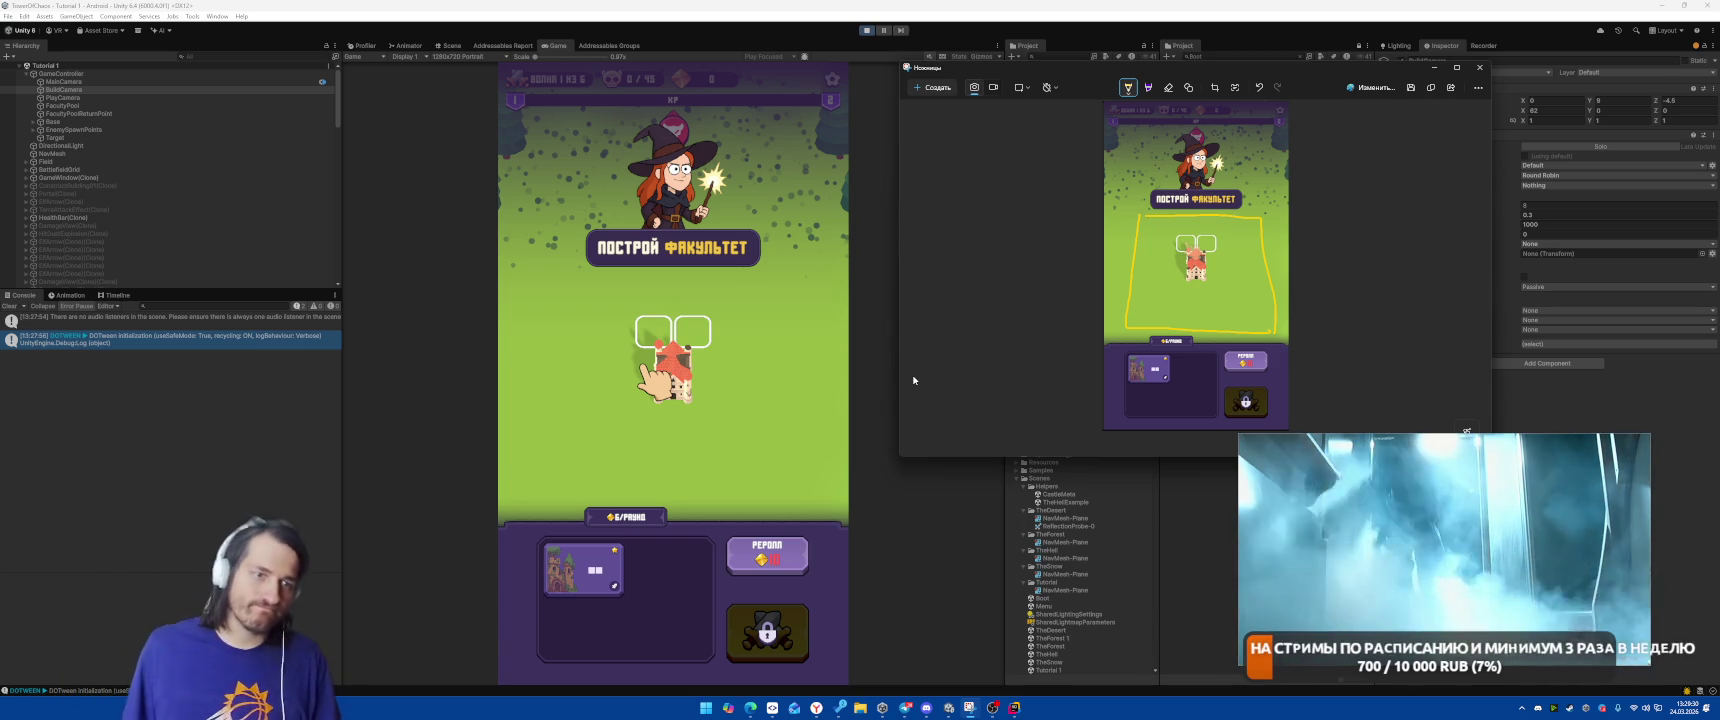
left_click(575, 564)
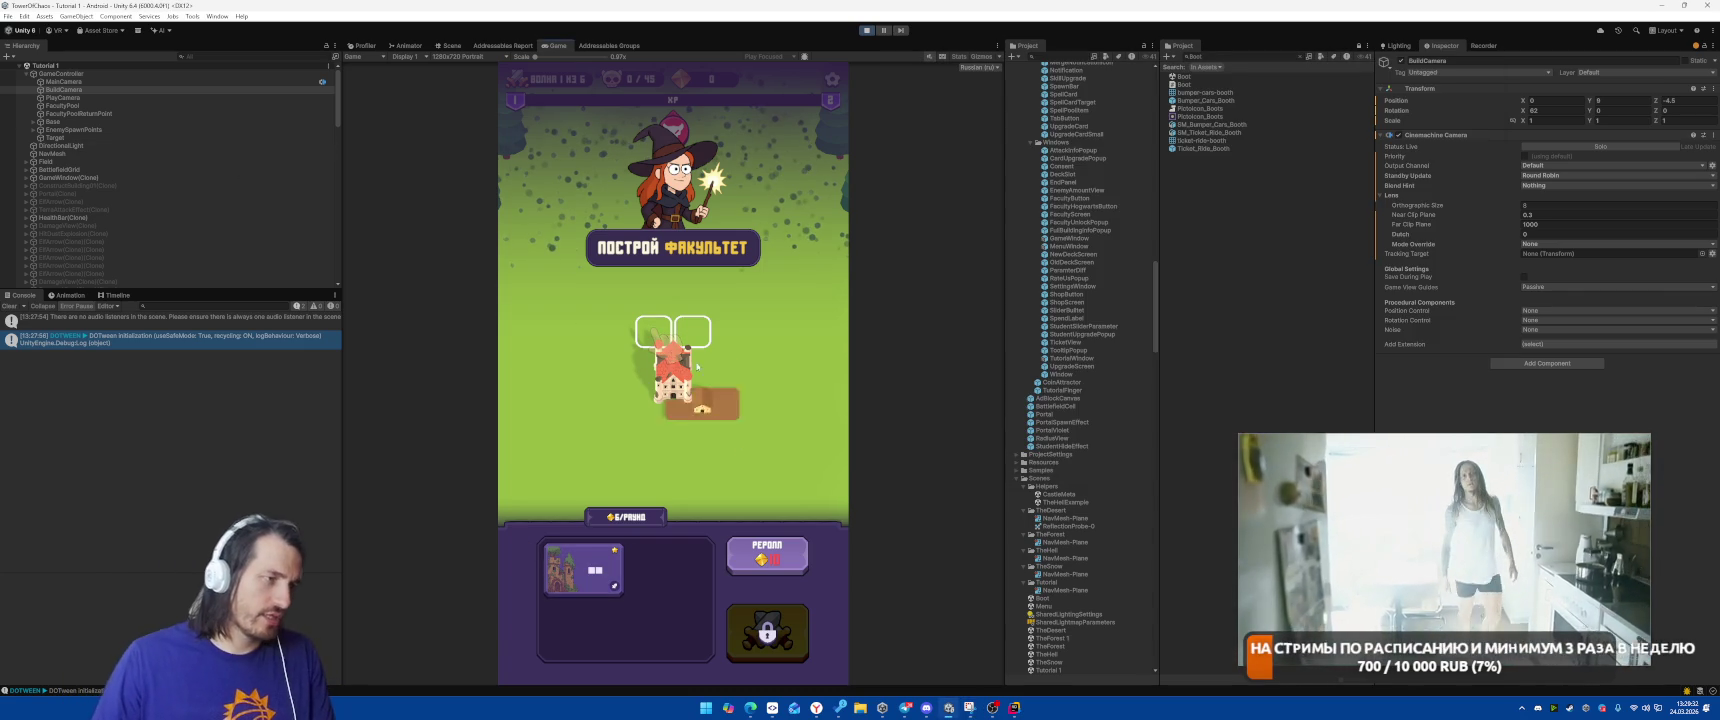
Place the building card, start the battle, and cast Meteor onto the spider pack.
left_click_drag(575, 564, 673, 335)
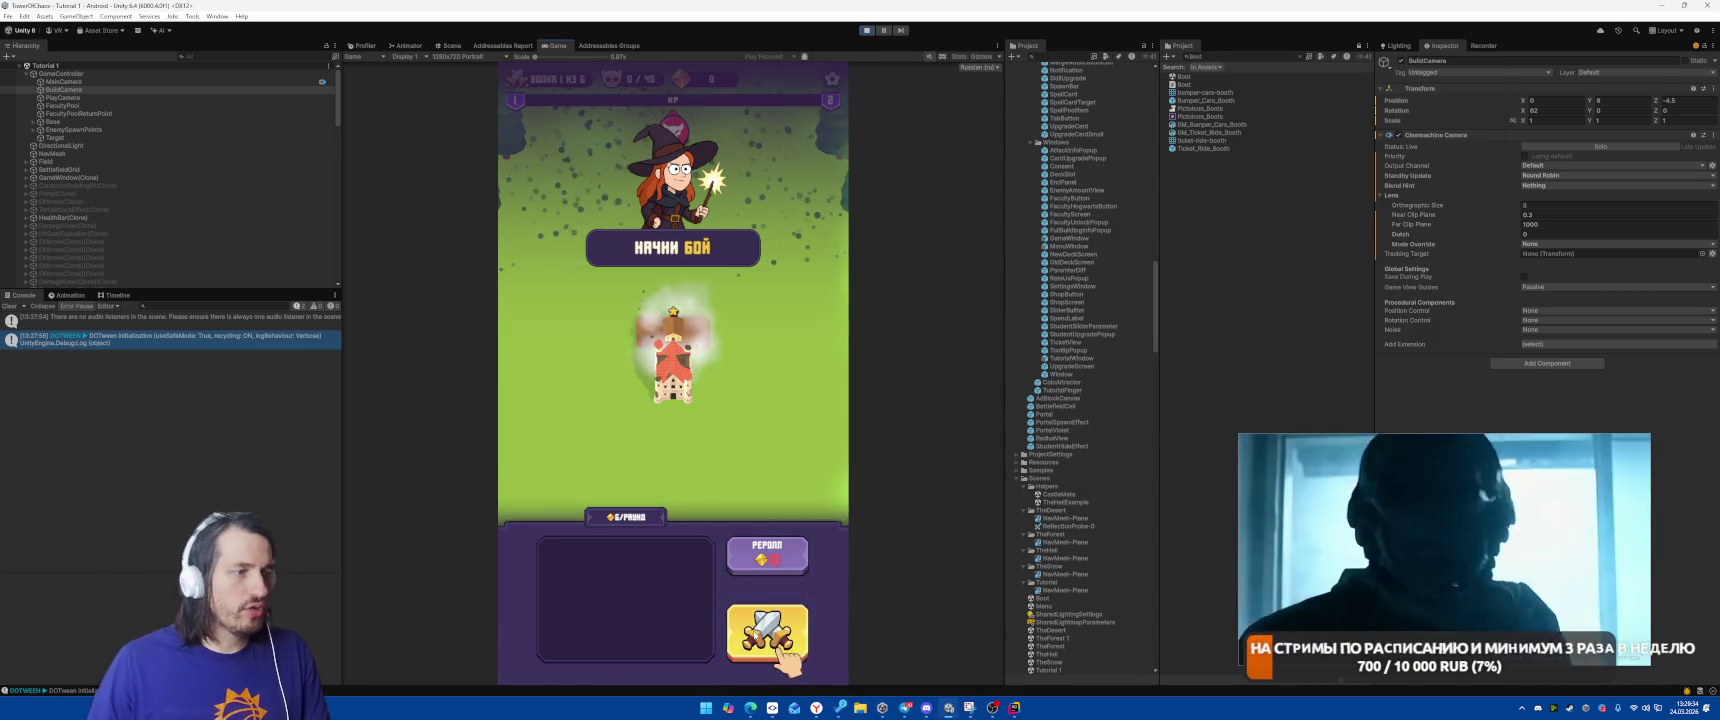
left_click(767, 632)
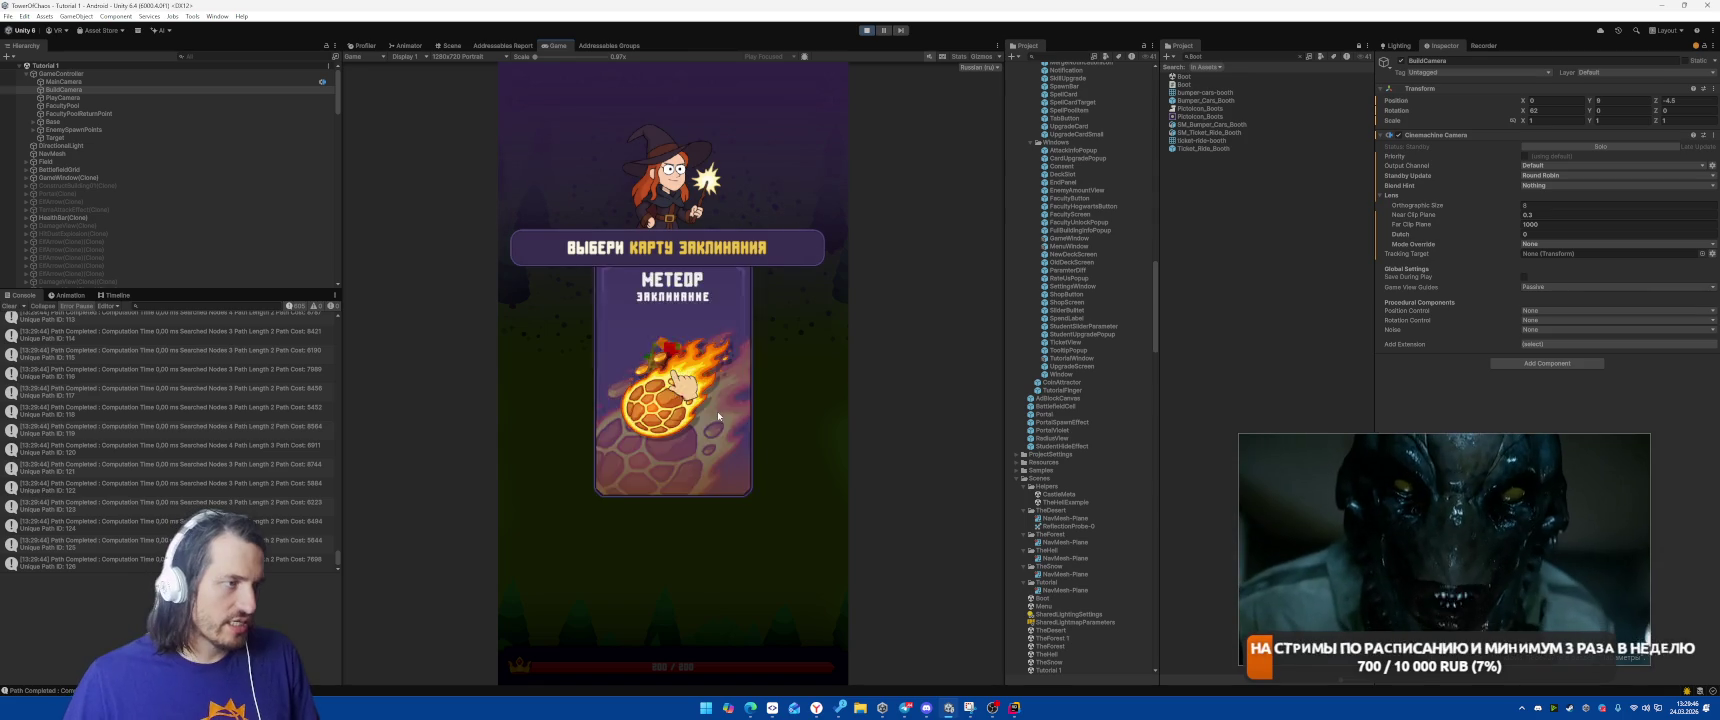
left_click(712, 411)
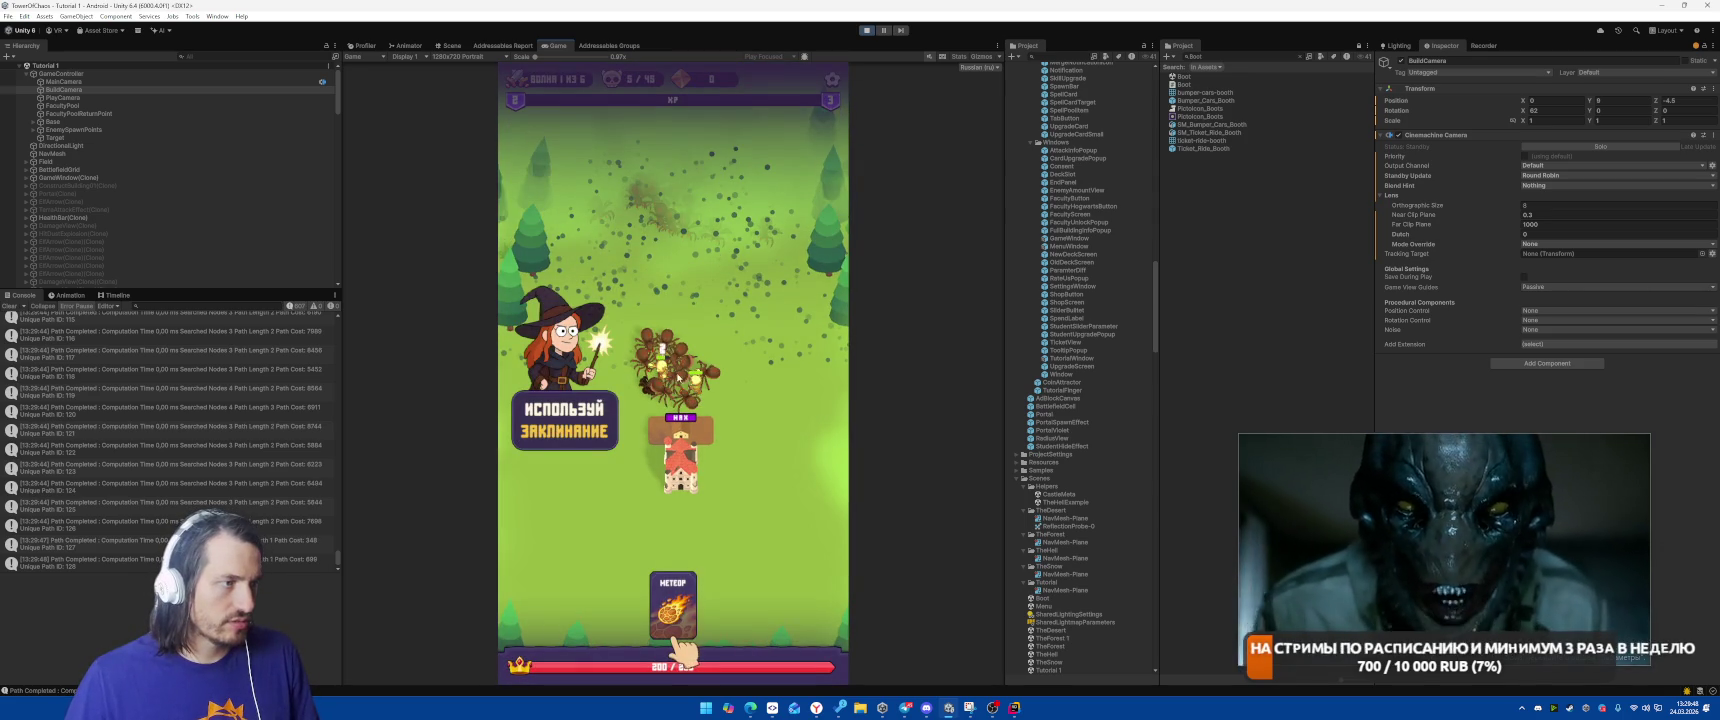
left_click_drag(673, 605, 691, 402)
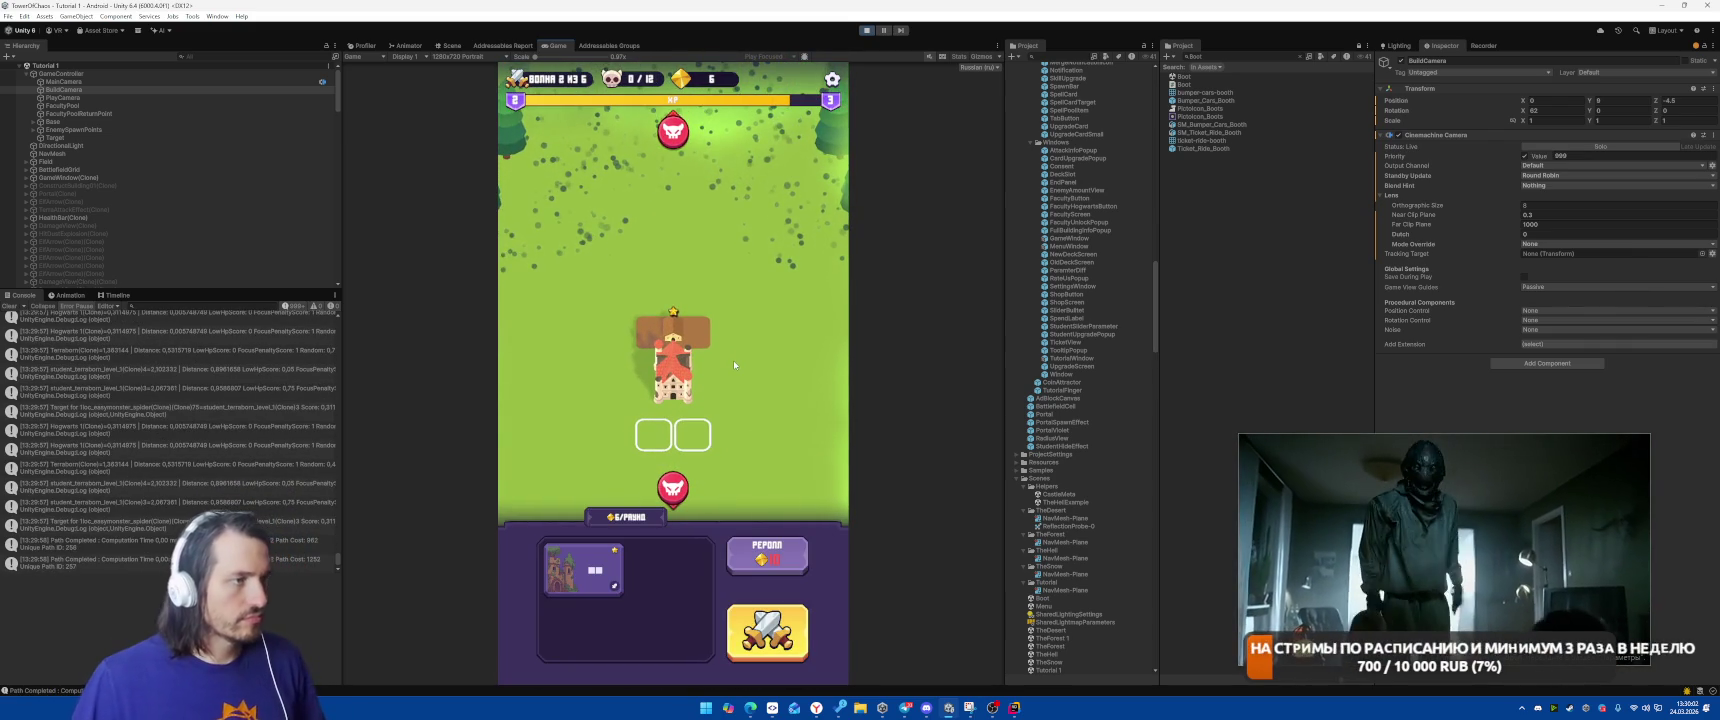
Capture the build-phase Game view and circle the tower in yellow in Snipping Tool.
key("super+shift+s")
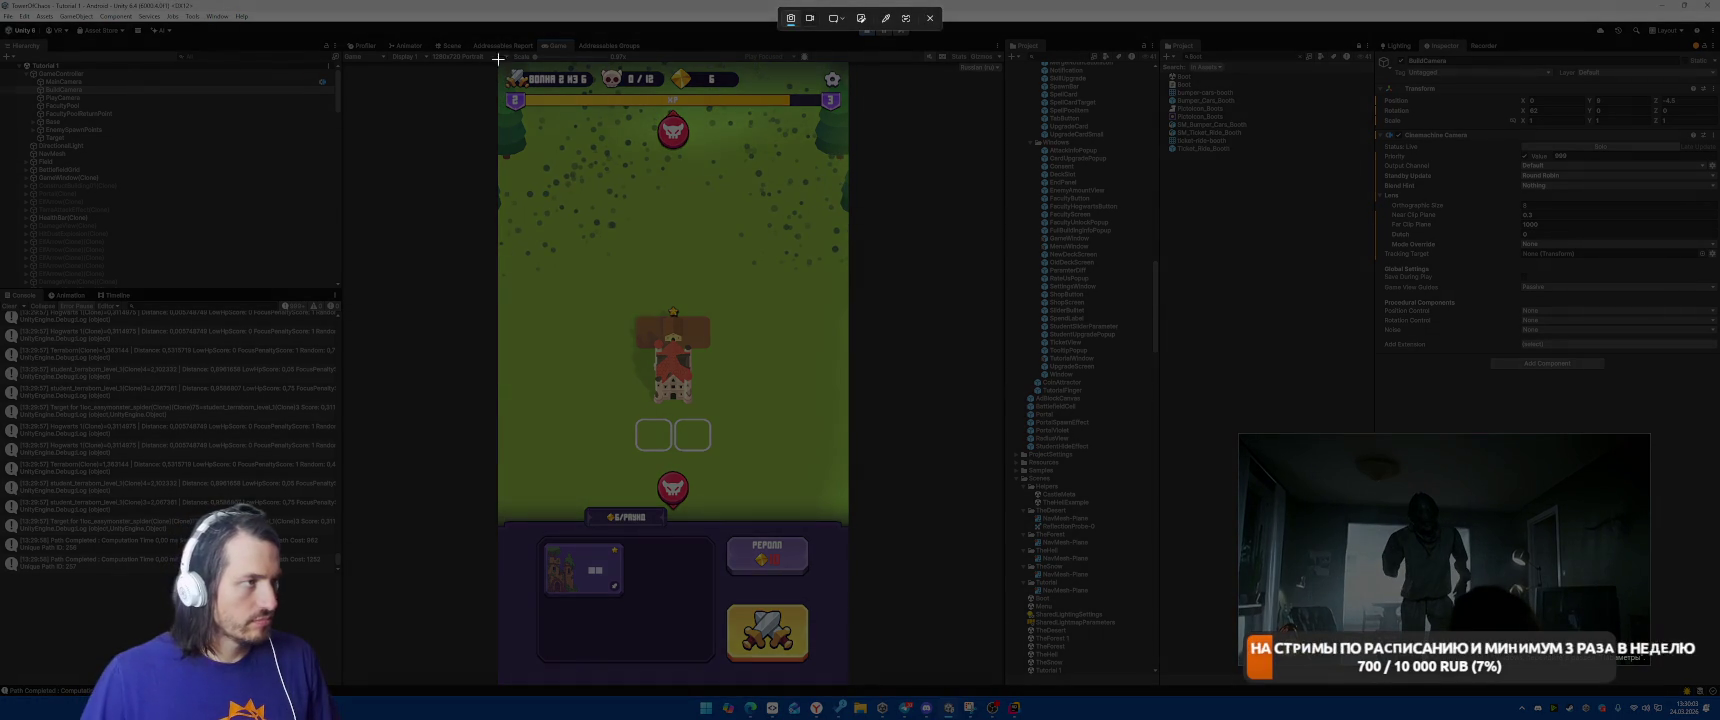
mouse_move(500, 63)
left_mouse_down()
mouse_move(862, 712)
mouse_move(850, 687)
left_mouse_up()
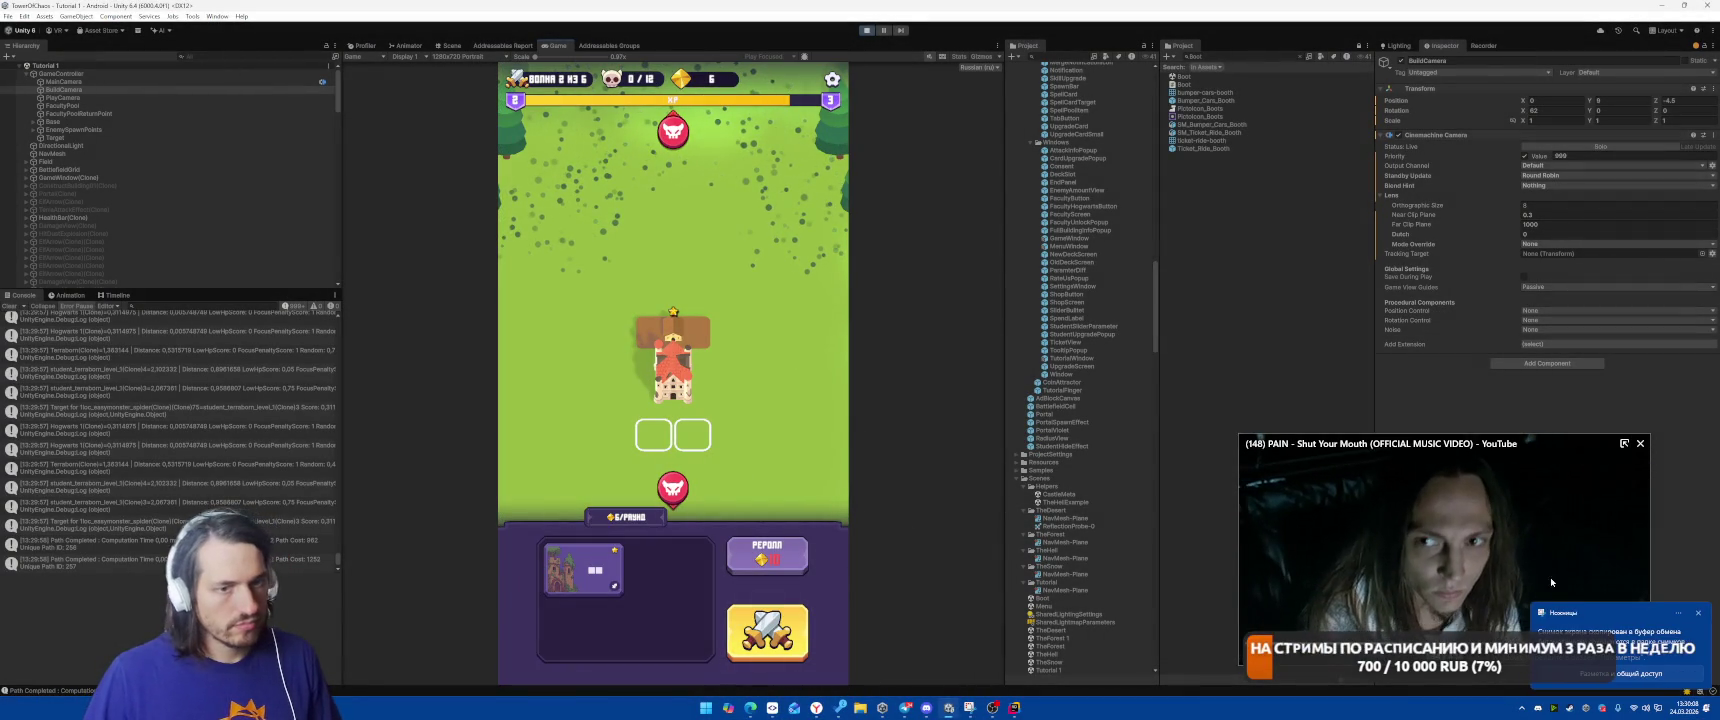
left_click(1600, 630)
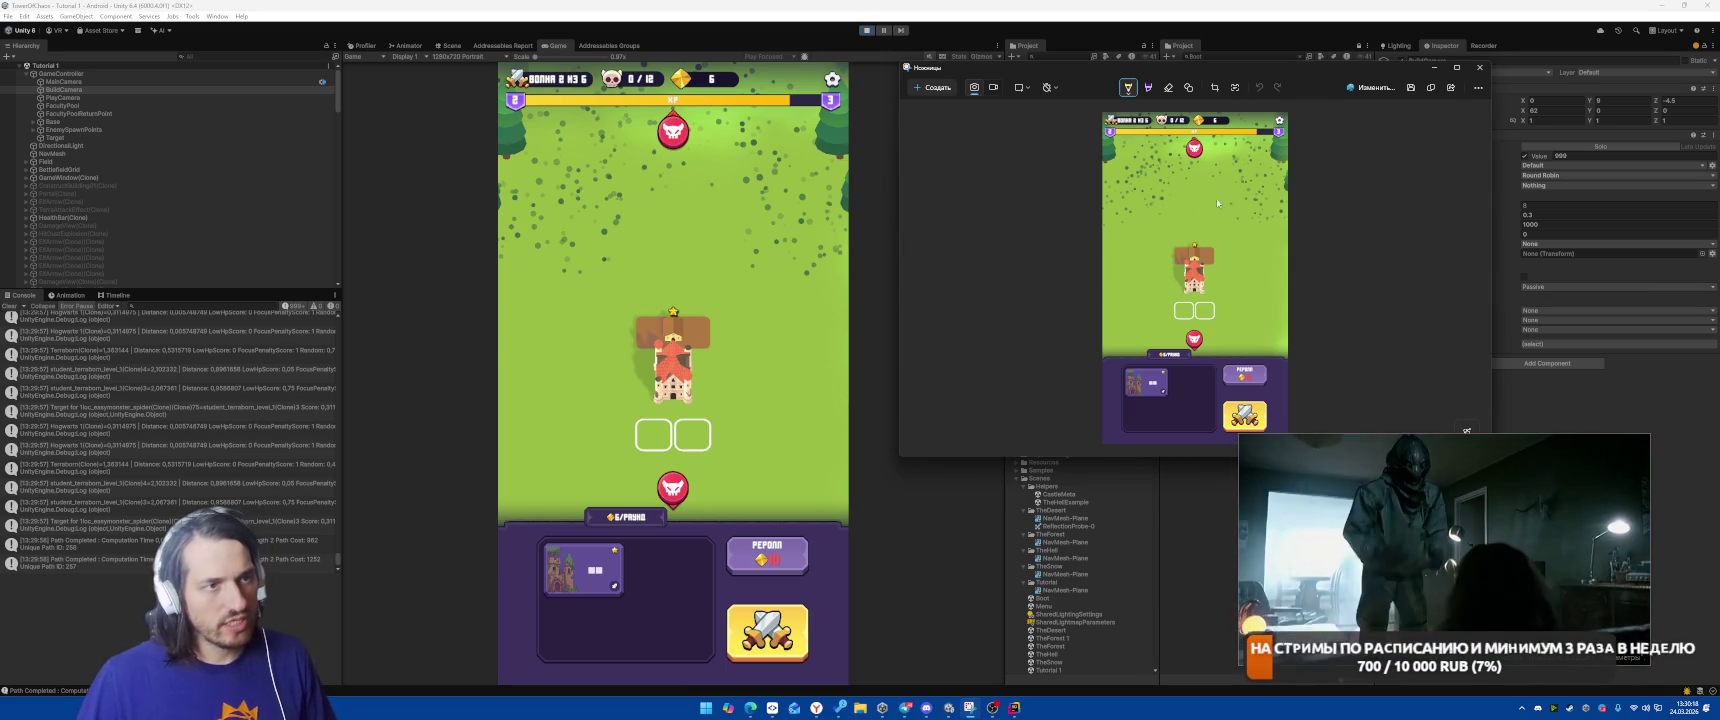
mouse_move(1187, 206)
left_mouse_down()
mouse_move(1128, 310)
mouse_move(1262, 275)
mouse_move(1212, 209)
left_mouse_up()
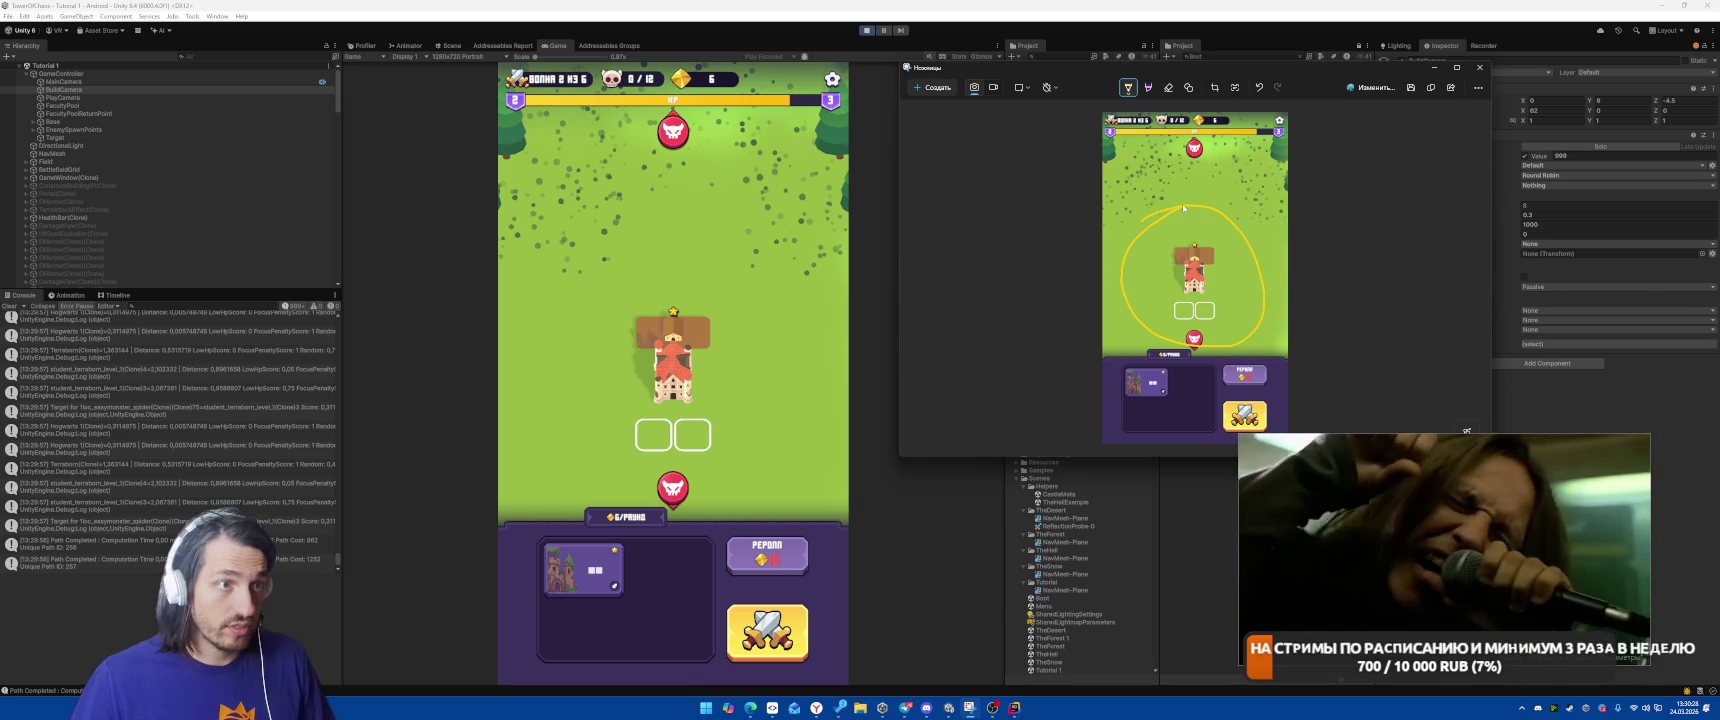
Switch the pen to red, mark the field above the tower, and copy the screenshot.
left_click(1126, 90)
left_click(1088, 160)
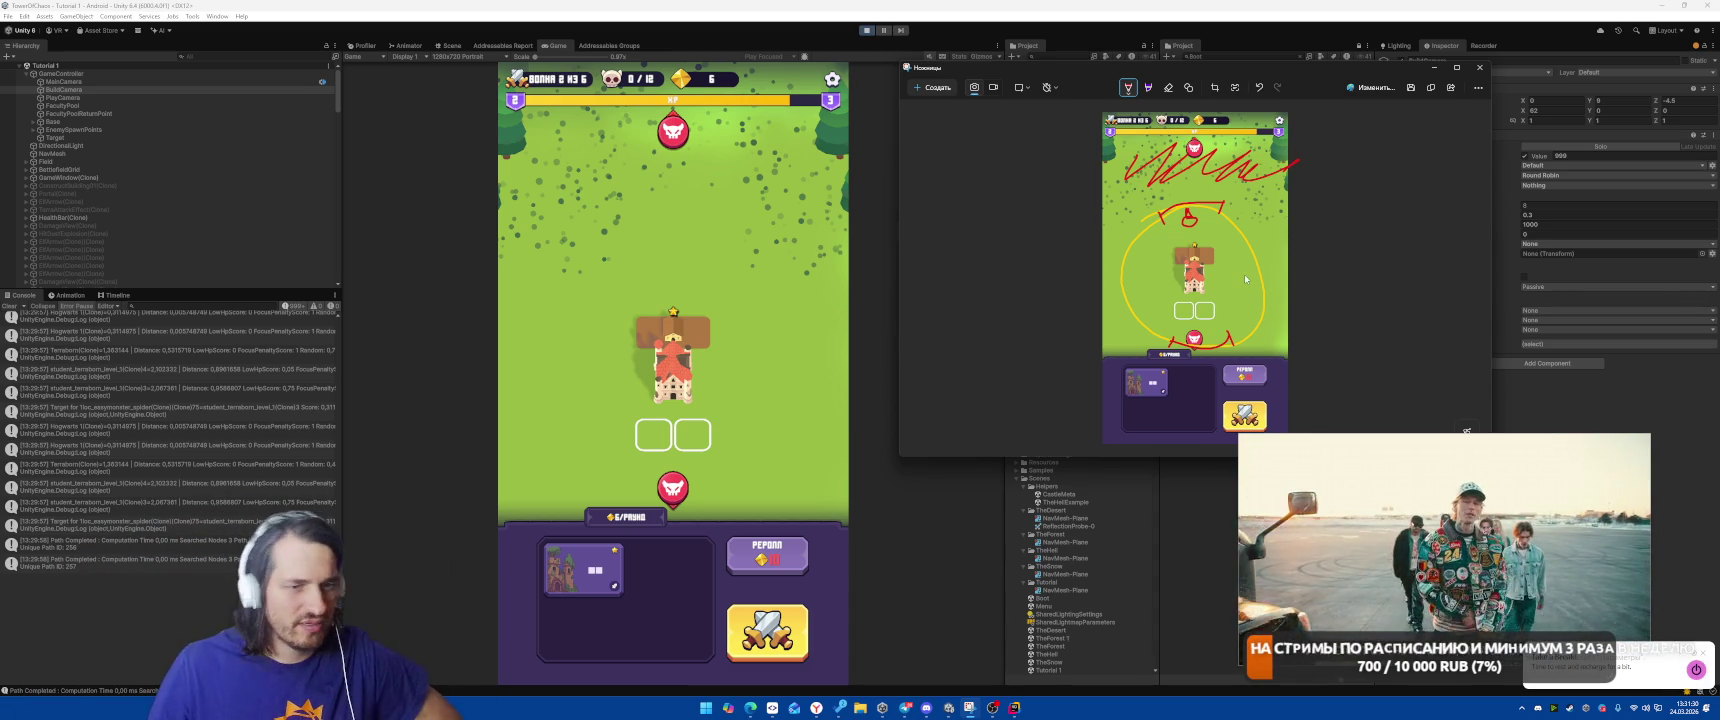
left_click(1436, 89)
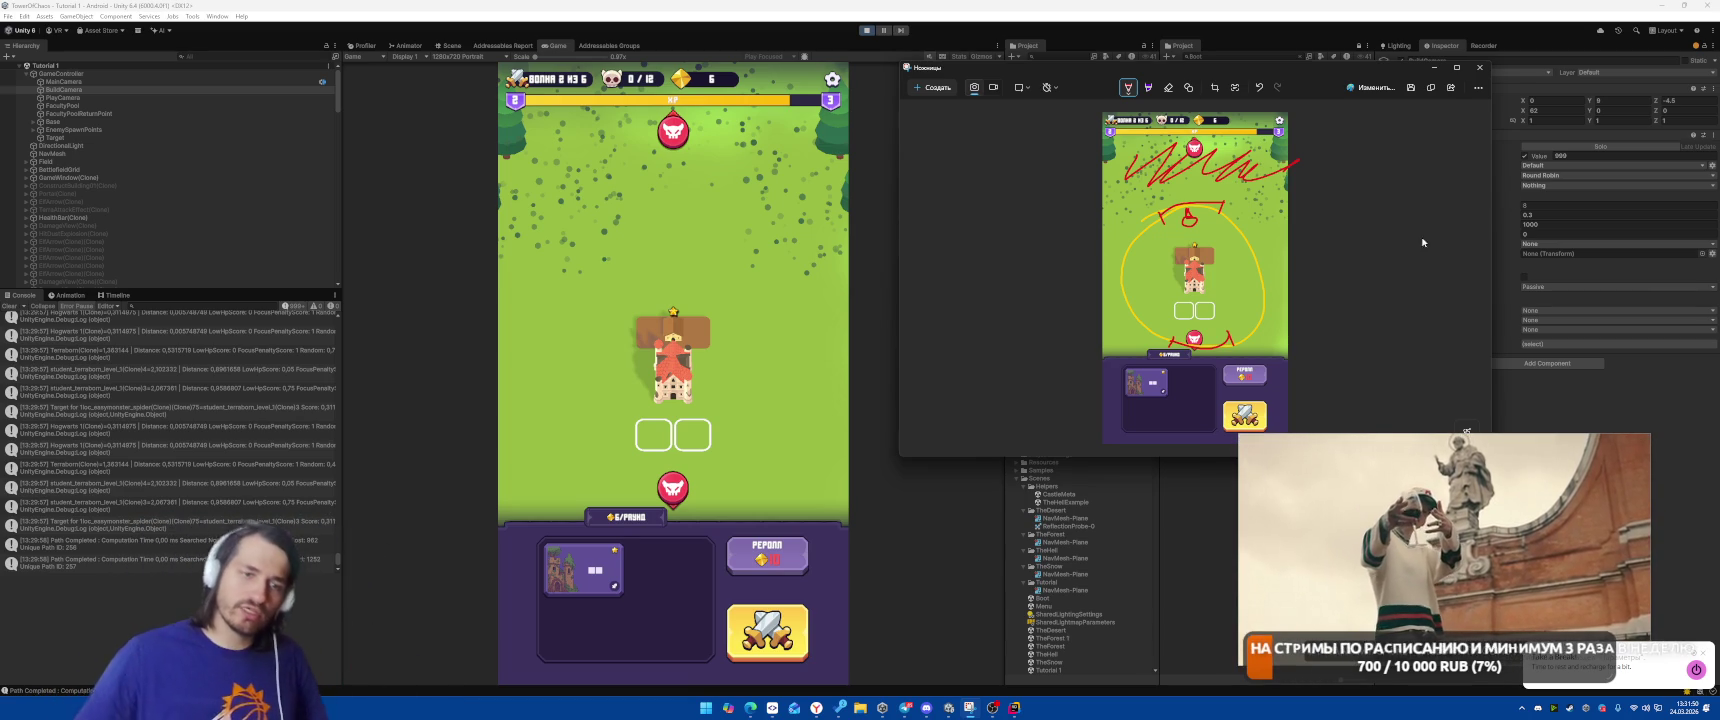
mouse_move(1608, 542)
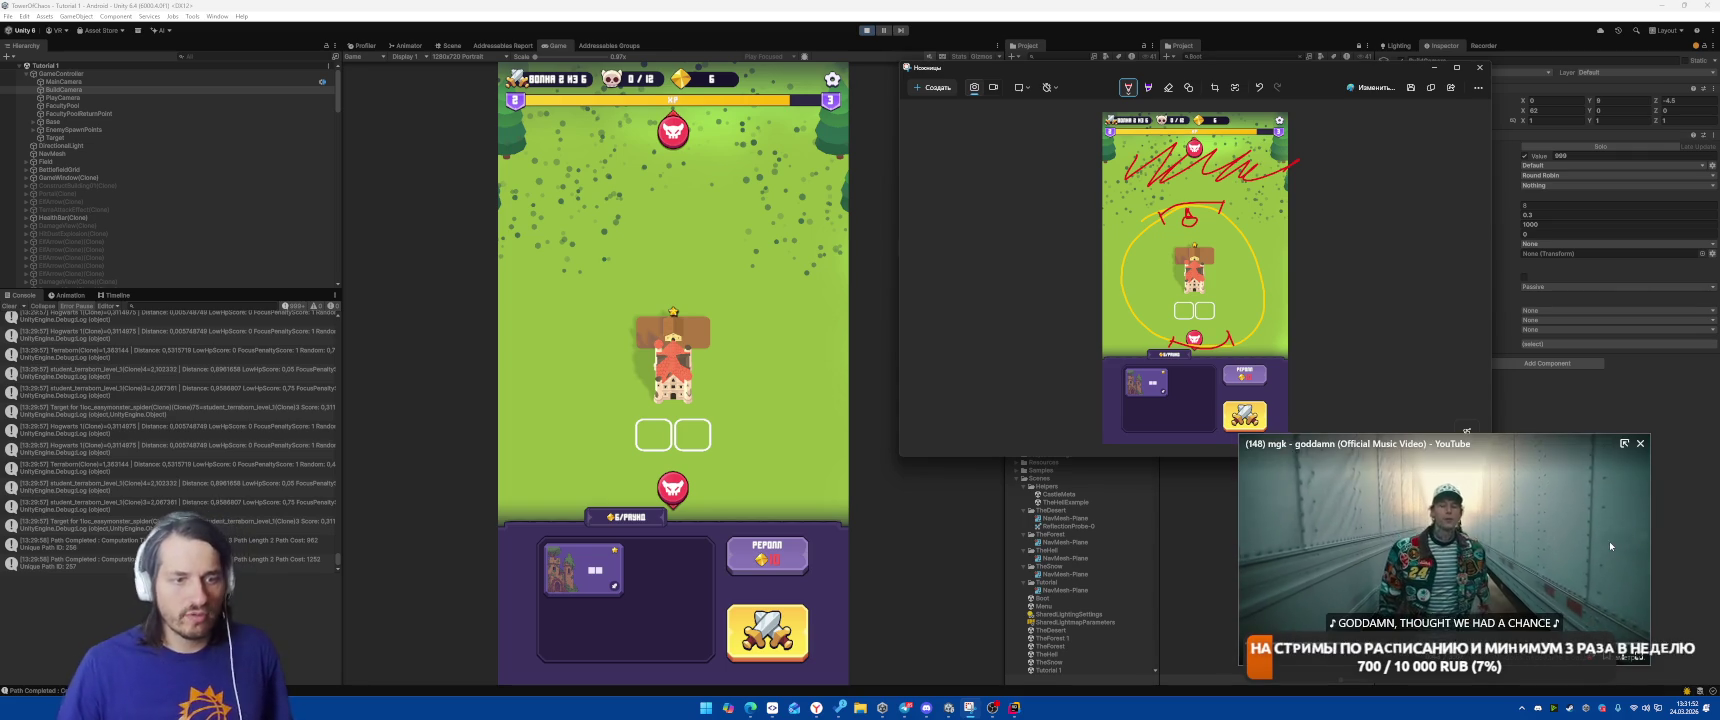
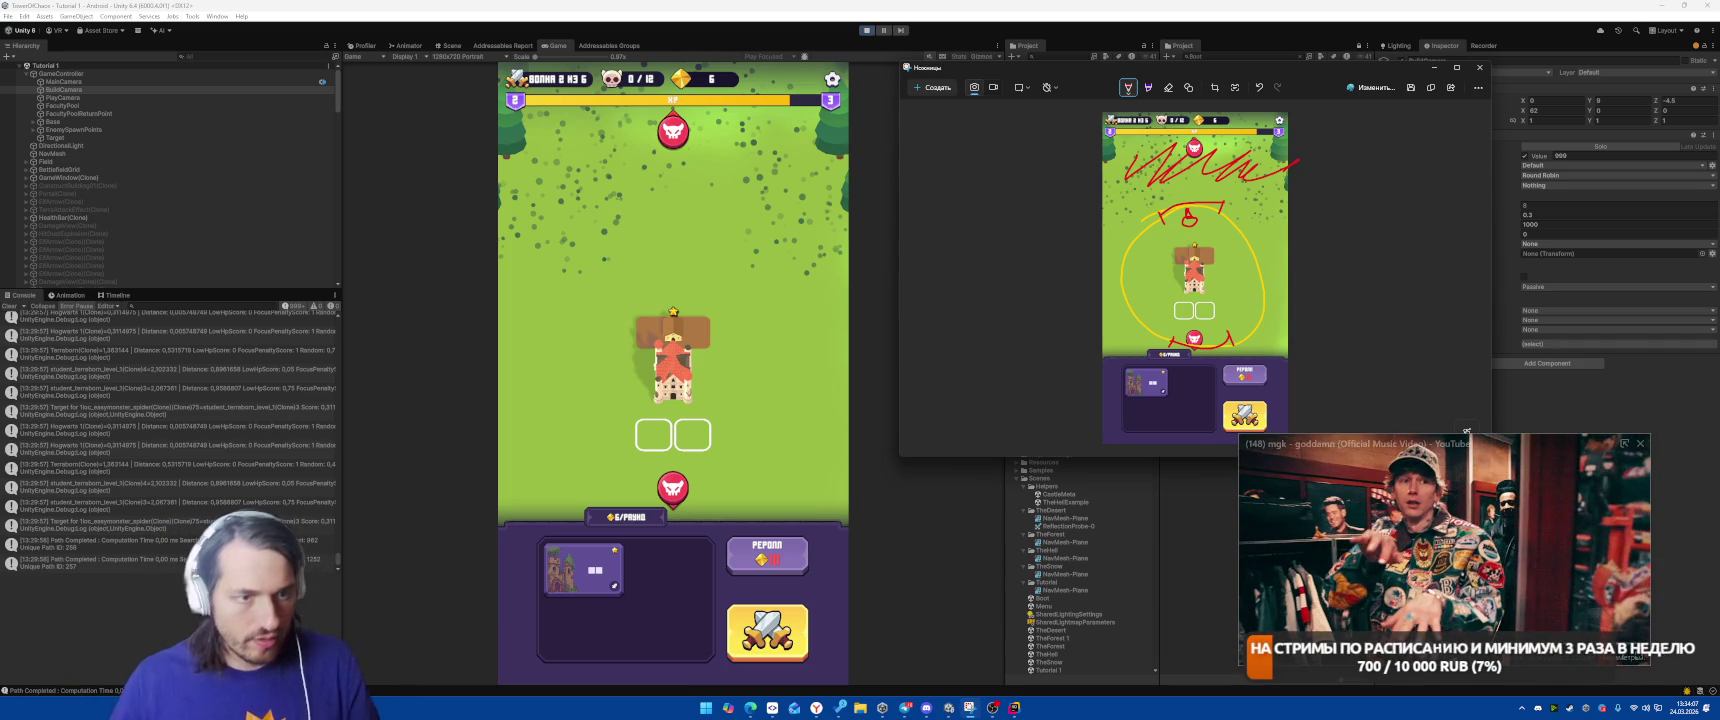
Switch the background music video, then bring the Rider code editor to the front.
left_click(1608, 542)
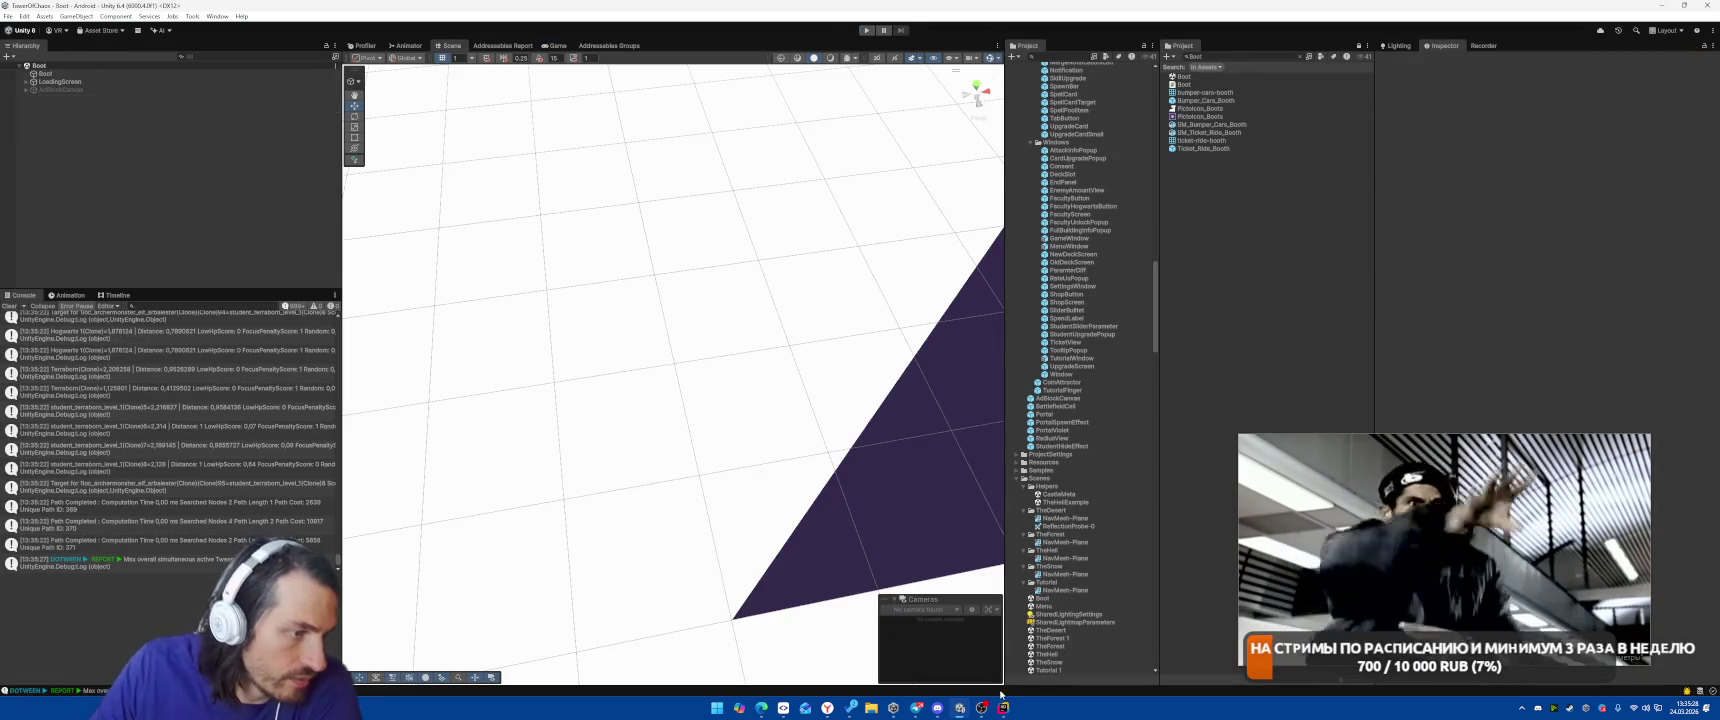
key("alt+Tab")
Open EnemyTargetSystem.cs via Search Everywhere and scroll to its UpdateTarget method.
scroll(1042, 370, "up", 2)
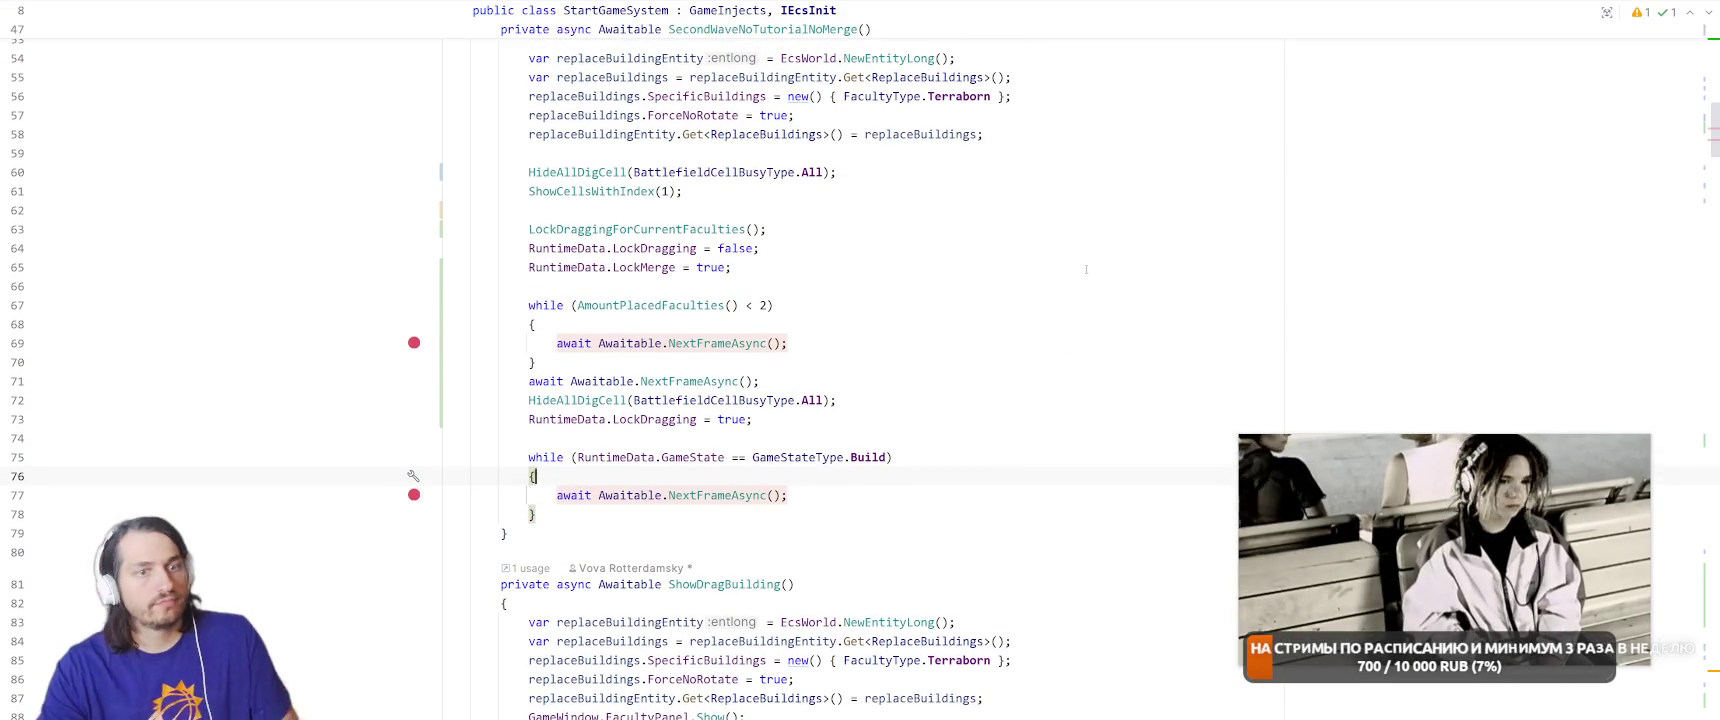
left_click(1086, 269)
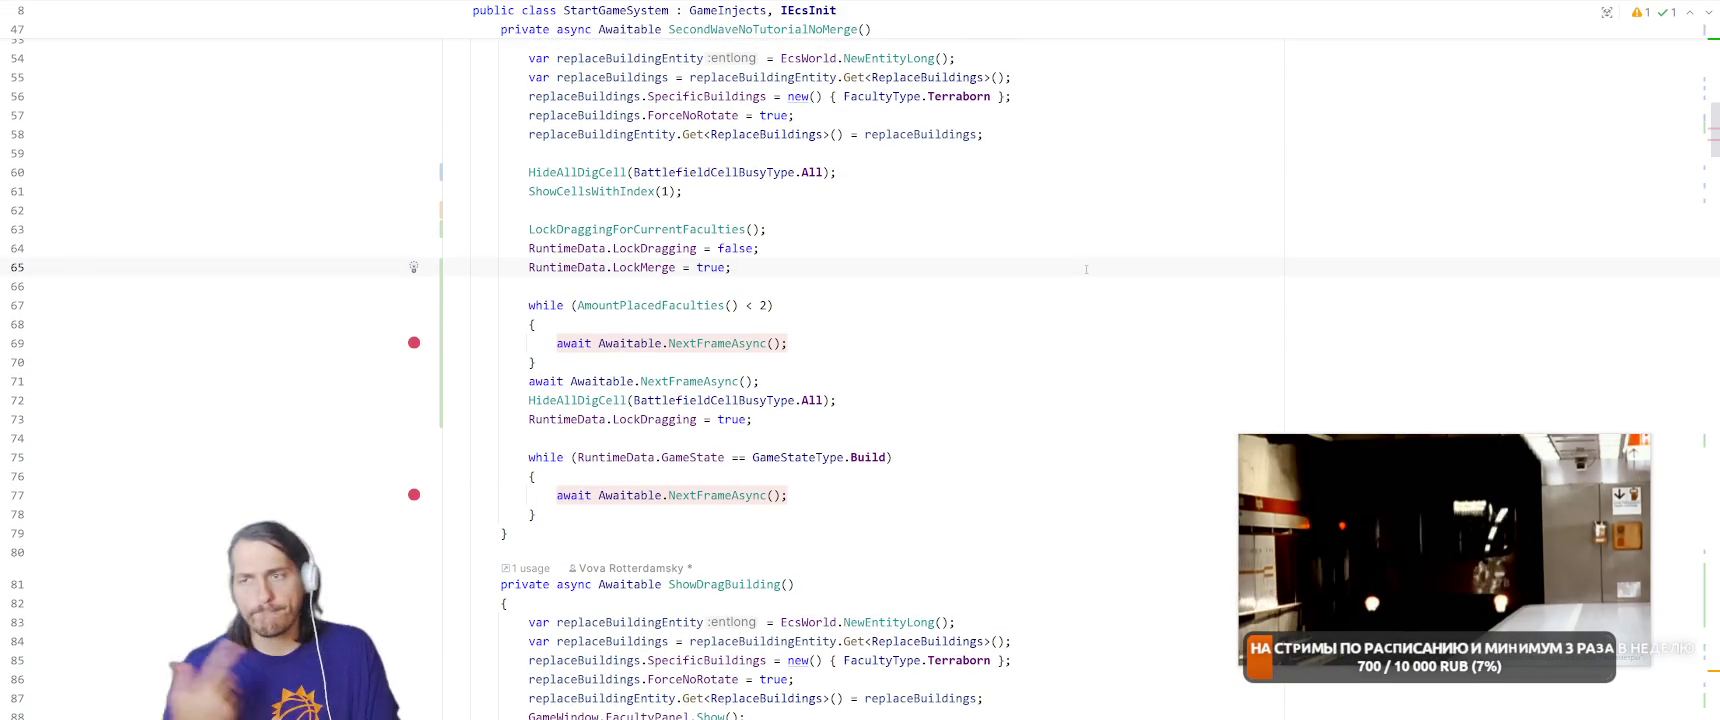
key("shift")
key("shift")
type("Enemy")
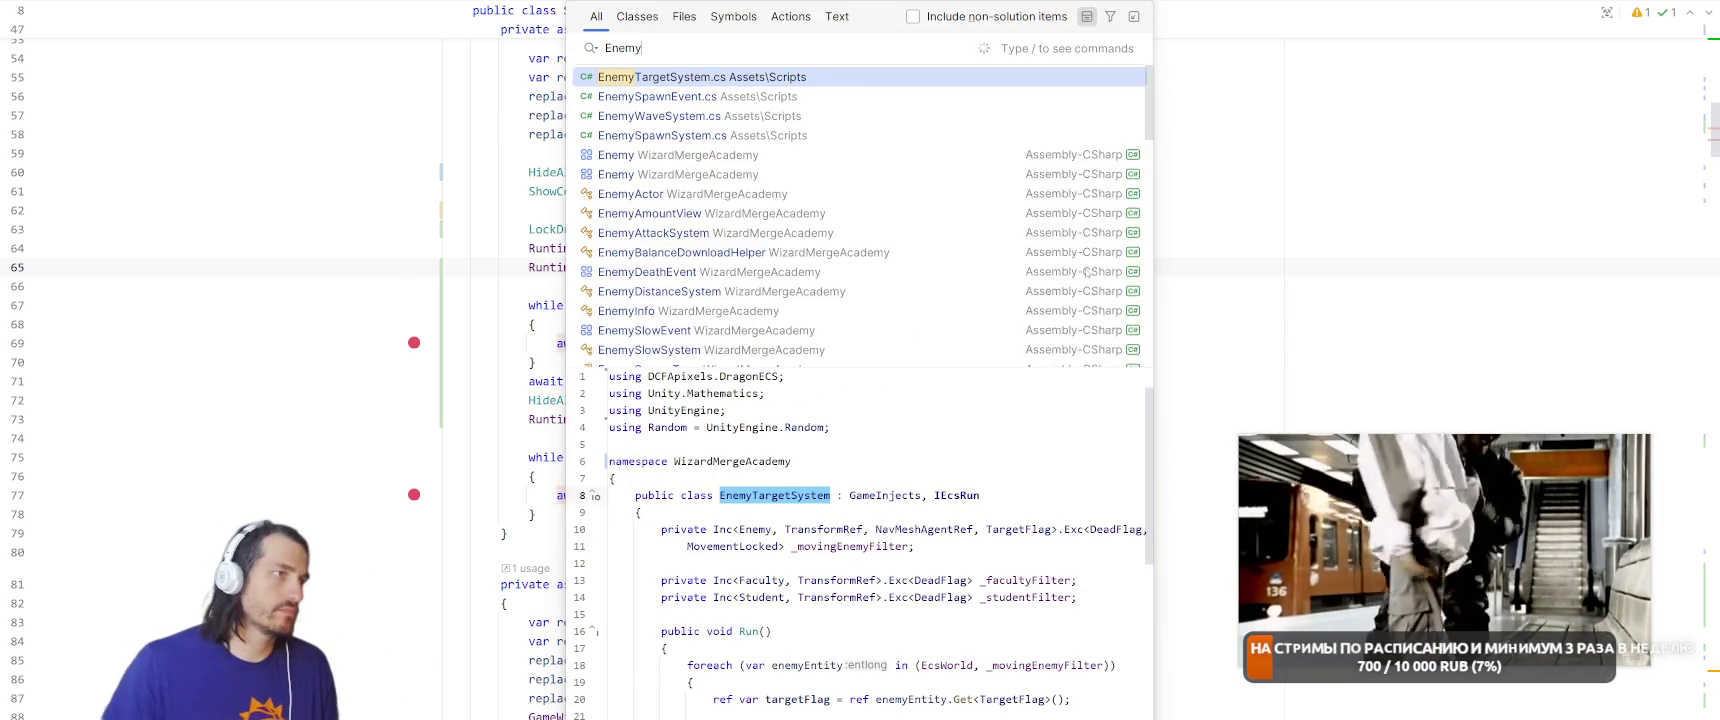
key("Return")
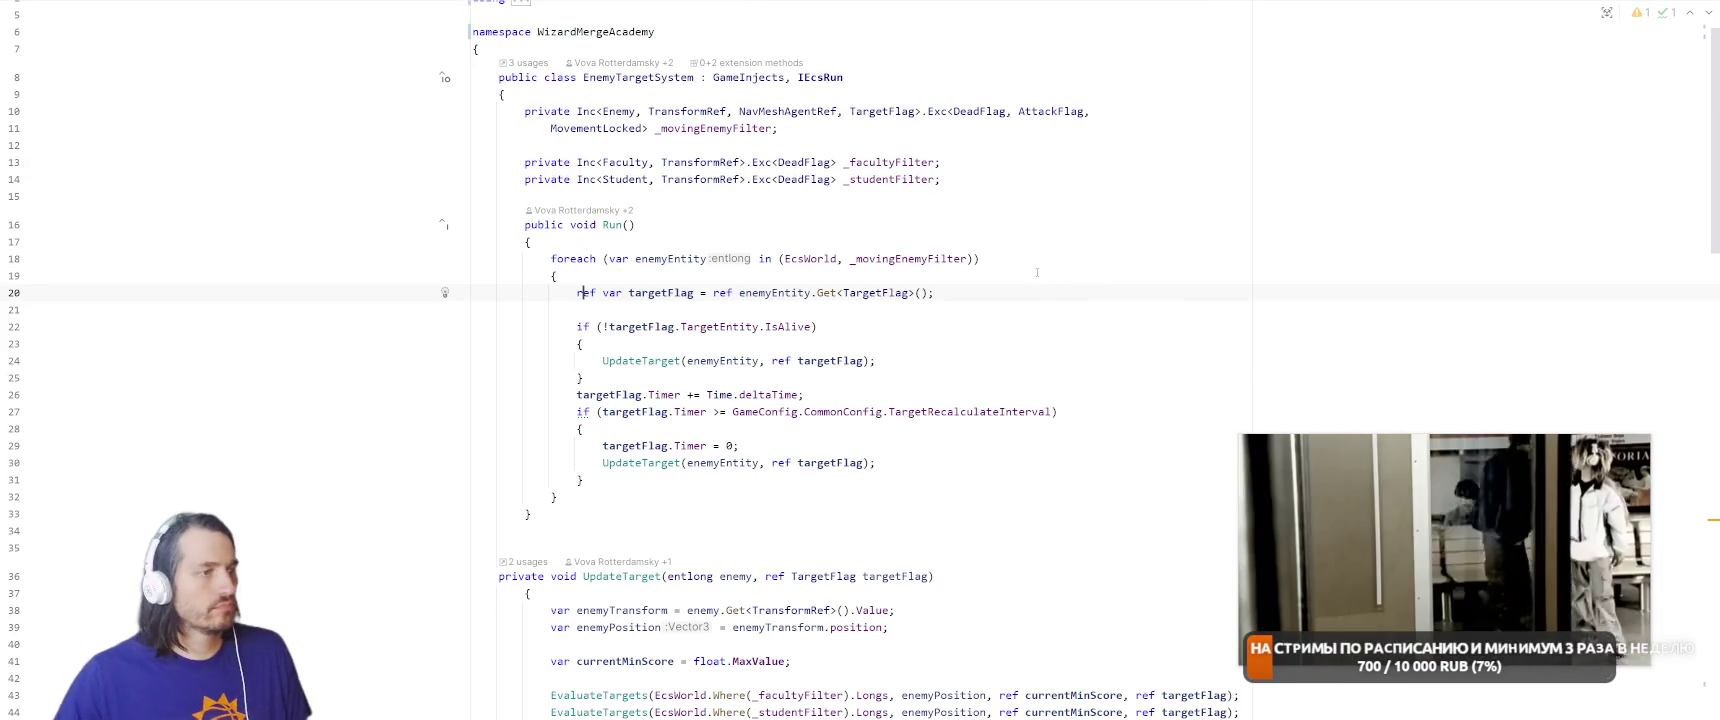
scroll(1021, 352, "down", 5)
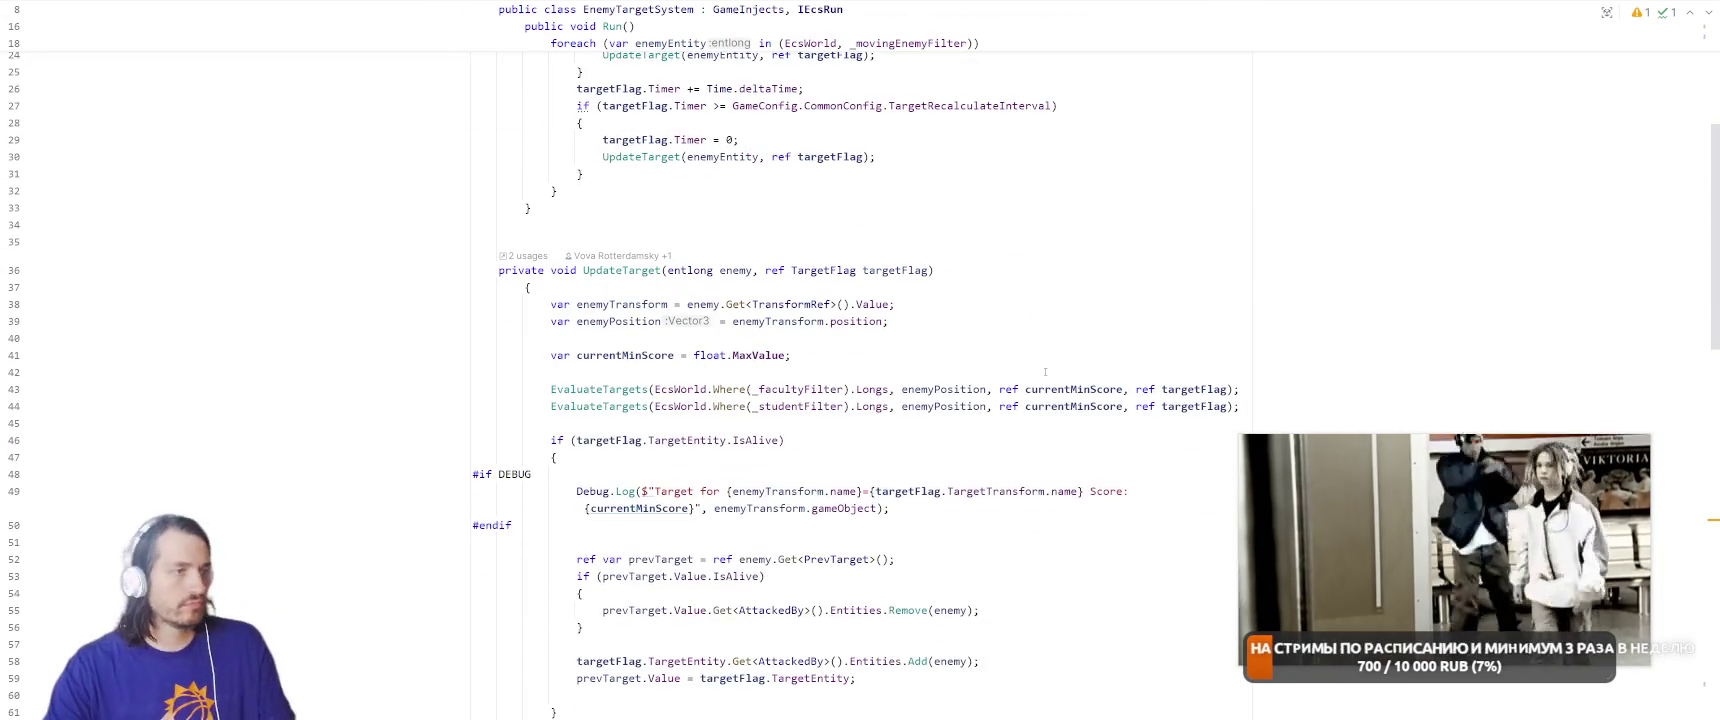
scroll(1100, 244, "down", 3)
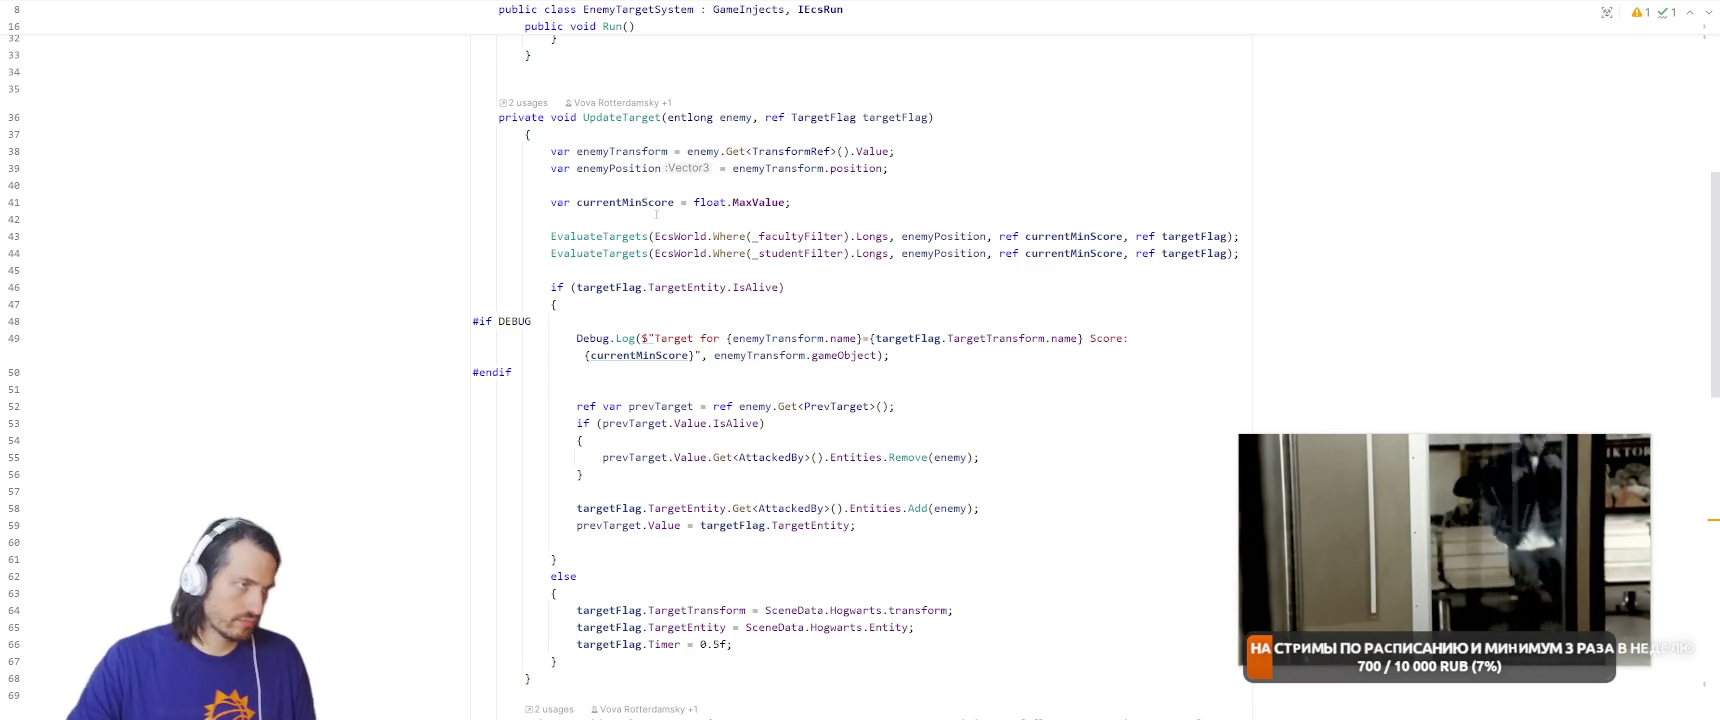
mouse_move(800, 237)
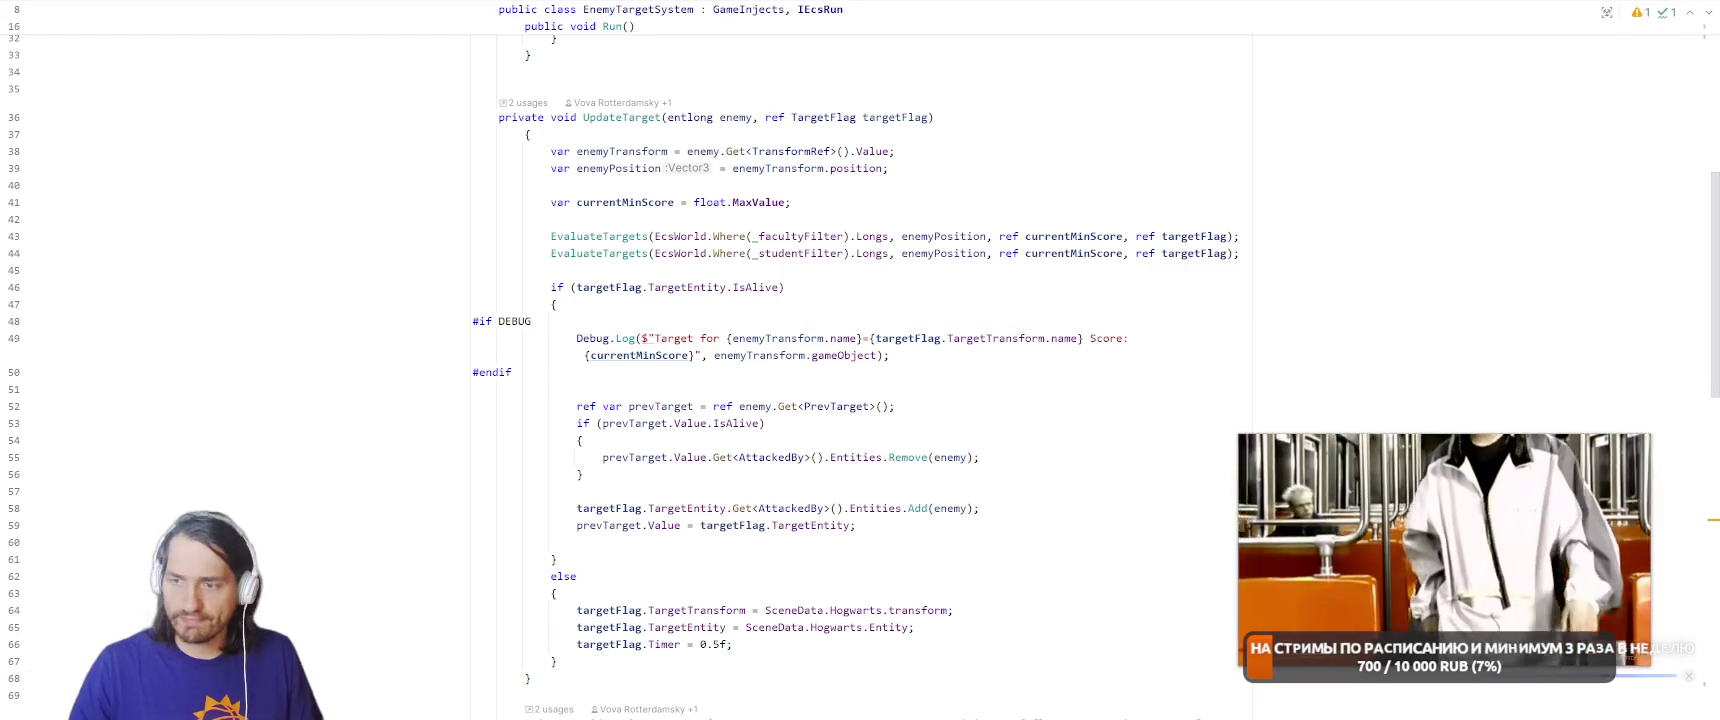
Check and dismiss the pomodoro break timer on the YouGile board, then minimize the browser.
key("alt+Tab")
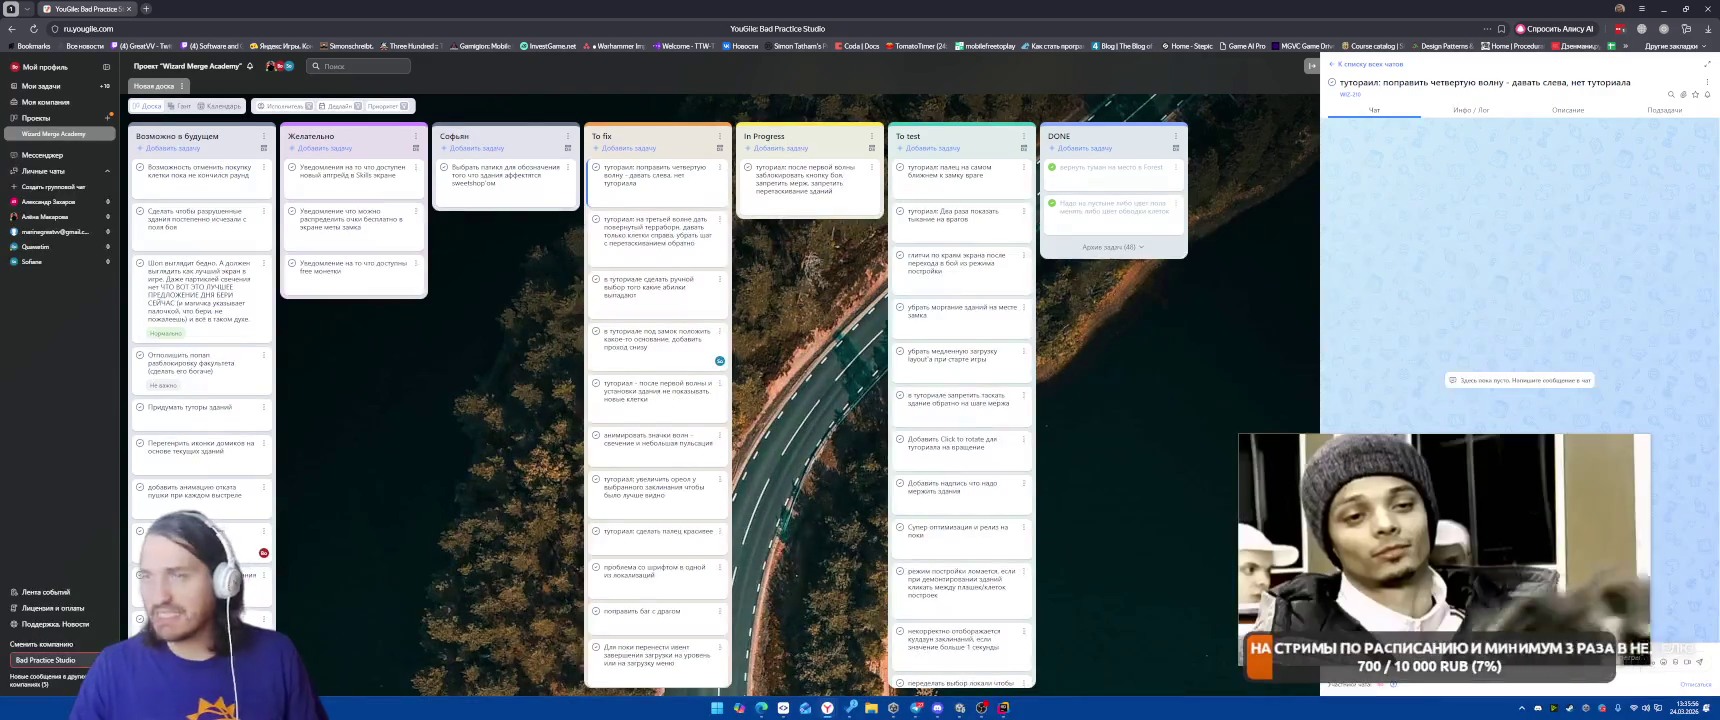
left_click(1664, 28)
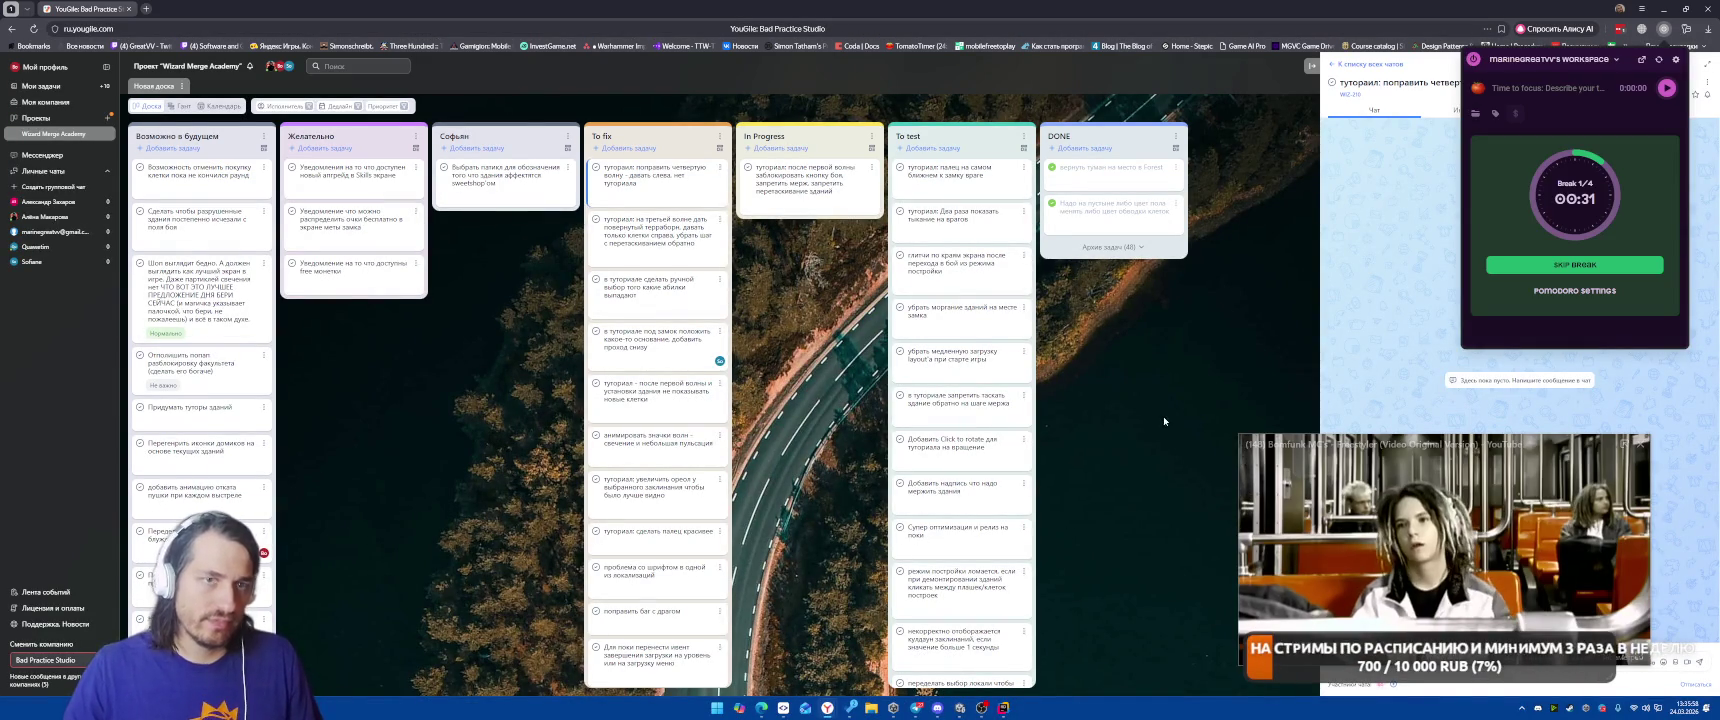
left_click(1129, 403)
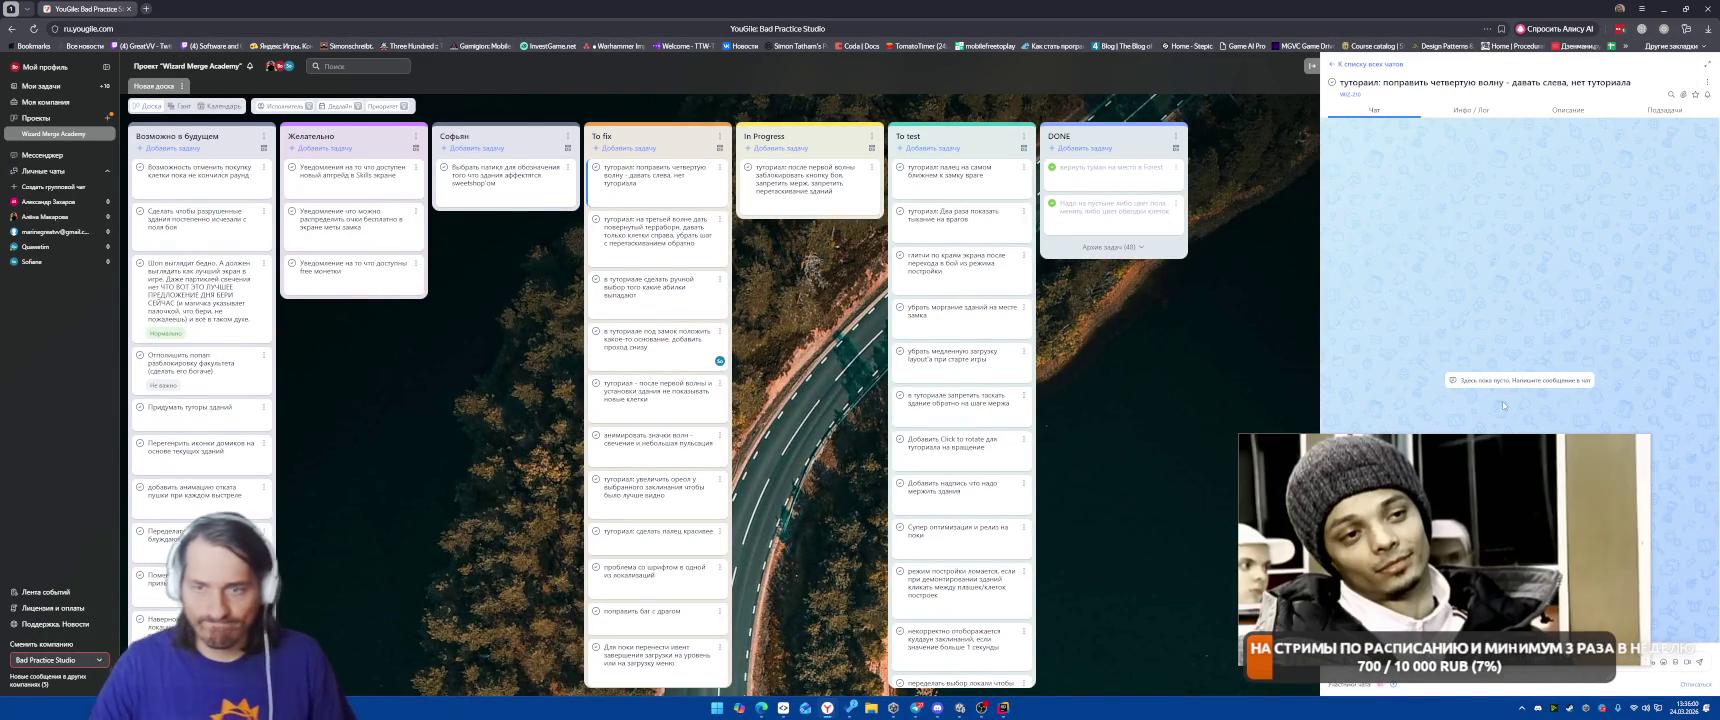
left_click(1664, 9)
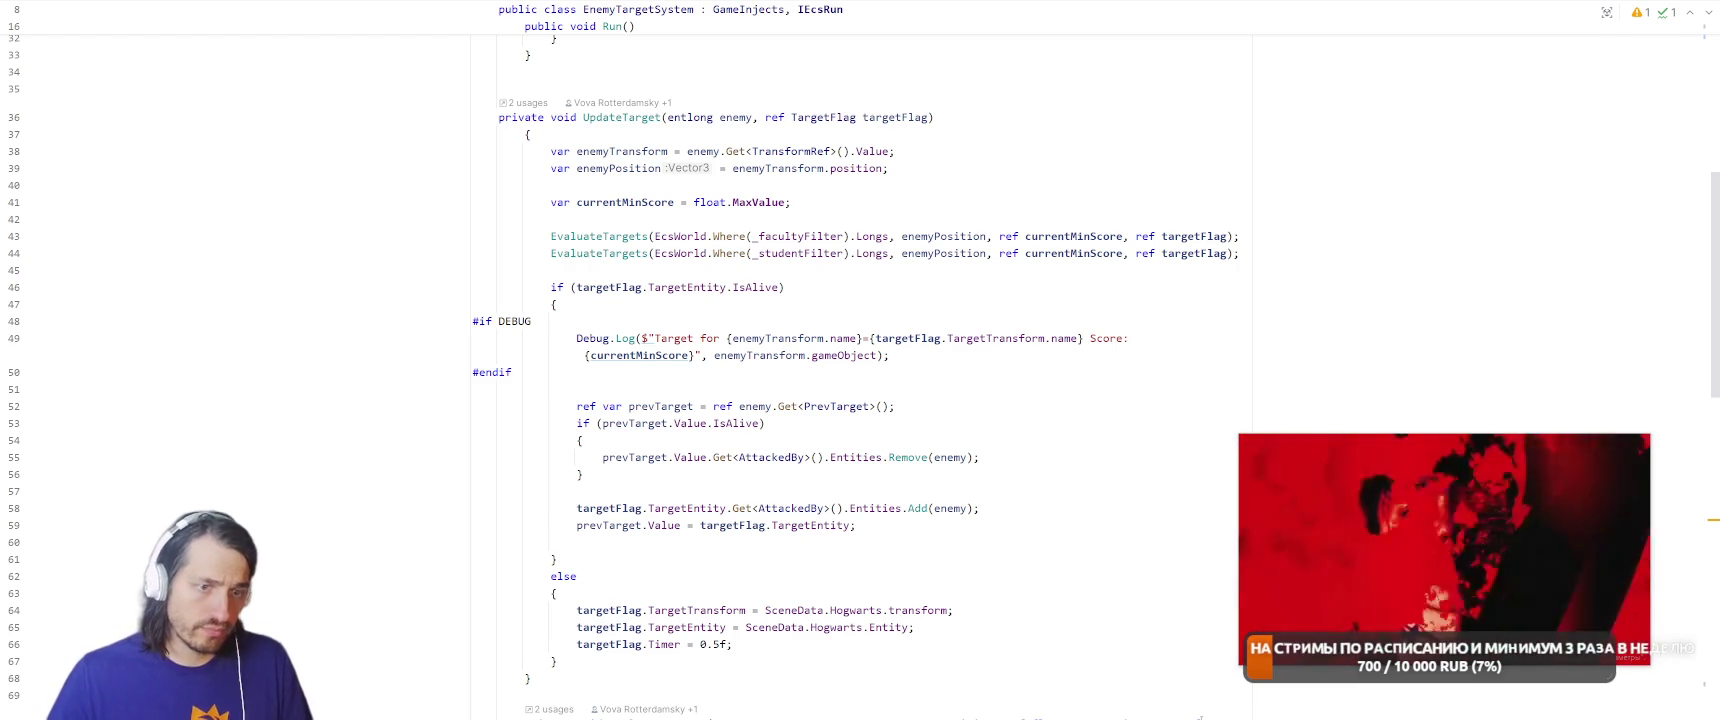
Start the time-tracker timer on the tutorial task, then return to Rider.
mouse_move(1539, 478)
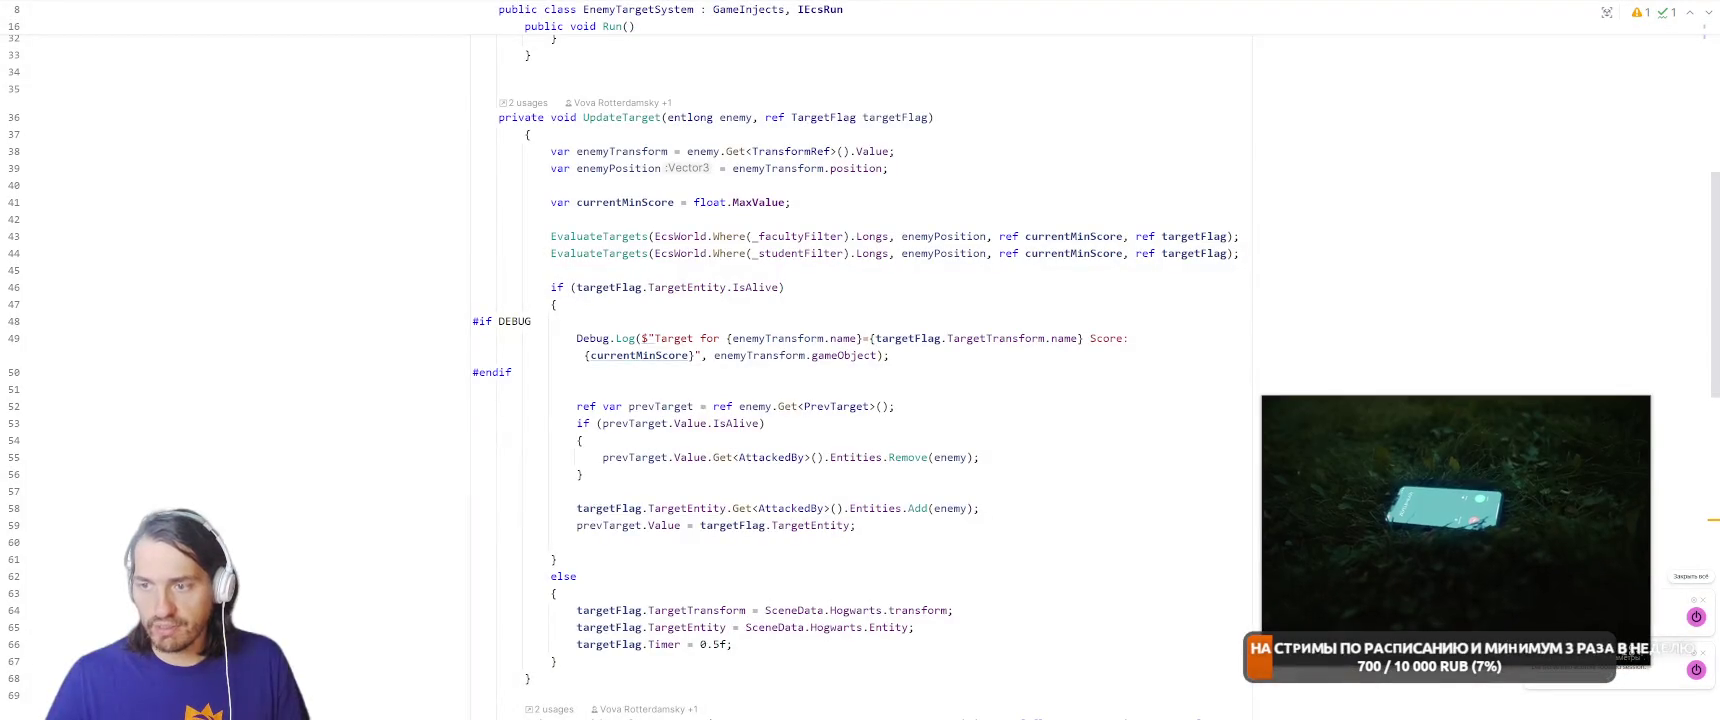
key("alt+Tab")
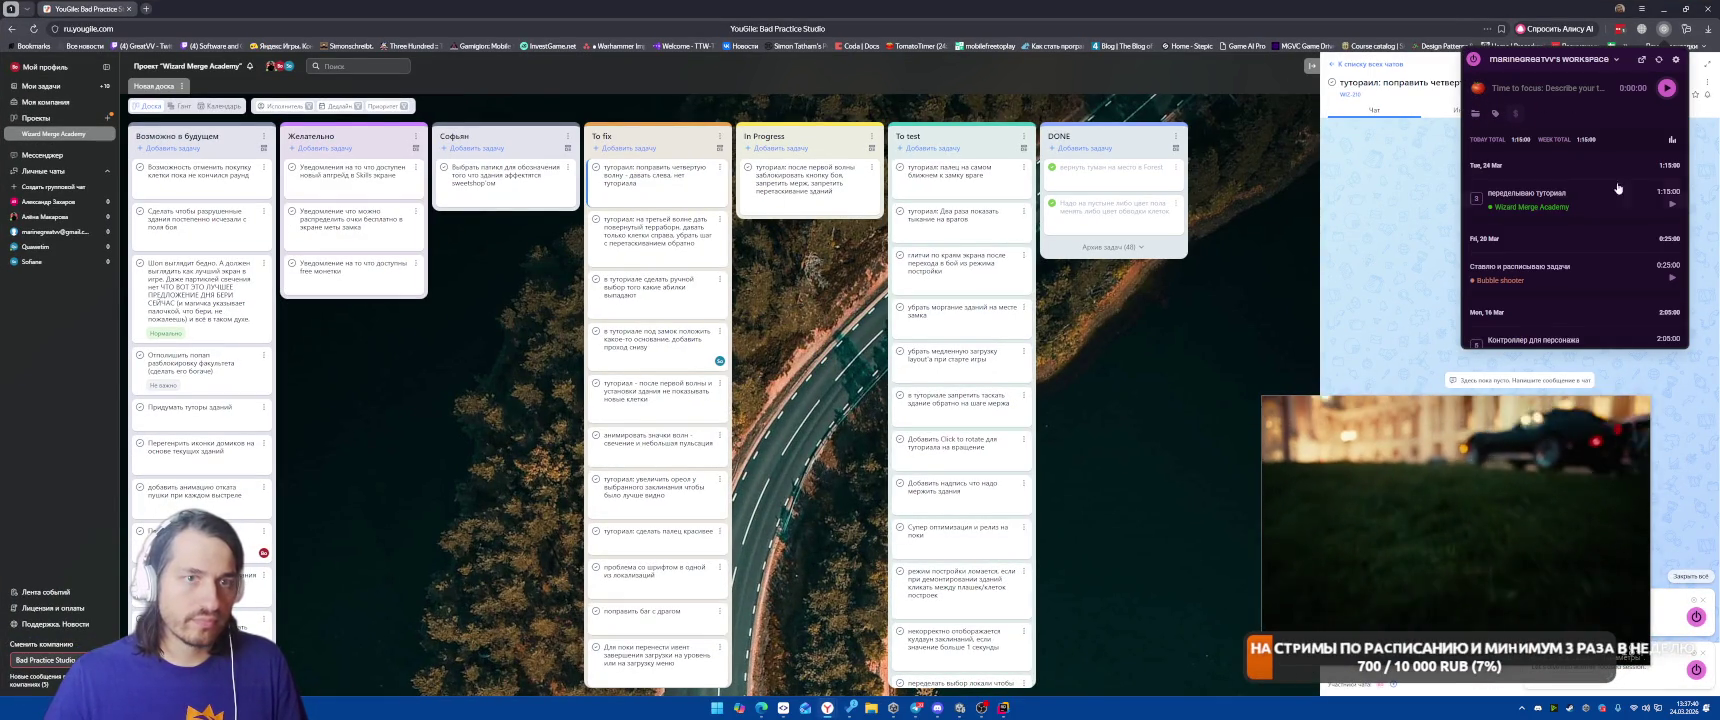
left_click(1672, 204)
key("alt+Tab")
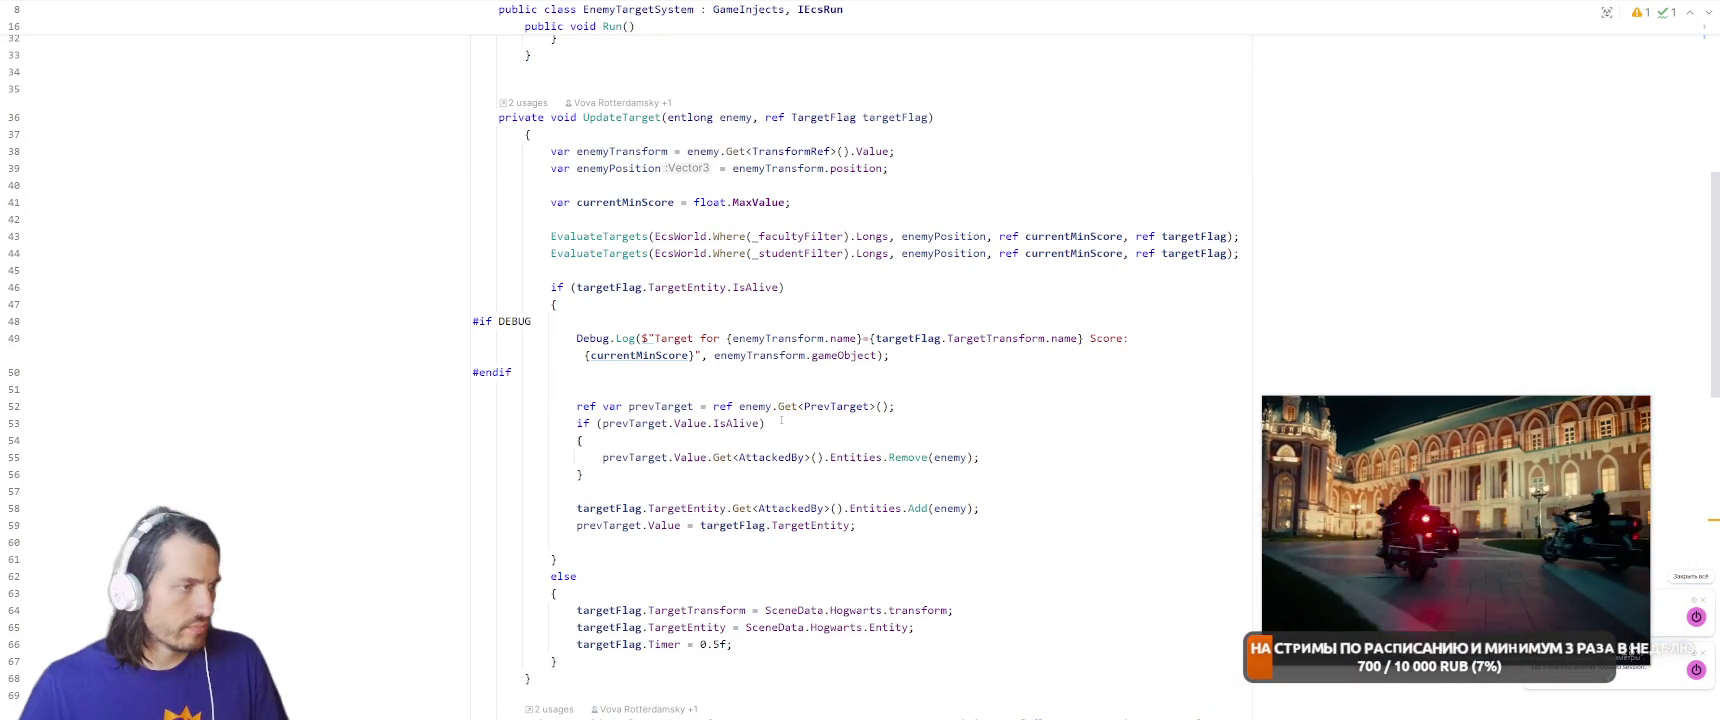
left_click(905, 406)
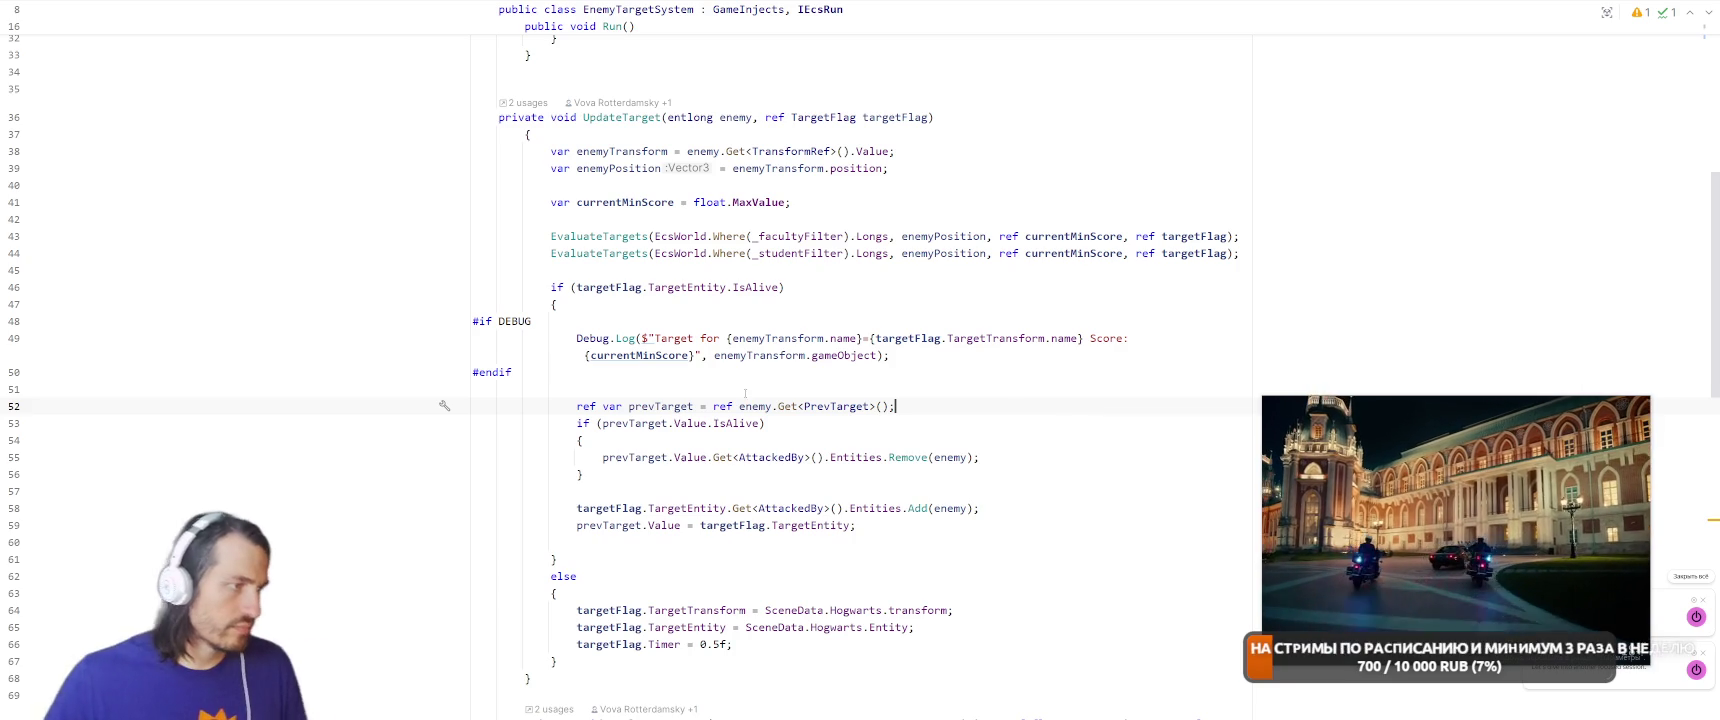
left_click(955, 391)
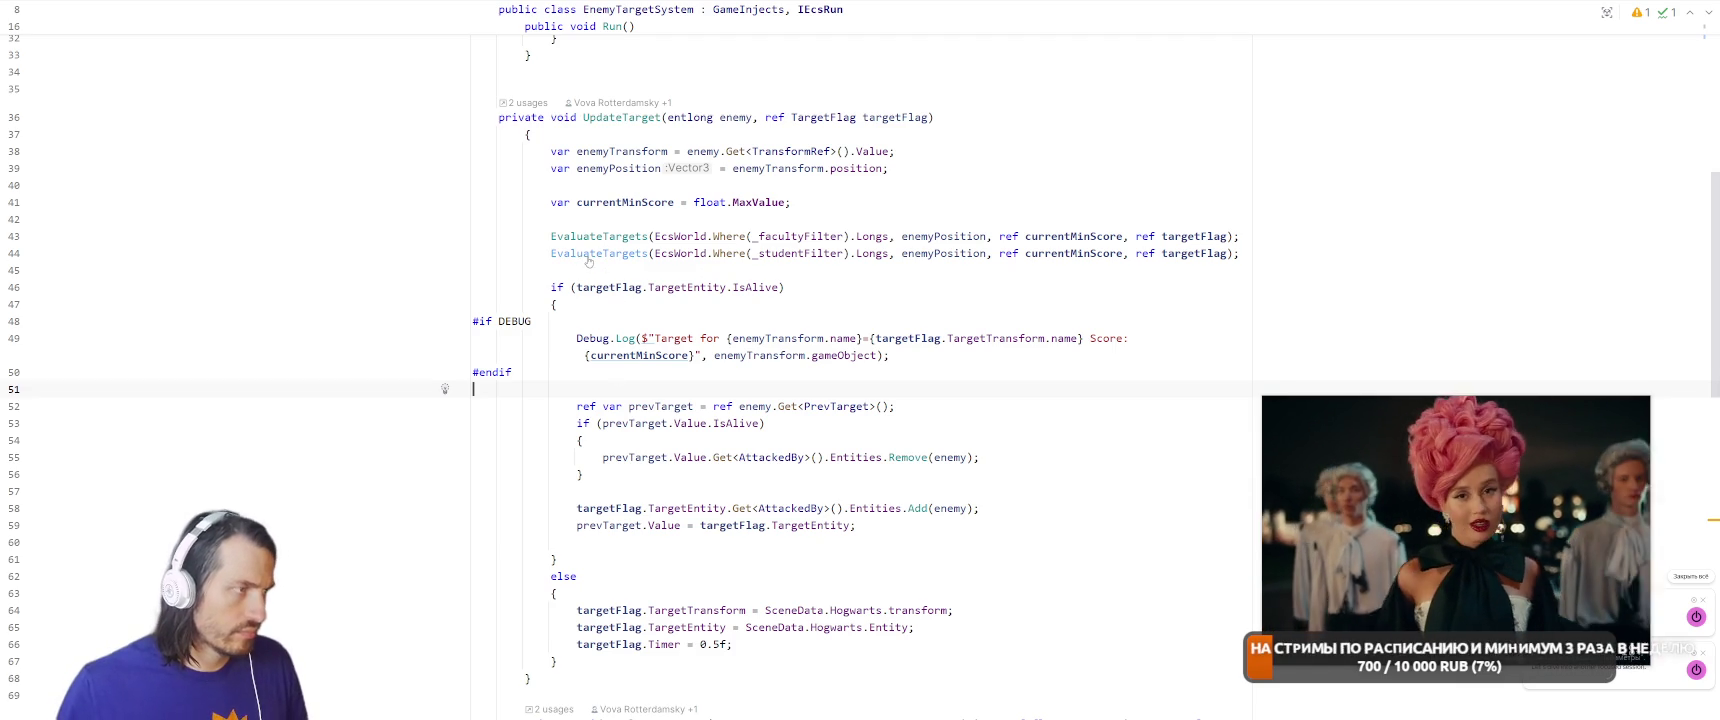
left_click(590, 256, "ctrl")
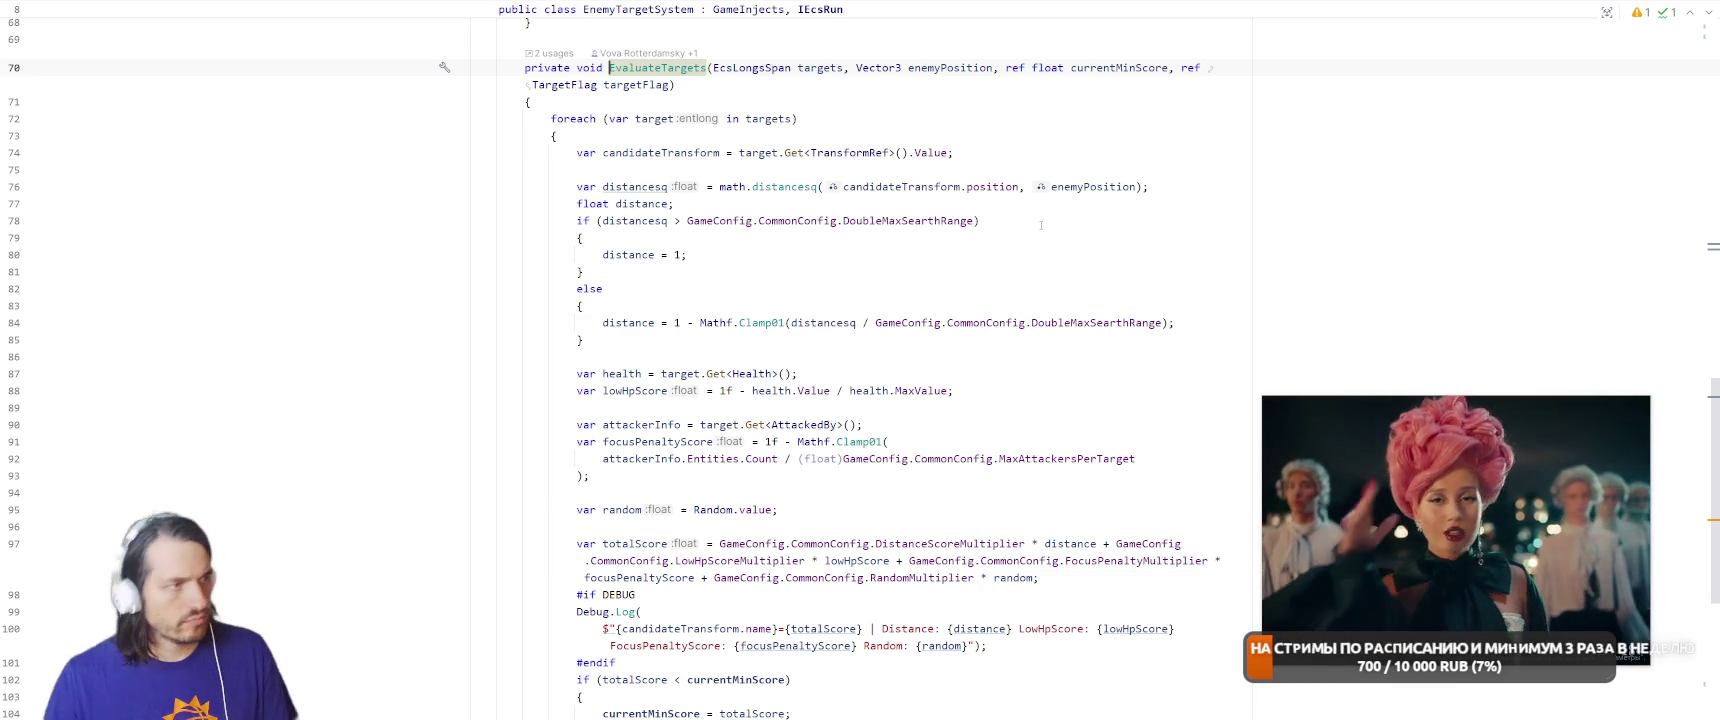
scroll(927, 328, "down", 1)
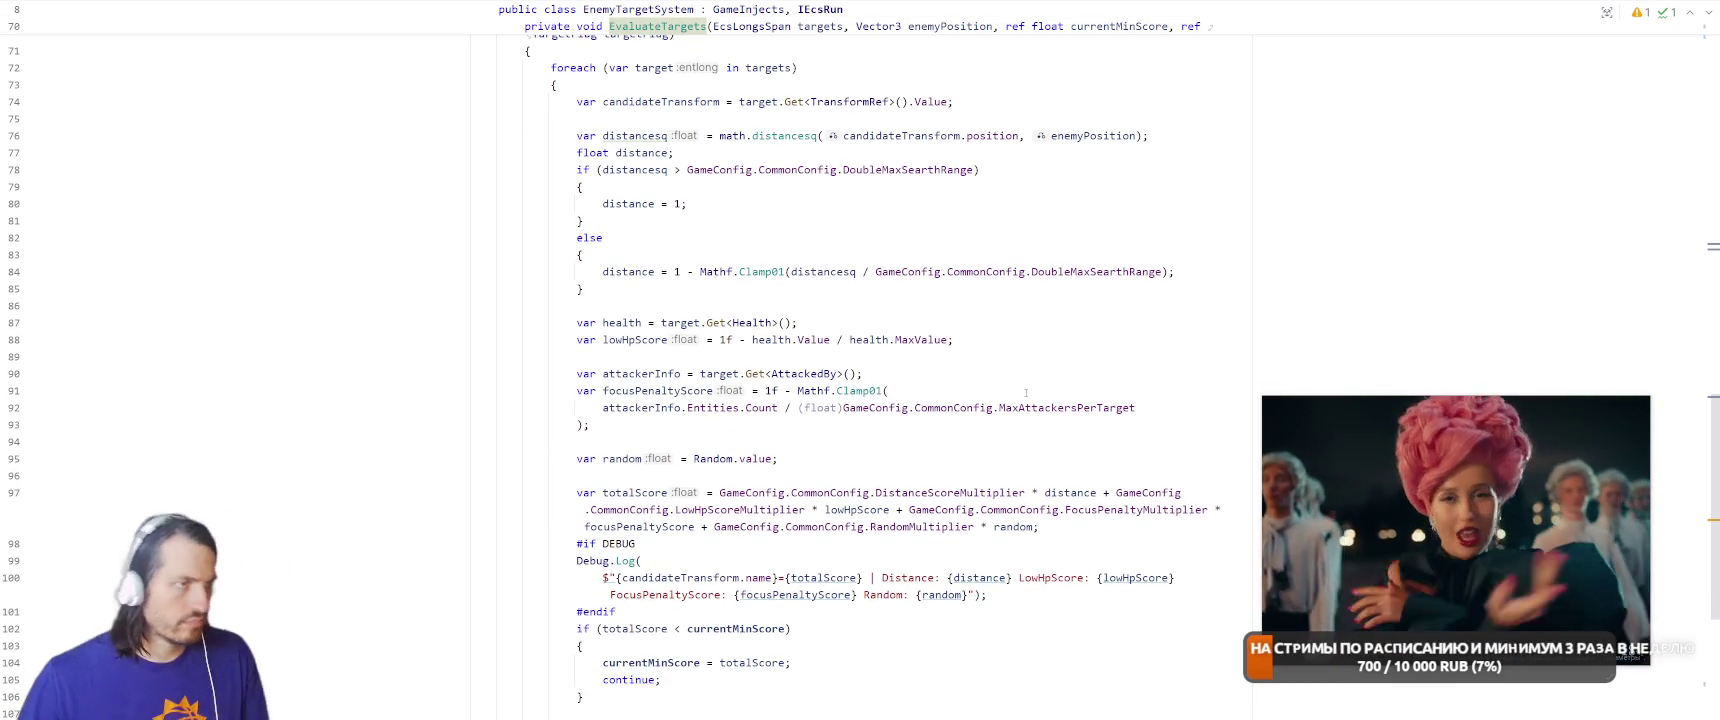
left_click(923, 170)
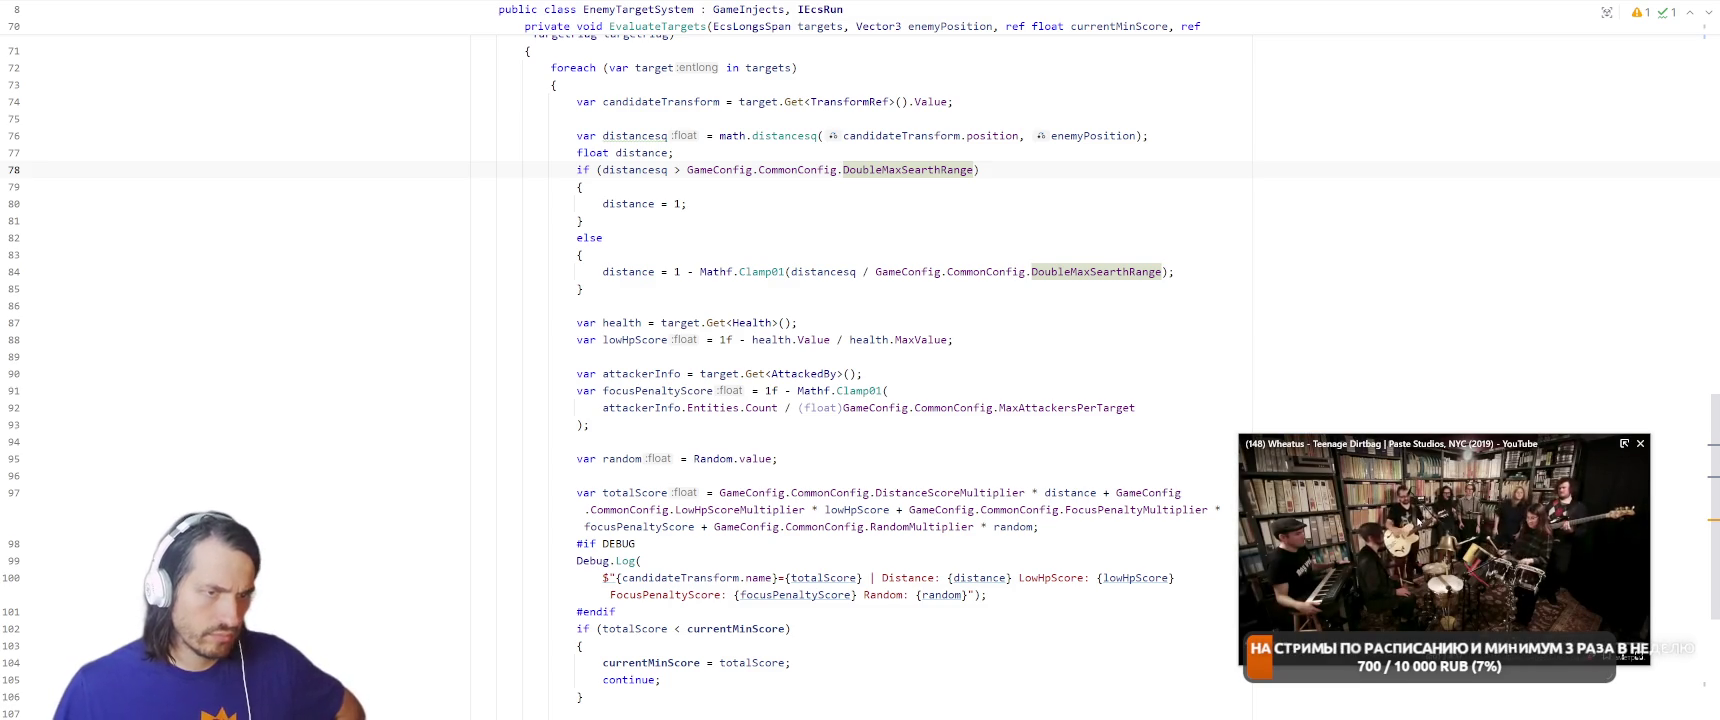
left_click(932, 393)
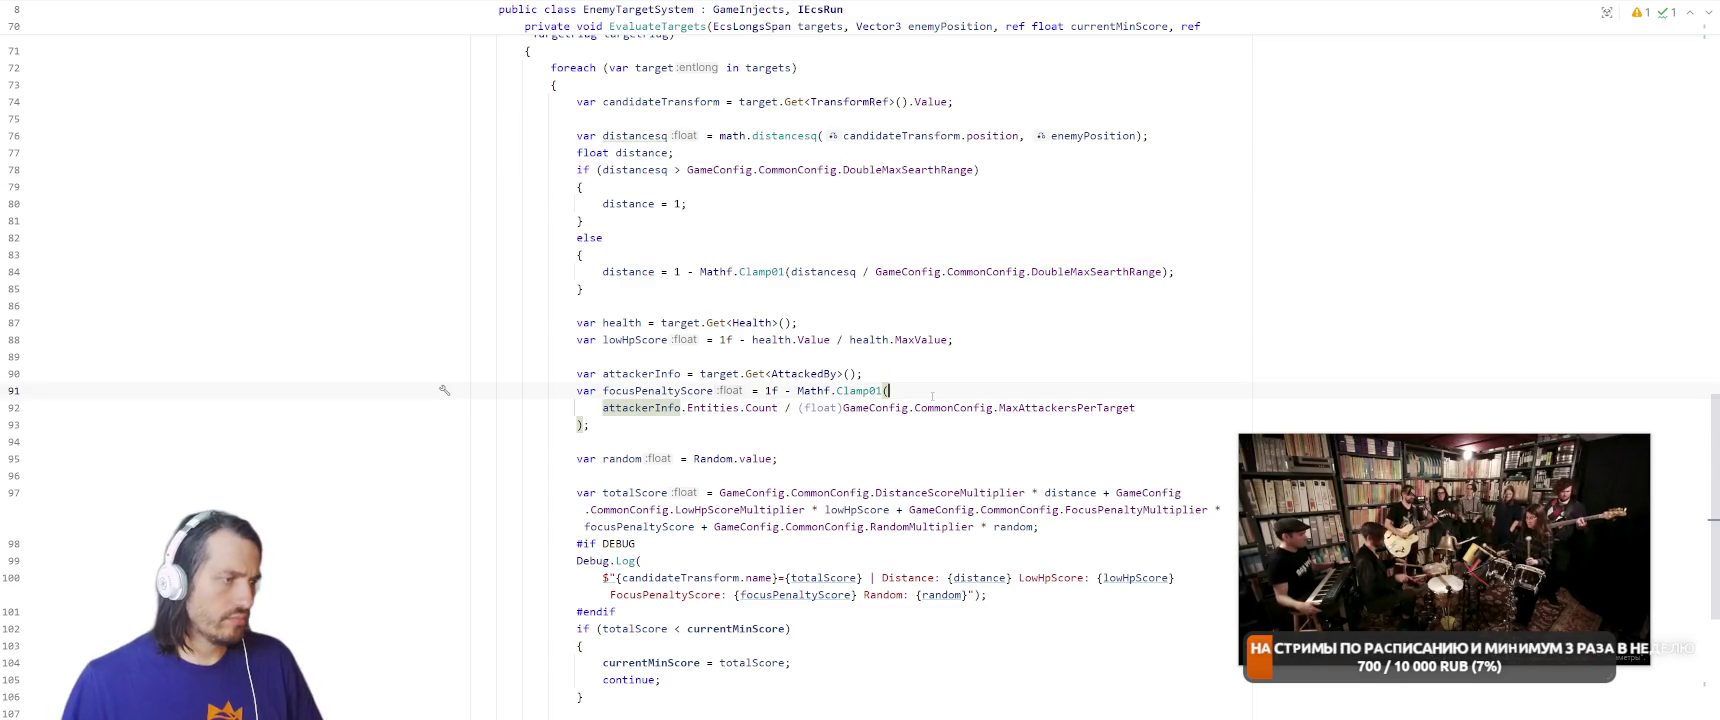
scroll(932, 396, "down", 2)
scroll(921, 461, "up", 6)
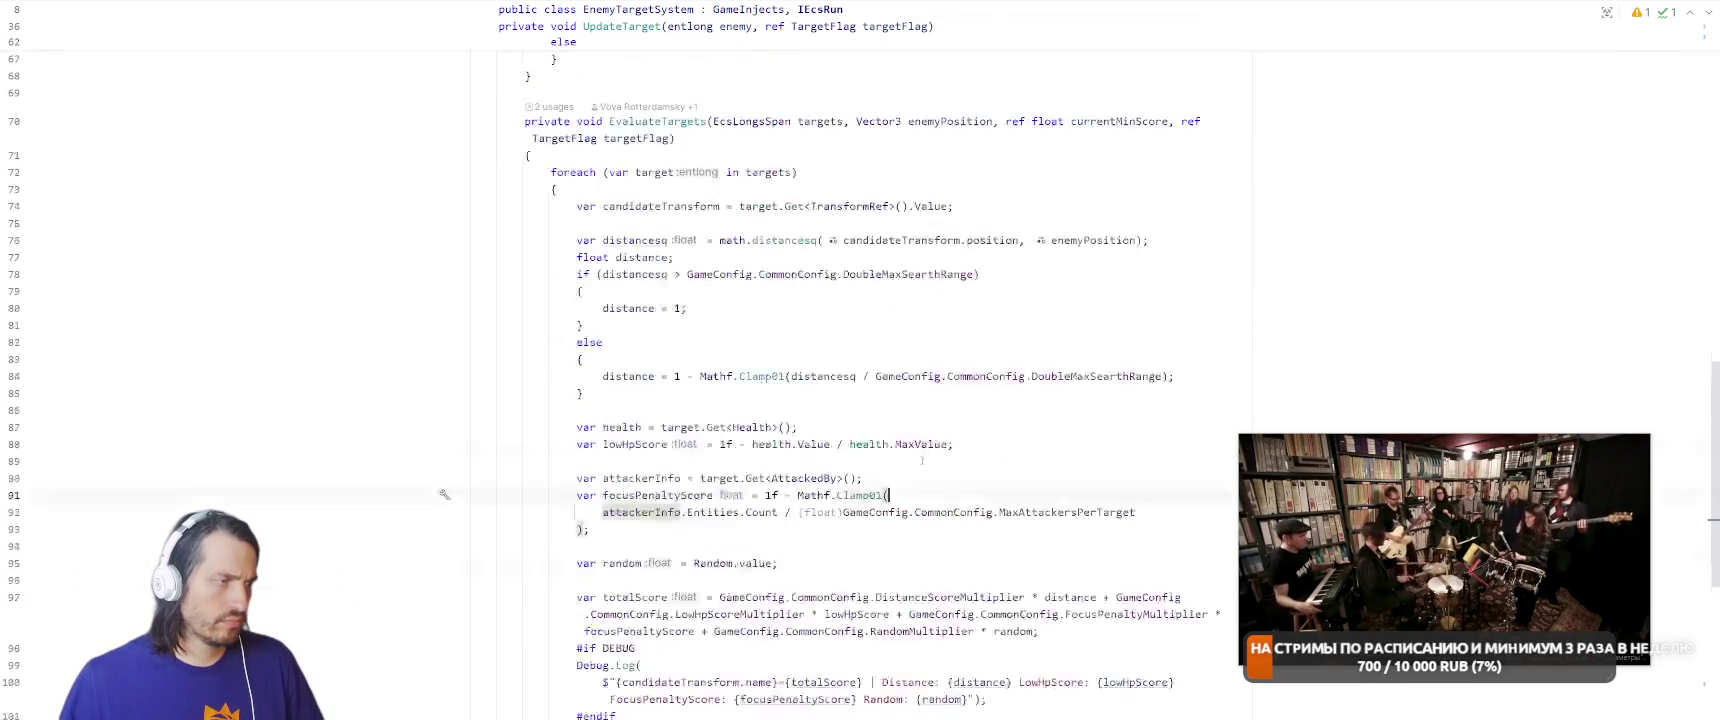
scroll(777, 258, "up", 10)
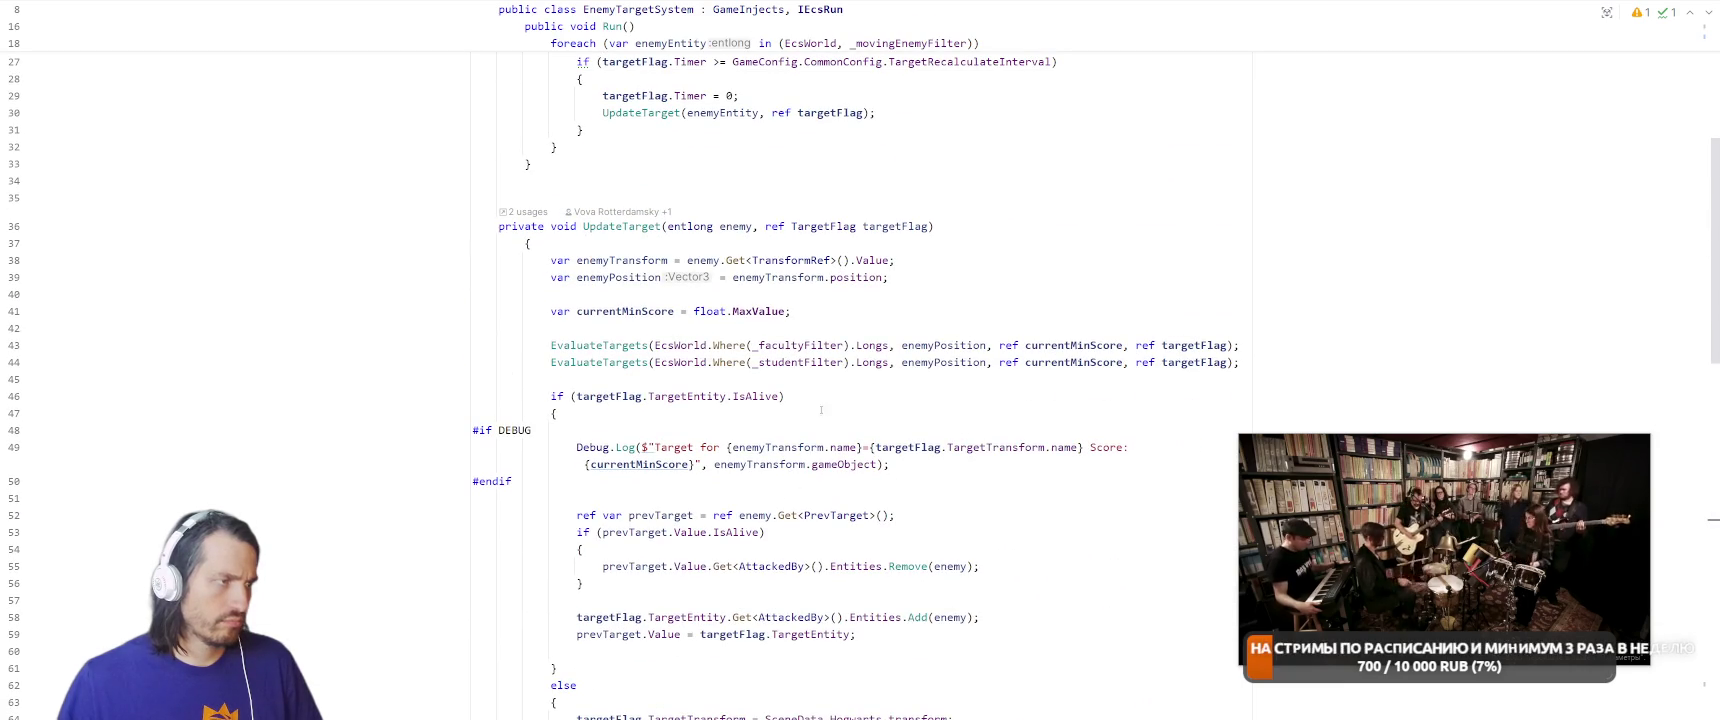
List all usages of the UpdateTarget method.
left_click(626, 226)
right_click(626, 226)
left_click(640, 302)
Wrap the loop body in Profiler.BeginSample("Update Target") and Profiler.EndSample().
scroll(744, 301, "up", 4)
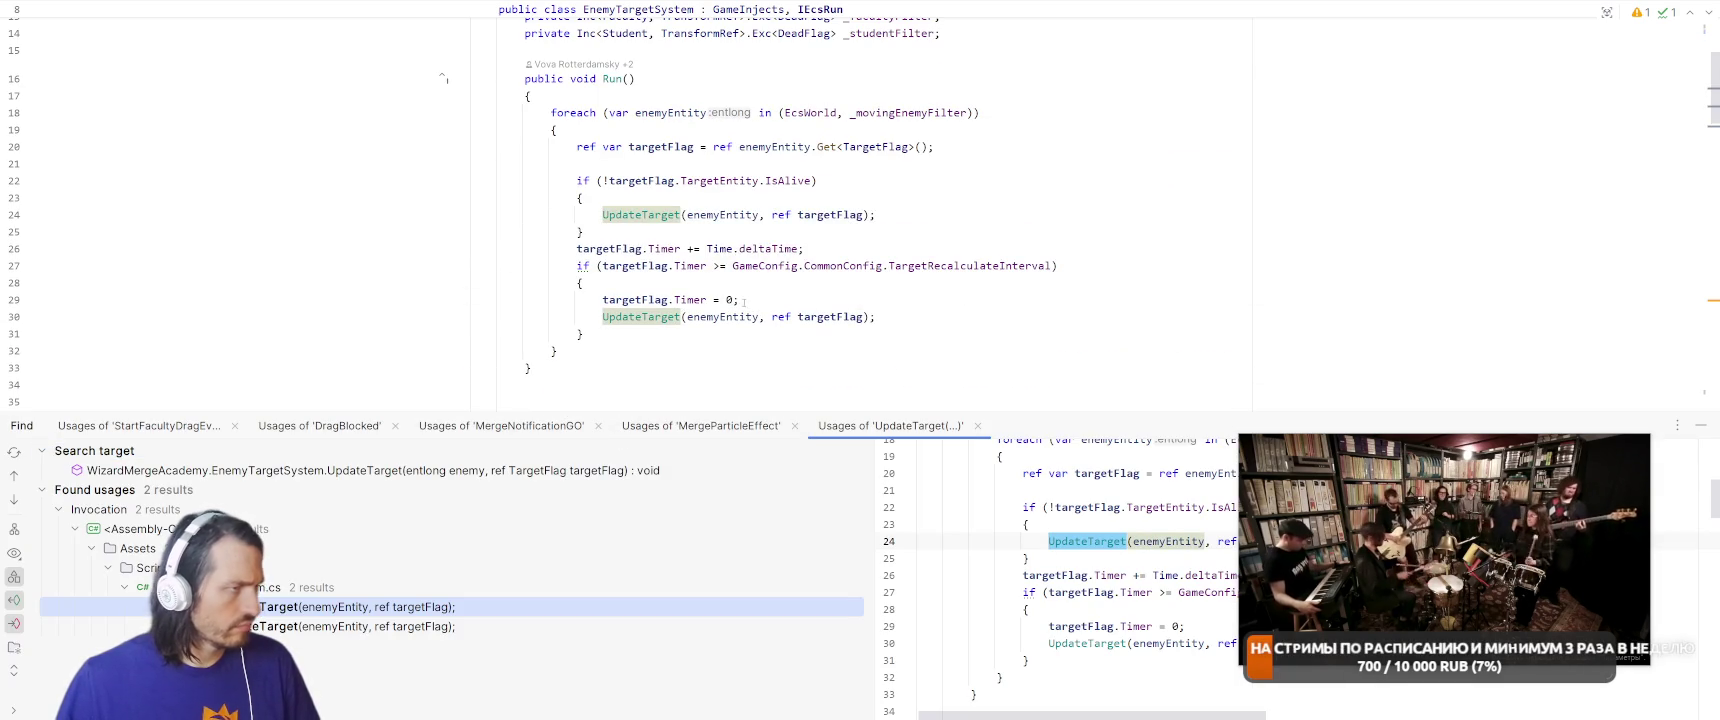
left_click(770, 160)
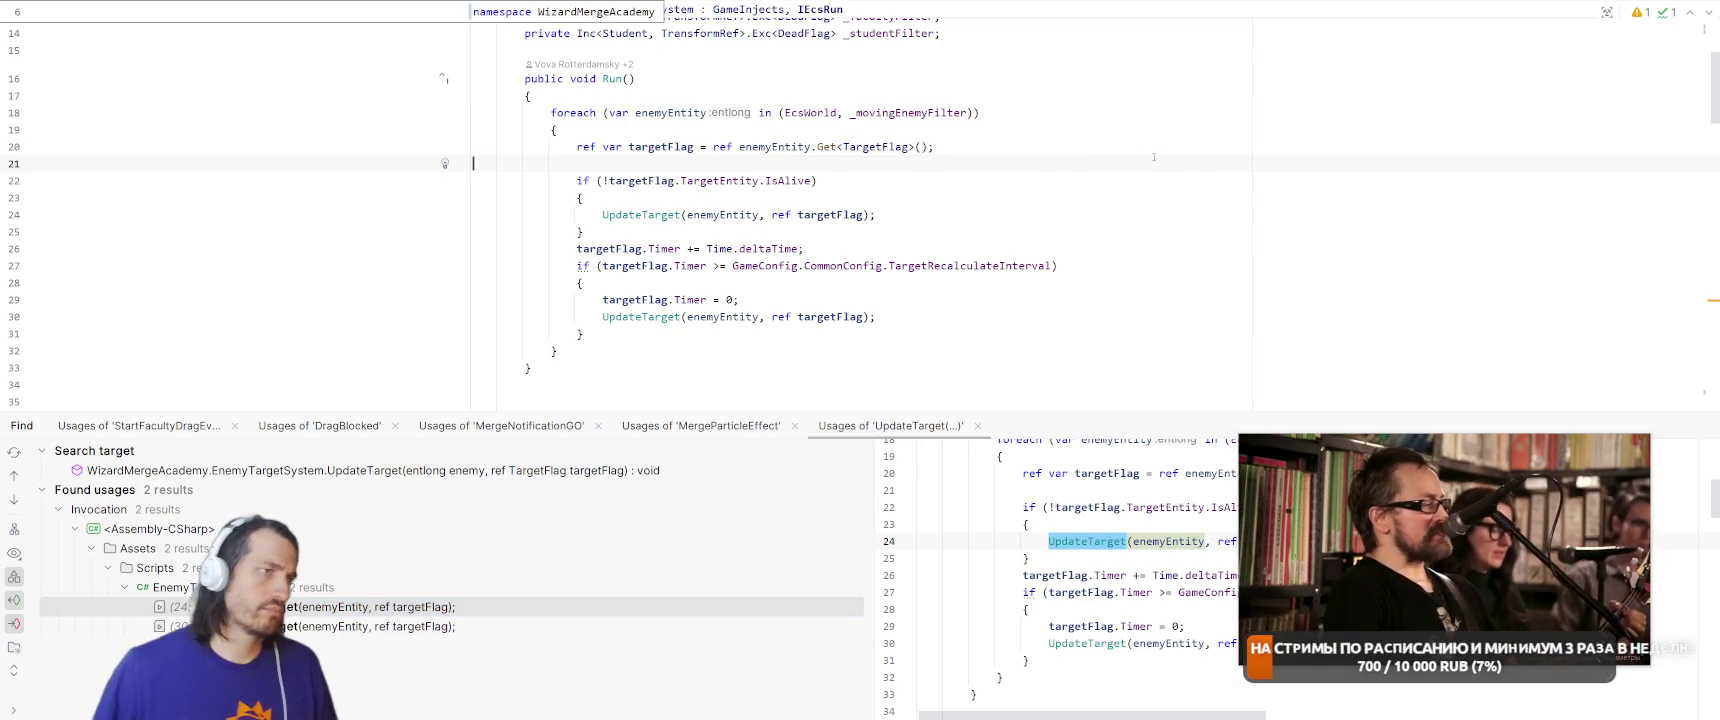
key("Return")
type("Pro")
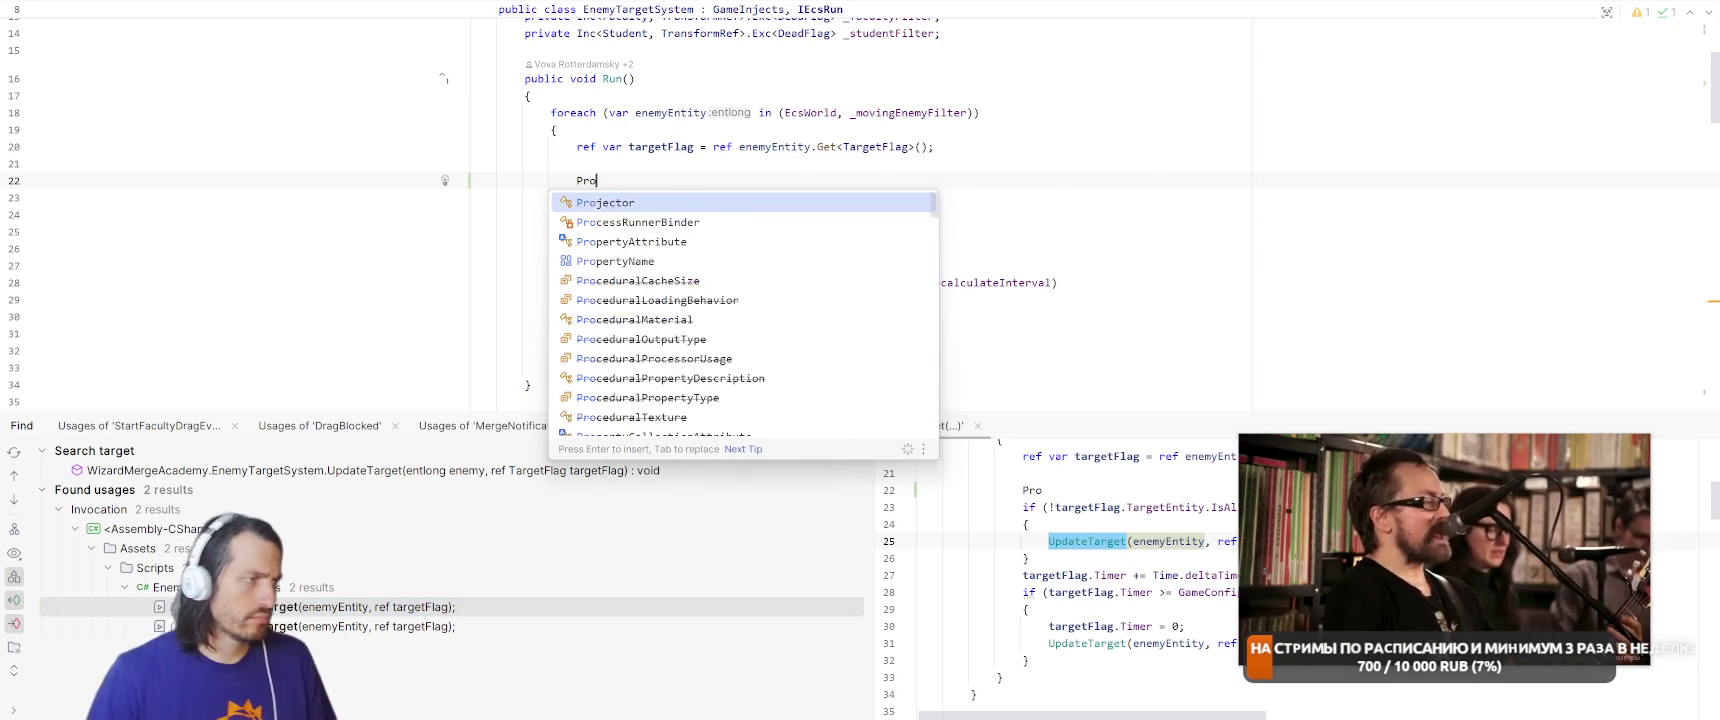
type("file")
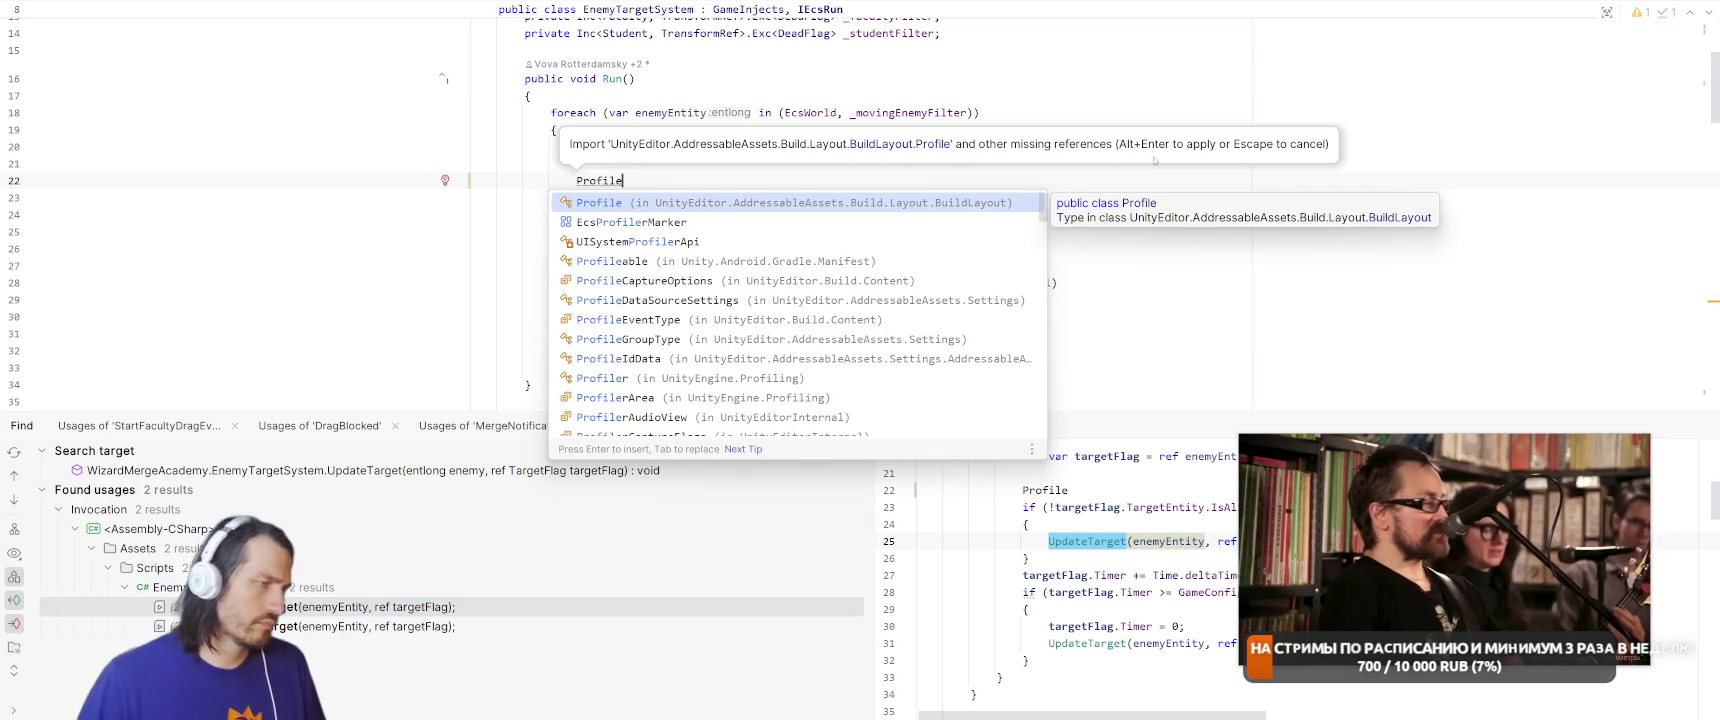
type("r")
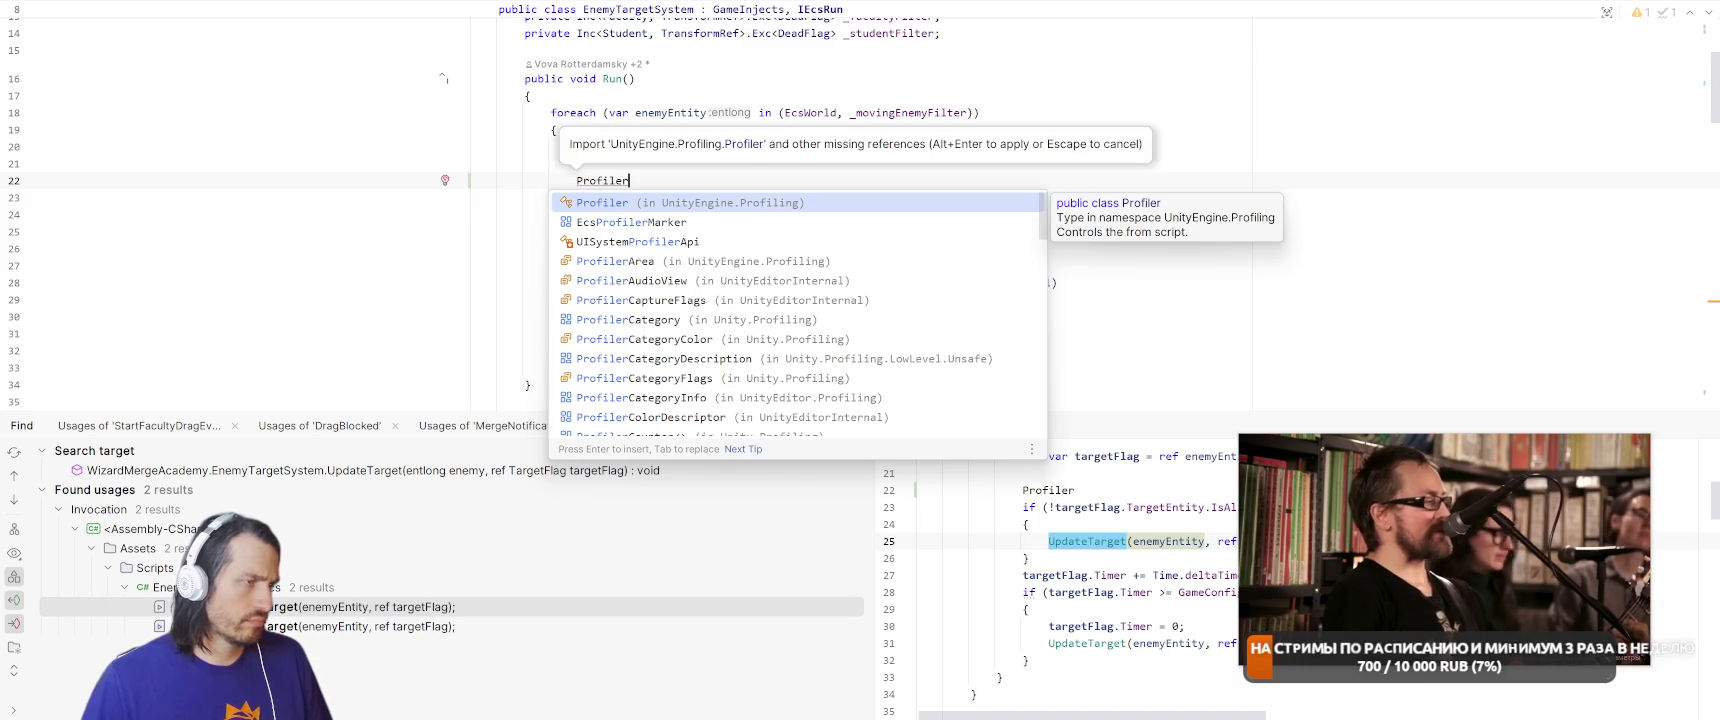
type(".Begi")
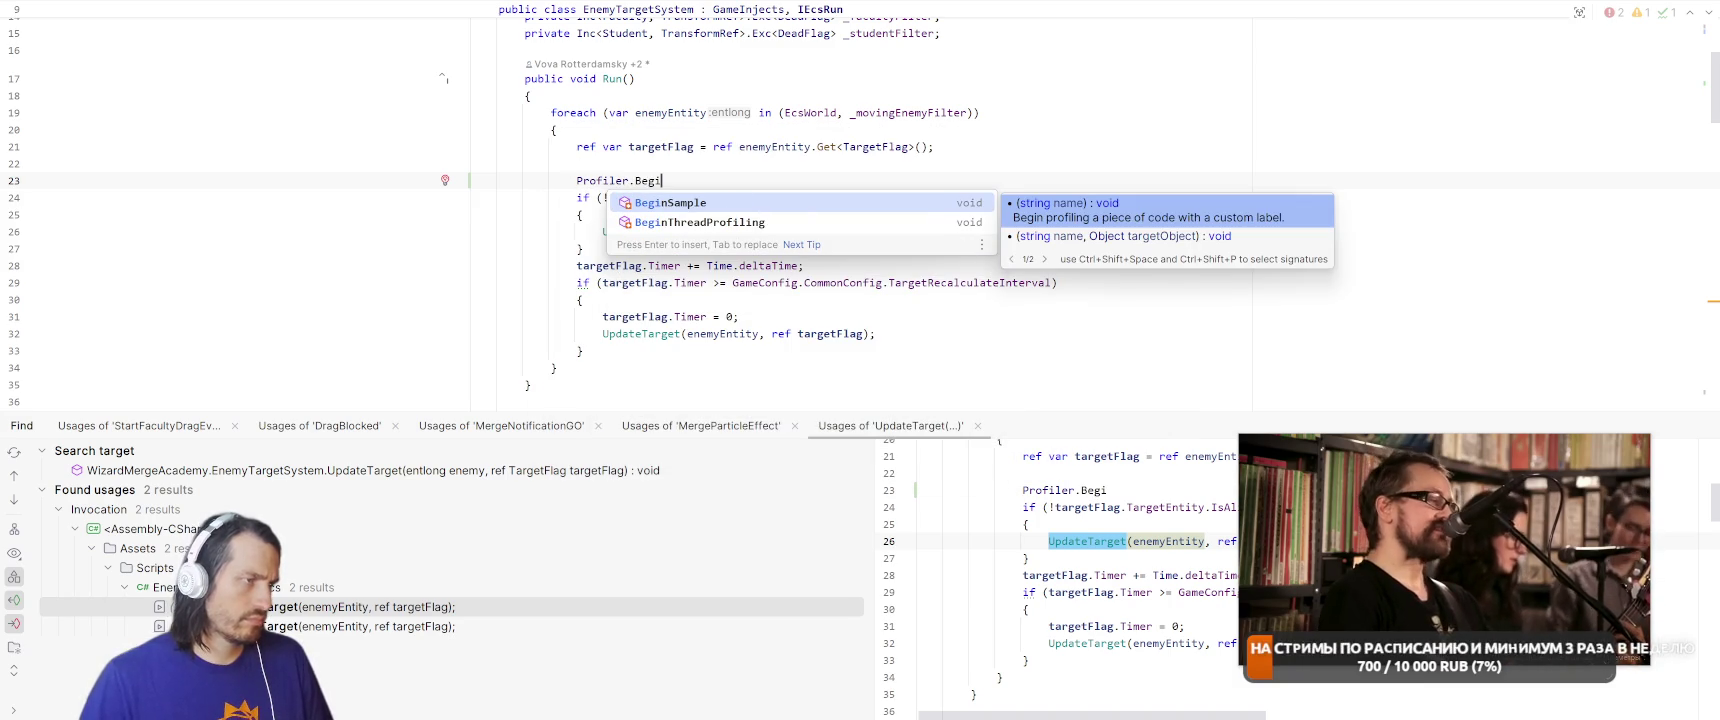
key("Return")
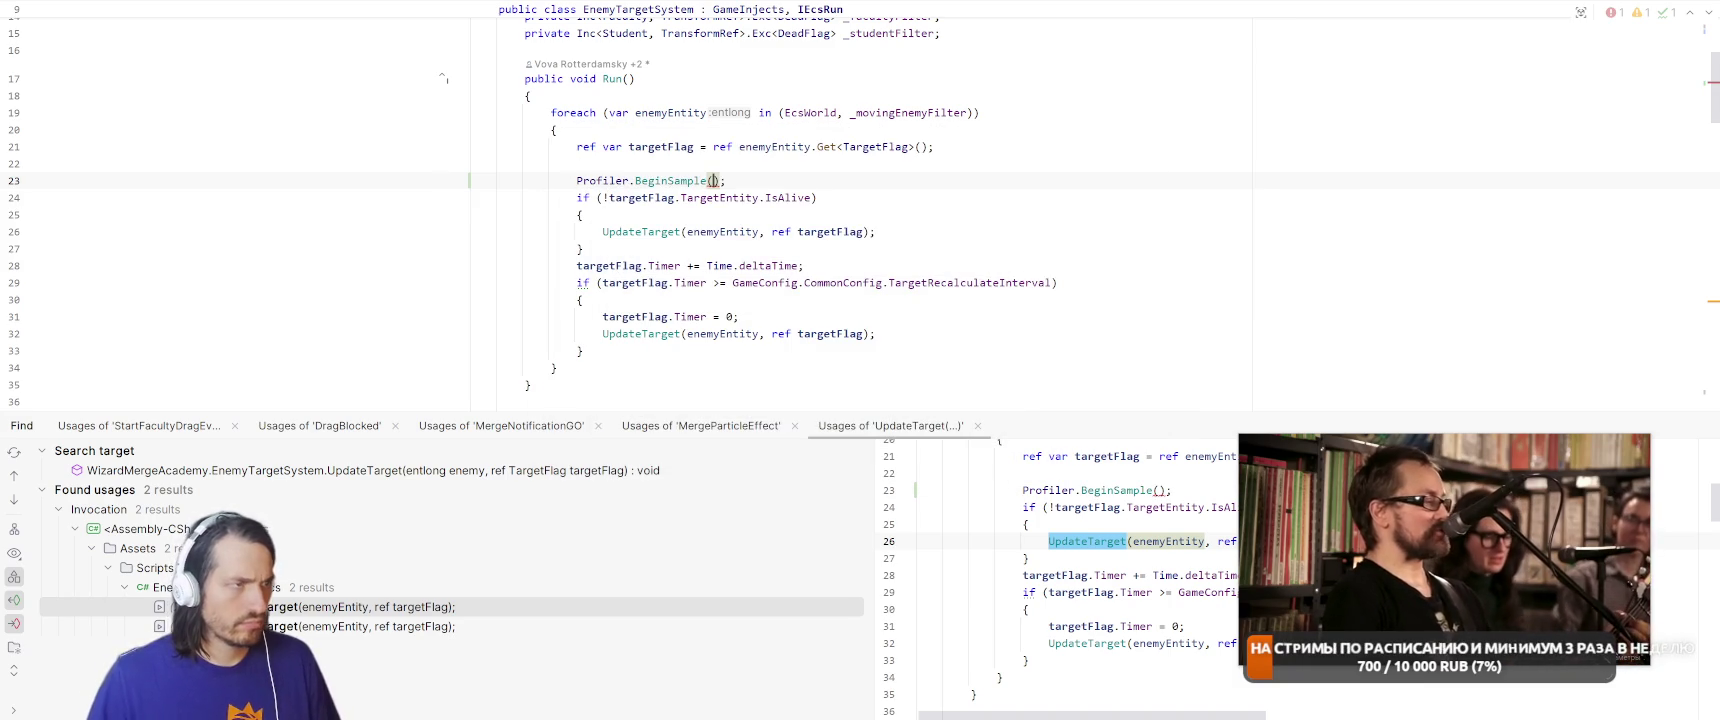
type("\"")
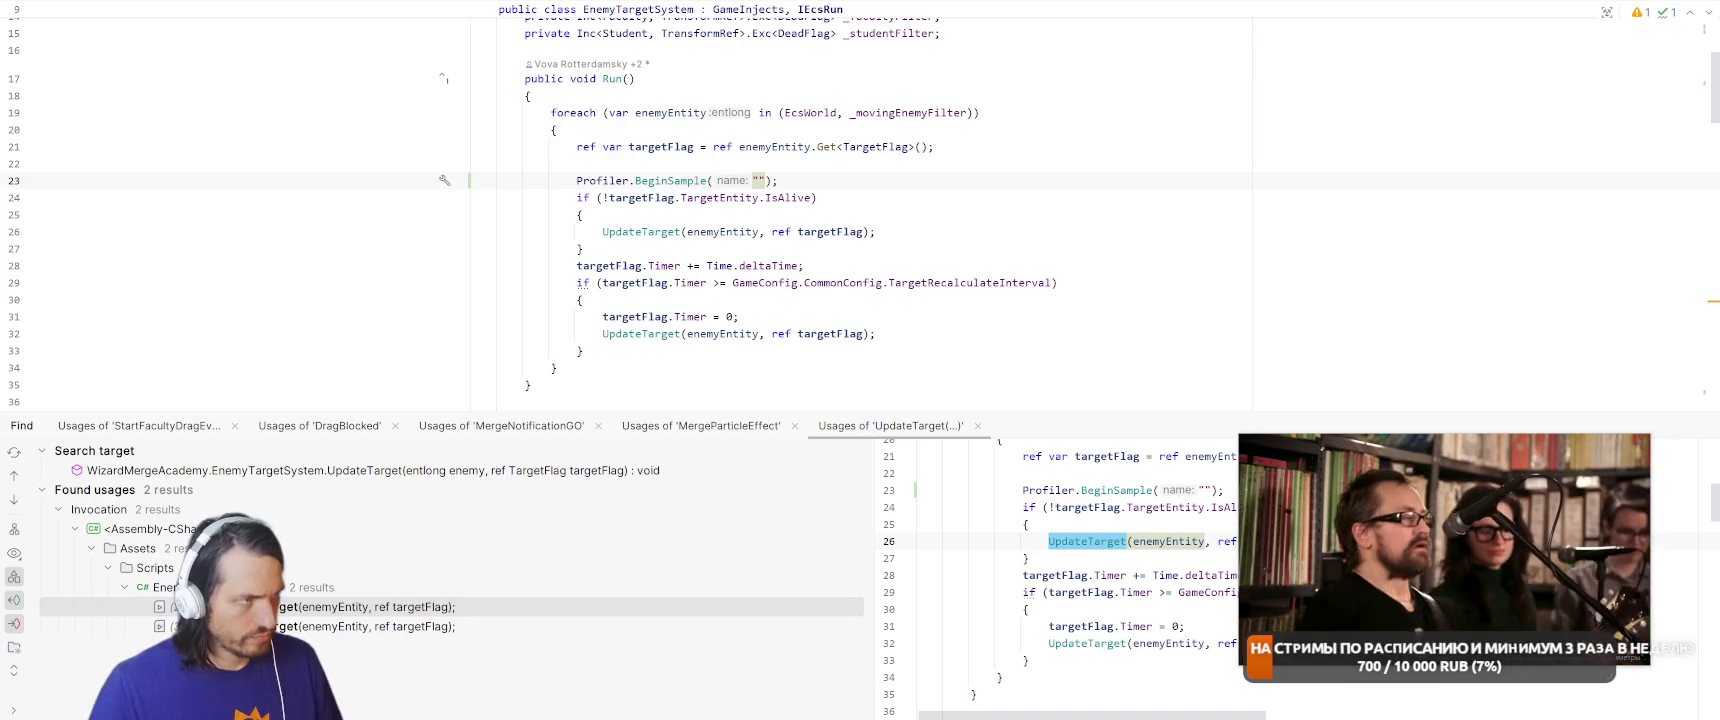
type("Update Target")
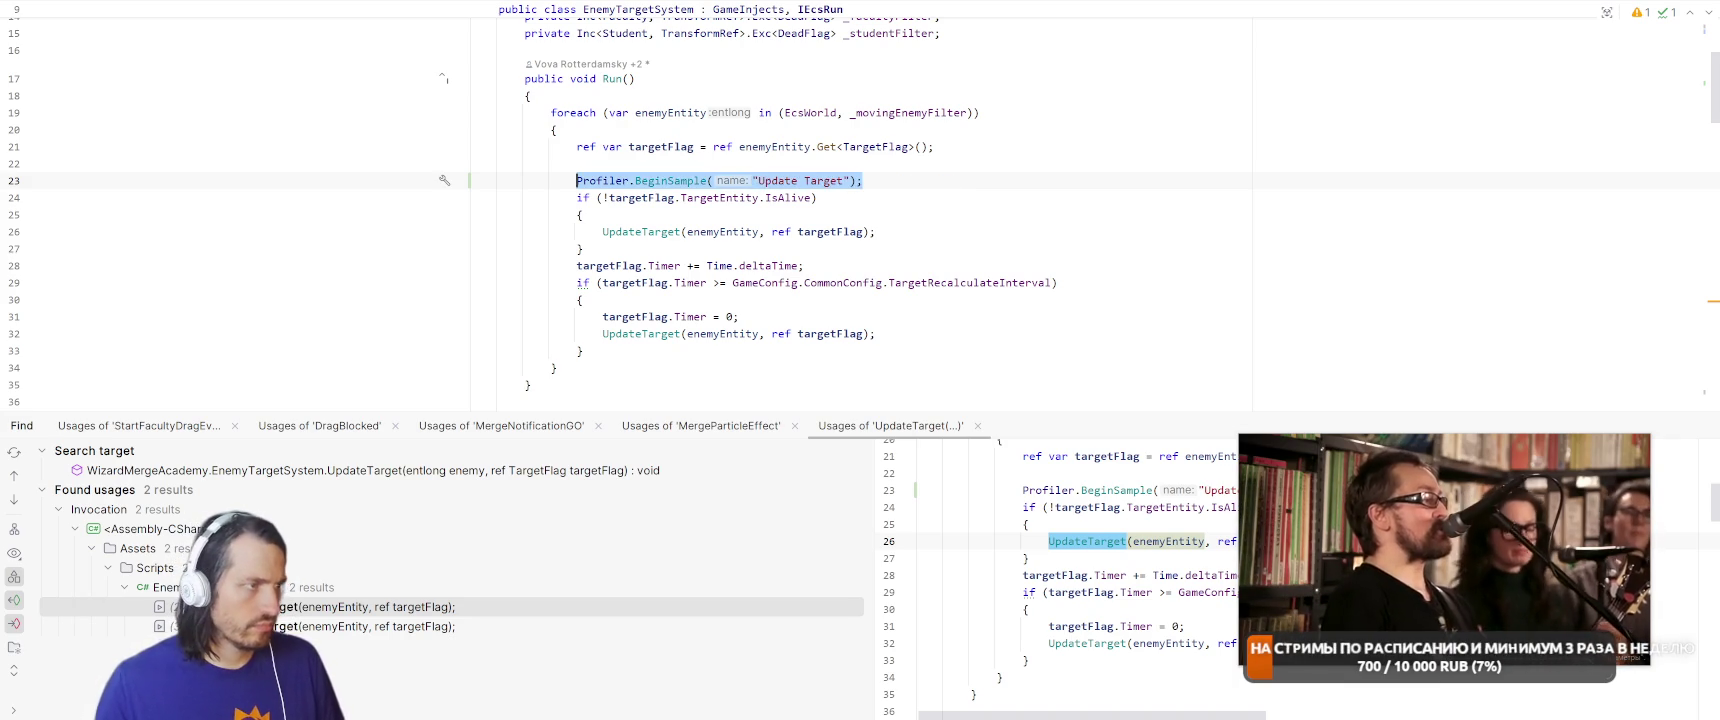
key("Down")
key("Down")
key("Down")
key("Return")
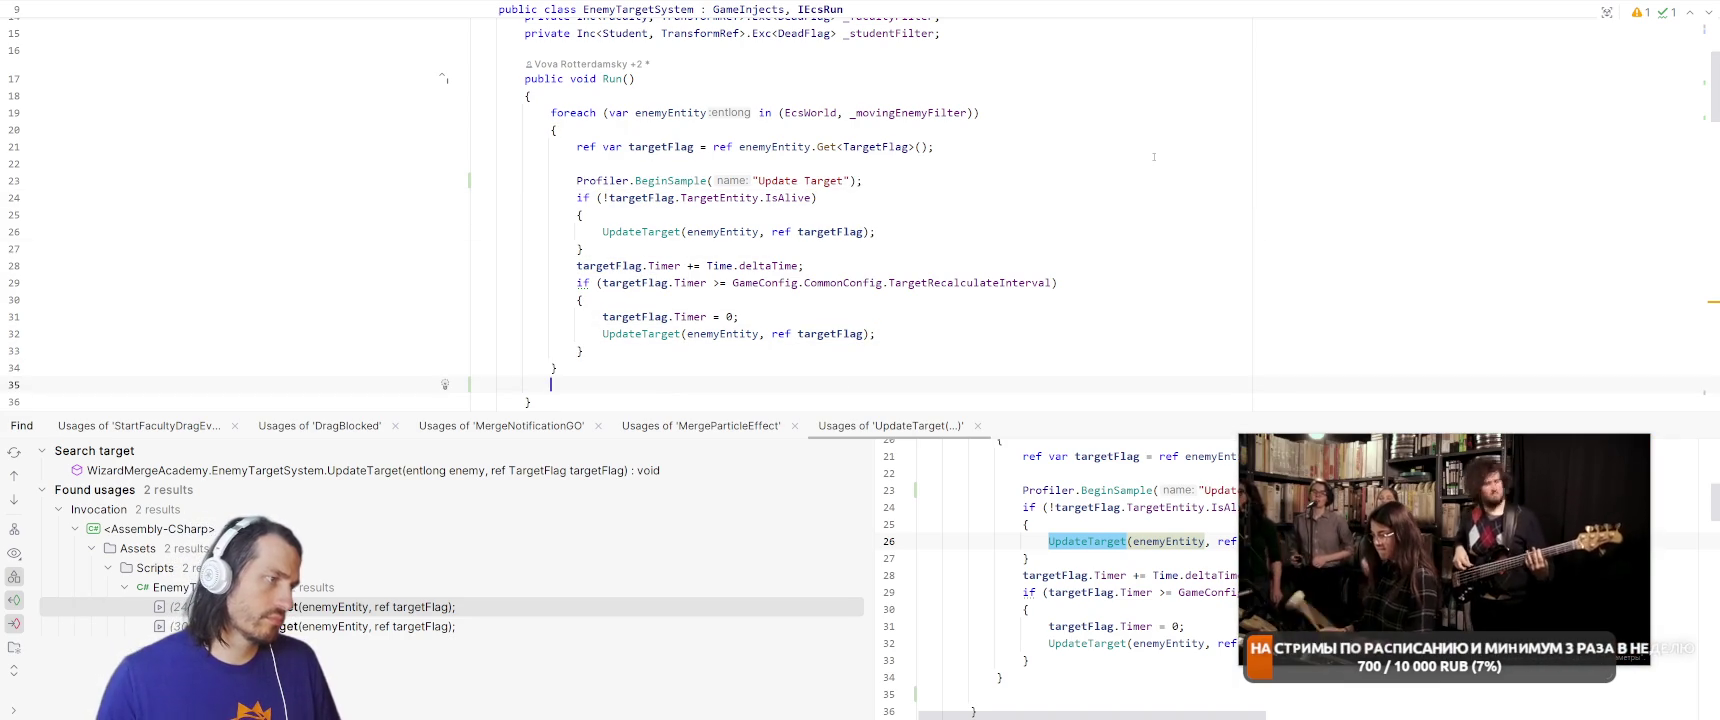
type("Profiler.End")
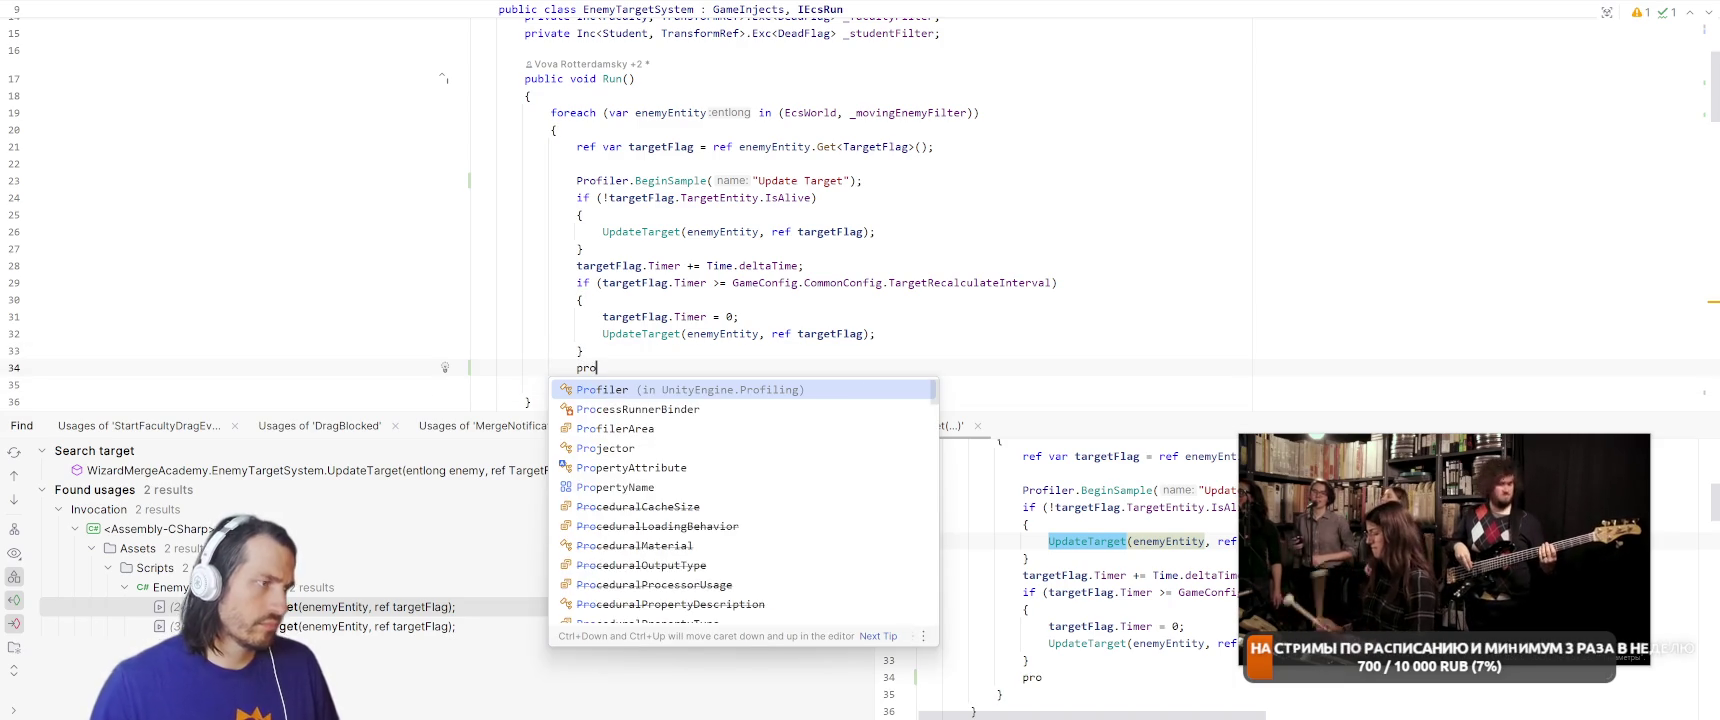
key("Return")
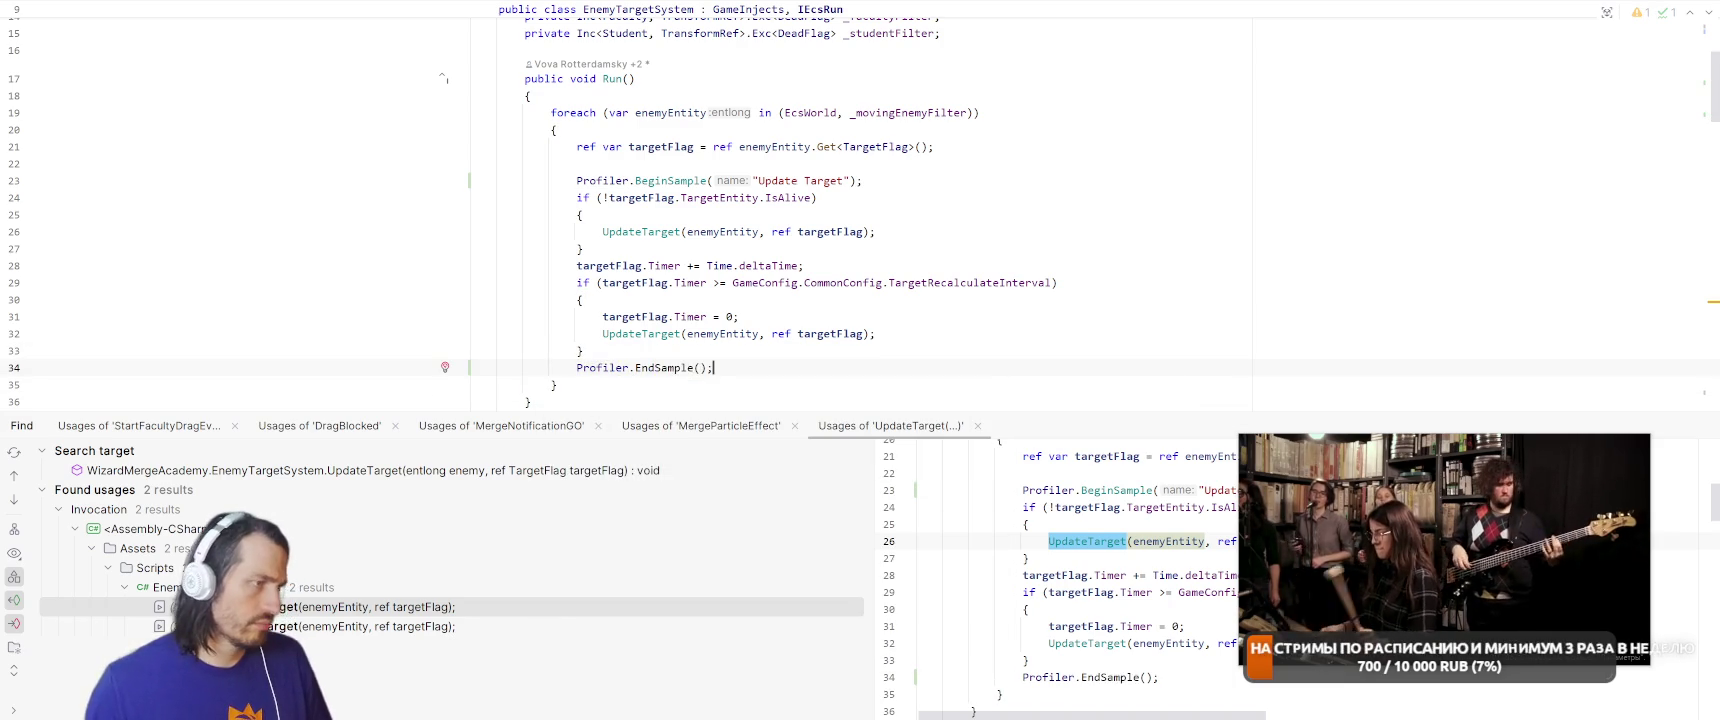
Wrap the whole foreach in an outer "Enemy target" BeginSample/EndSample profiler pair.
left_click(678, 96)
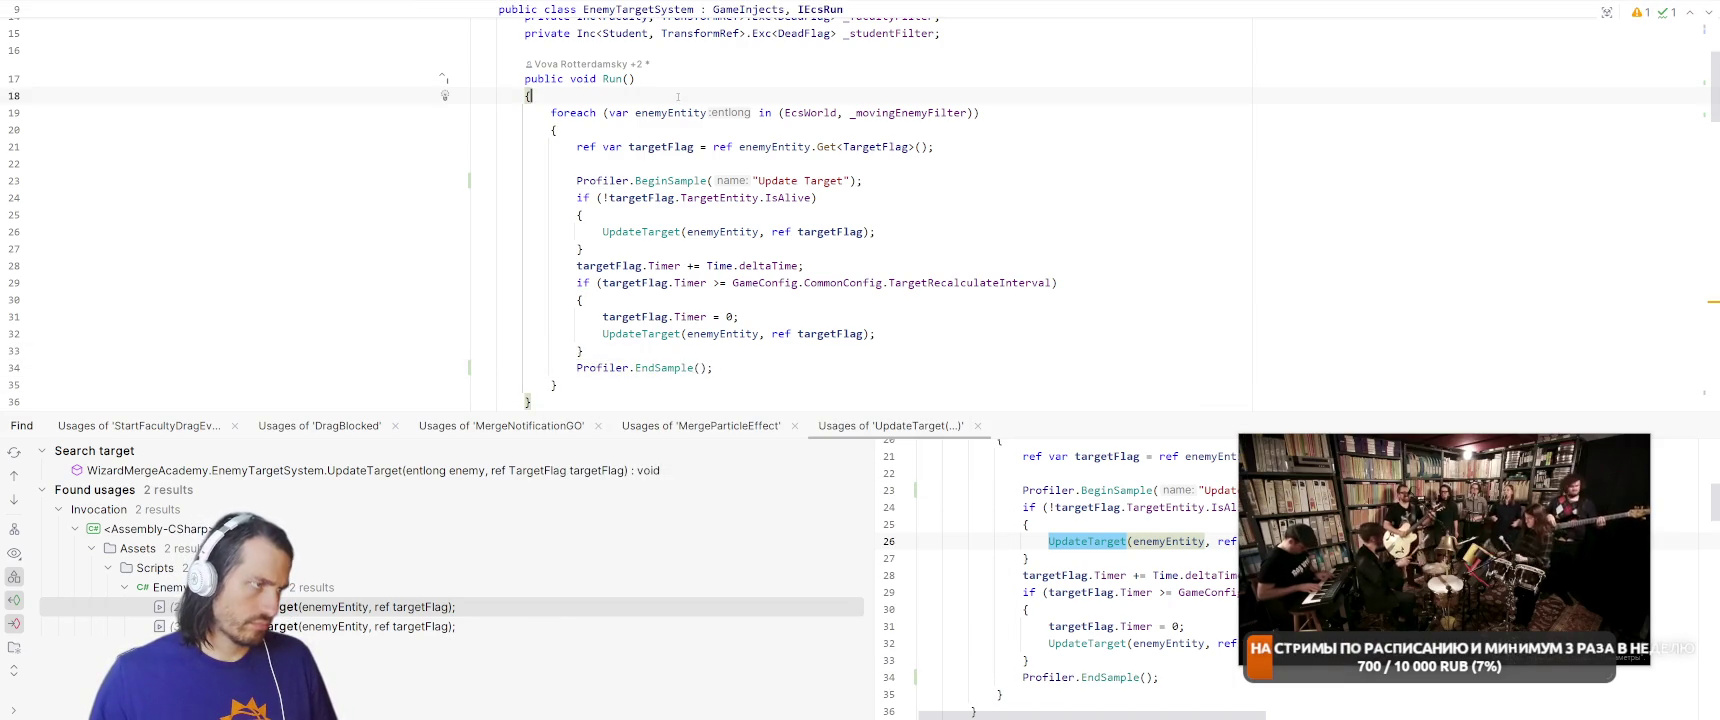
key("Return")
type("Profiler.")
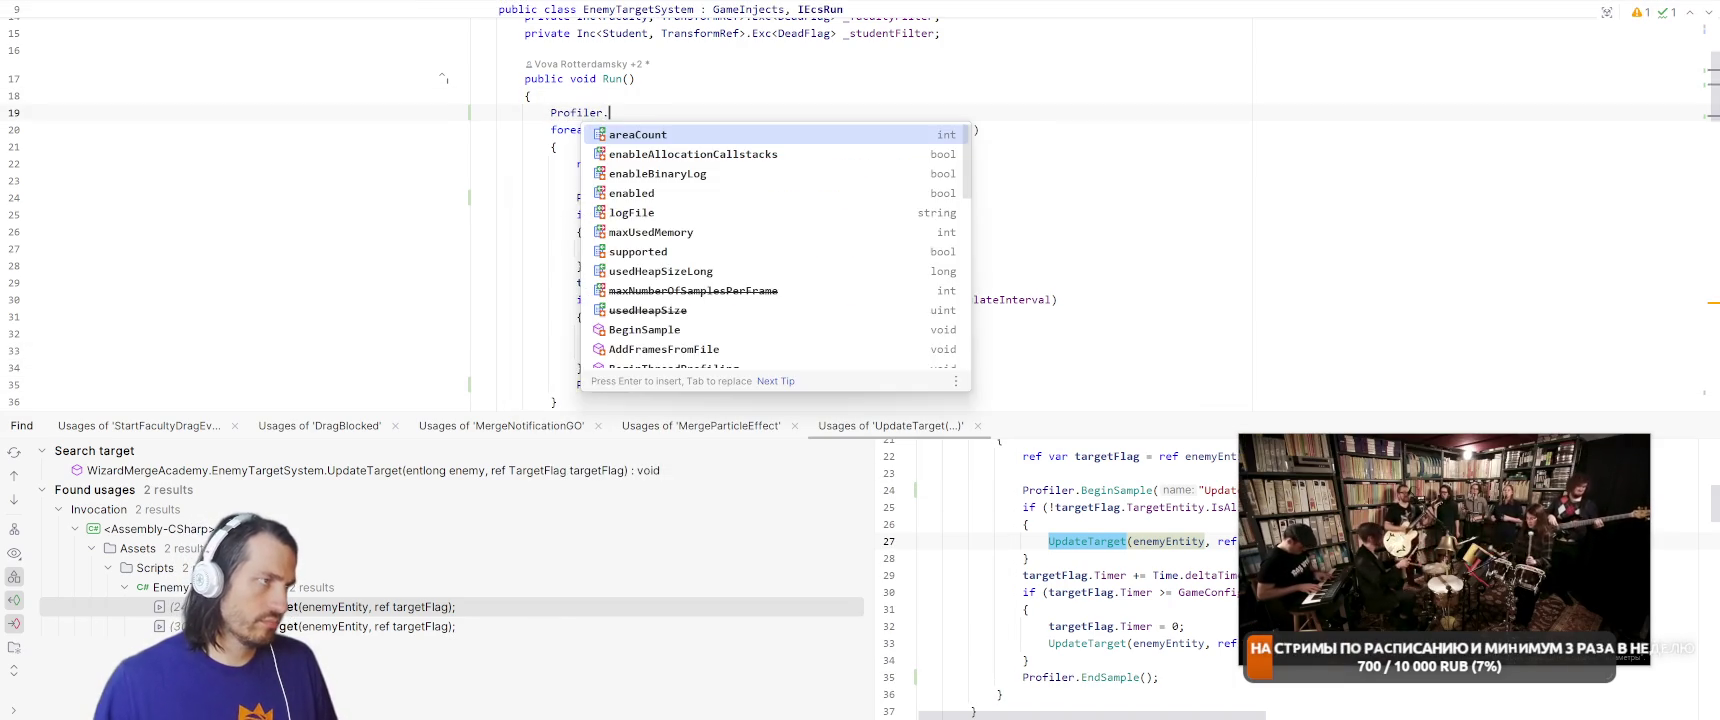
type("Beg")
key("Return")
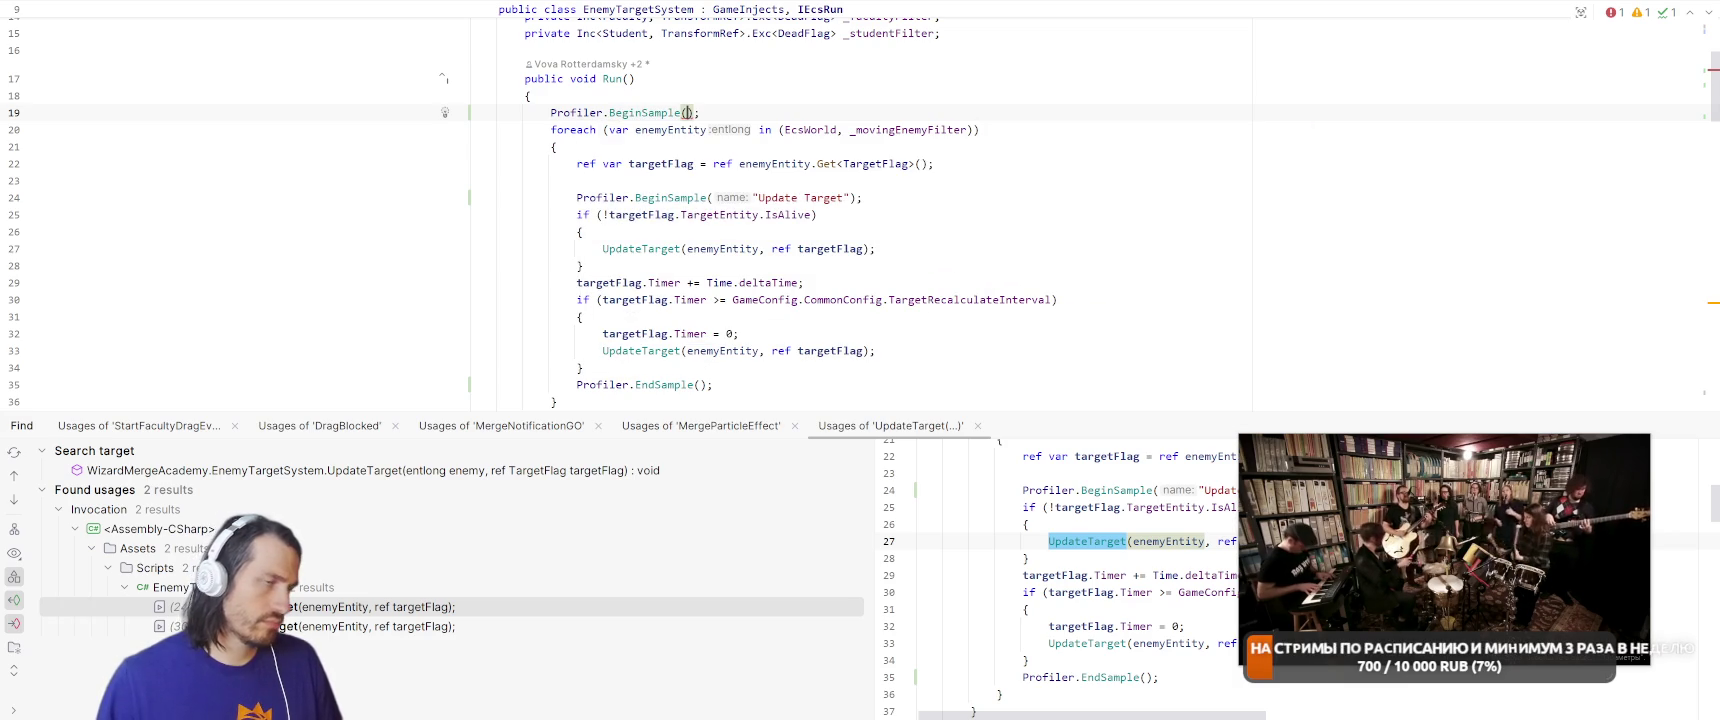
type("\"")
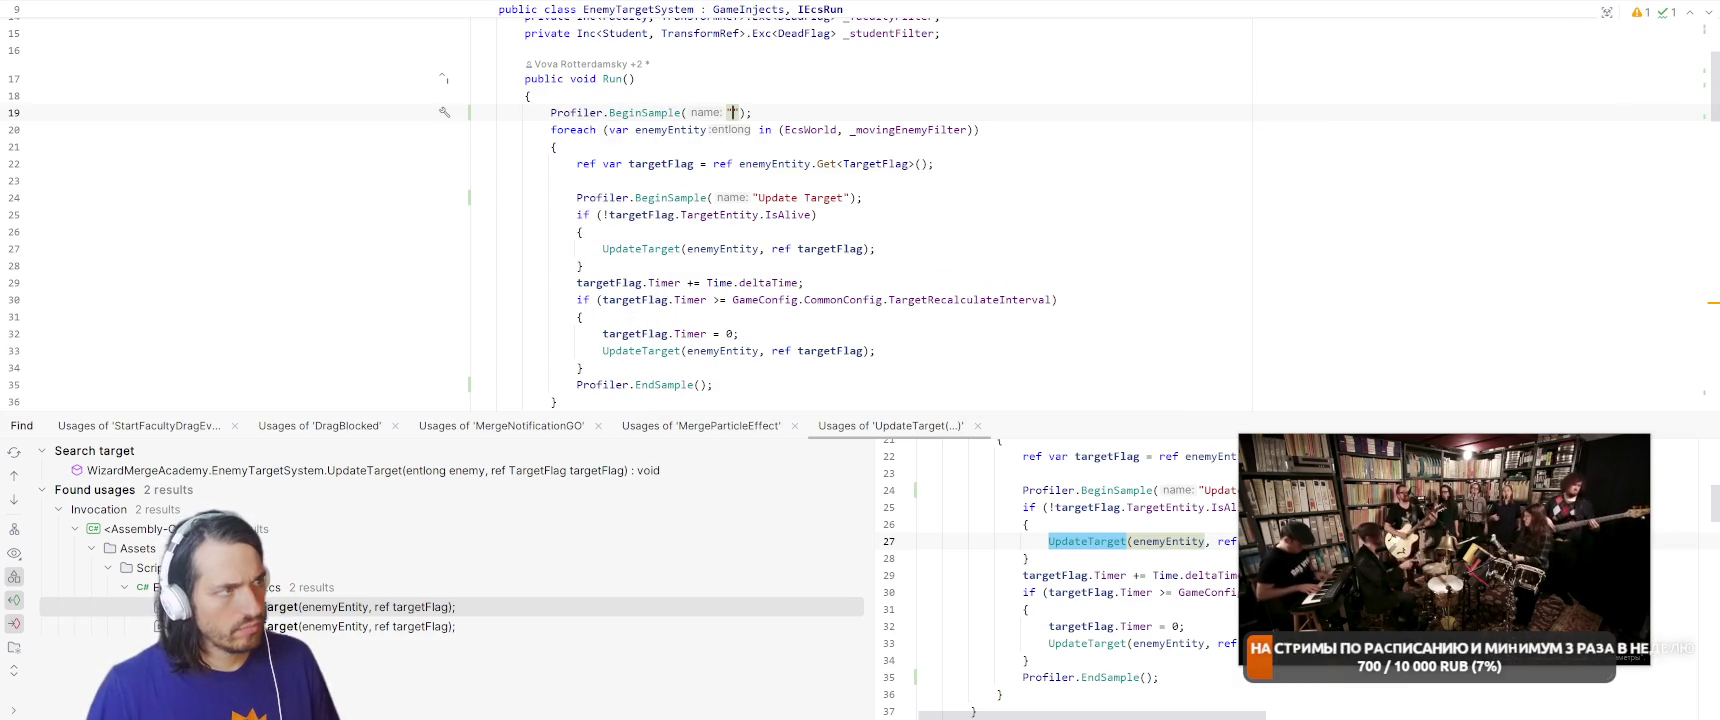
type("s")
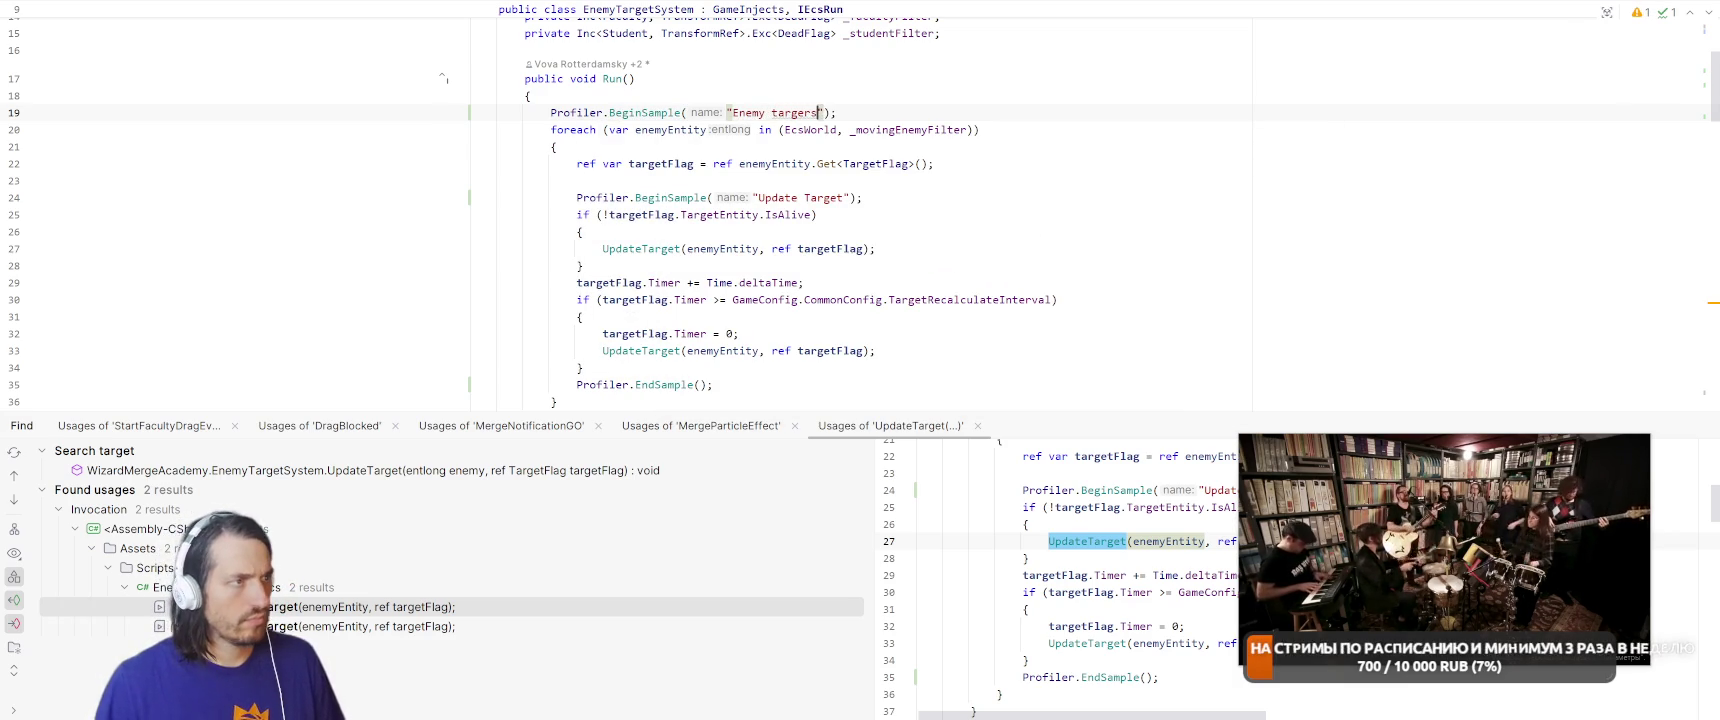
scroll(583, 257, "down", 3)
left_click(531, 248)
key("End")
key("Return")
type("Profiler.EndSample();")
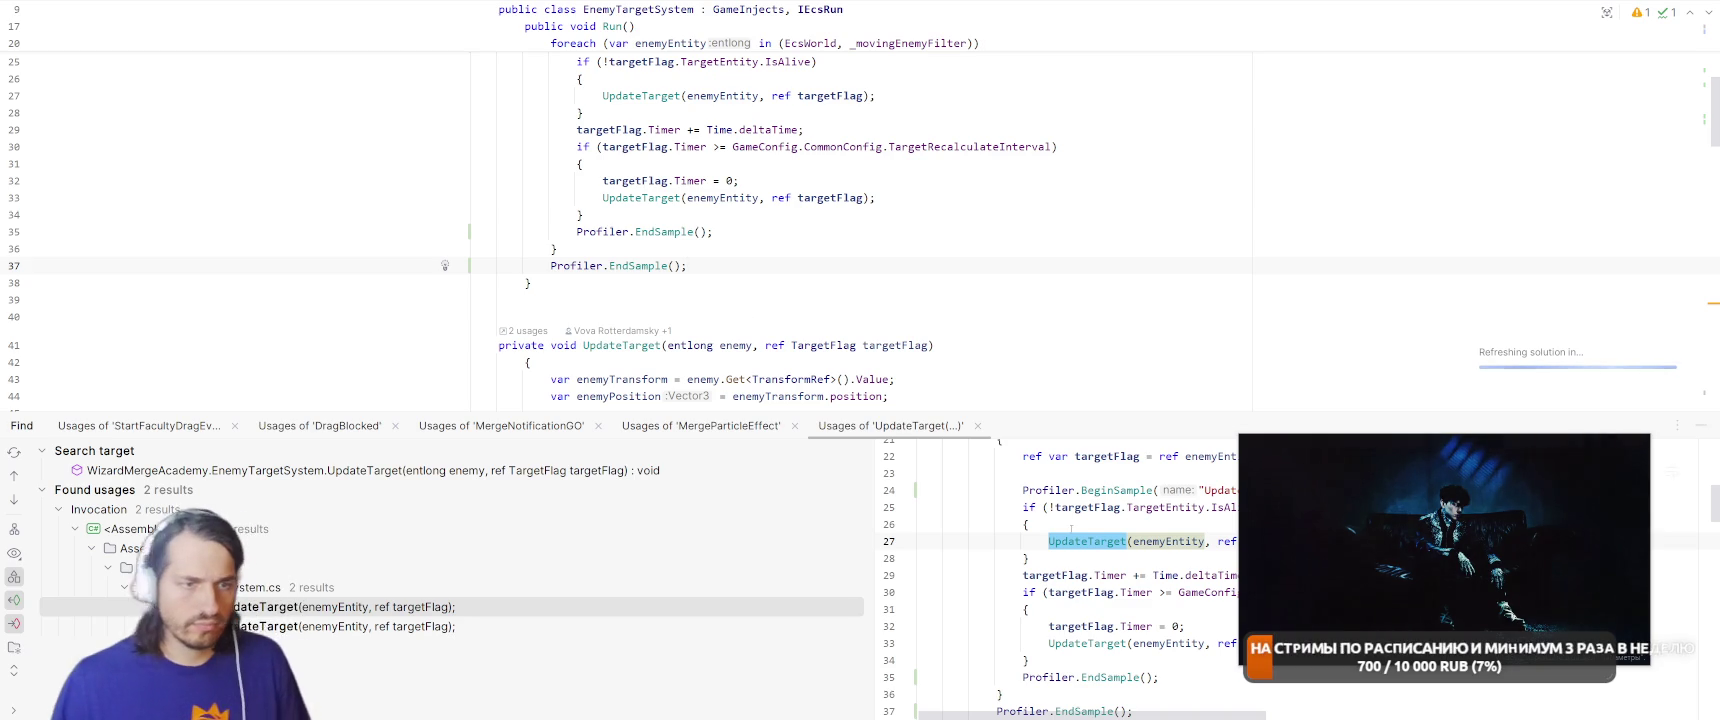
Switch from Rider to the Unity Editor through the window switcher.
mouse_move(1445, 551)
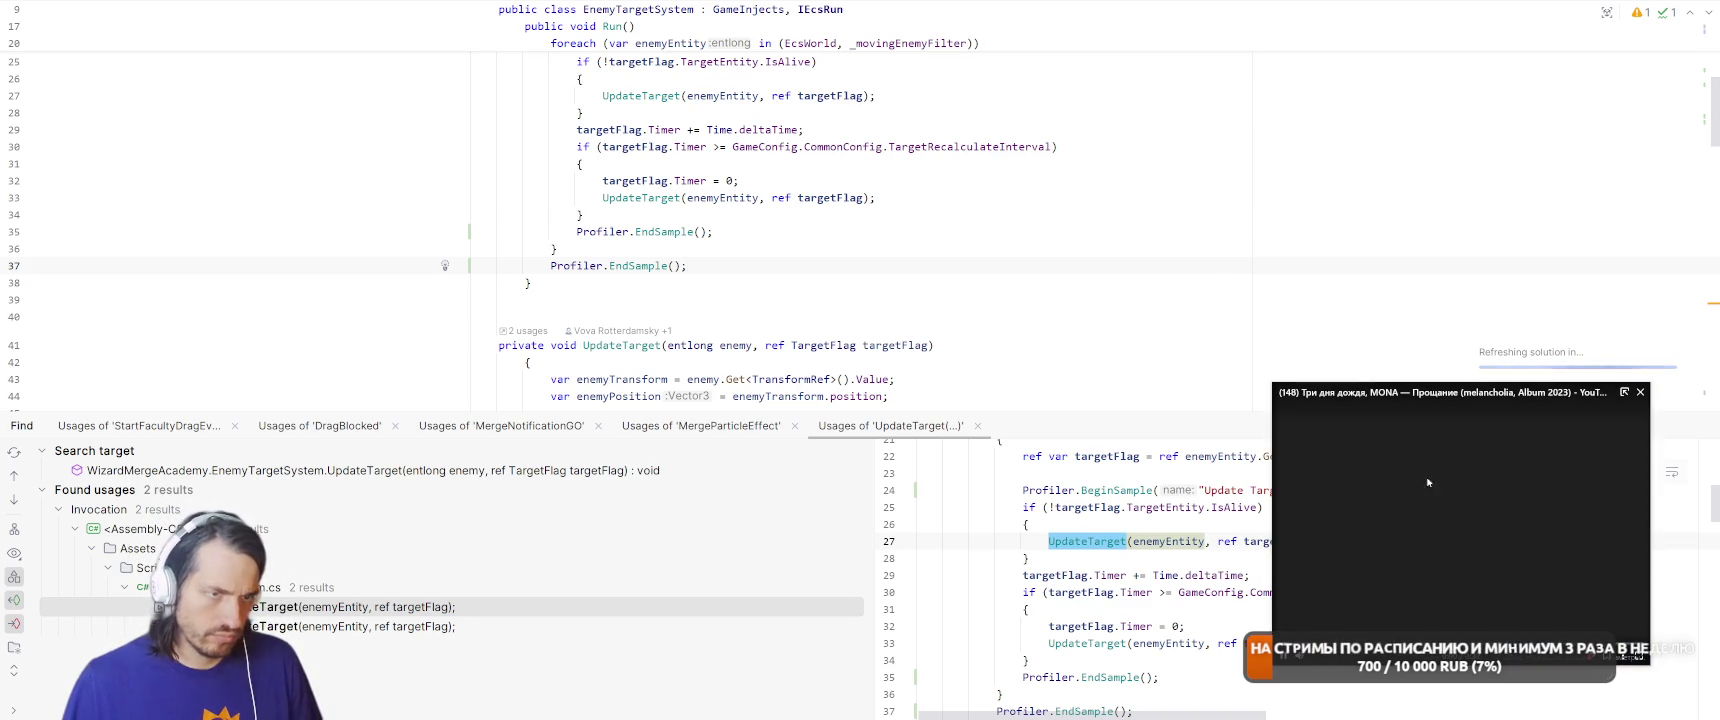
key("alt+Tab")
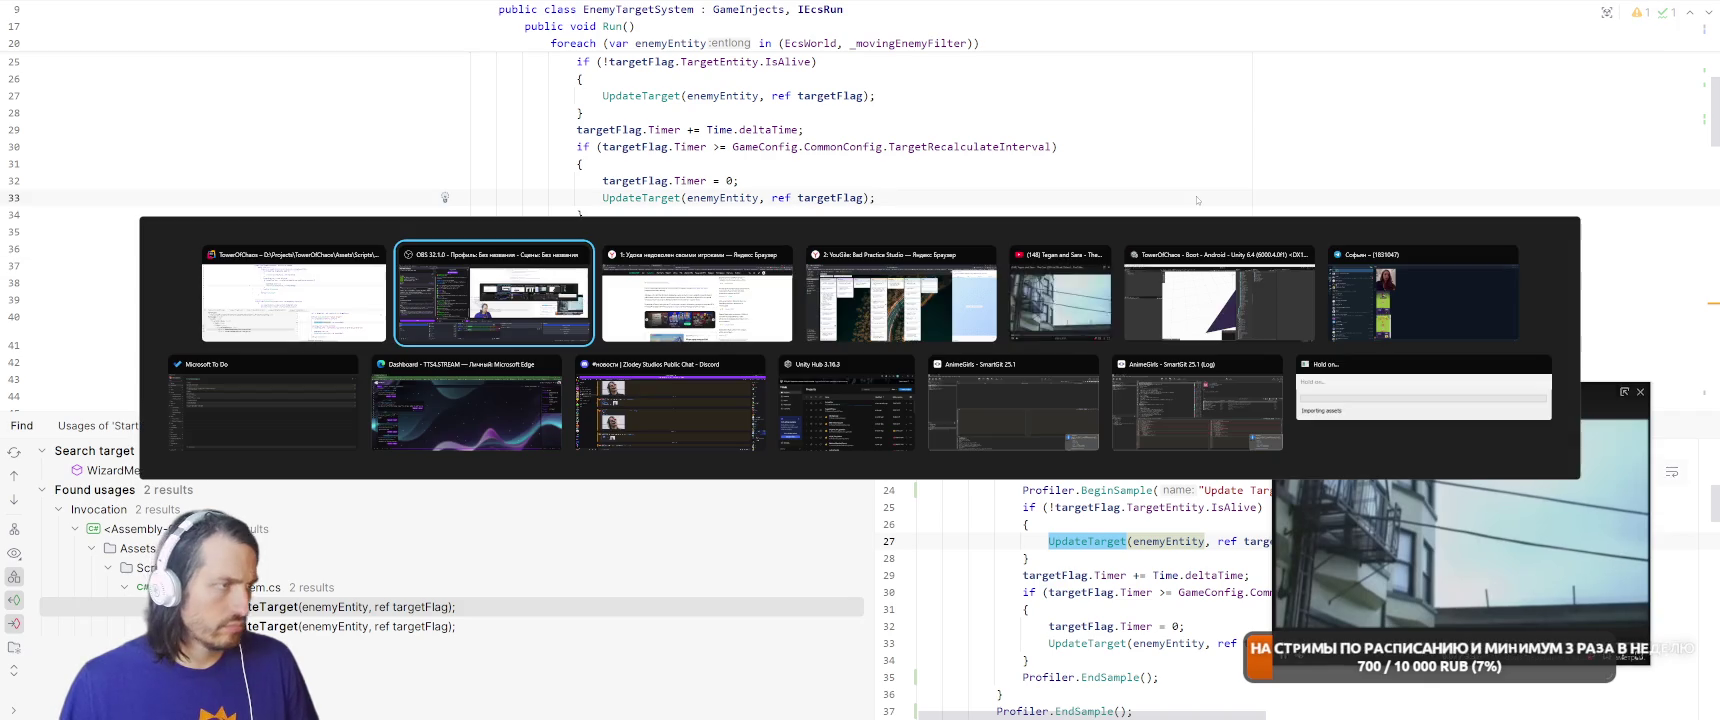
left_click(1220, 295)
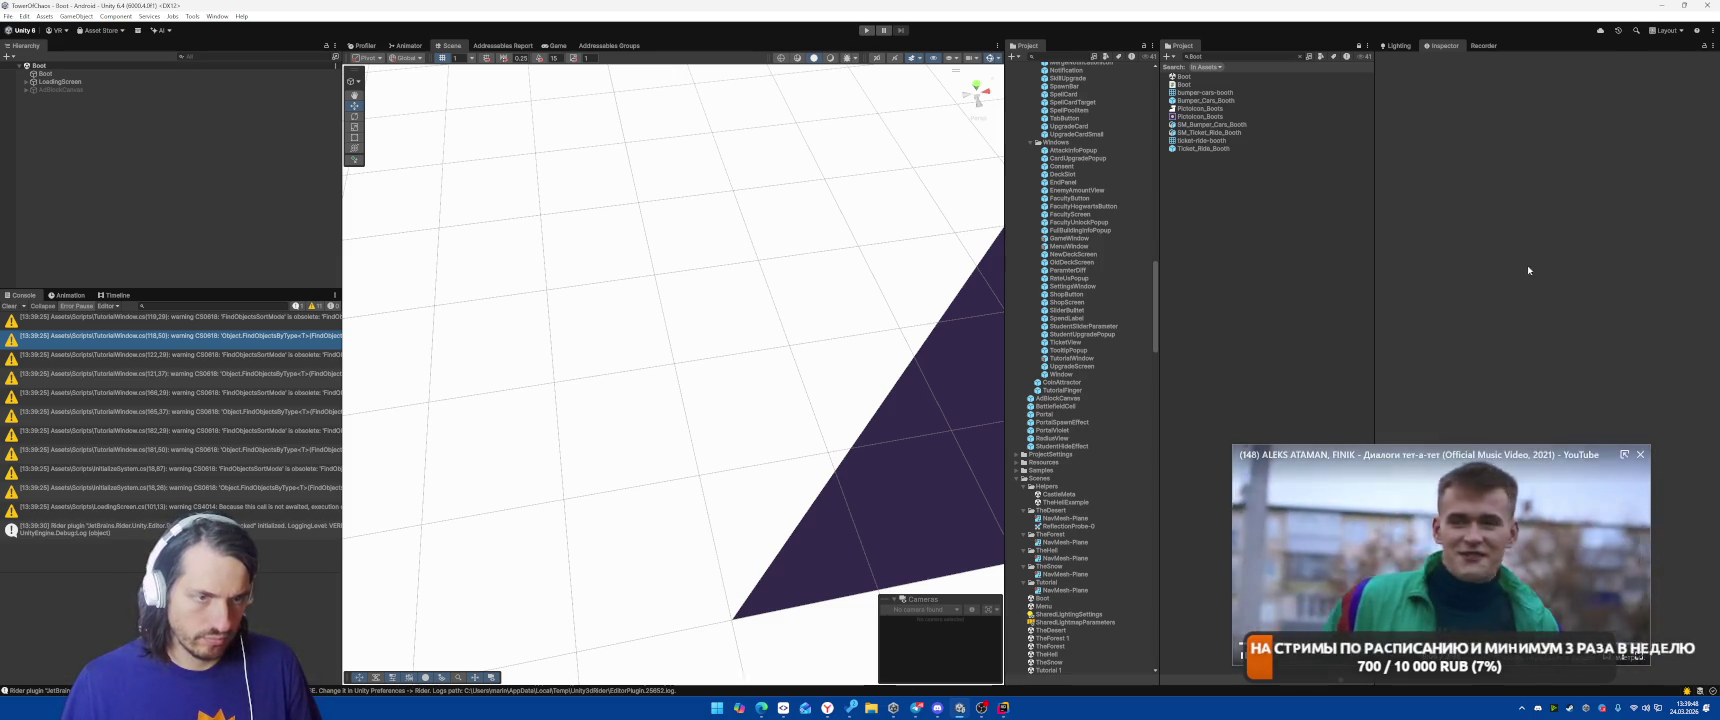
Enter Play mode with Ctrl+P to run the Tutorial 1 scene.
key("ctrl+p")
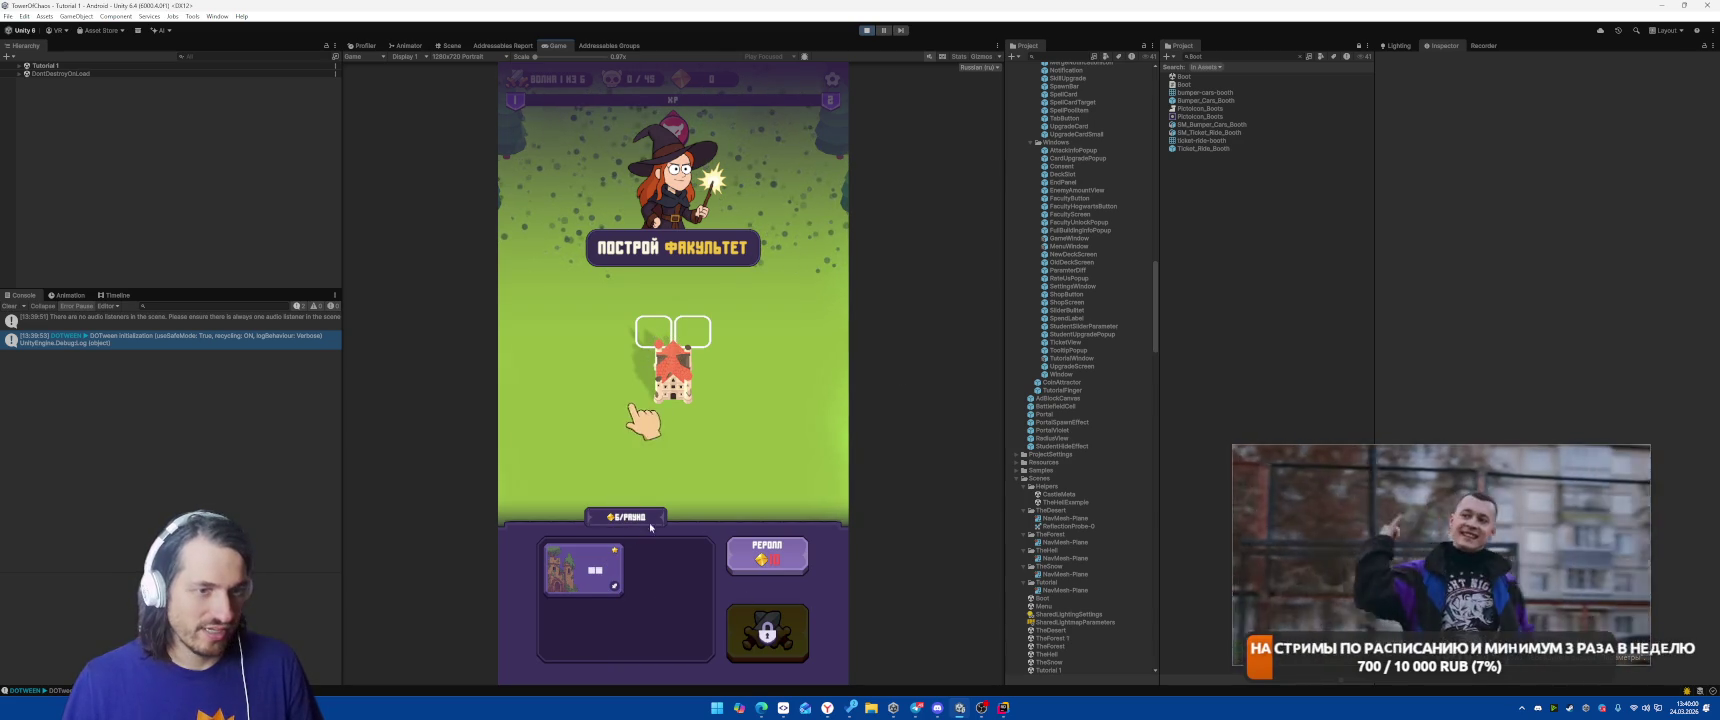
Open the Profiler window from the Window menu.
left_click(217, 16)
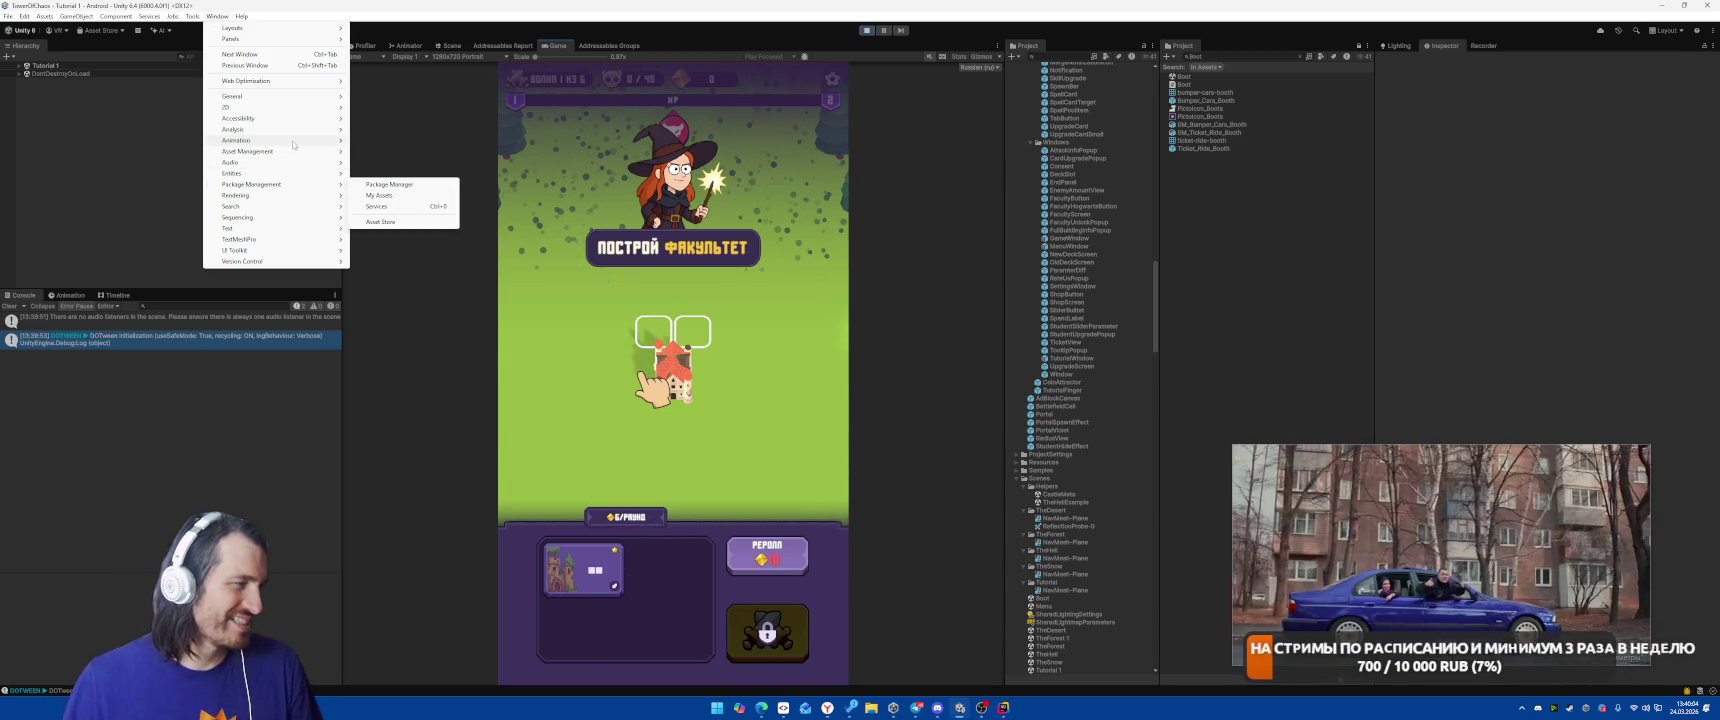
mouse_move(280, 131)
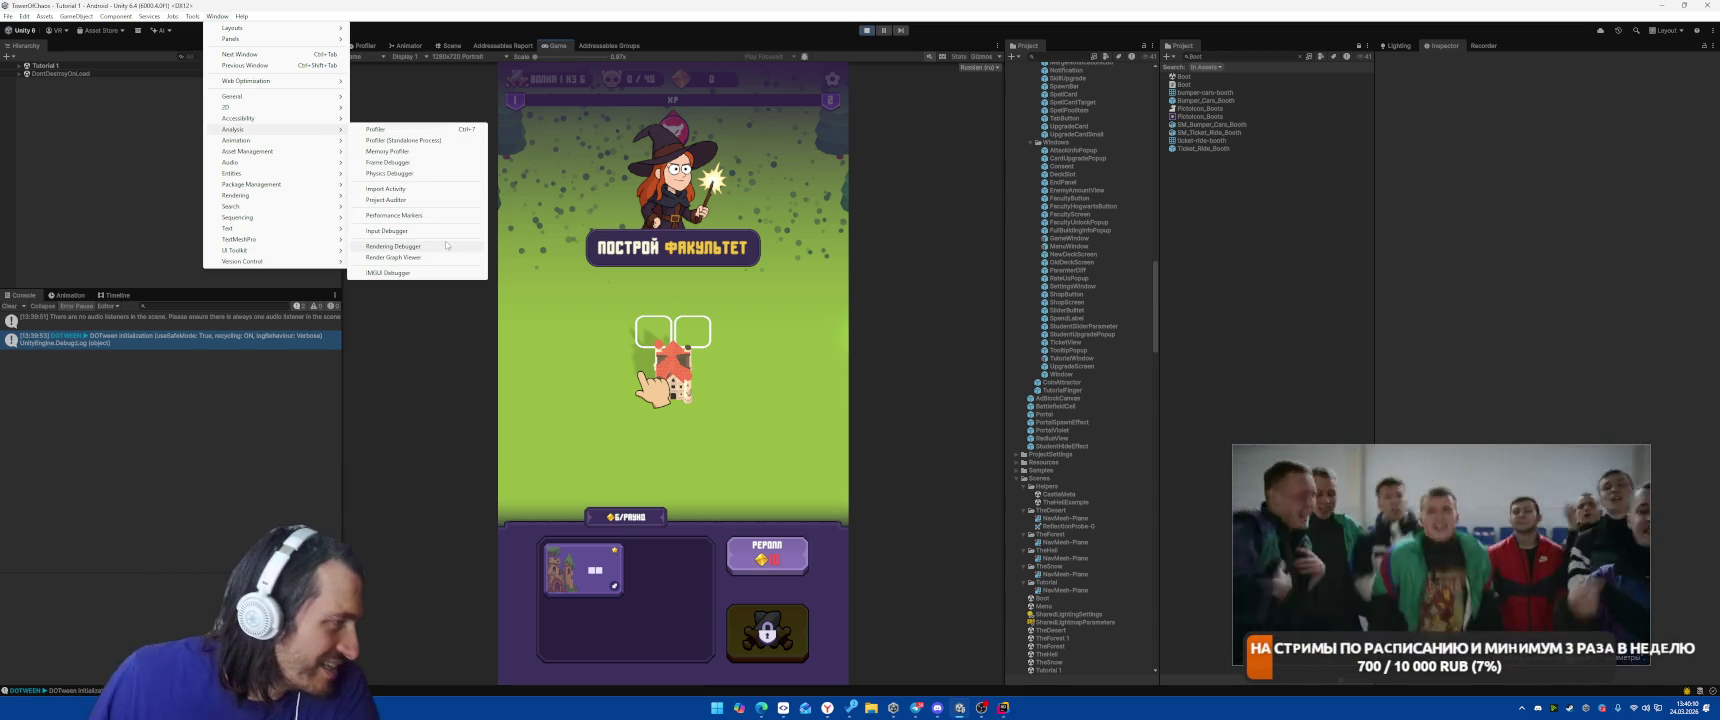
left_click(380, 129)
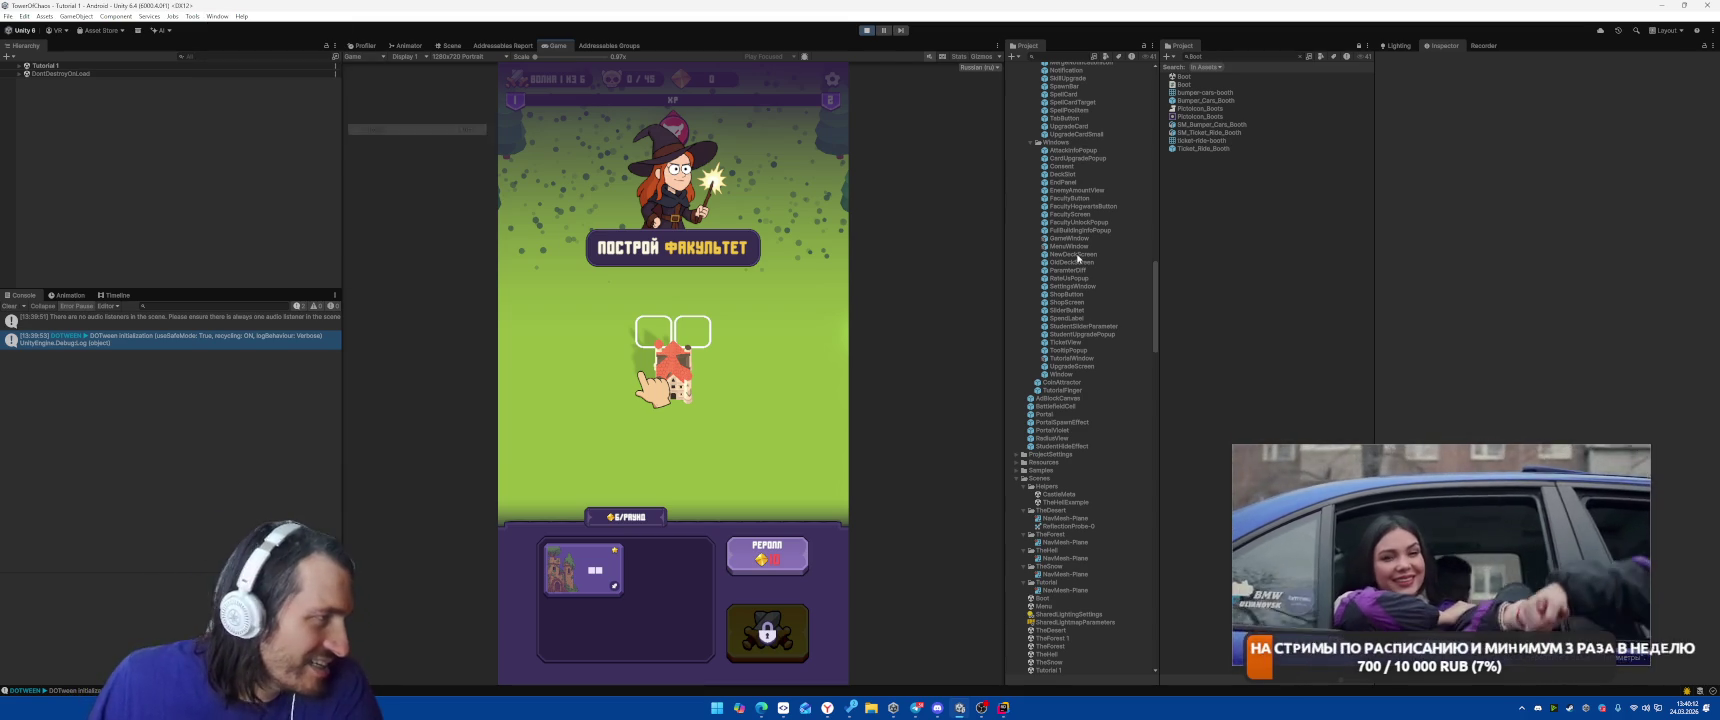
Place the building card on the empty slot in the game, then view the Profiler captures.
left_click(555, 45)
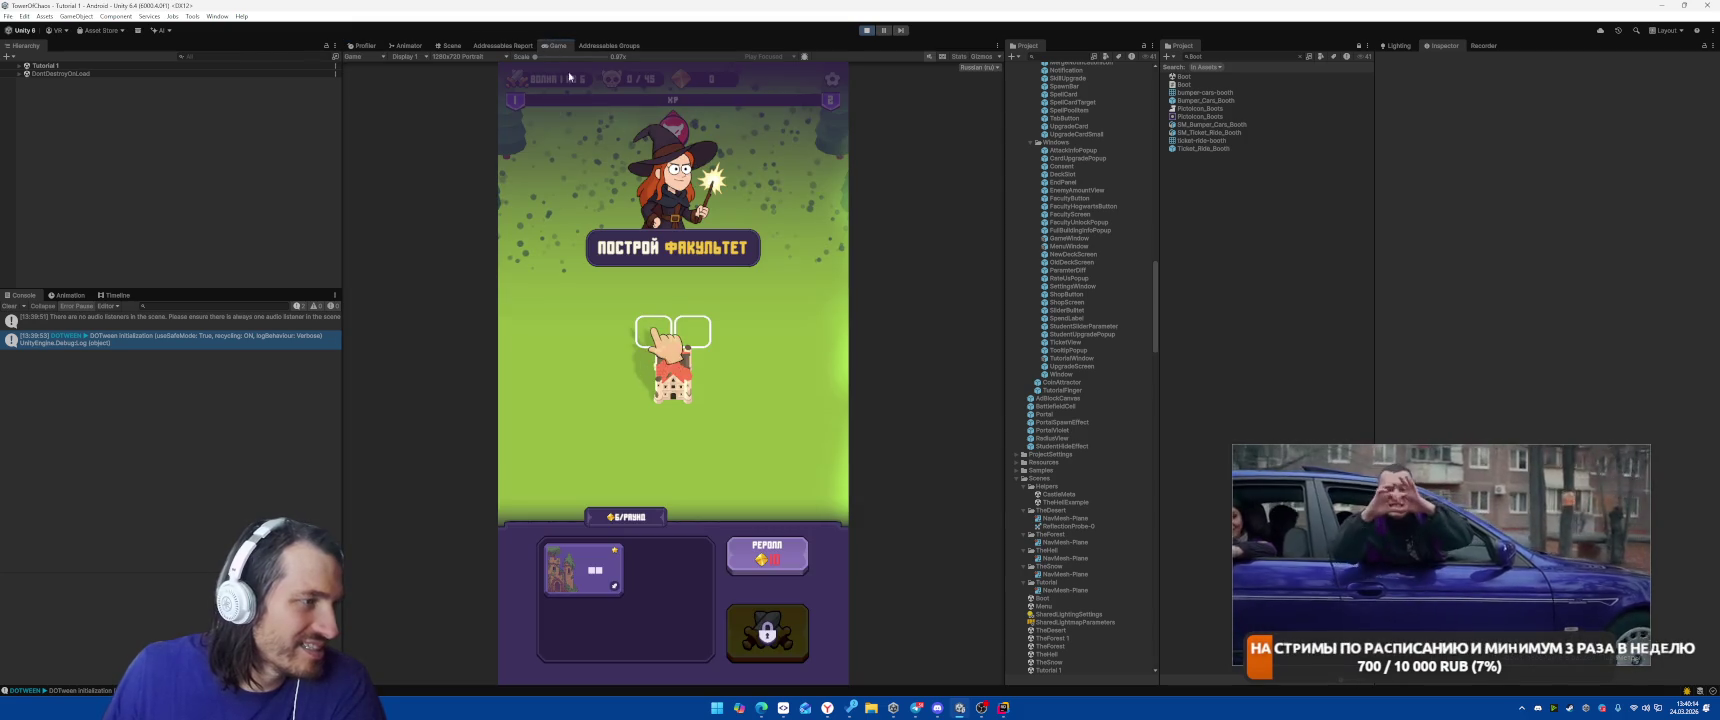
left_click_drag(642, 368, 660, 342)
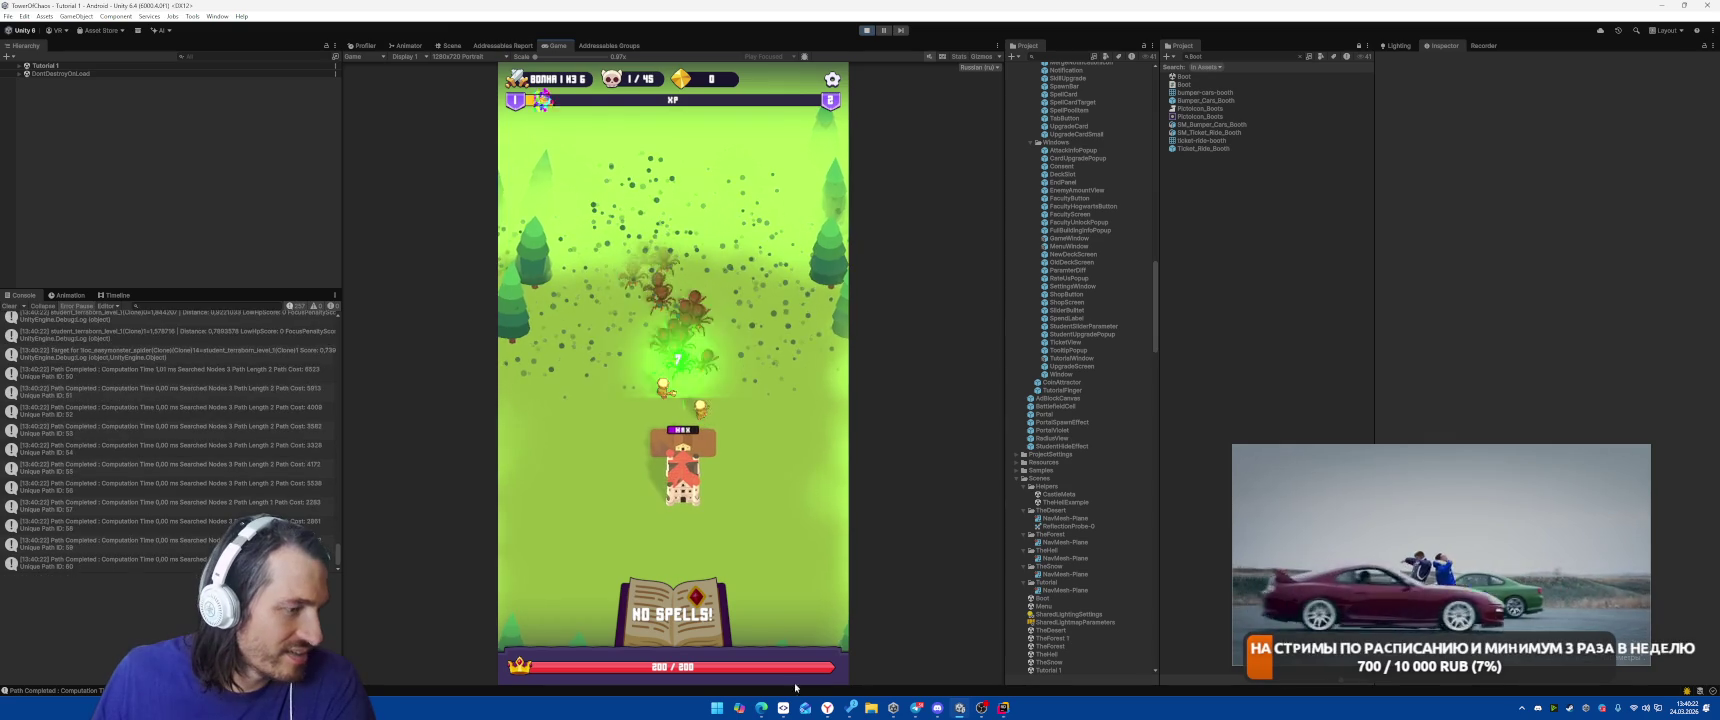
mouse_move(827, 708)
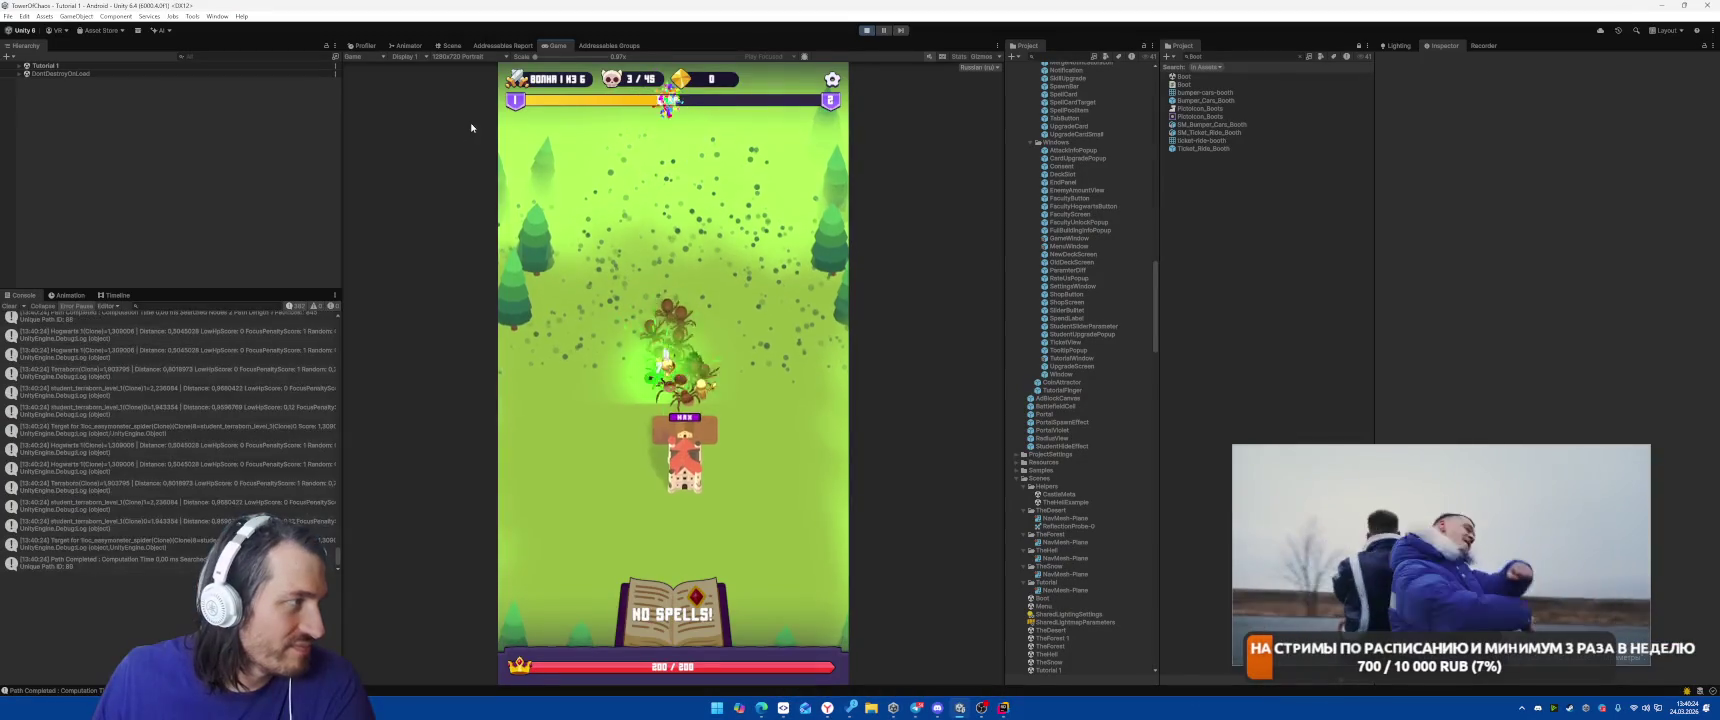
left_click(362, 45)
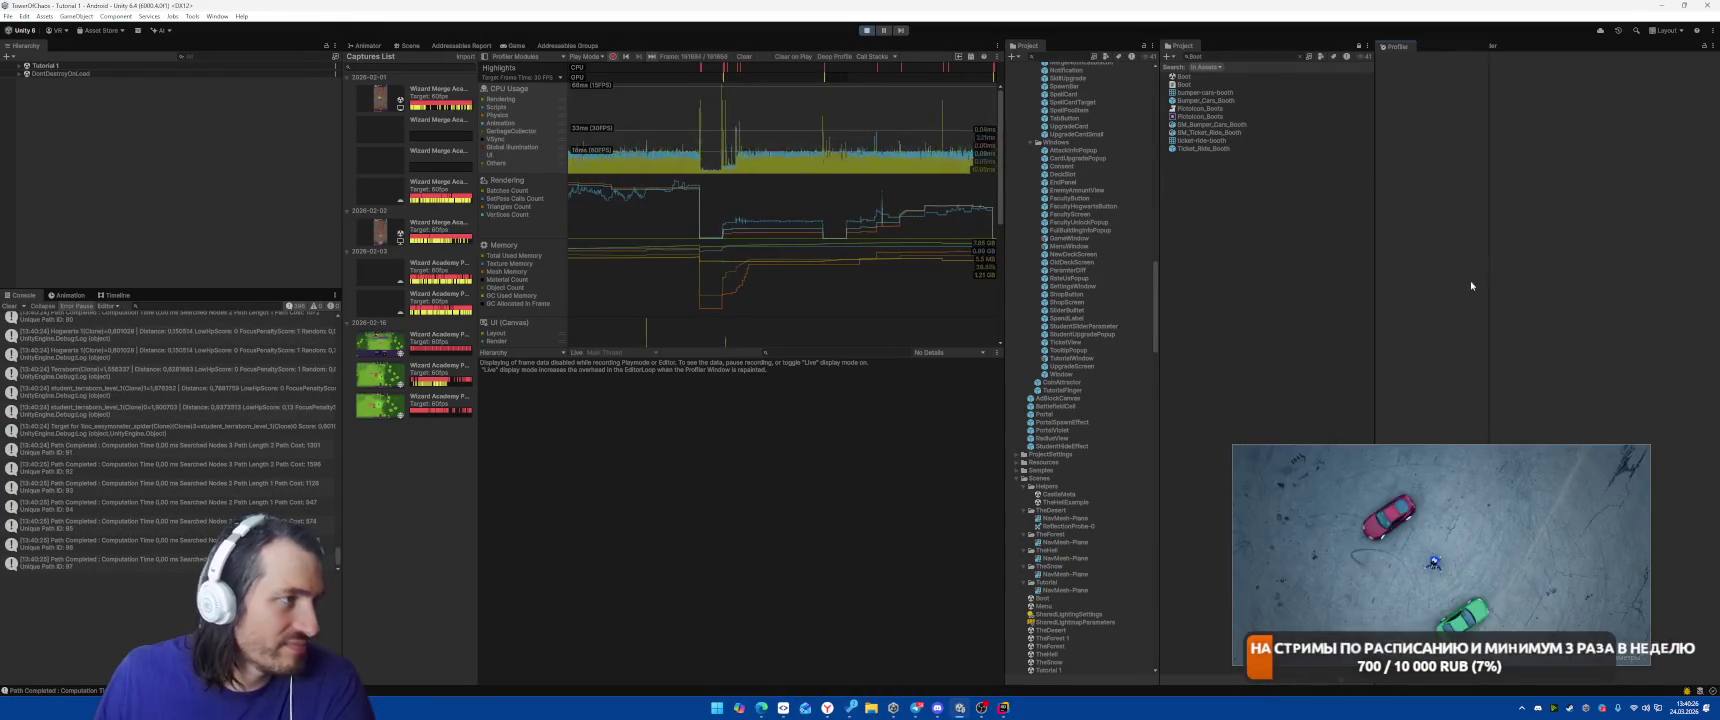
Close the Profiler, cast the Meteor spell on the spider cluster, and pause the game.
middle_click(362, 45)
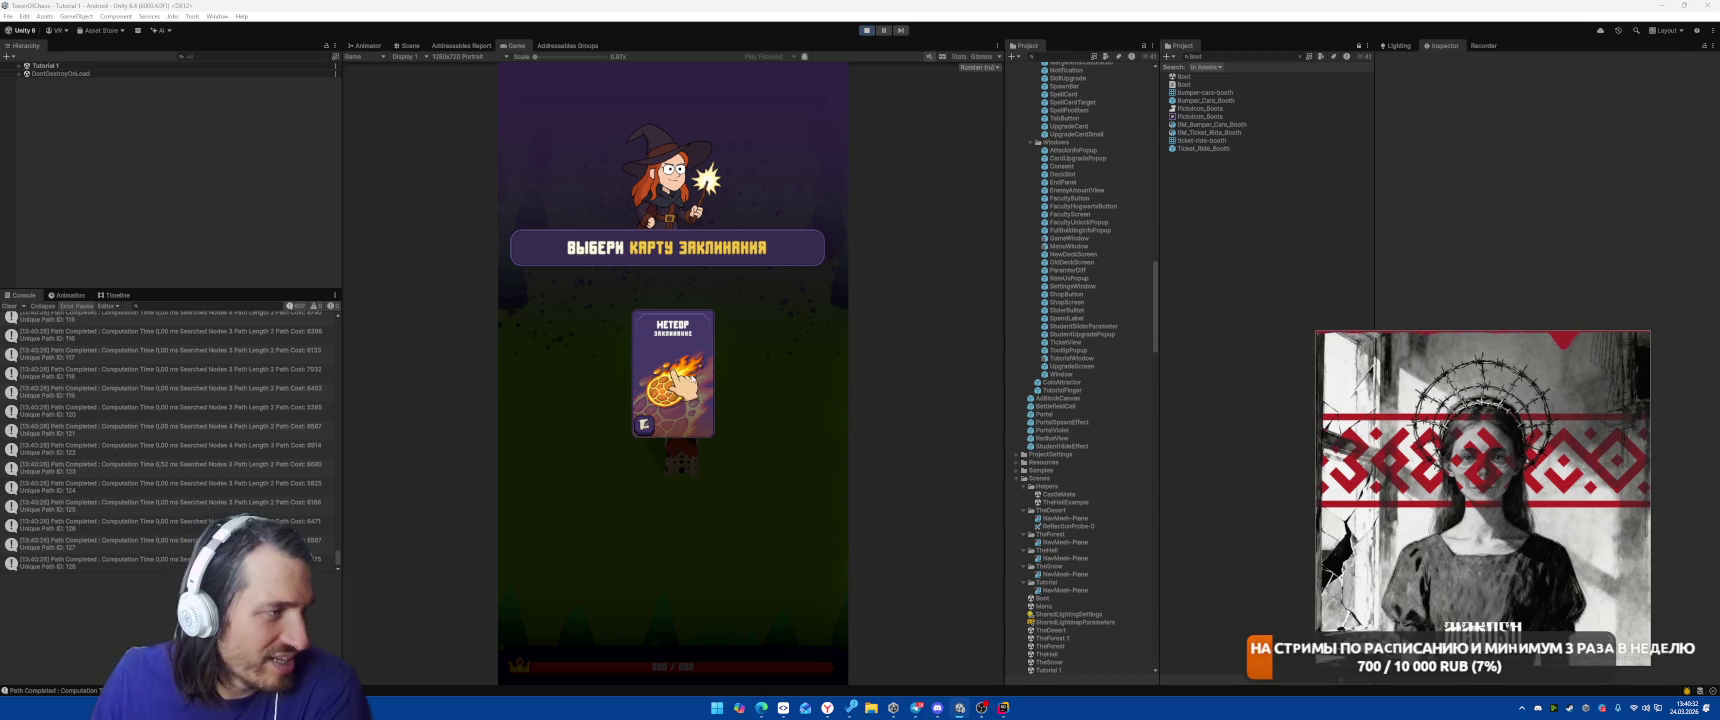
left_click(673, 375)
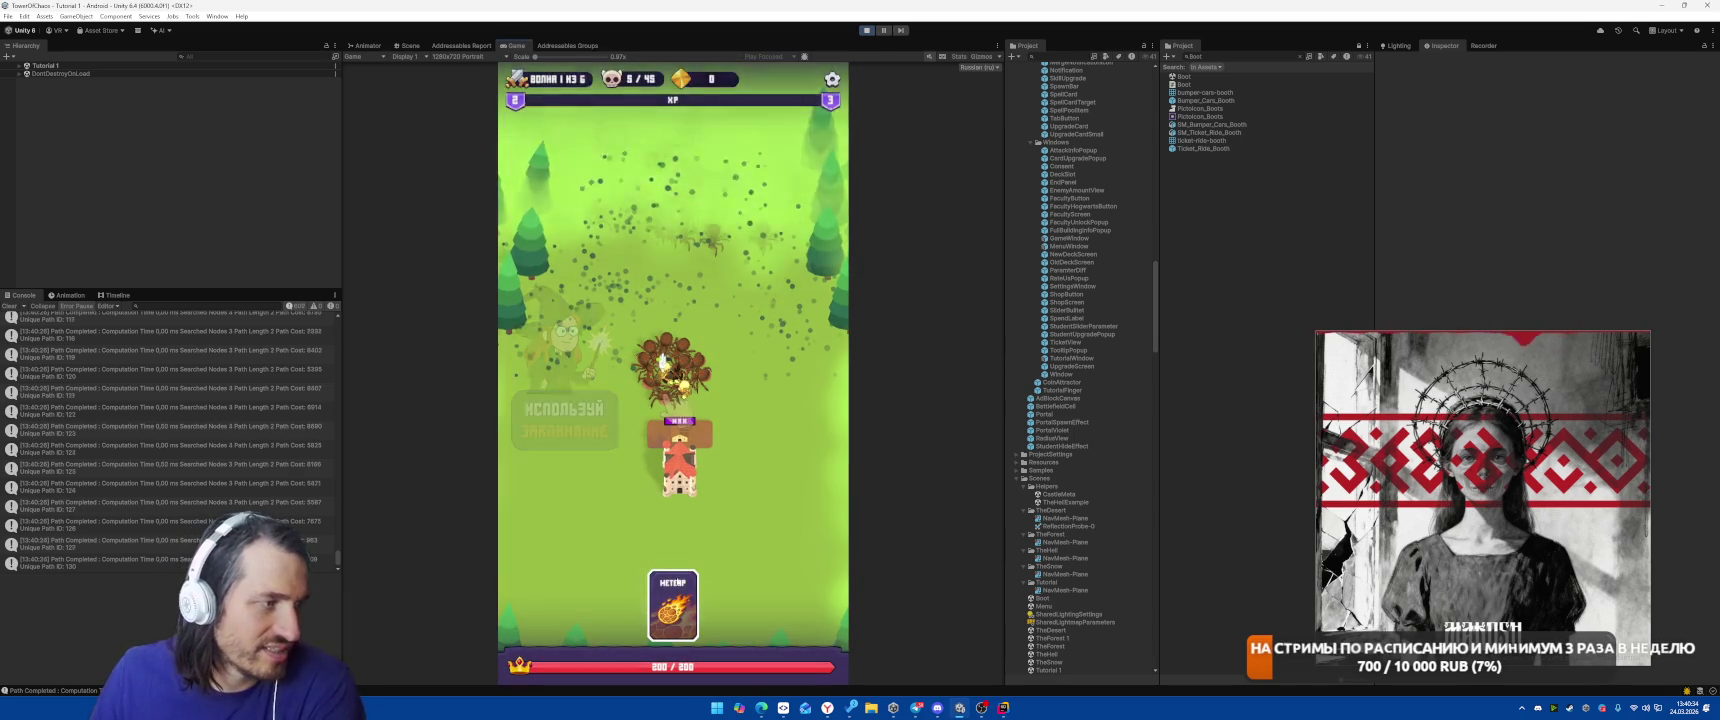
left_click(672, 375)
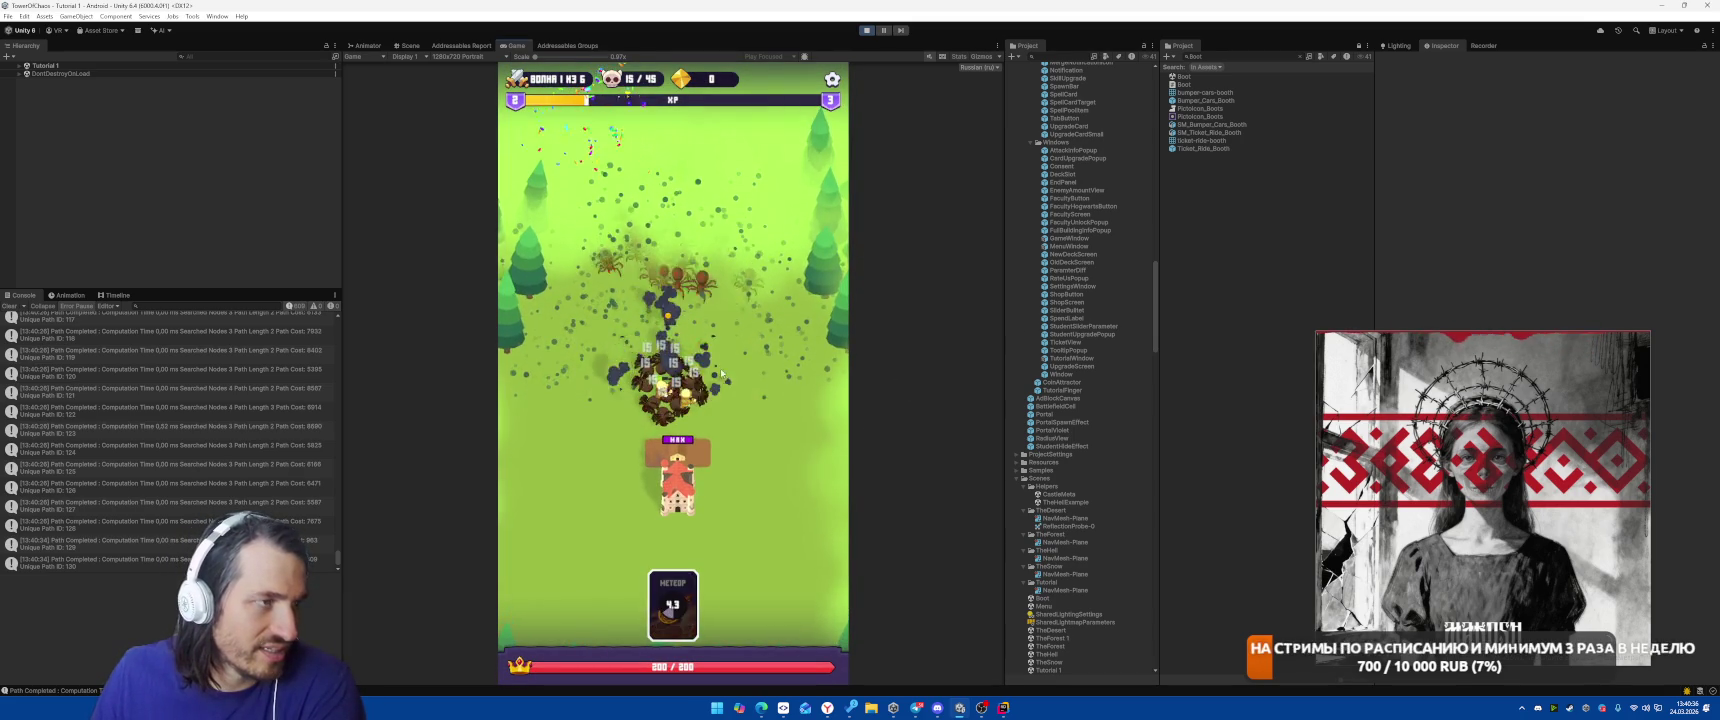
left_click(884, 31)
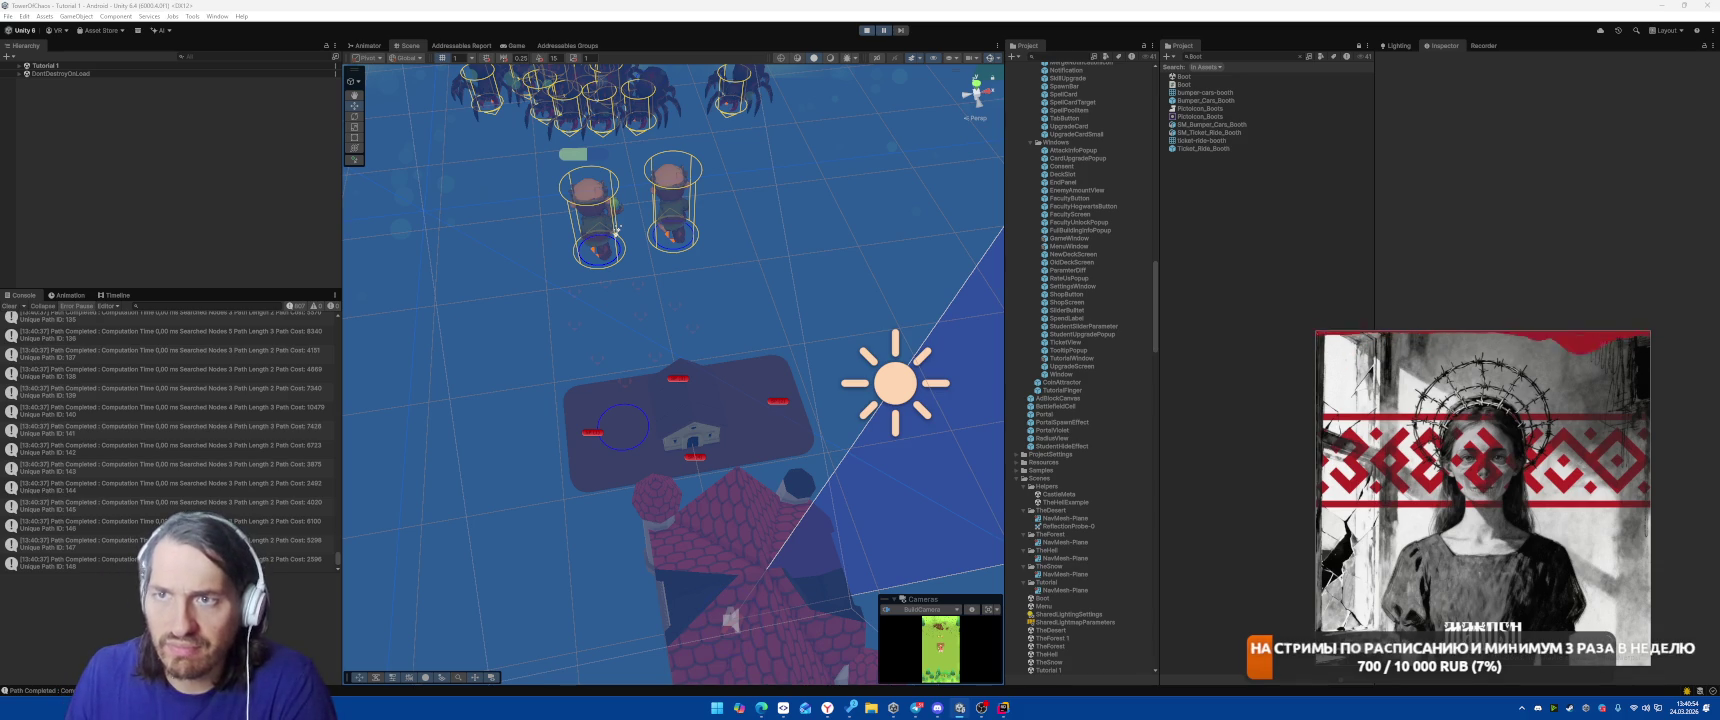
Confirm Reload to enable deep script profiling and wait for the domain reload.
left_click(873, 359)
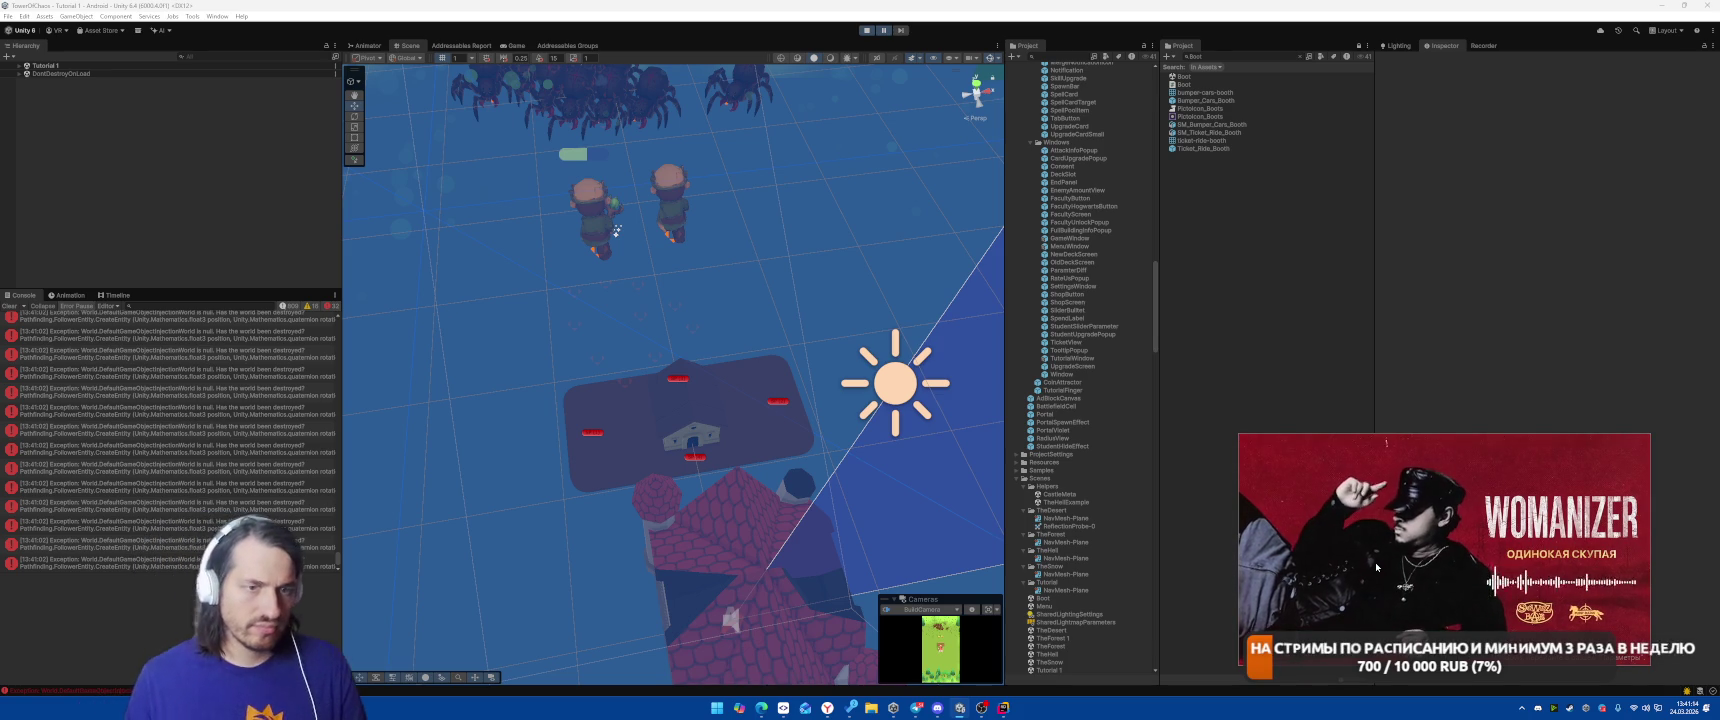
mouse_move(1507, 486)
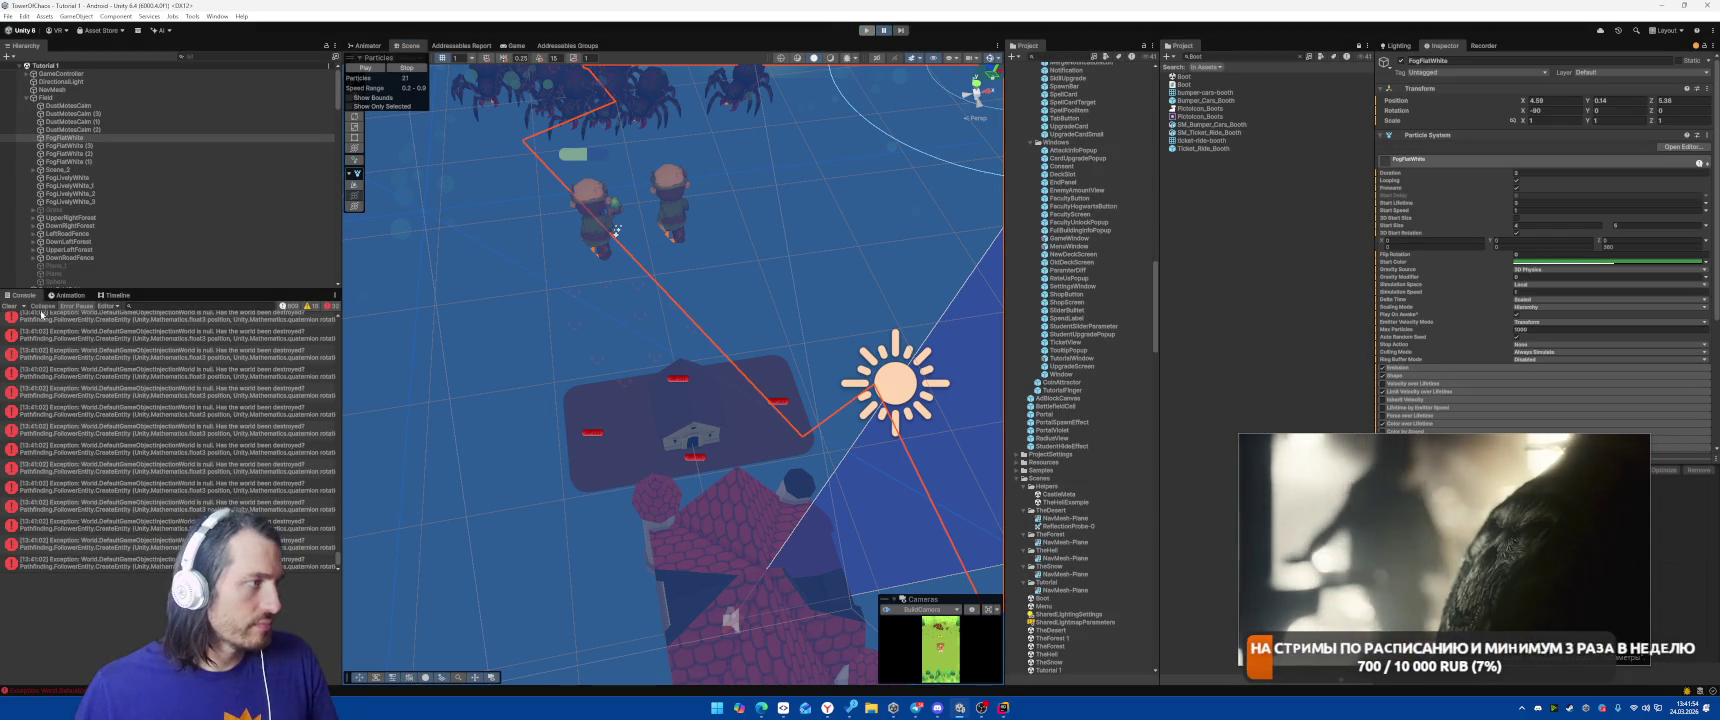
Open the Boot scene and start it in Play mode.
key("ctrl+p")
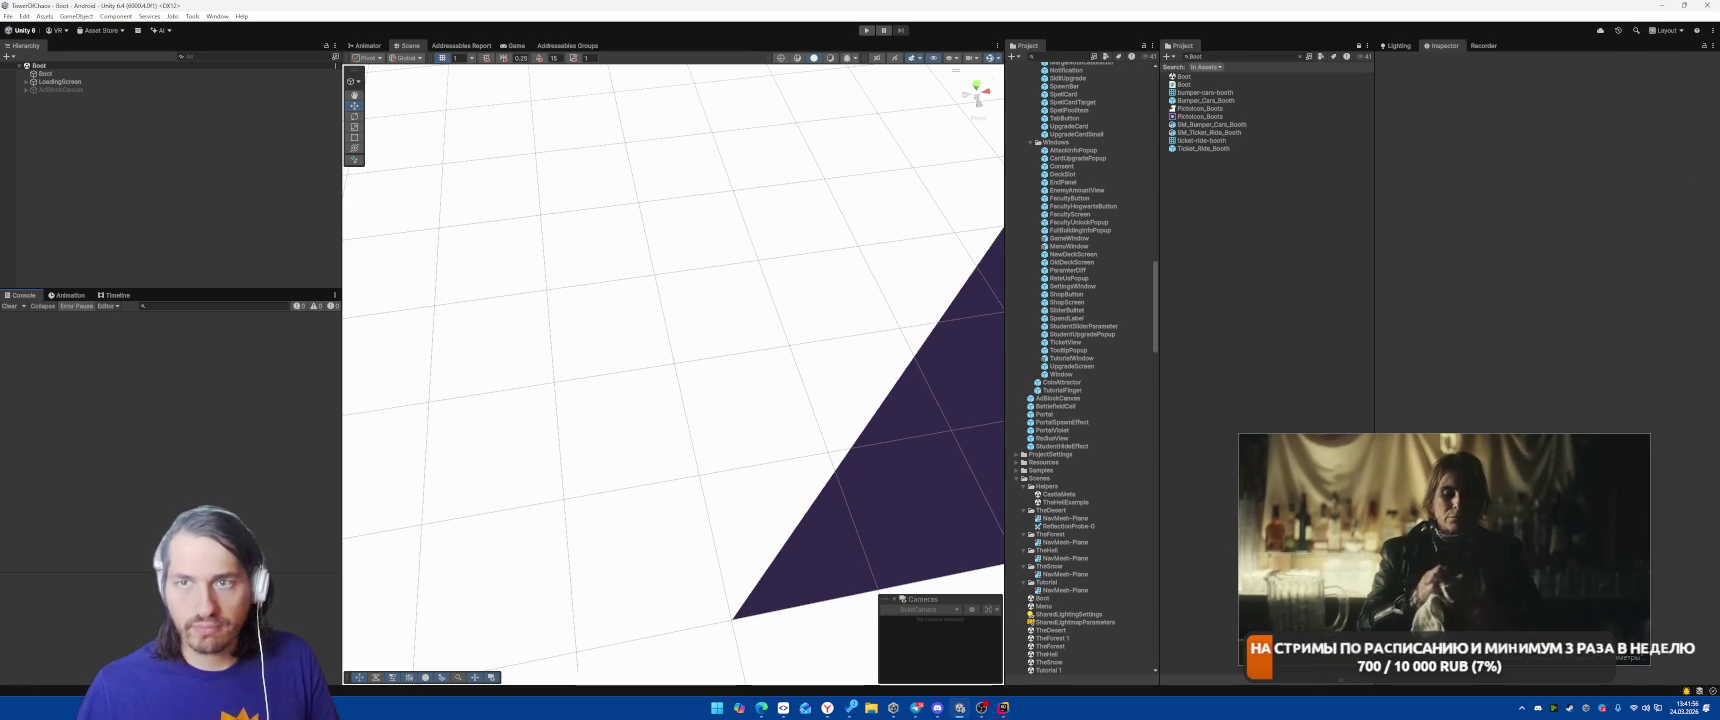
left_click(869, 32)
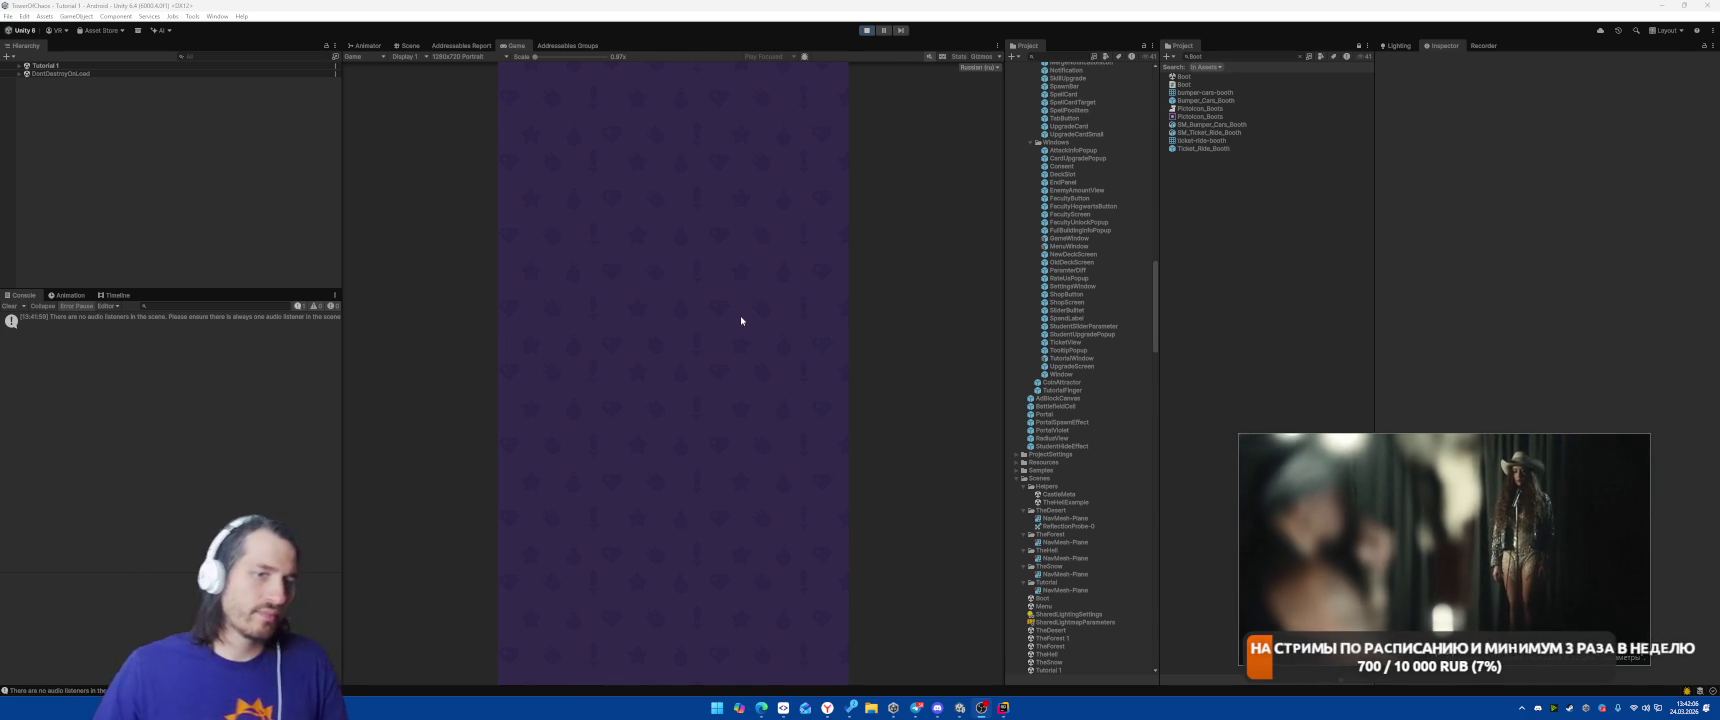
Wait in Play mode while the game loads from Boot into Tutorial 1.
mouse_move(1419, 557)
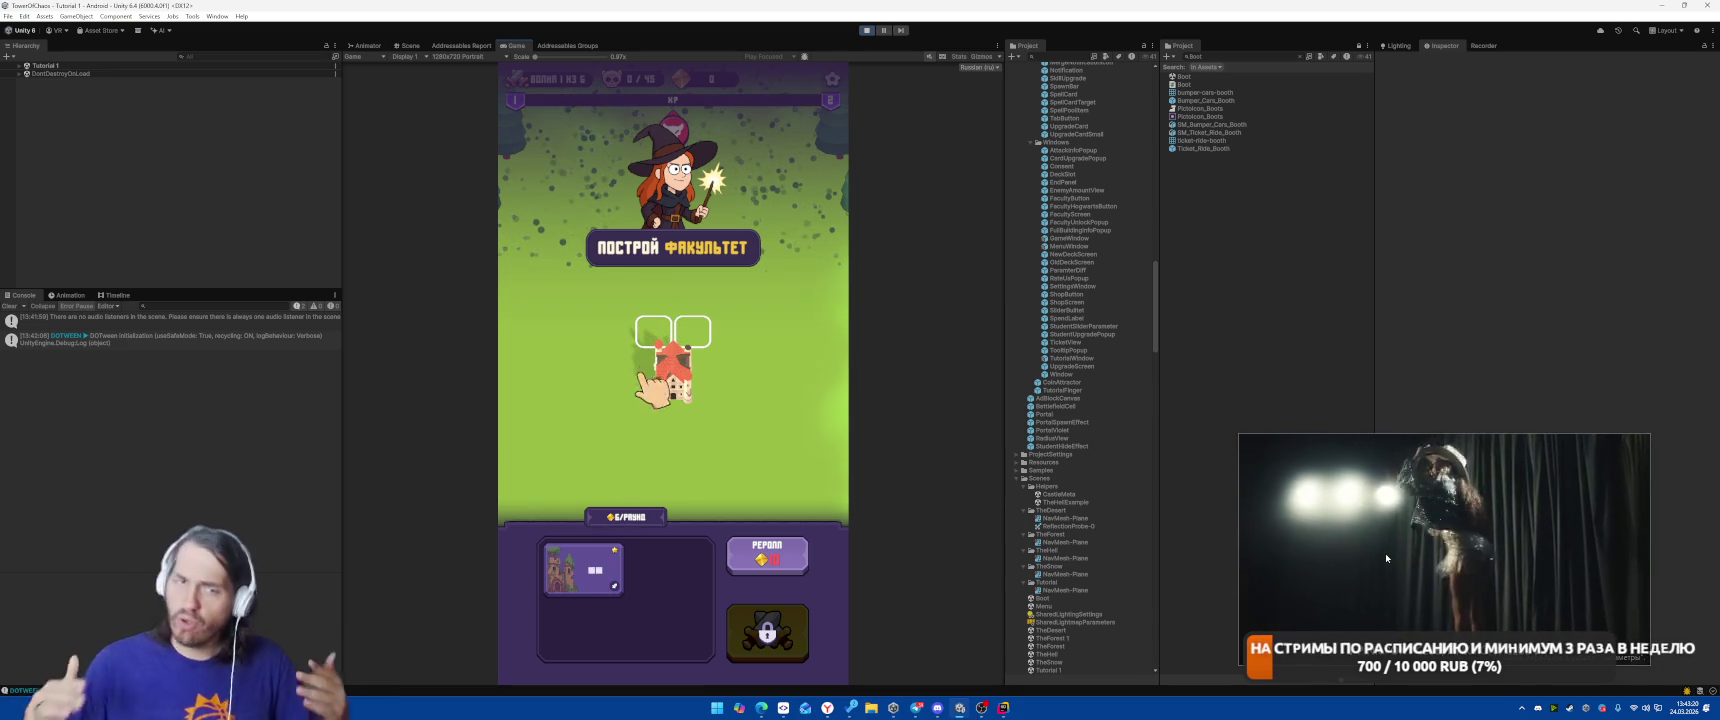
Place the faculty building on its slot, start the battle, and cast Meteor on the enemies.
mouse_move(1255, 524)
left_click_drag(583, 568, 673, 335)
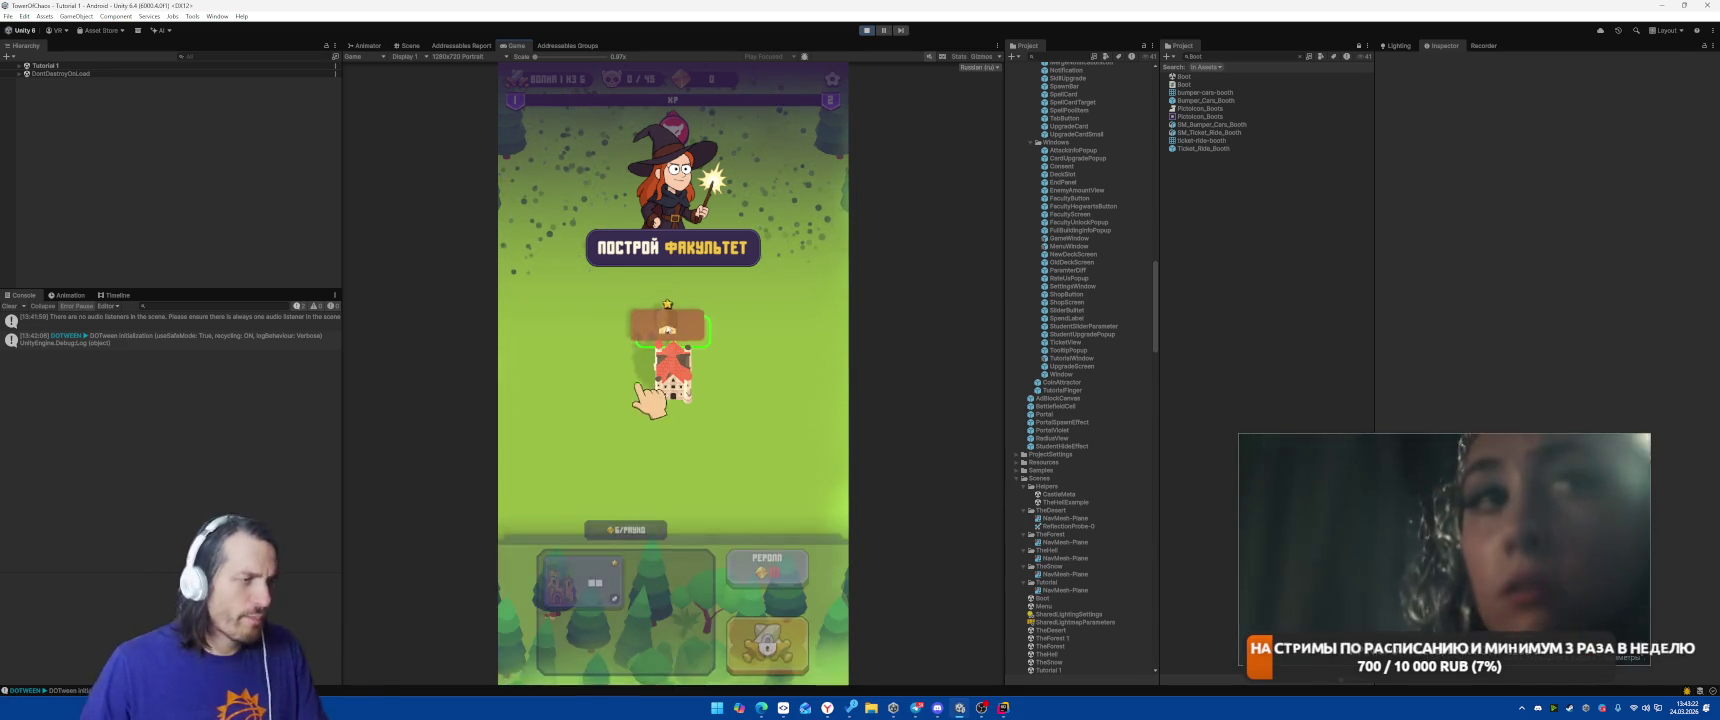
left_click(805, 633)
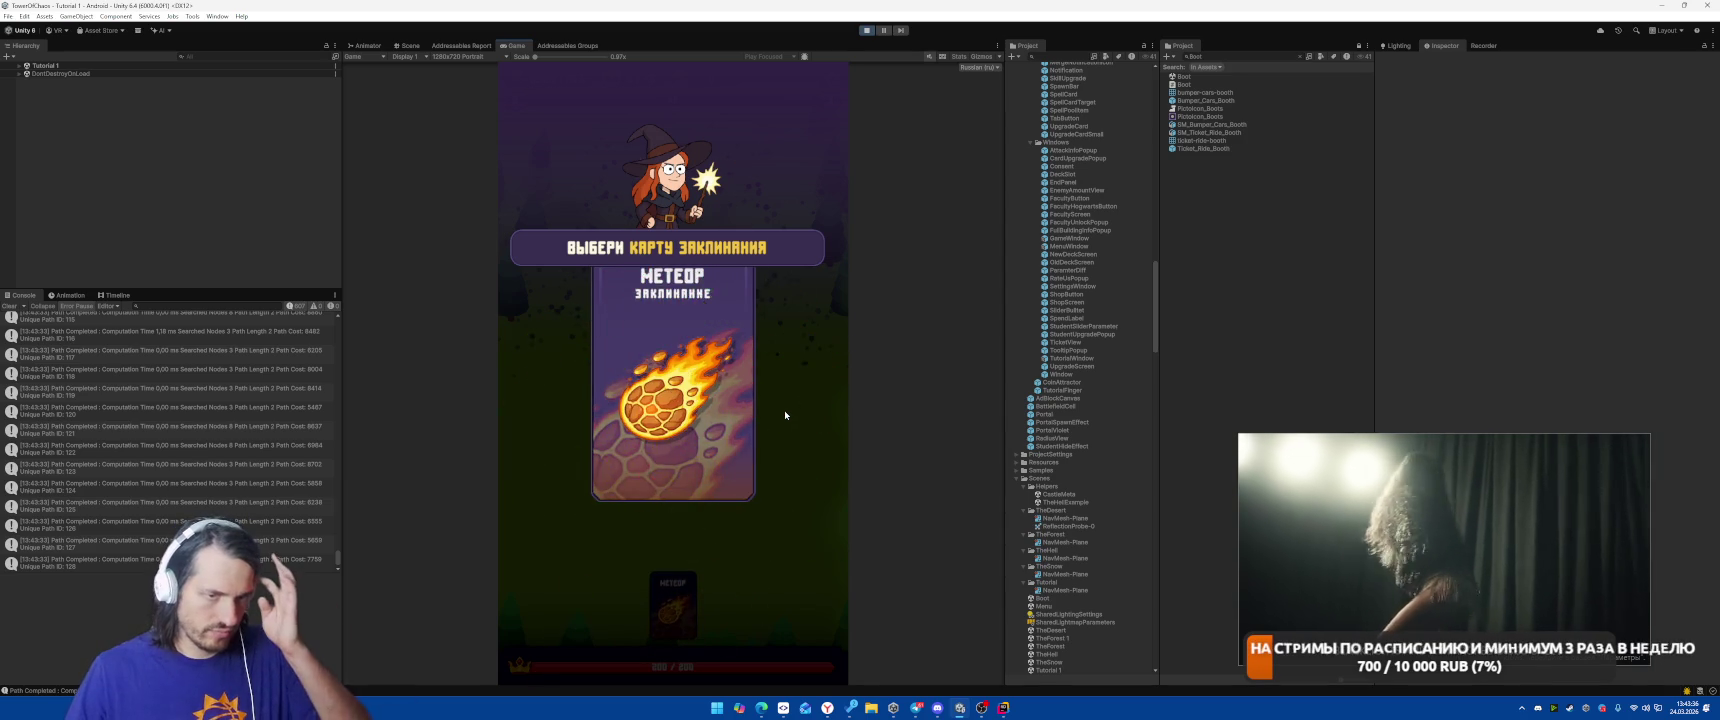
left_click(673, 605)
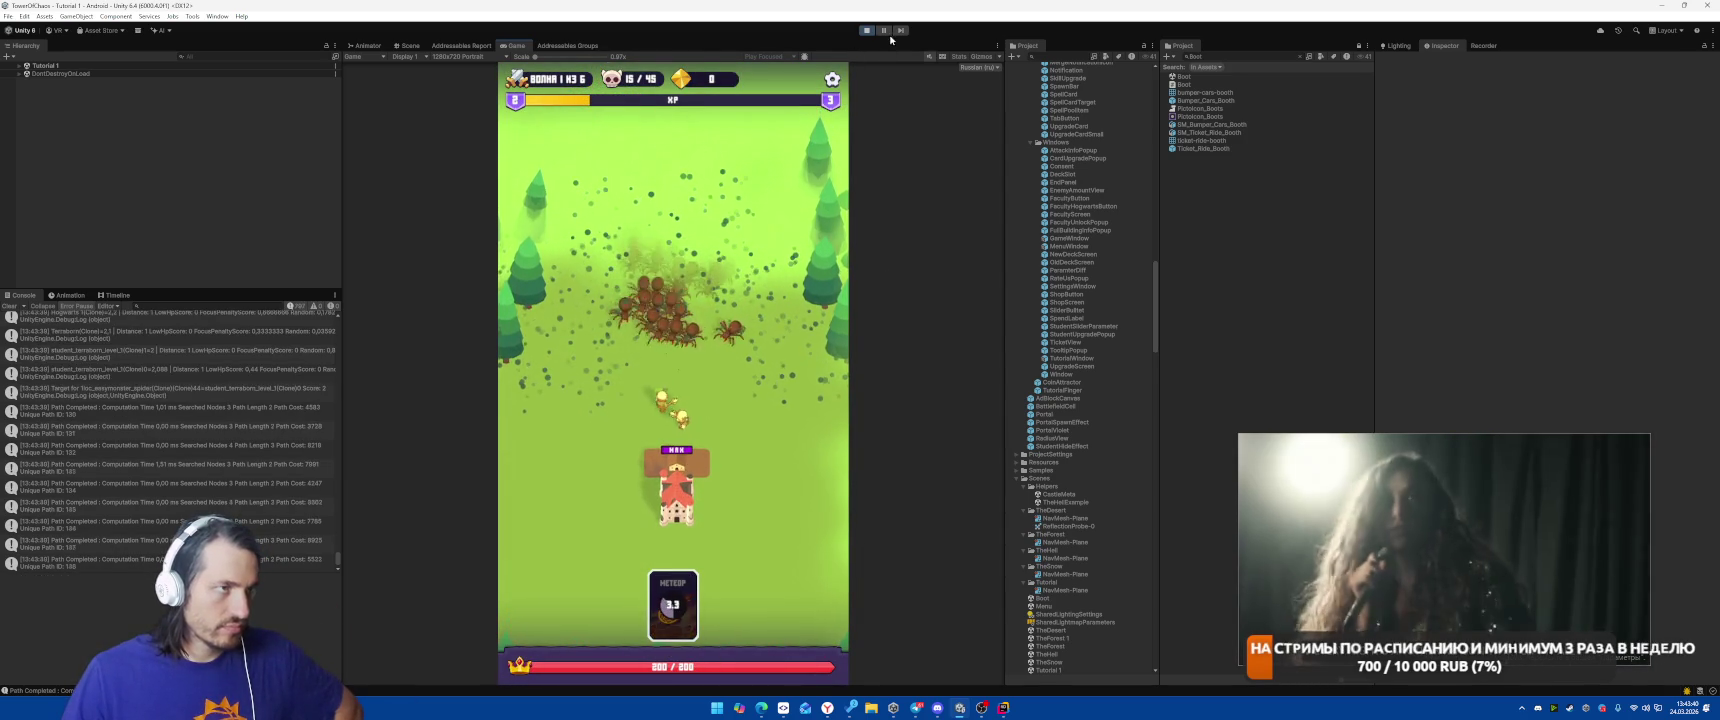
Switch the centre panel from the Game view to the Scene view with Ctrl+1.
key("ctrl+1")
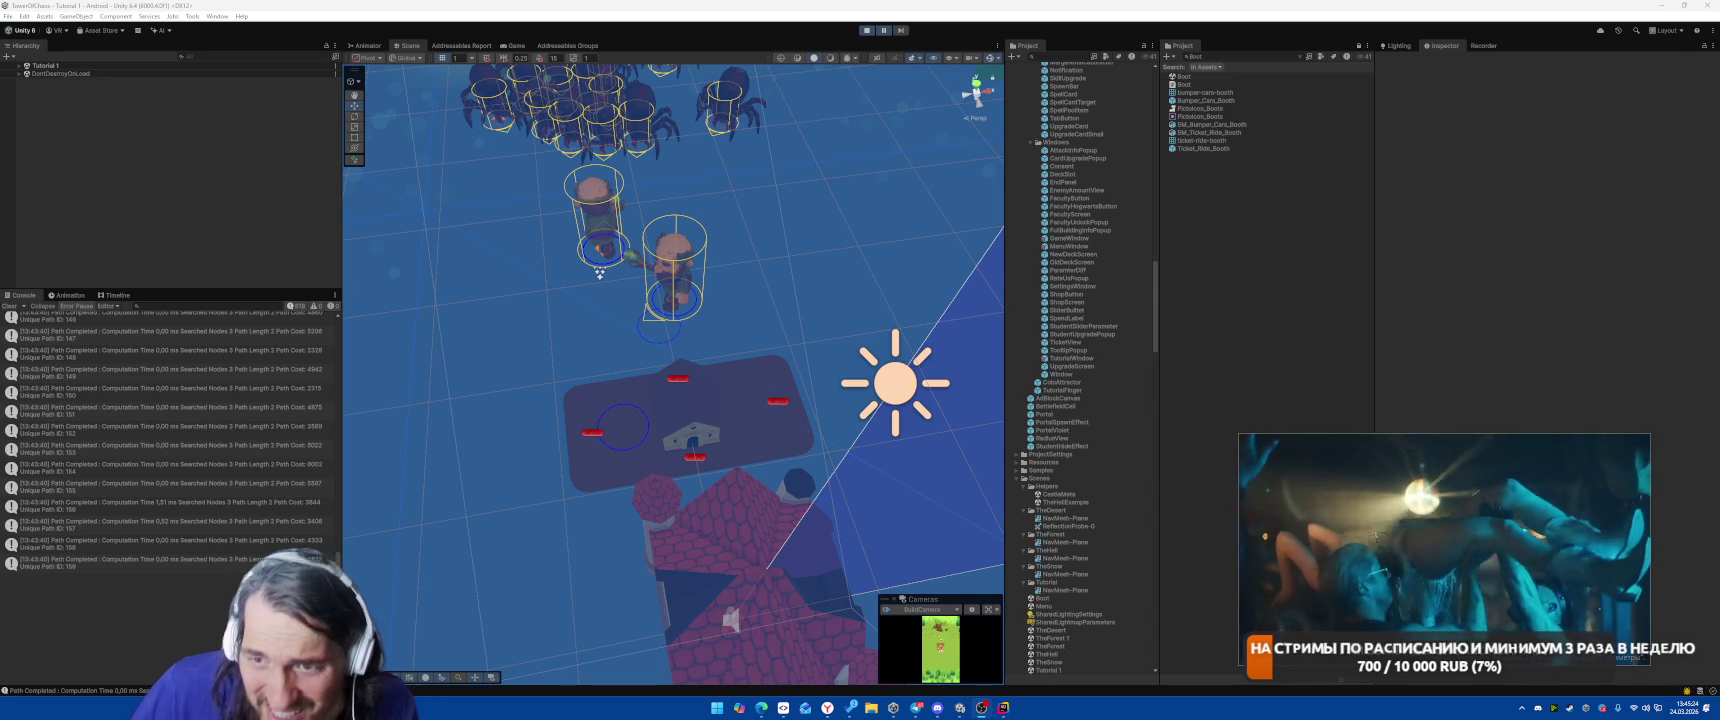
Leave the running Unity scene and bring JetBrains Rider to the front.
mouse_move(1465, 576)
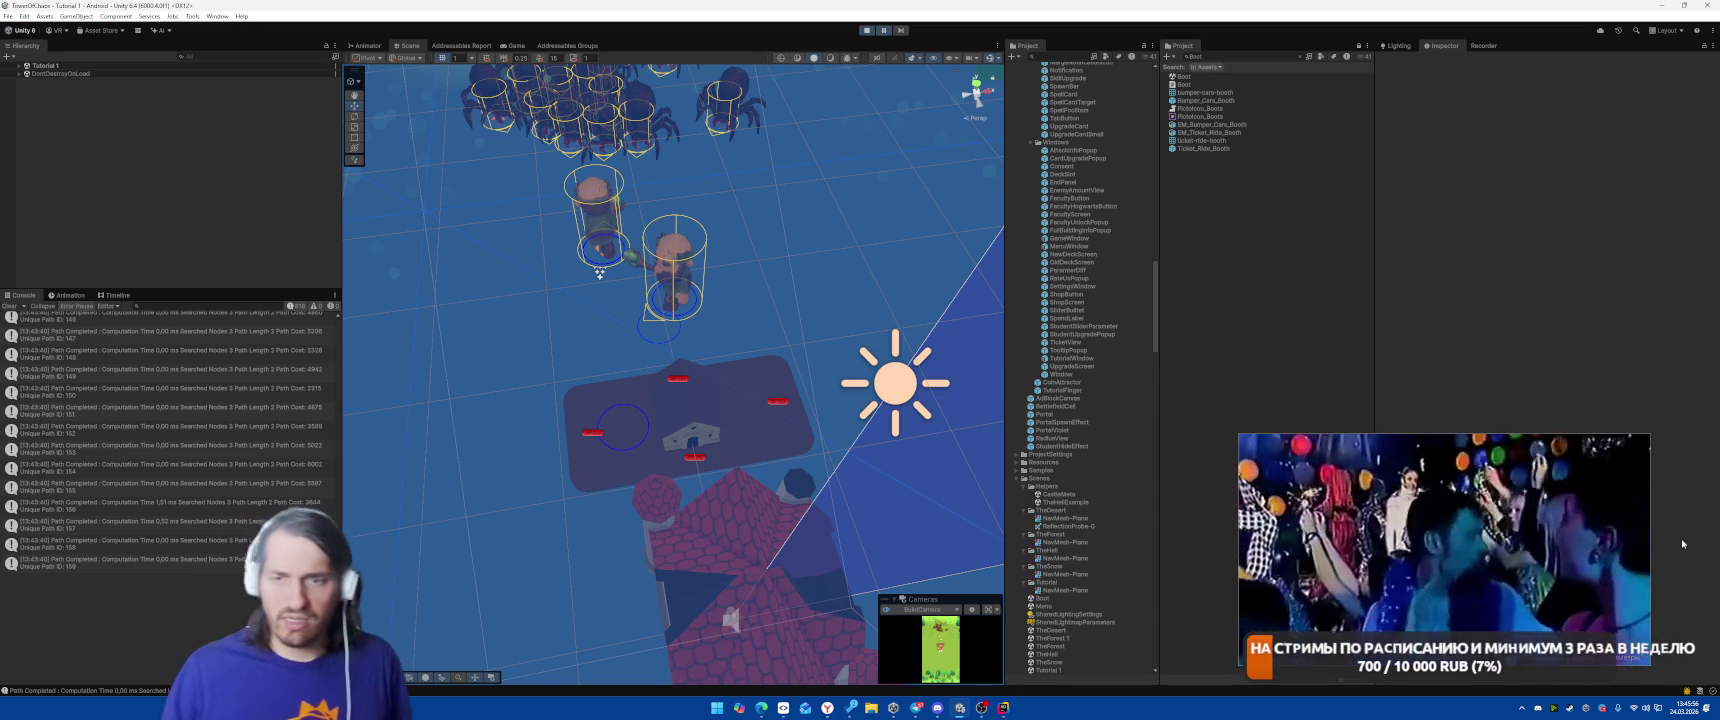
mouse_move(1630, 540)
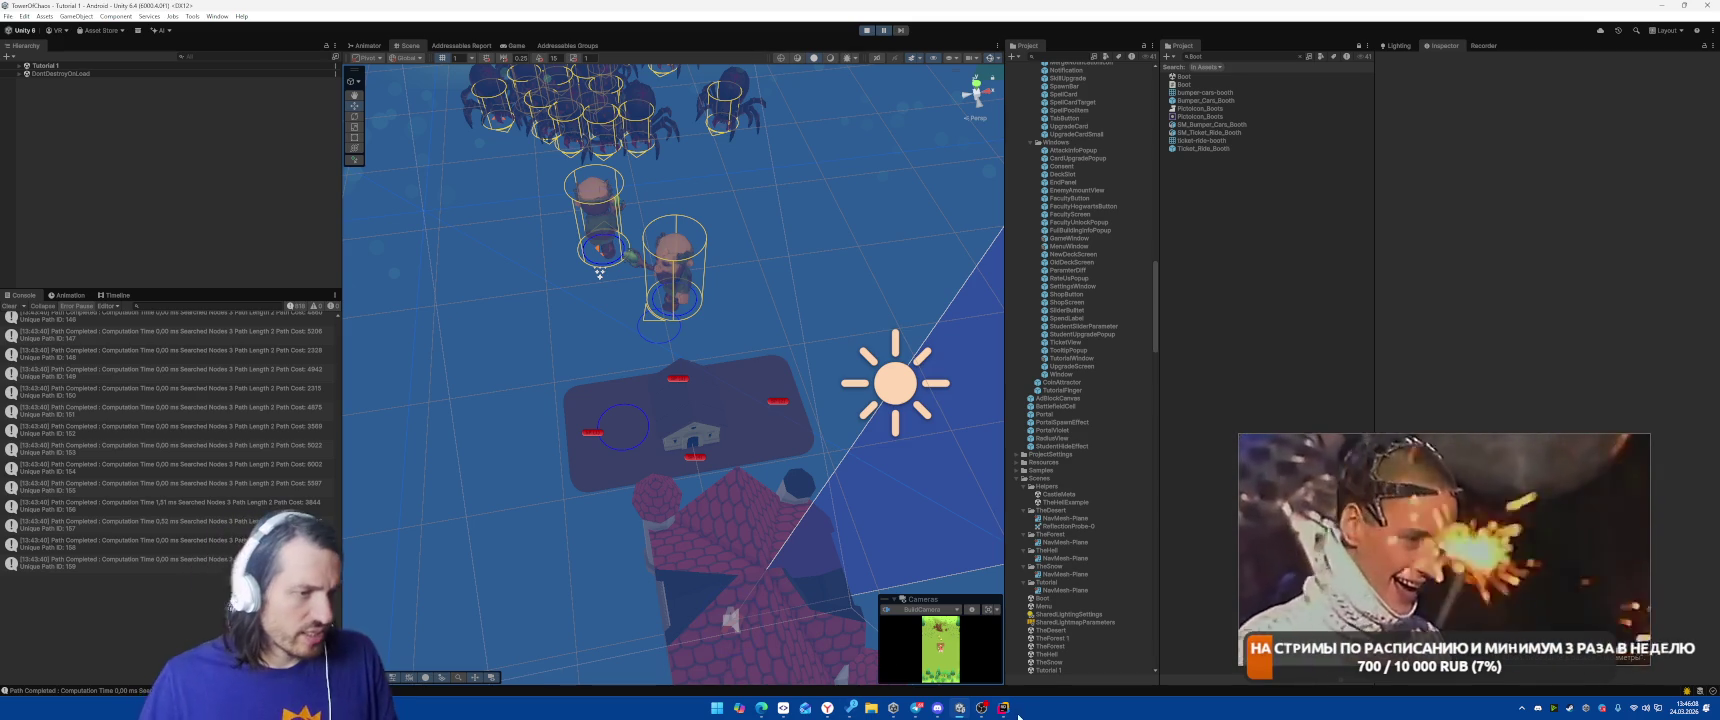
key("alt+Tab")
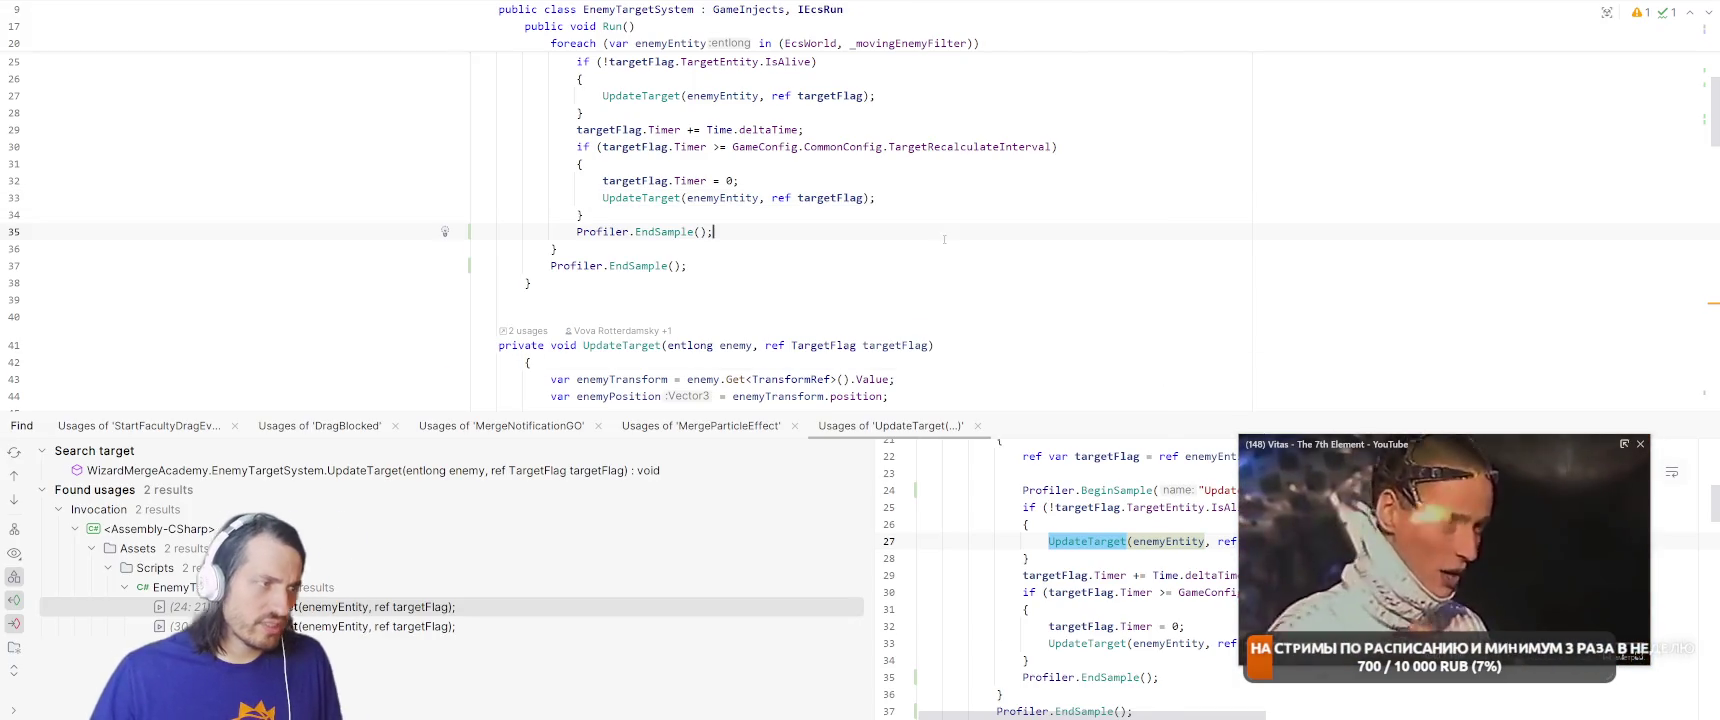
Open DamageSystem.cs through the project file search and scroll through its code.
key("ctrl+t")
type("DamageSys")
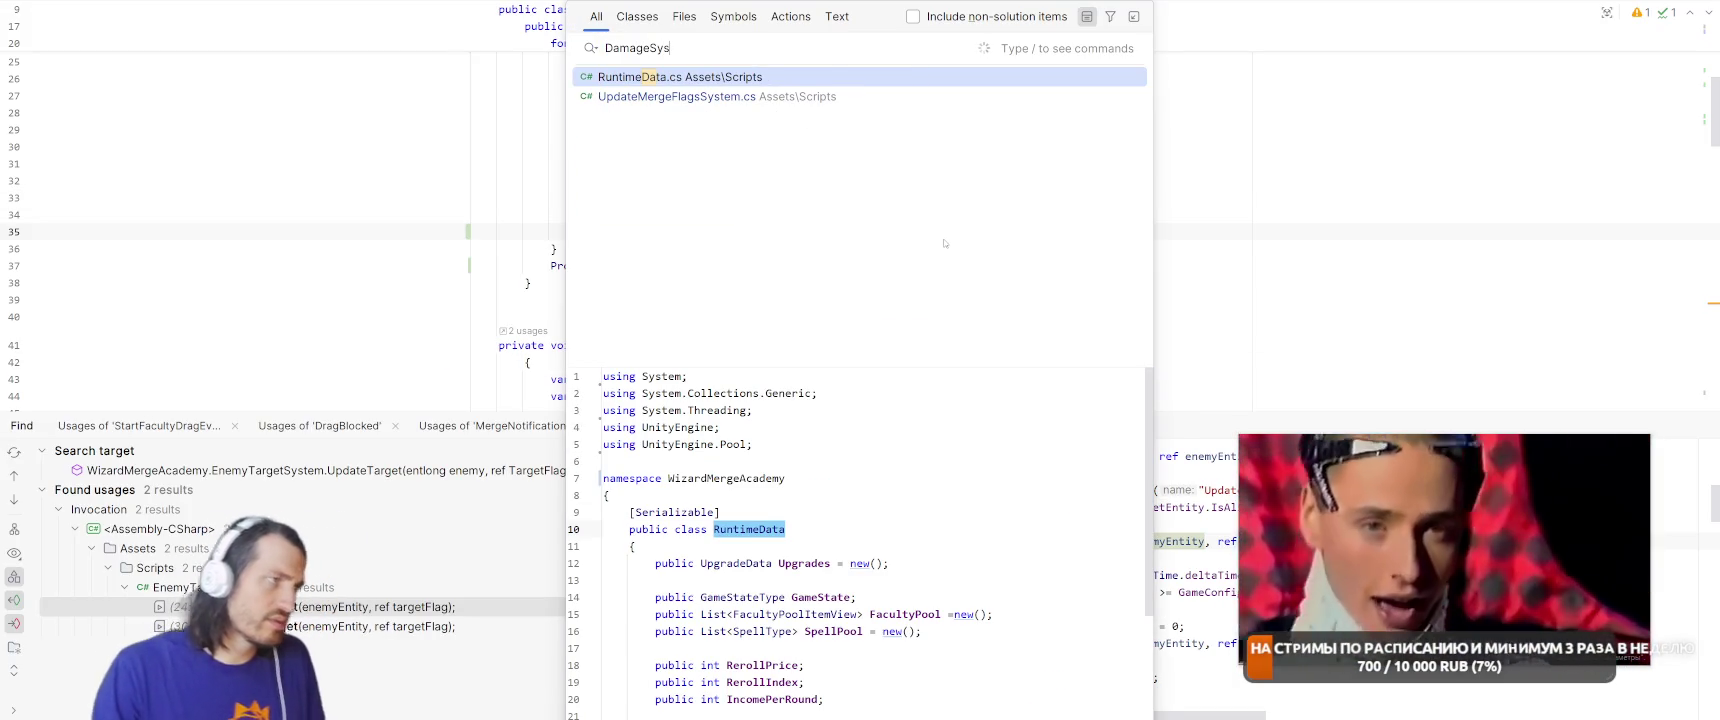
key("Return")
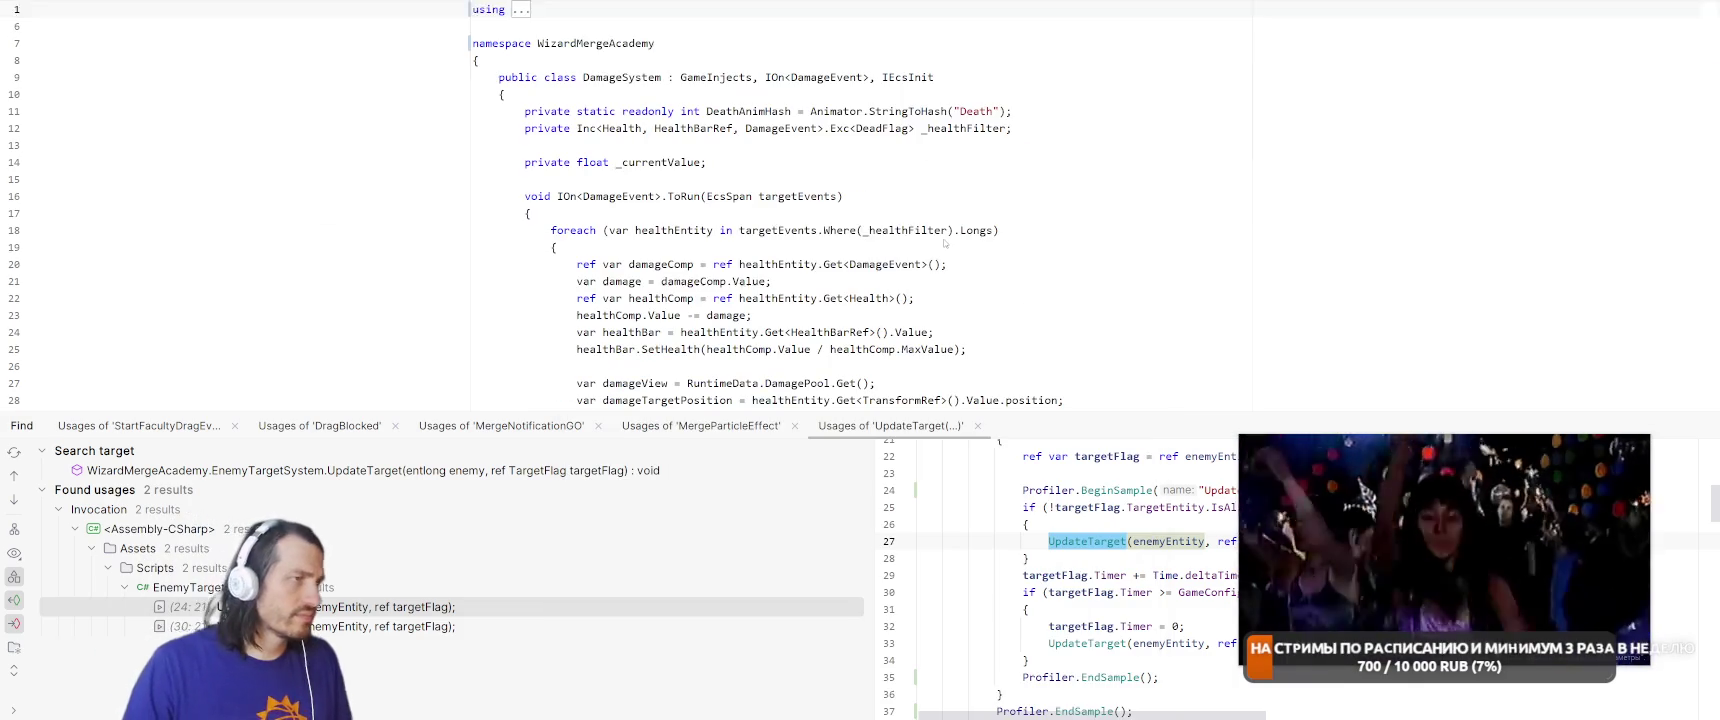
scroll(985, 244, "down", 10)
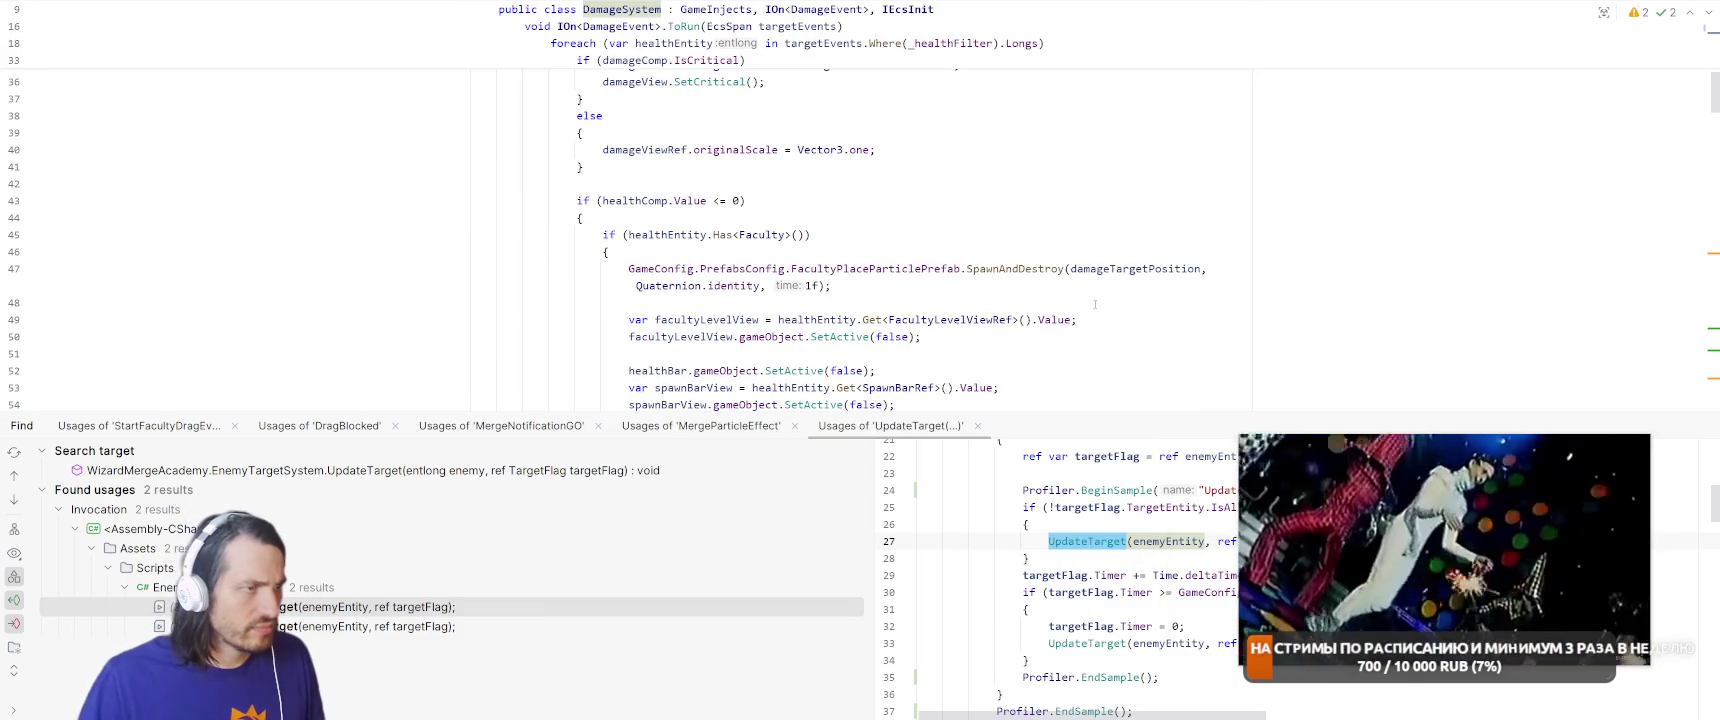
scroll(1118, 288, "down", 6)
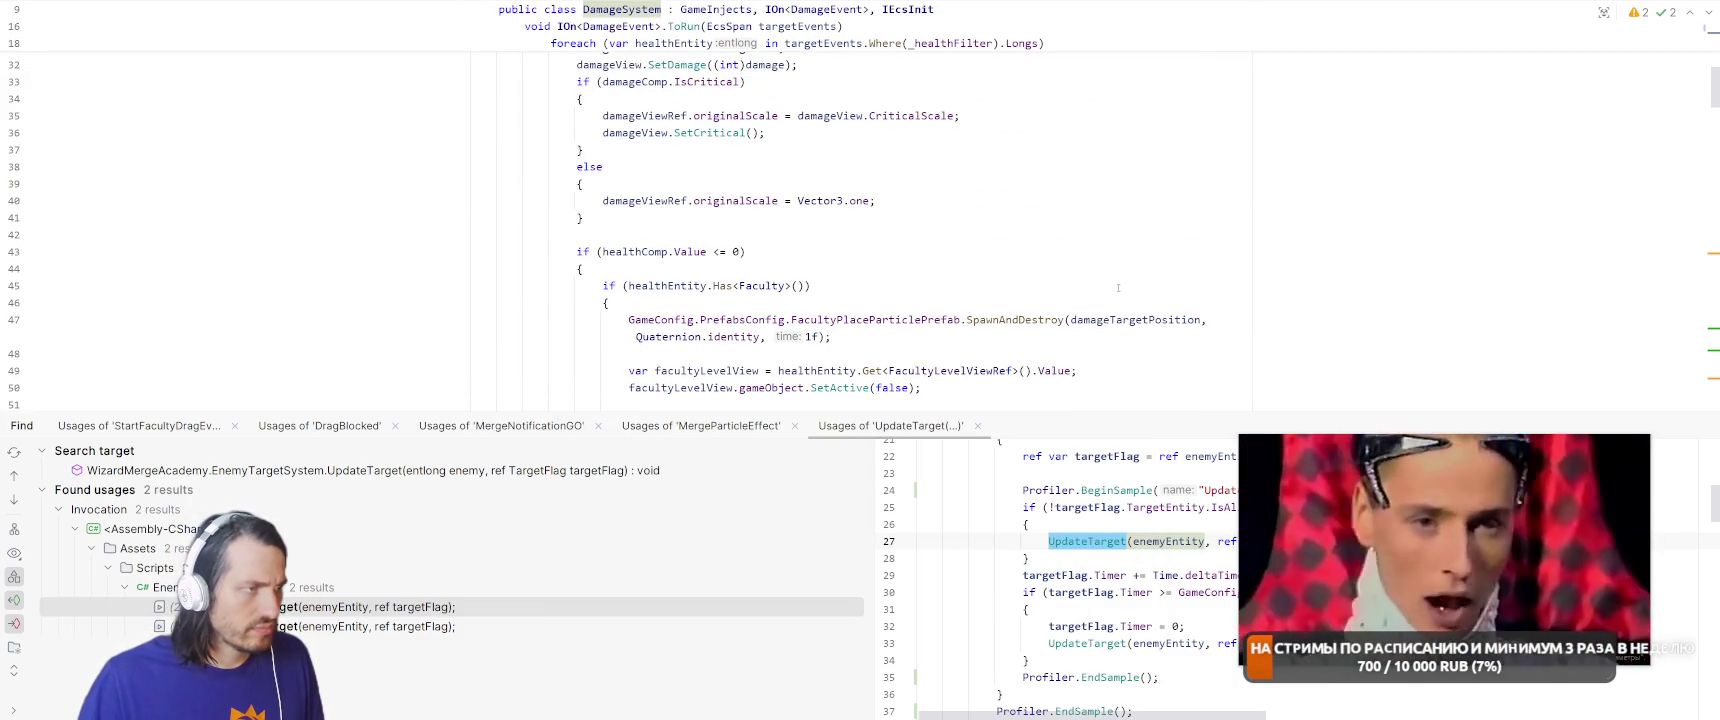
scroll(1131, 277, "down", 15)
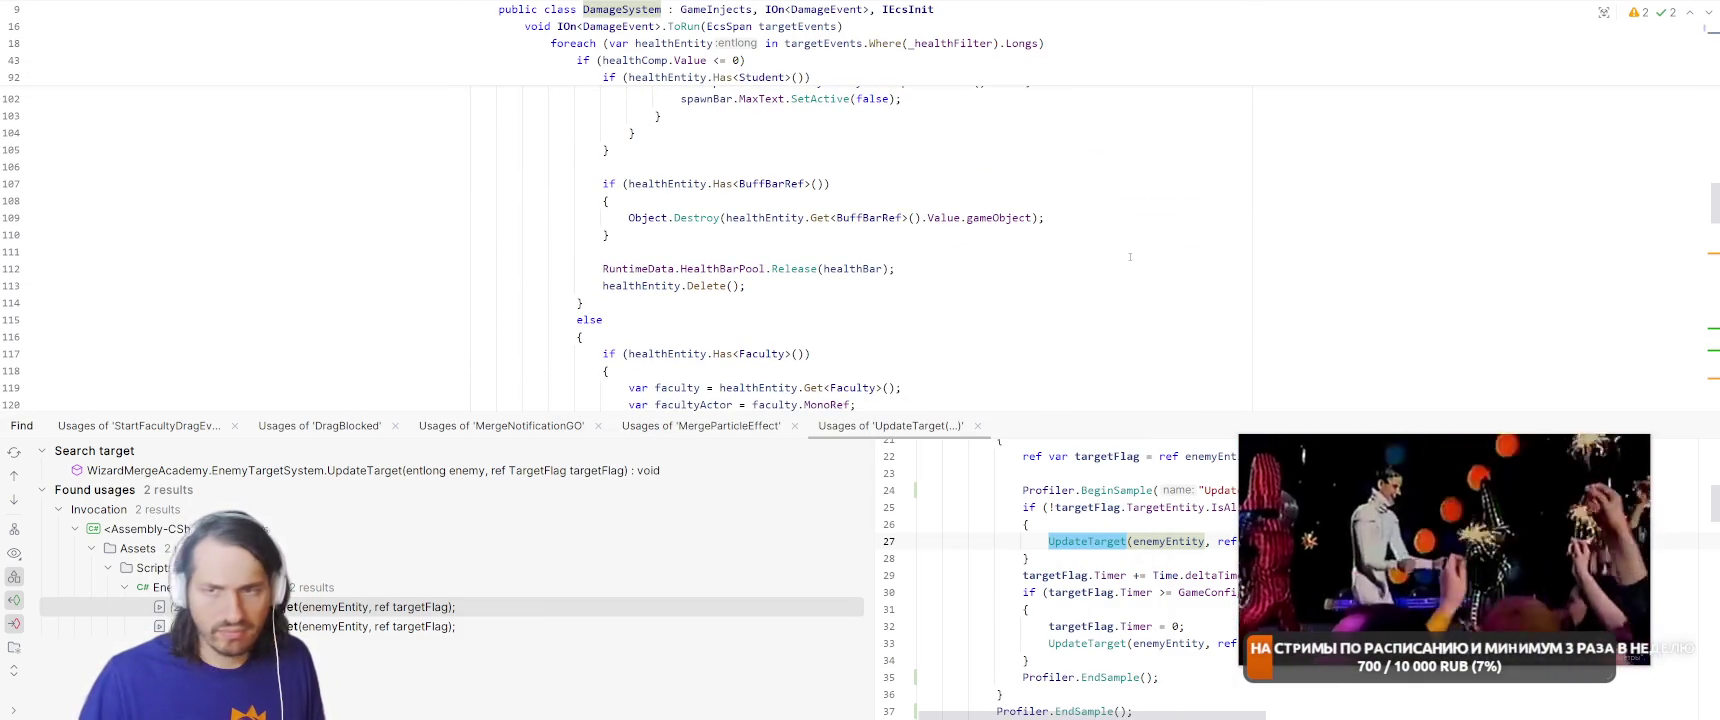
scroll(1049, 245, "down", 2)
scroll(1049, 245, "up", 2)
Find 'handled' in the file to reach the HandleDeathAnimation call on line 89.
key("ctrl+f")
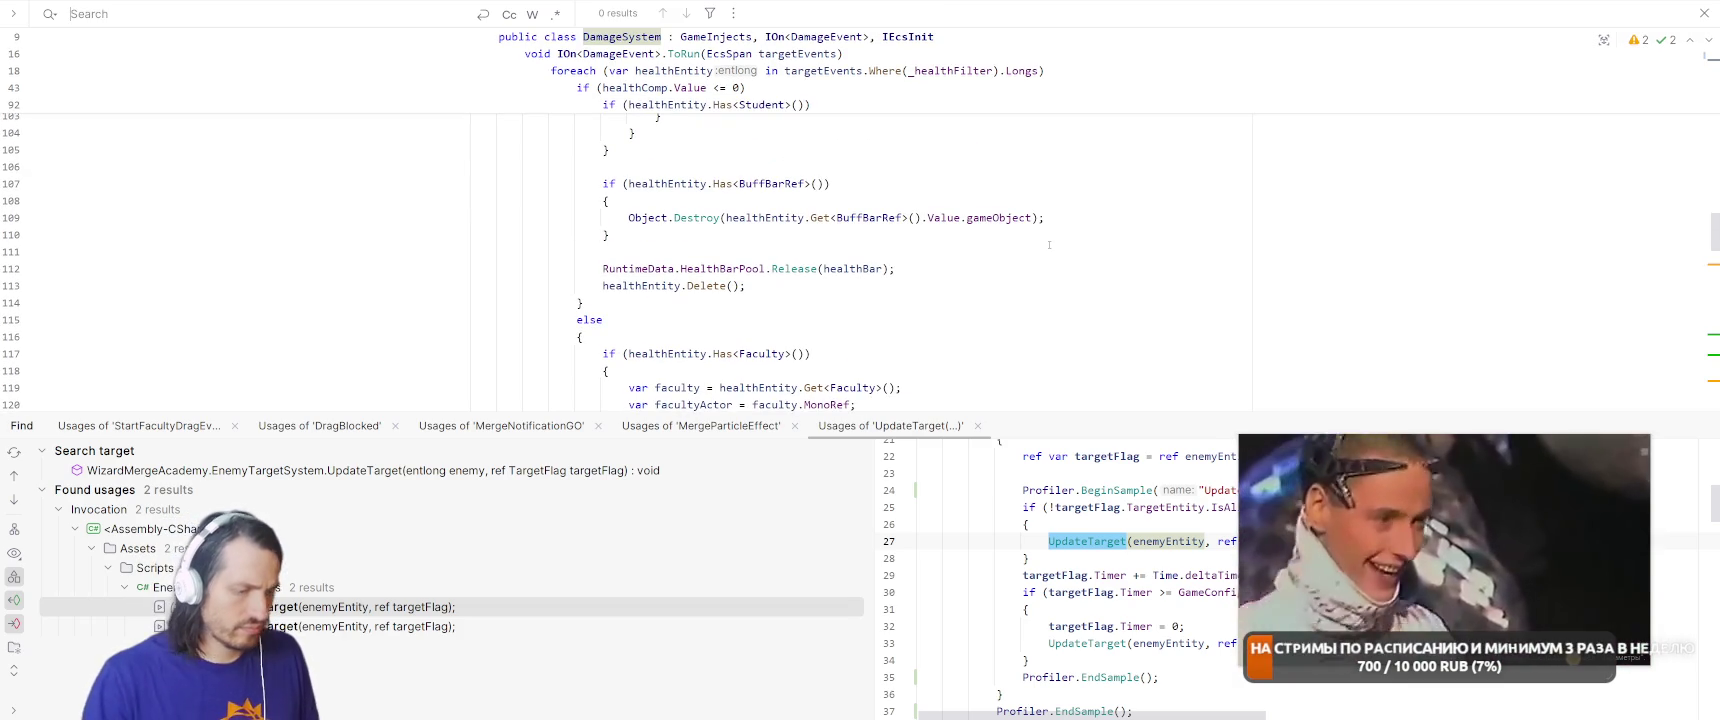
type("ha")
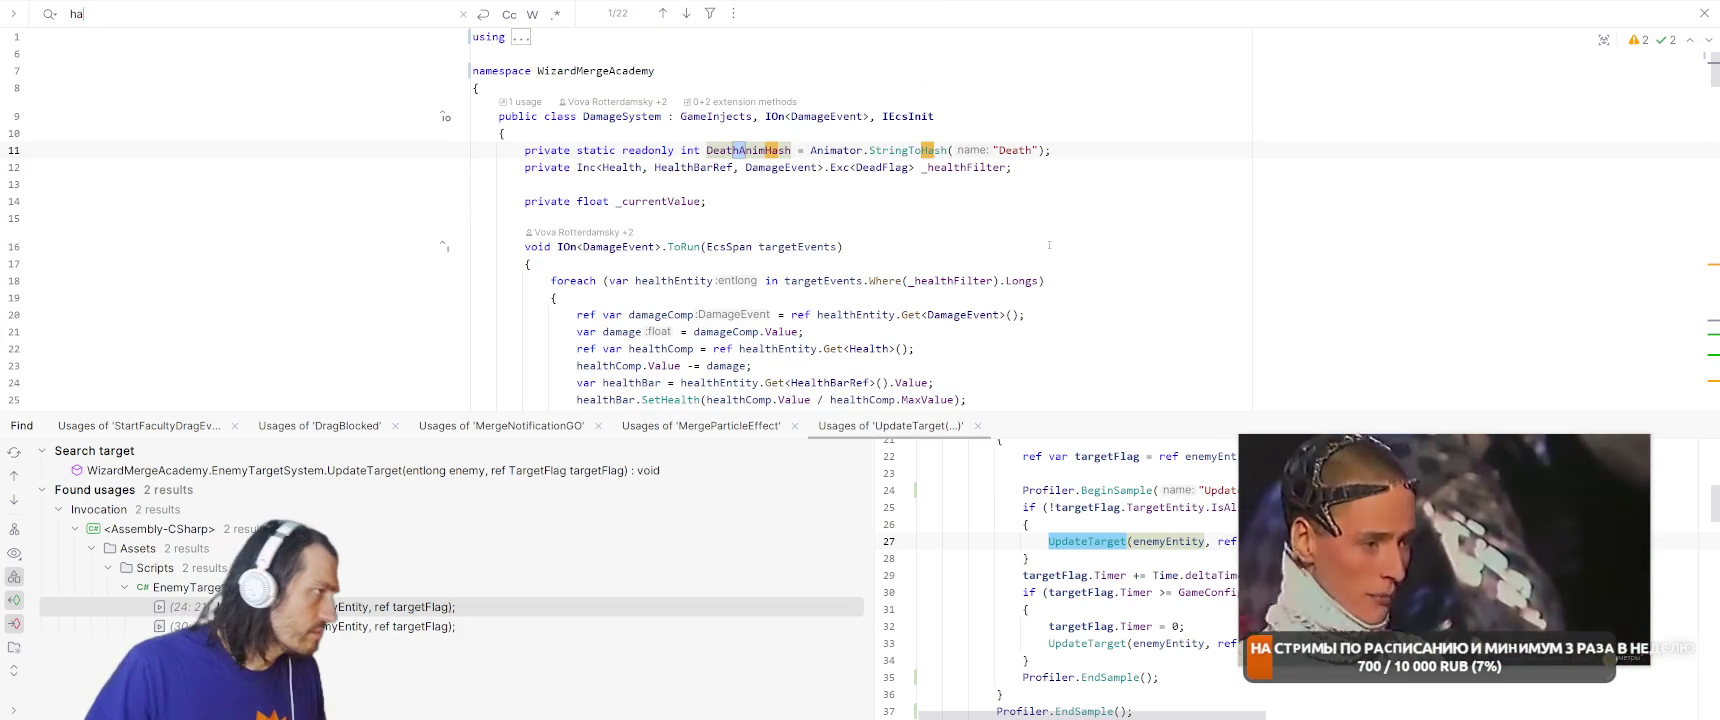
type("ndled")
key("Escape")
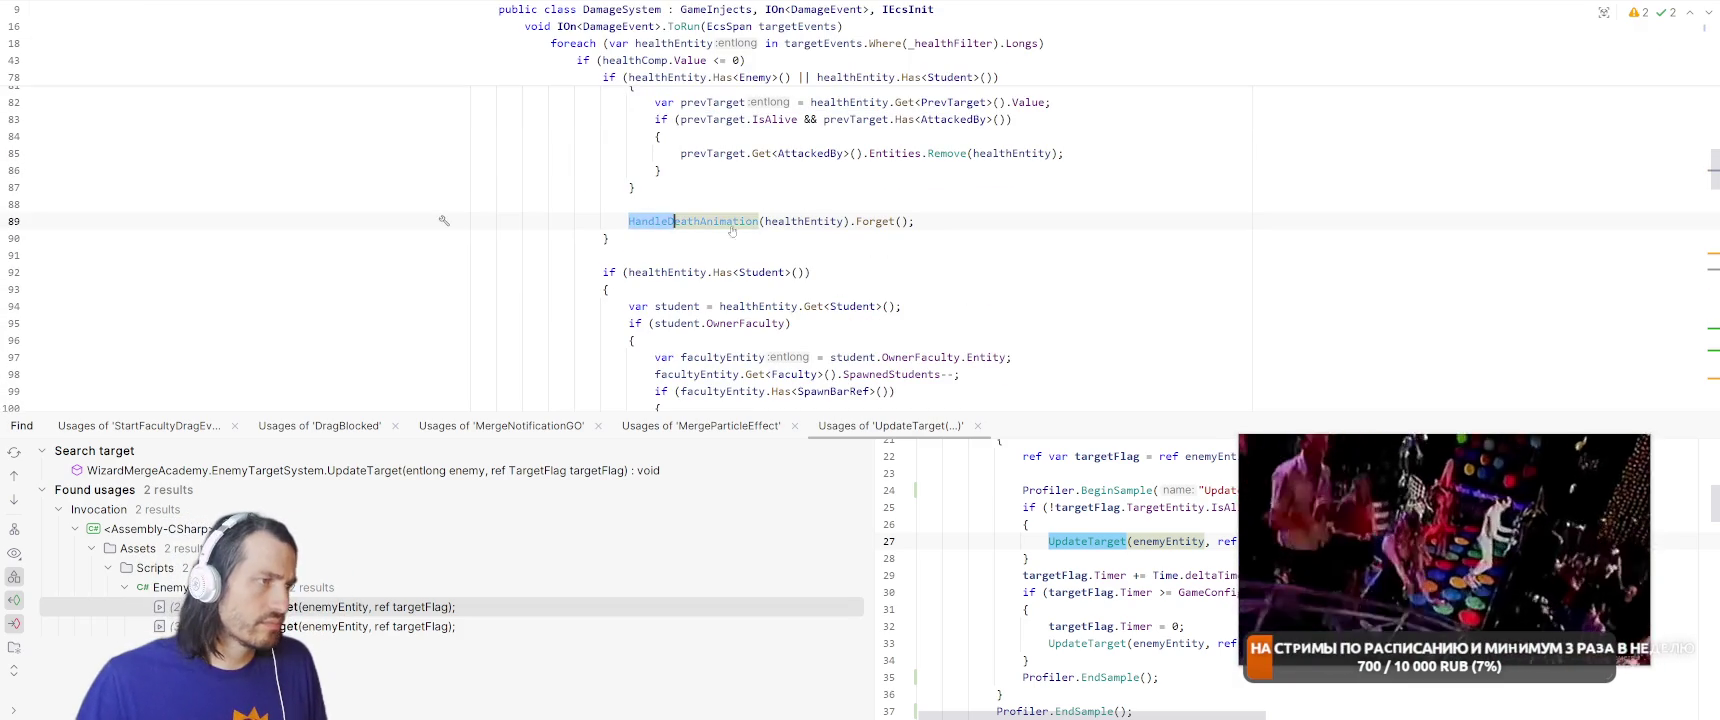
Read through the HandleDeathAnimation method definition, then return to the Unity Editor.
left_click(732, 231, "ctrl")
scroll(1122, 196, "down", 4)
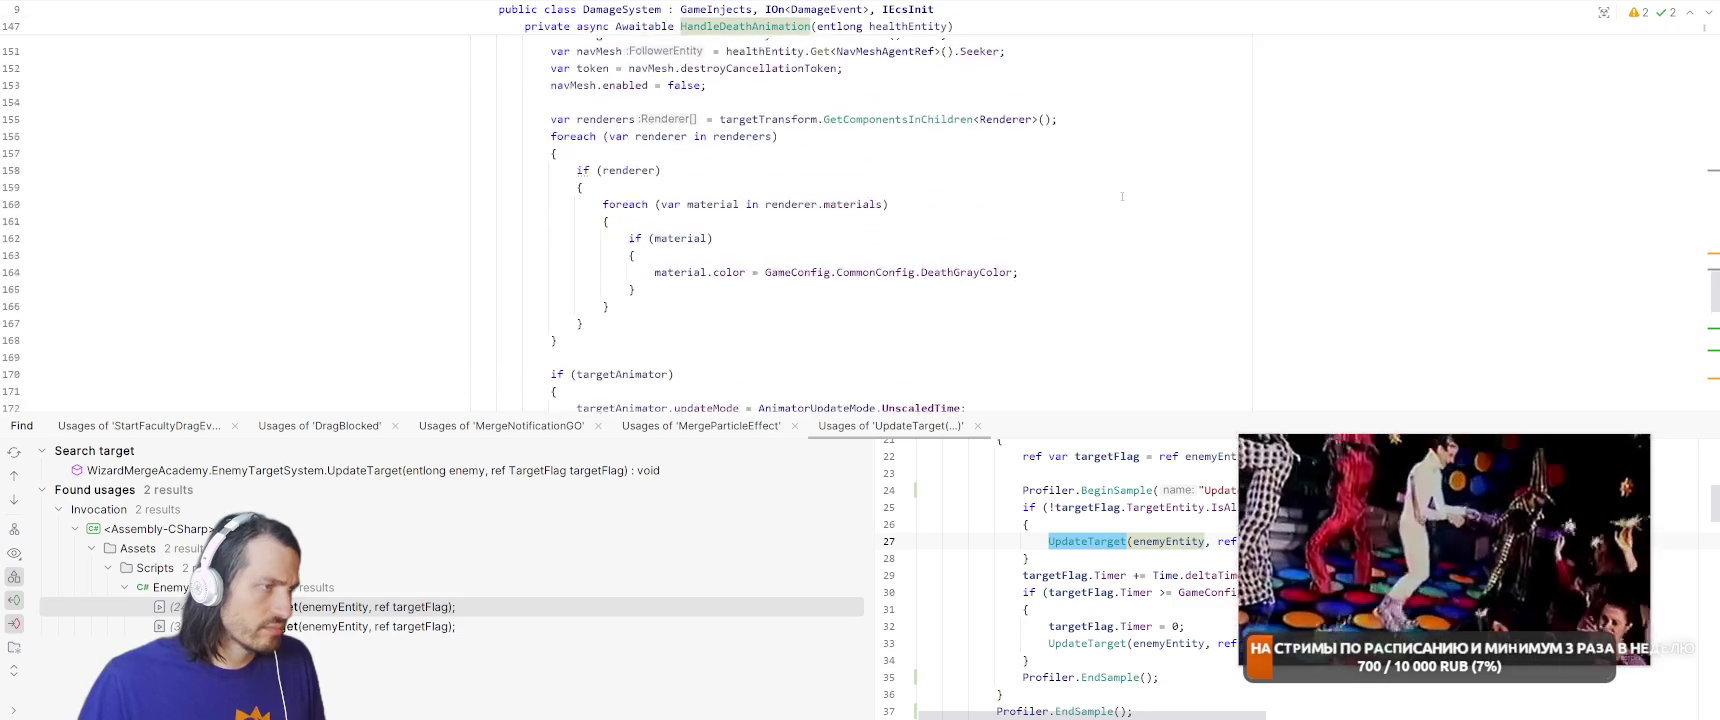
scroll(1122, 196, "down", 4)
scroll(1120, 193, "down", 2)
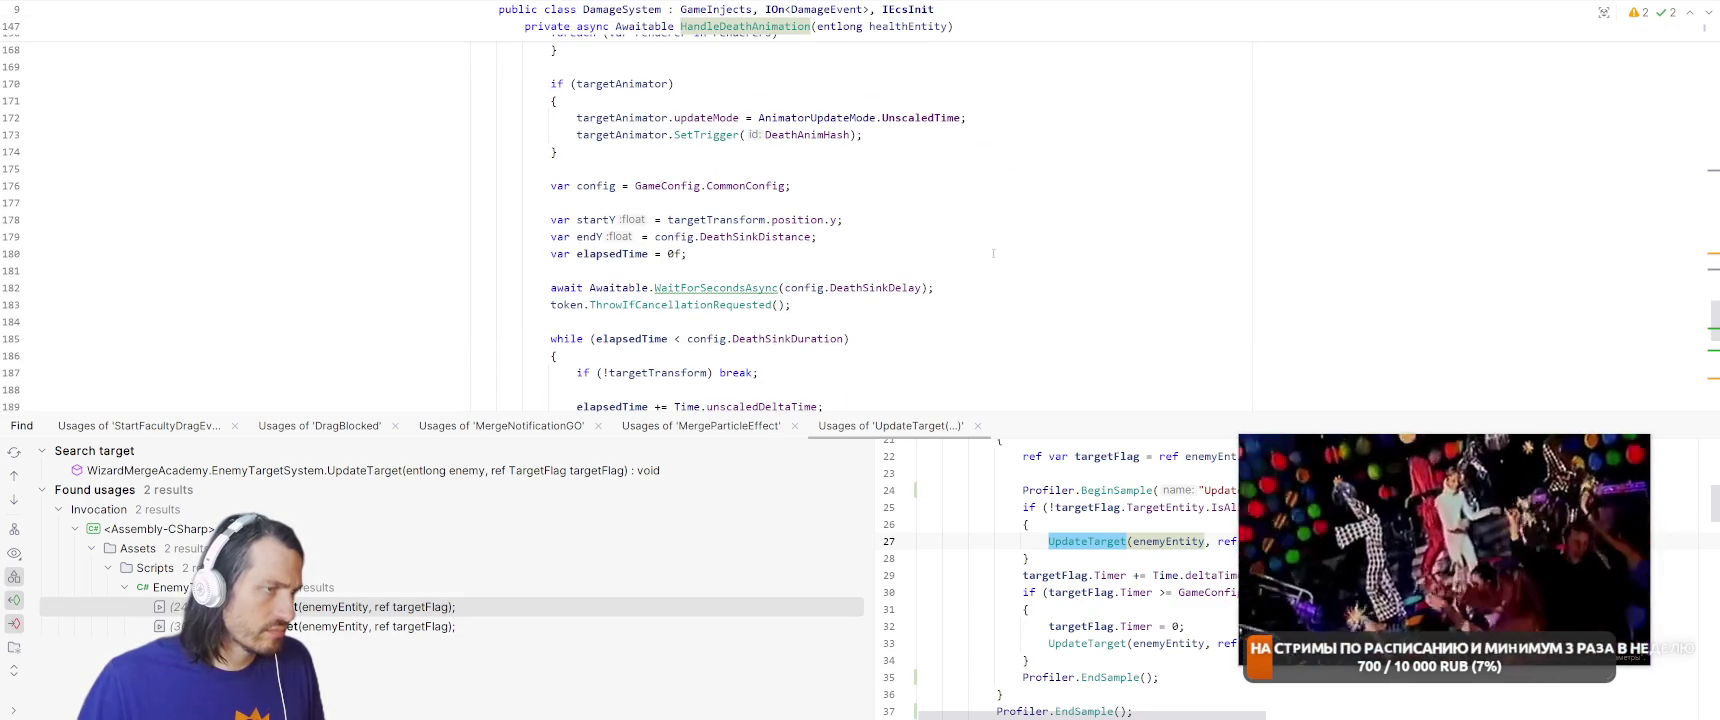
mouse_move(712, 287)
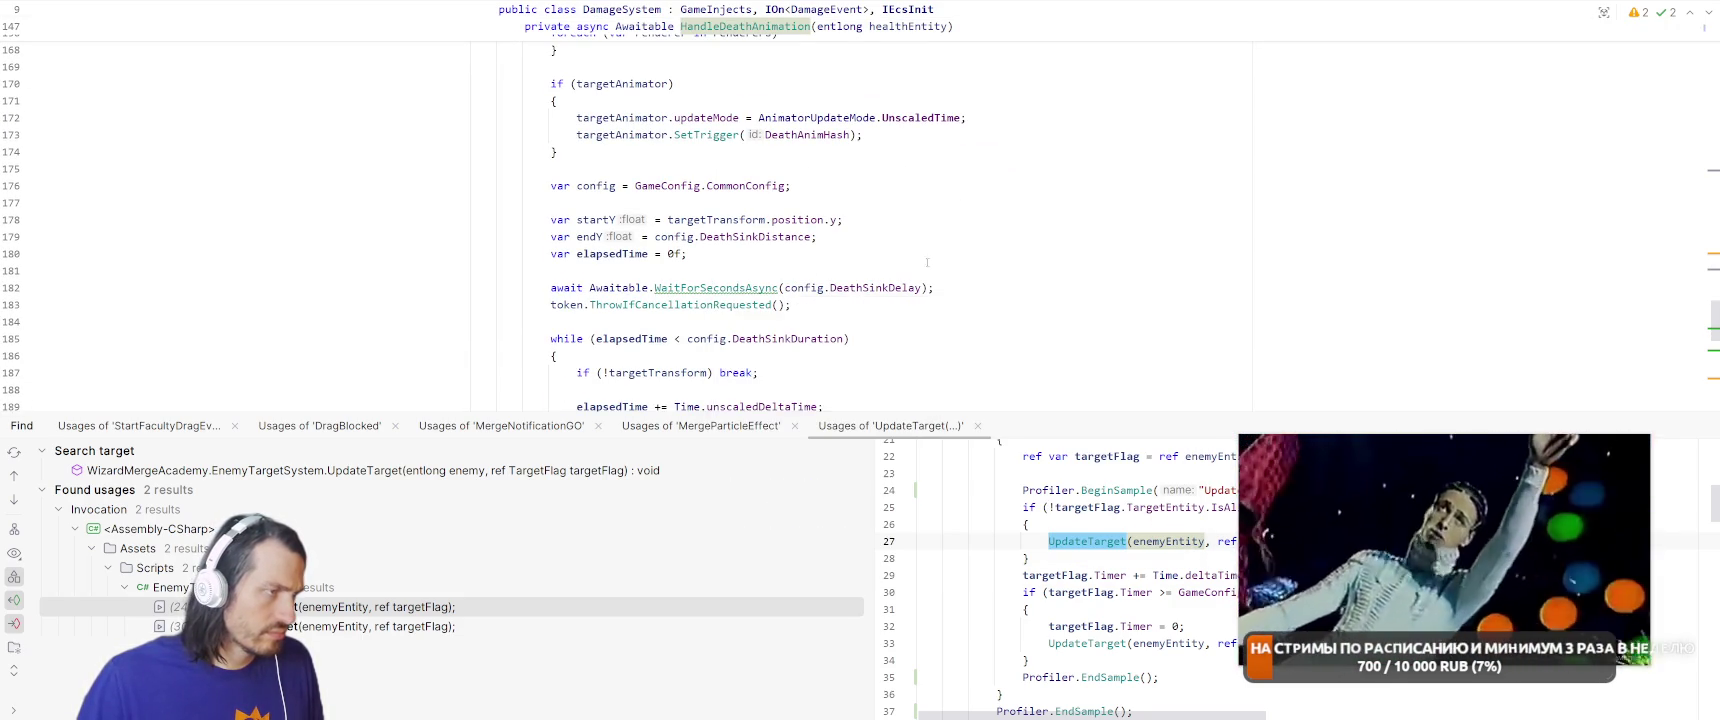
left_click(698, 253)
scroll(1039, 248, "down", 4)
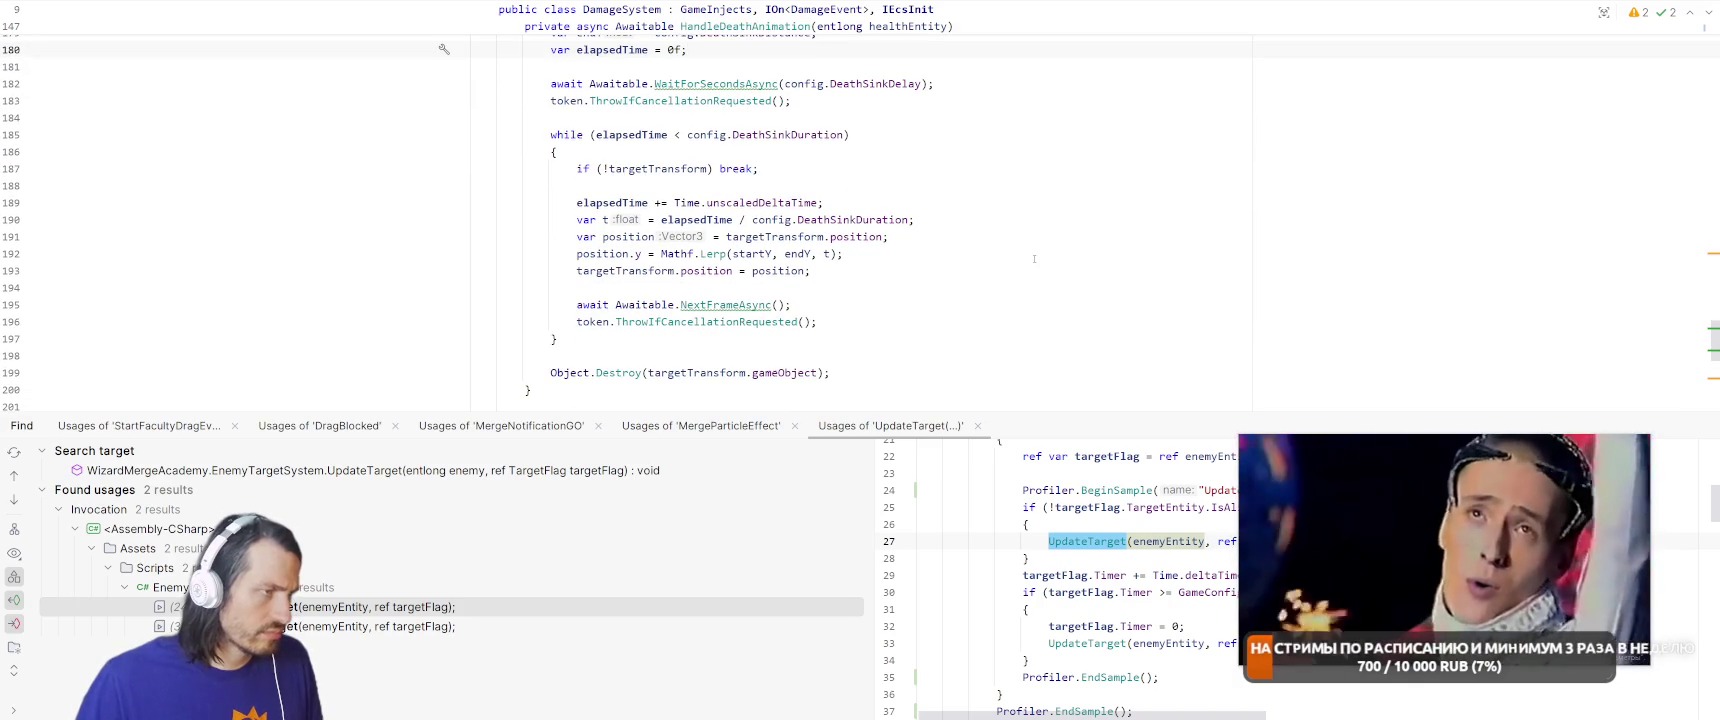
scroll(1034, 259, "down", 3)
scroll(1037, 266, "up", 6)
scroll(1037, 266, "up", 2)
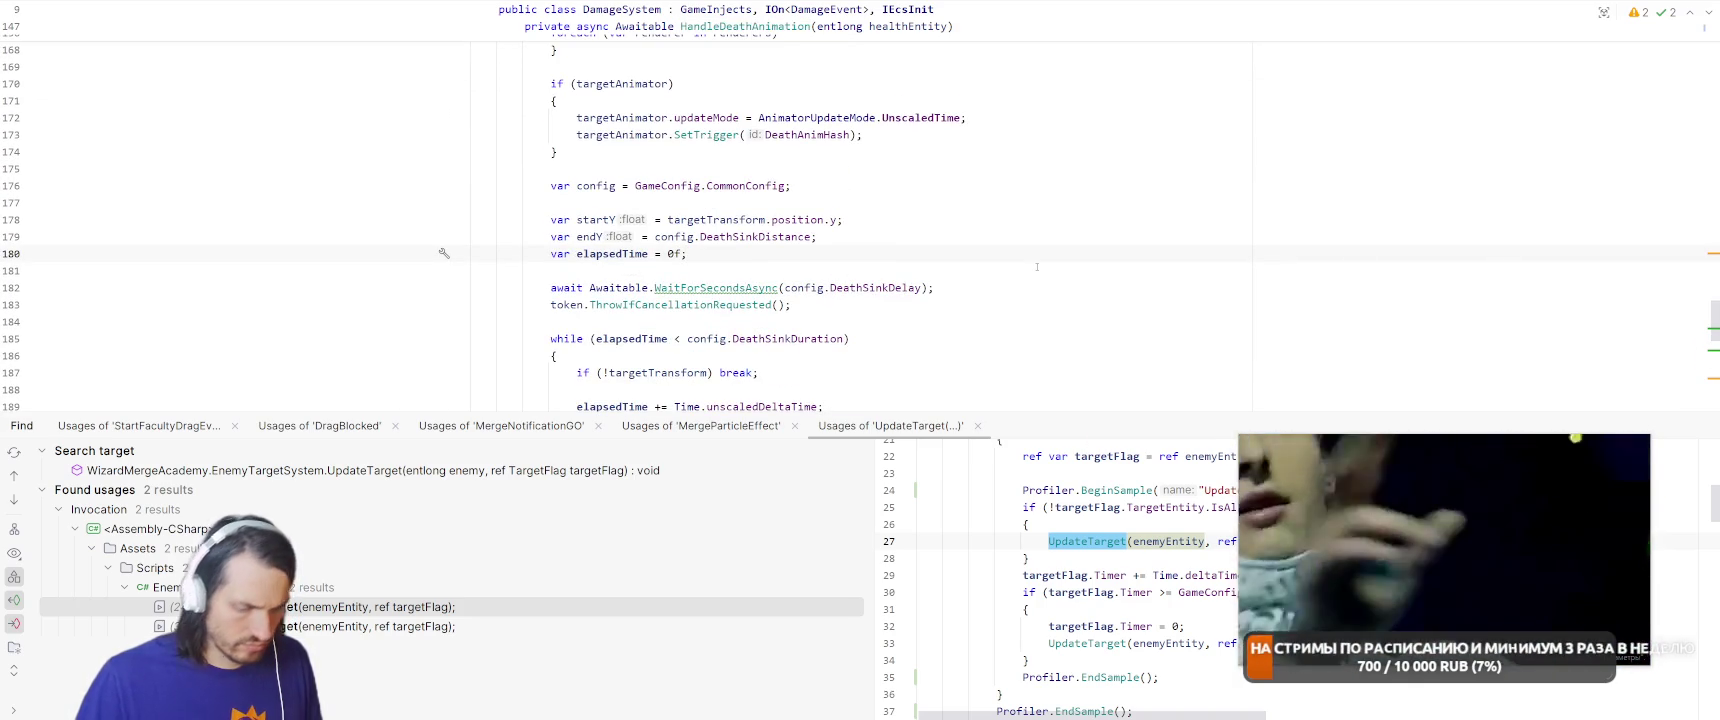
scroll(1037, 267, "up", 5)
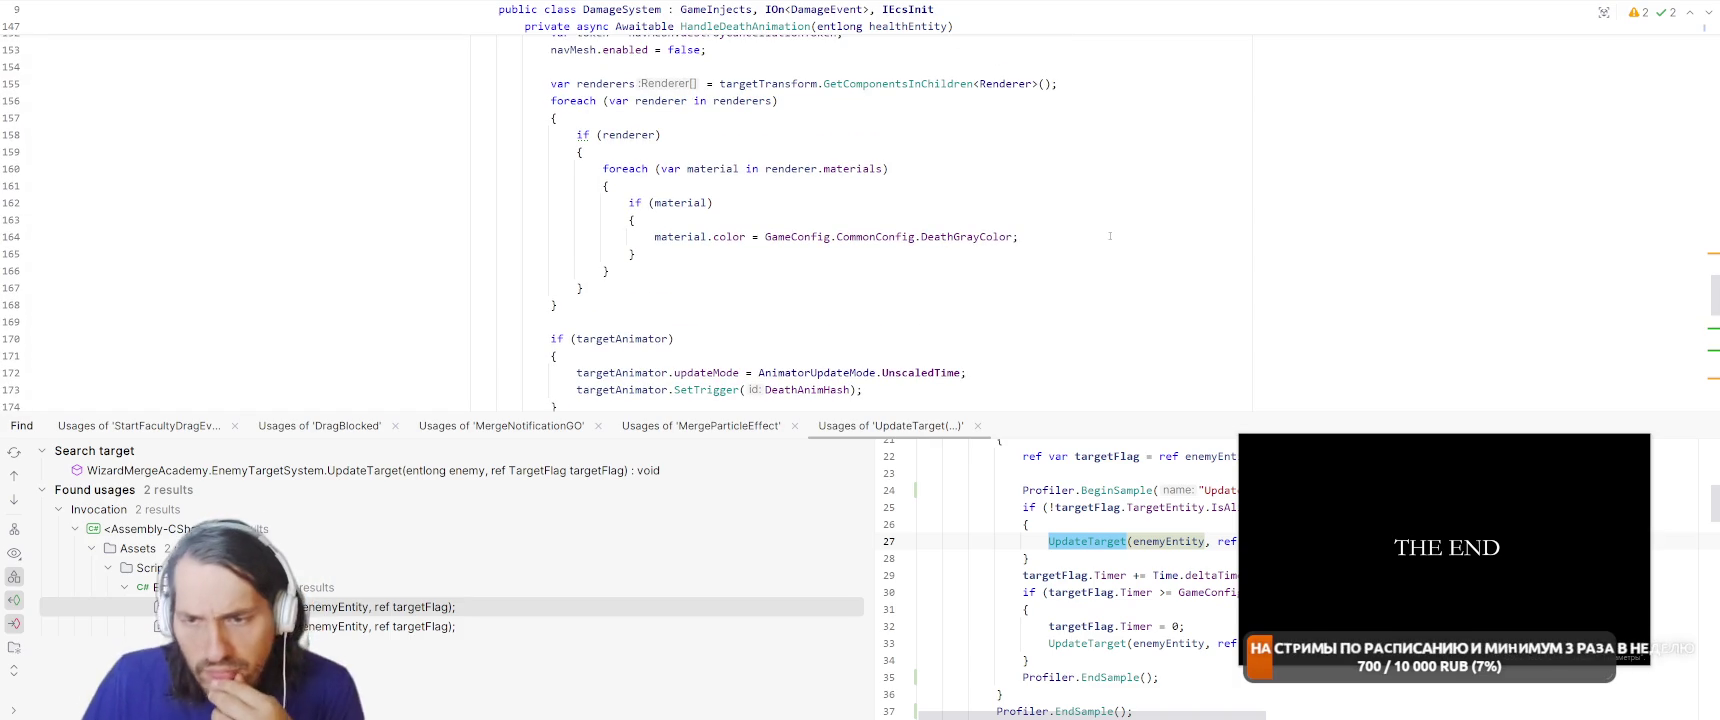
key("alt+Tab")
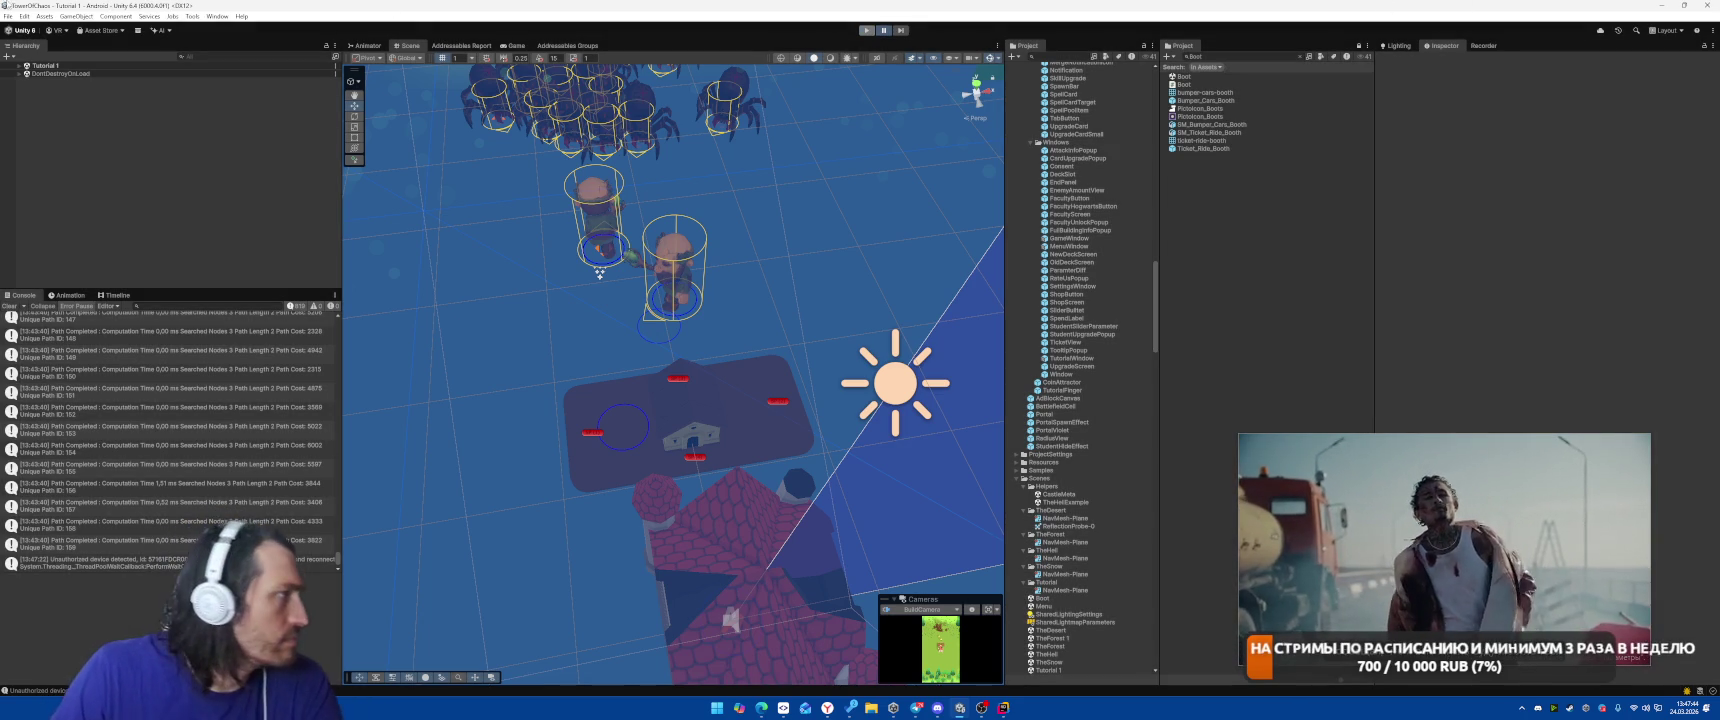
Set Android profile: Development Build, Script Debugging, Default compression, debug symbols Disabled, Google Pixel 10.
key("ctrl+shift+b")
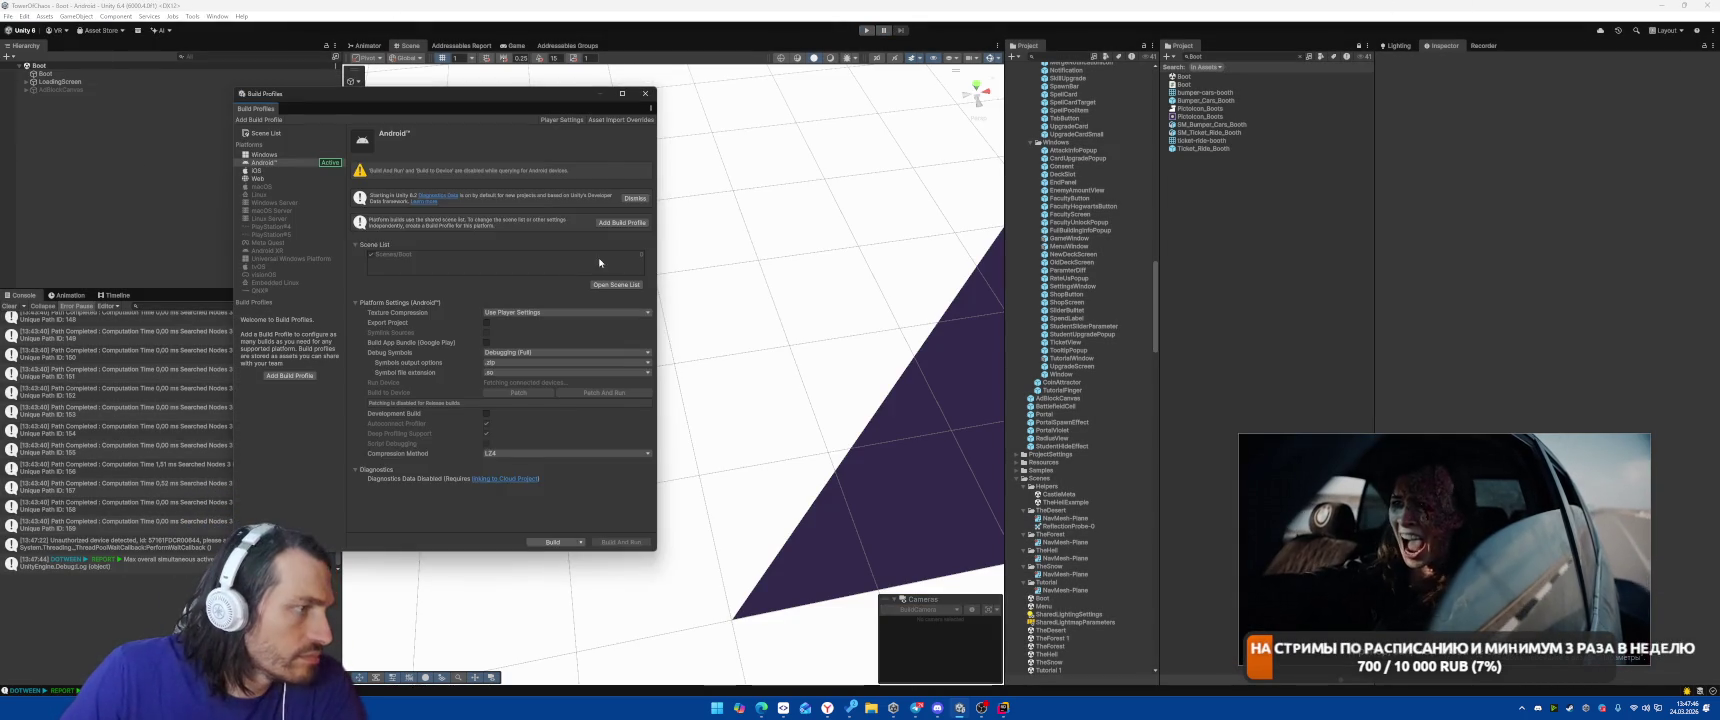
left_click(486, 394)
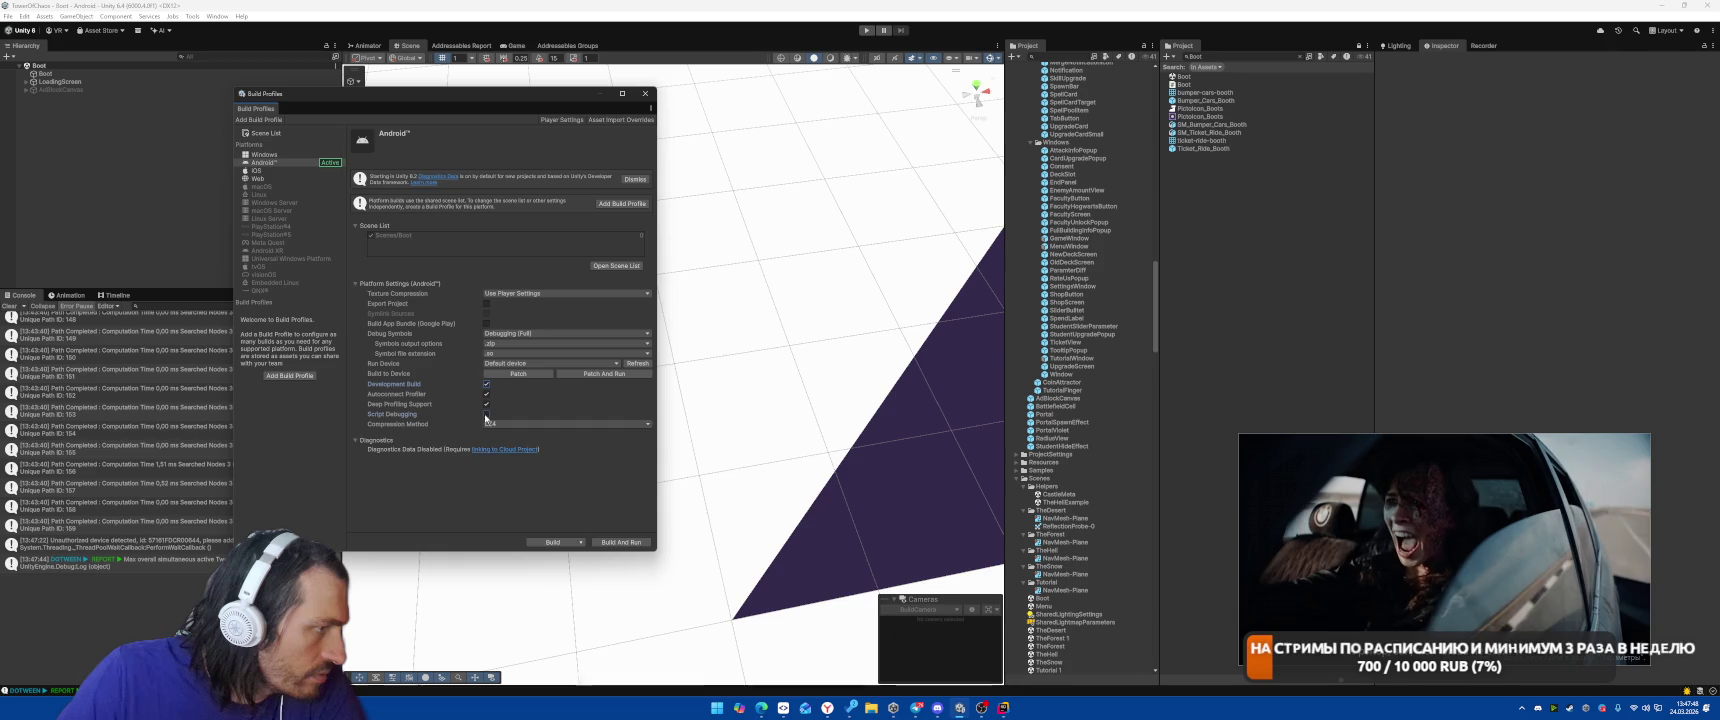
left_click(486, 414)
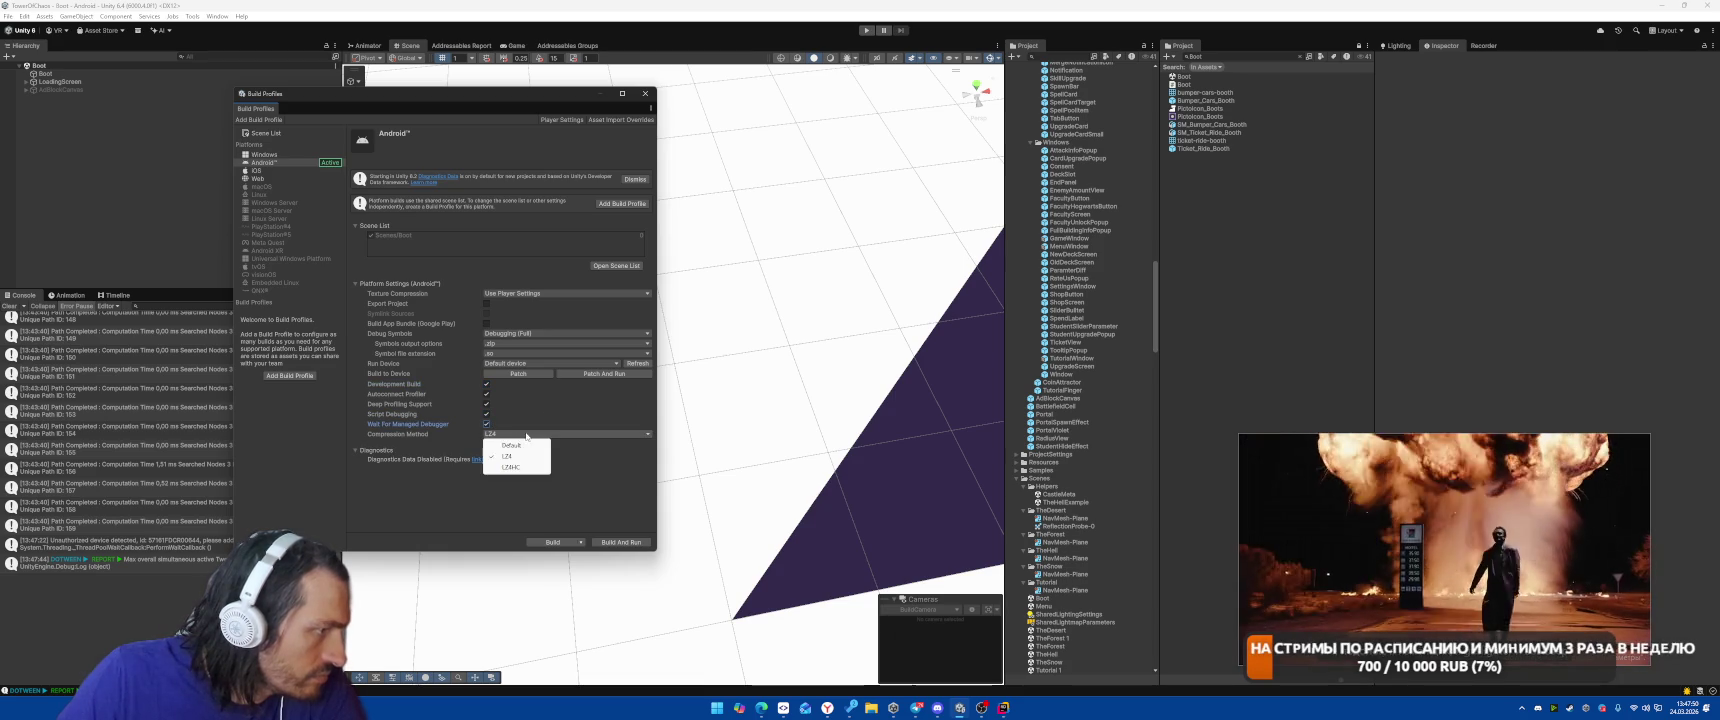
left_click(519, 446)
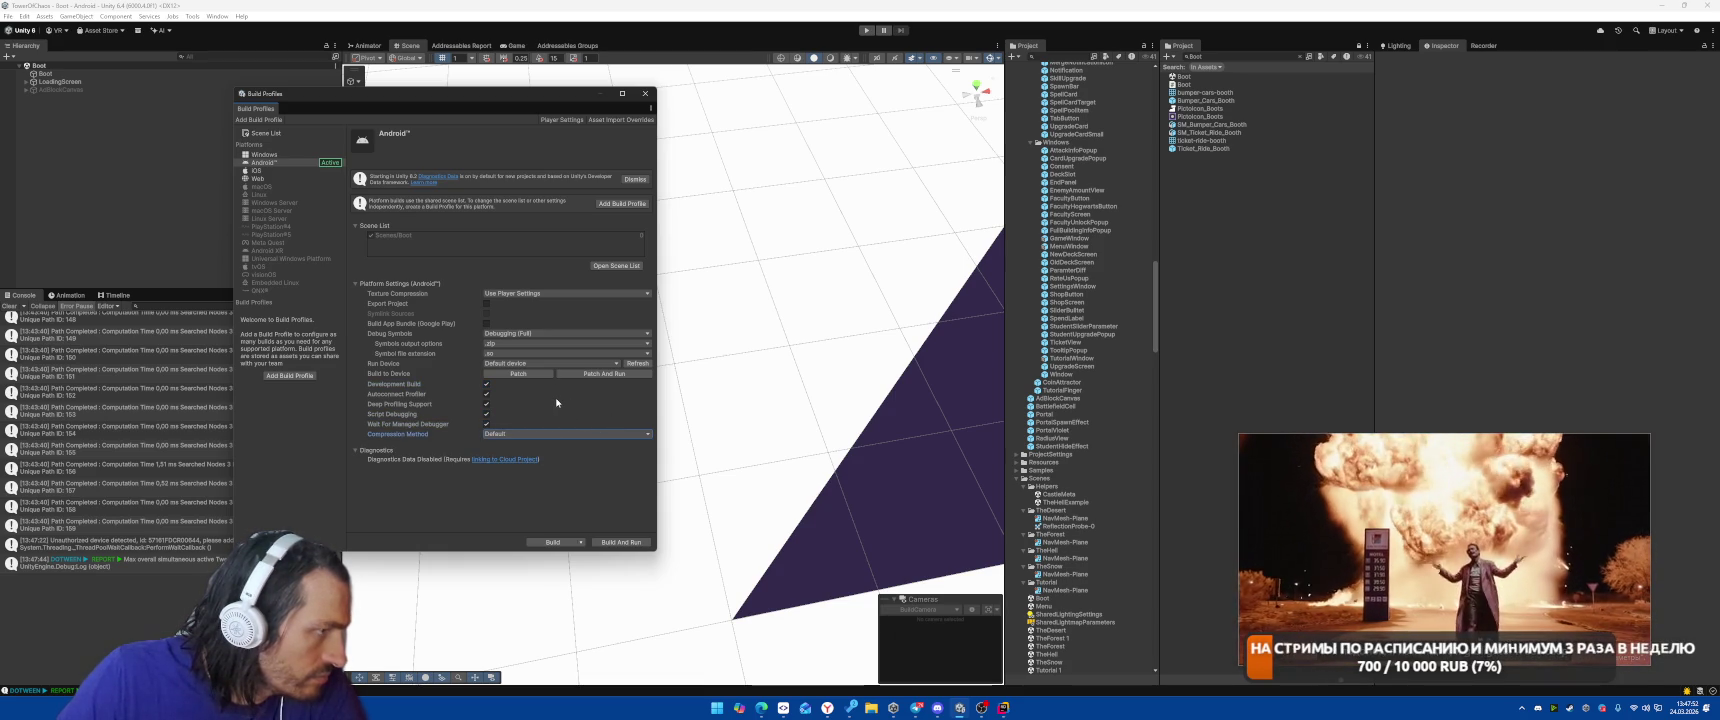
left_click(494, 333)
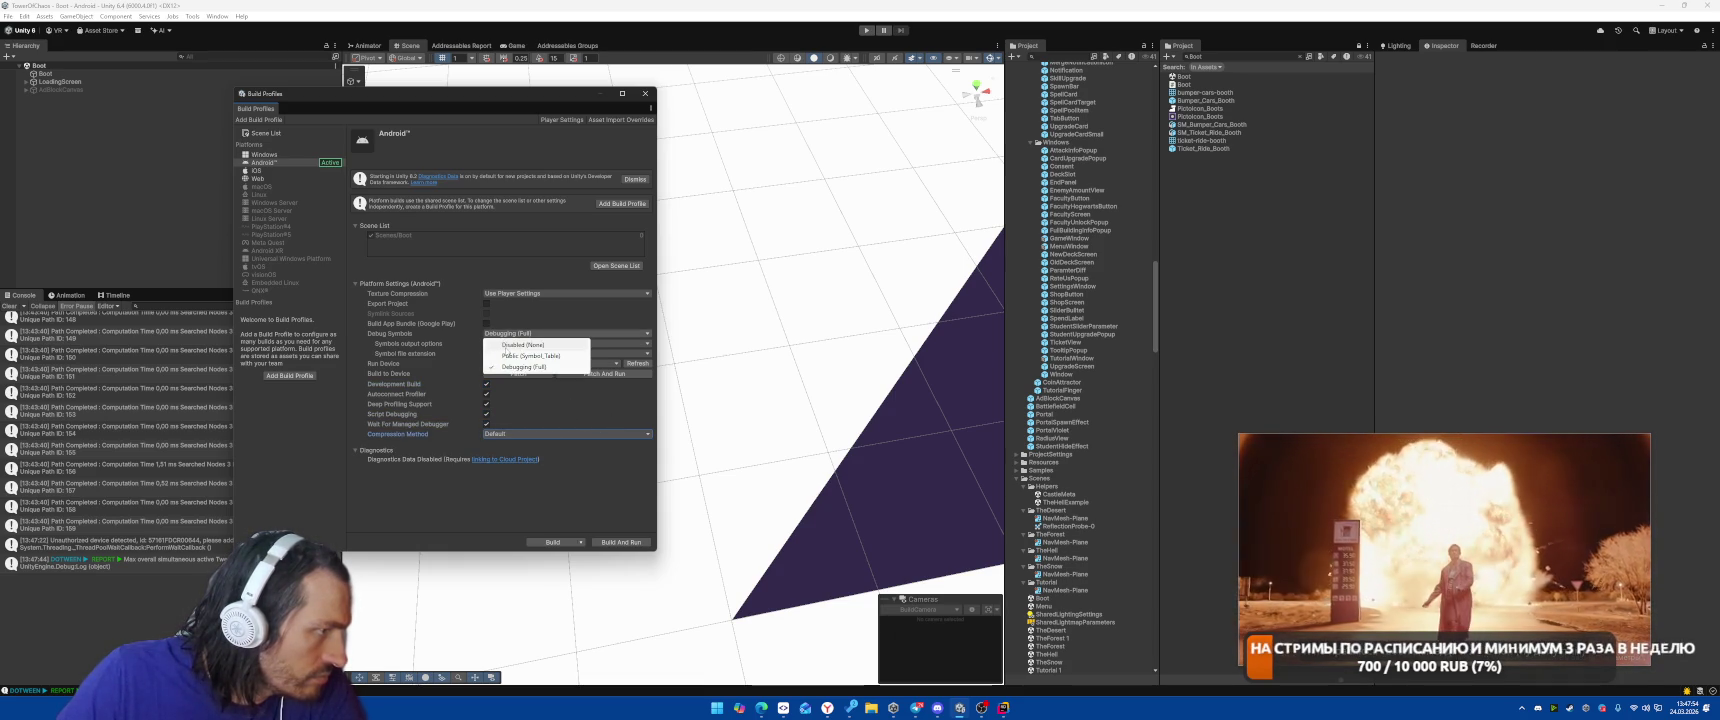
left_click(501, 344)
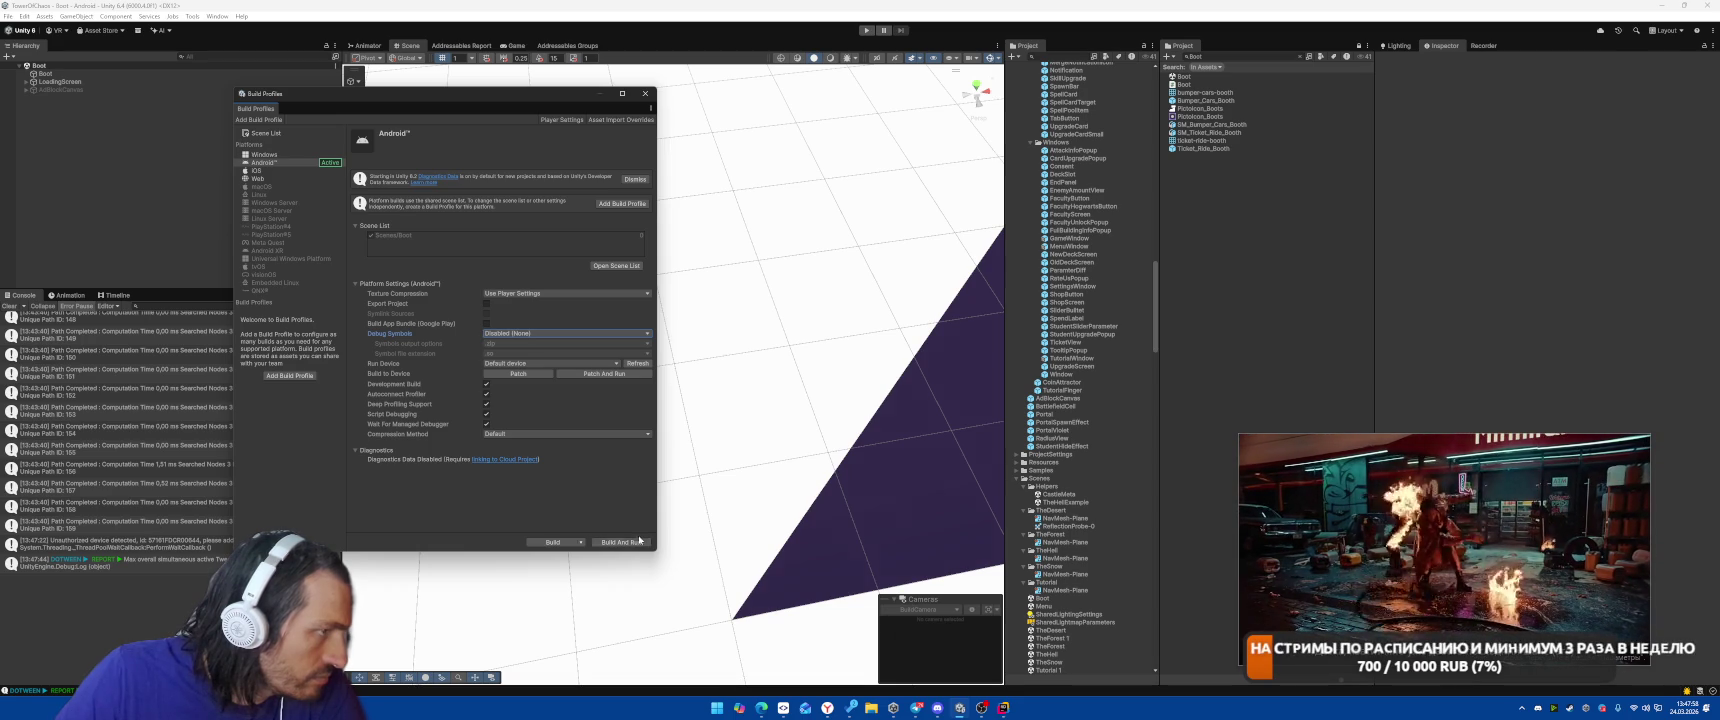
left_click(550, 363)
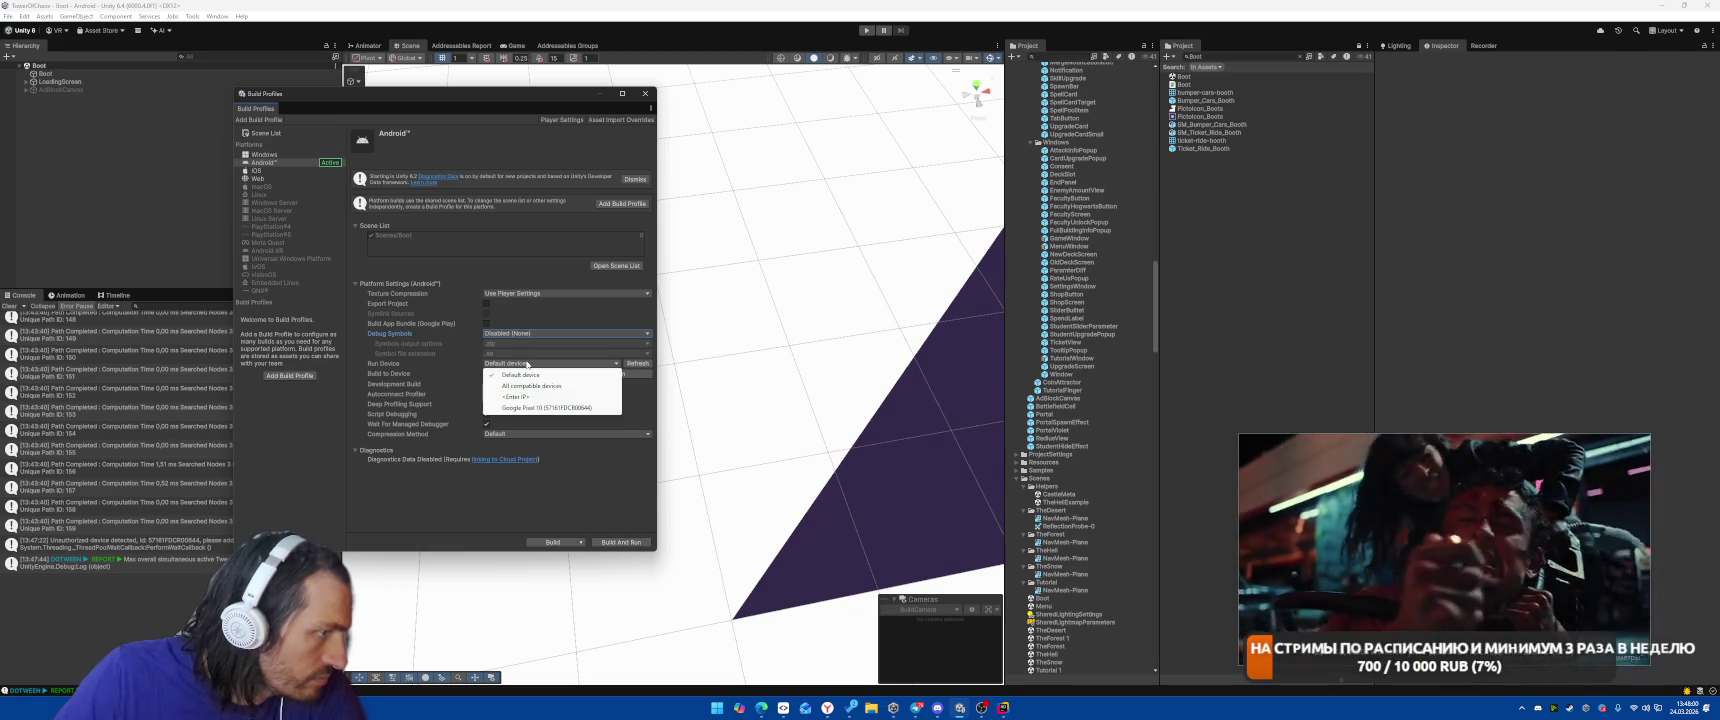
left_click(593, 407)
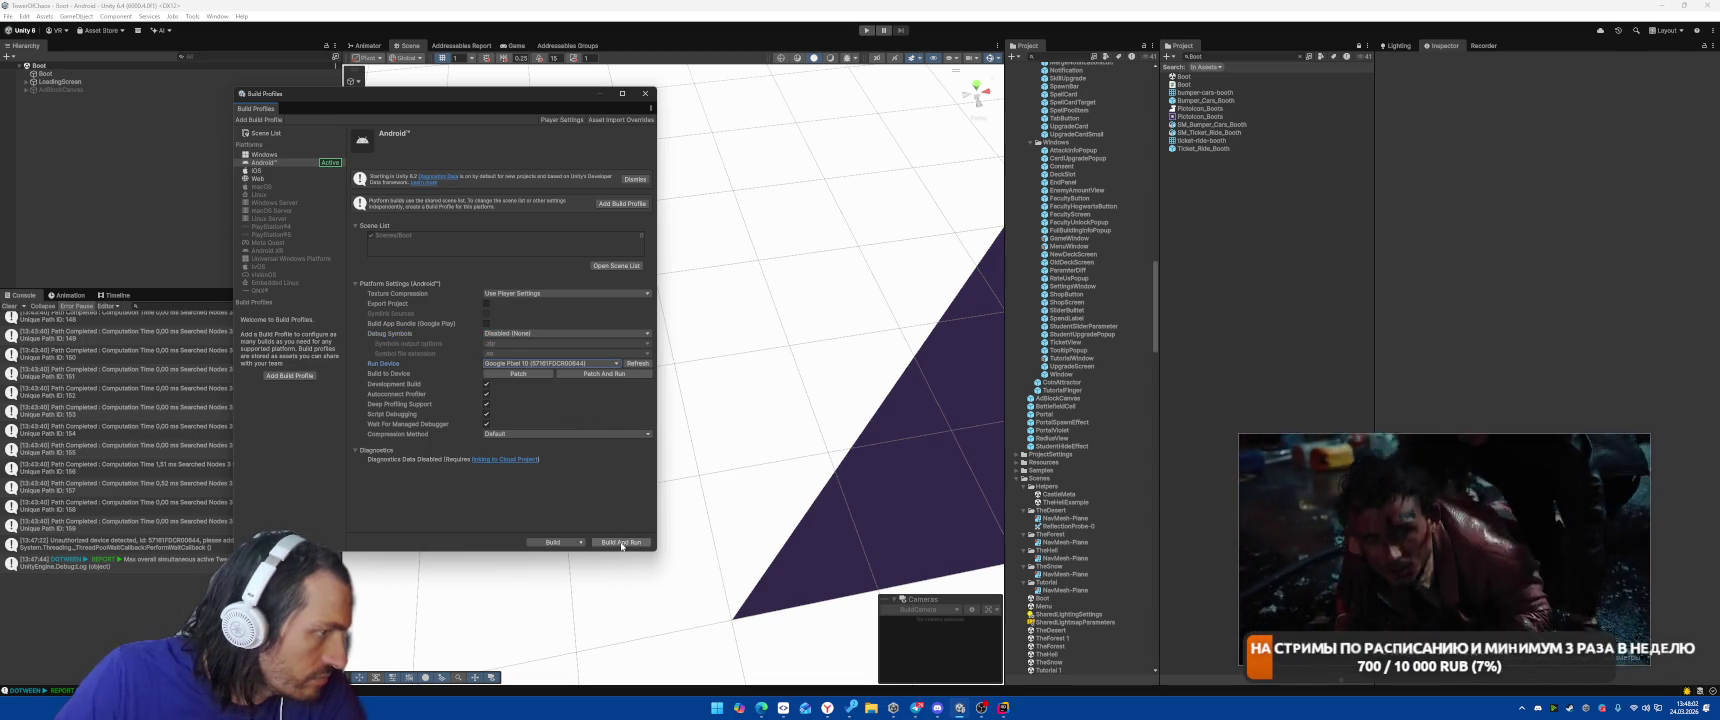
left_click(562, 119)
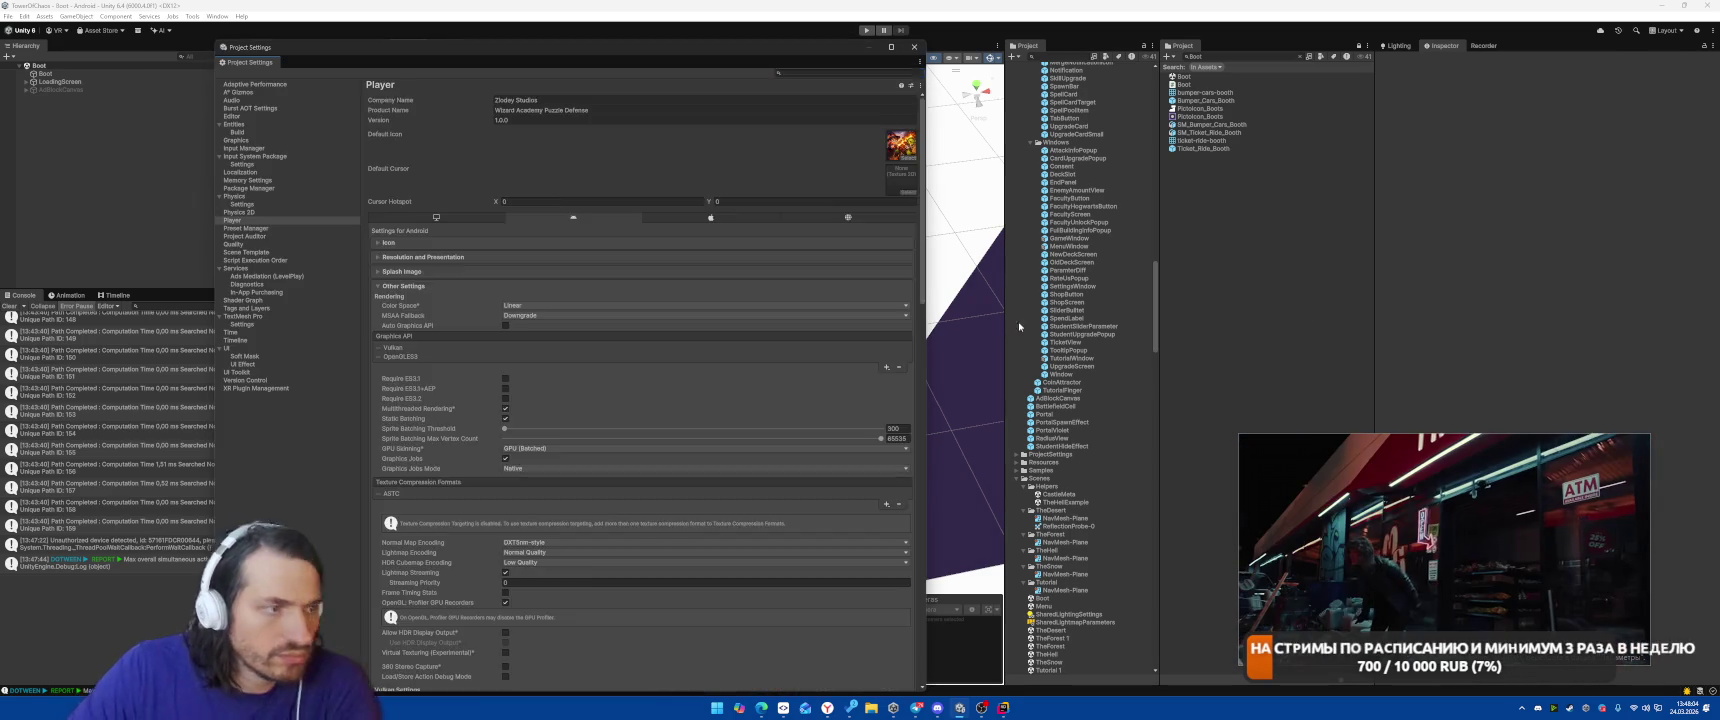
scroll(666, 497, "down", 15)
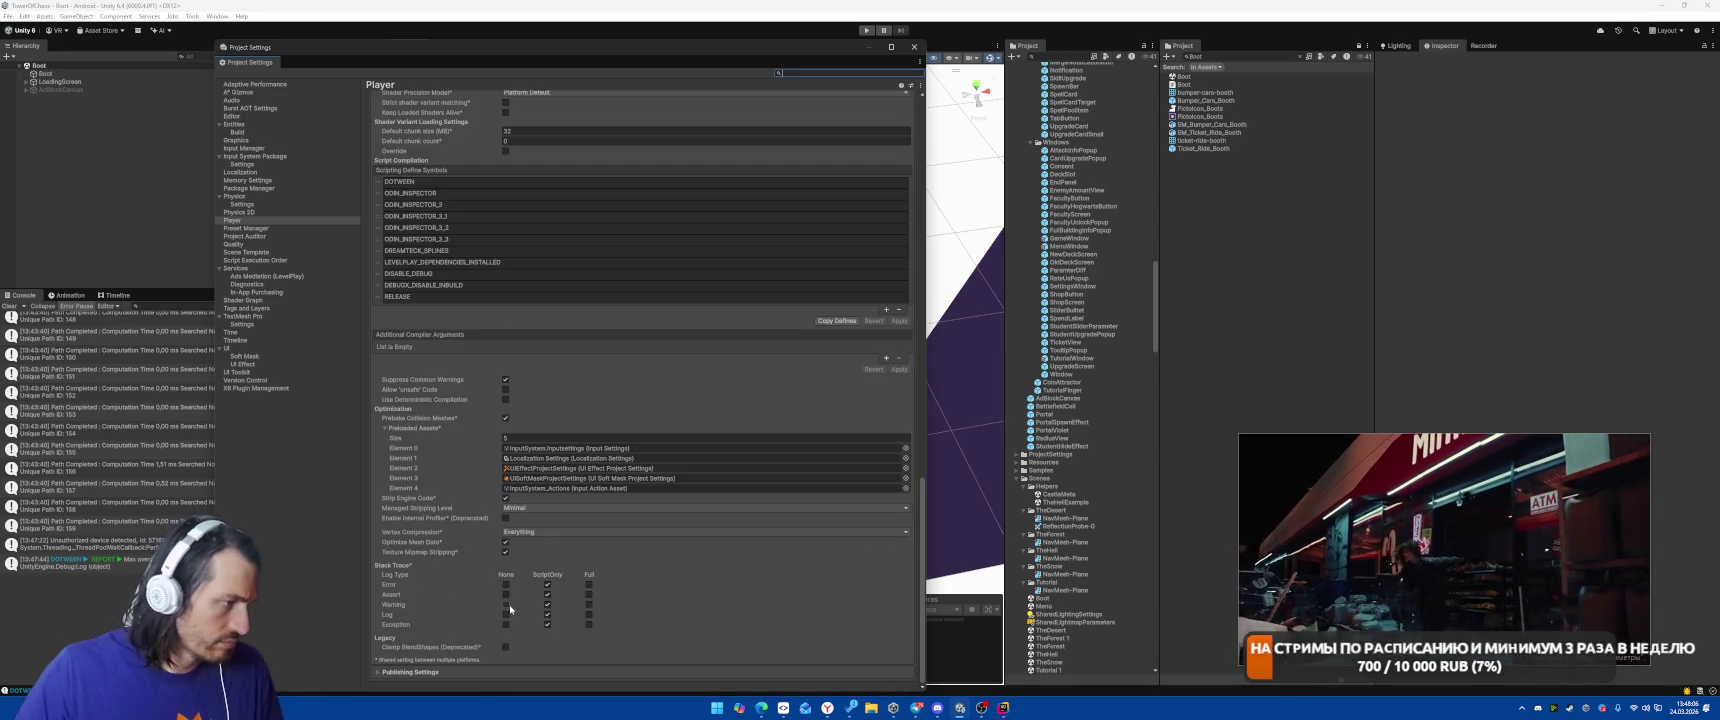
left_click(410, 671)
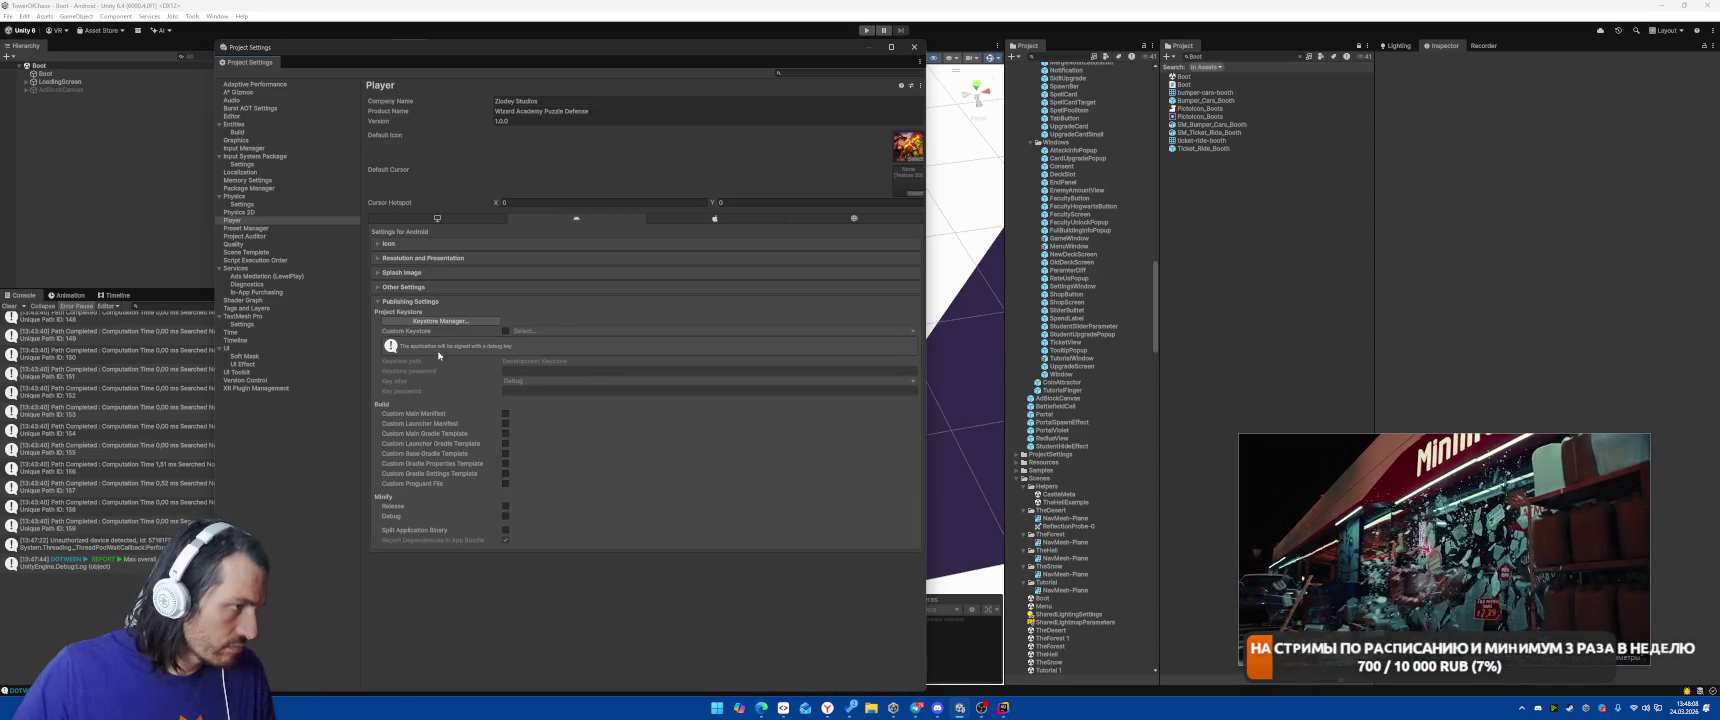
left_click(404, 287)
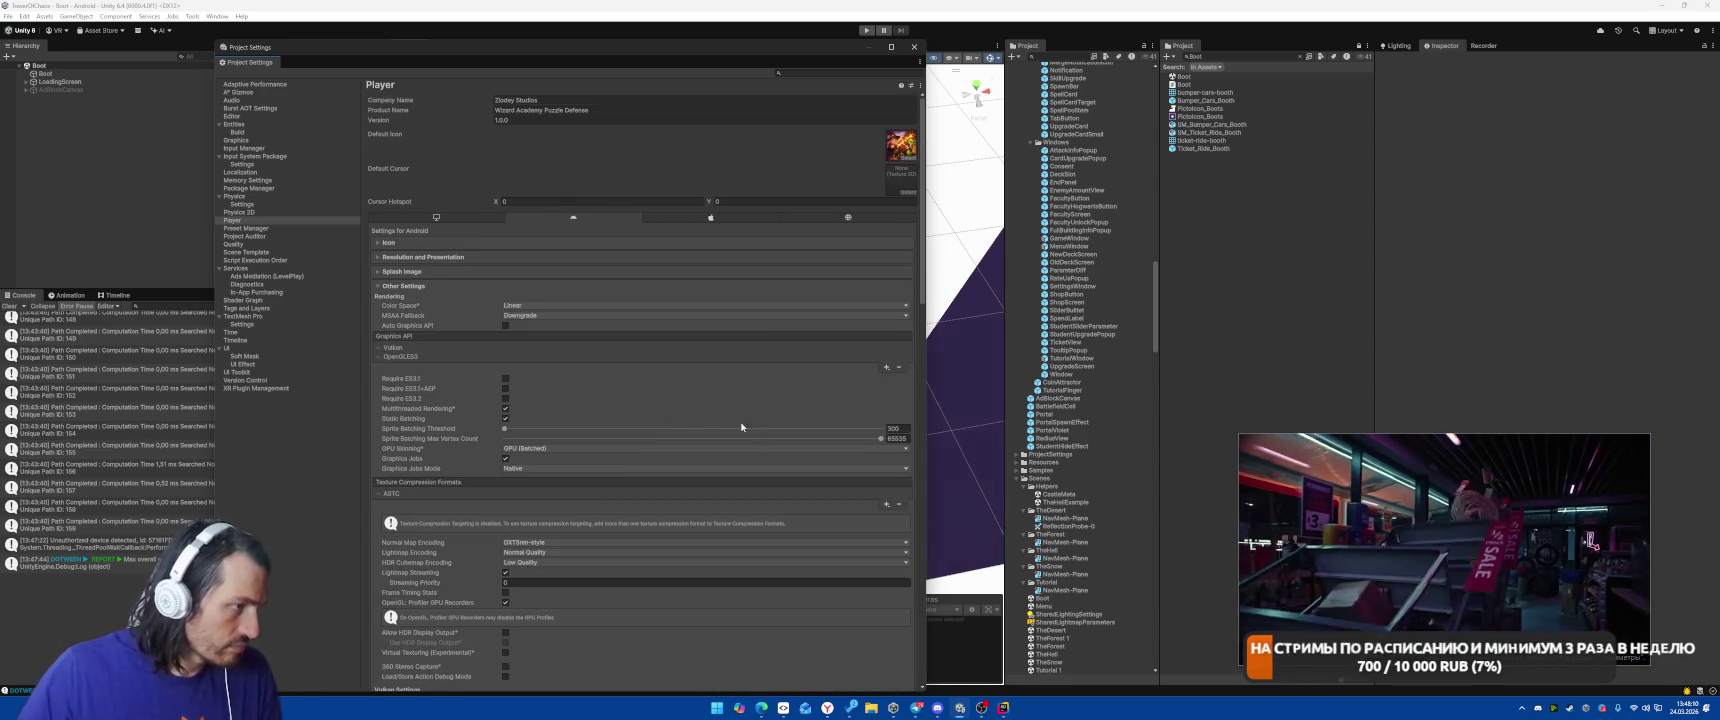
scroll(772, 463, "down", 3)
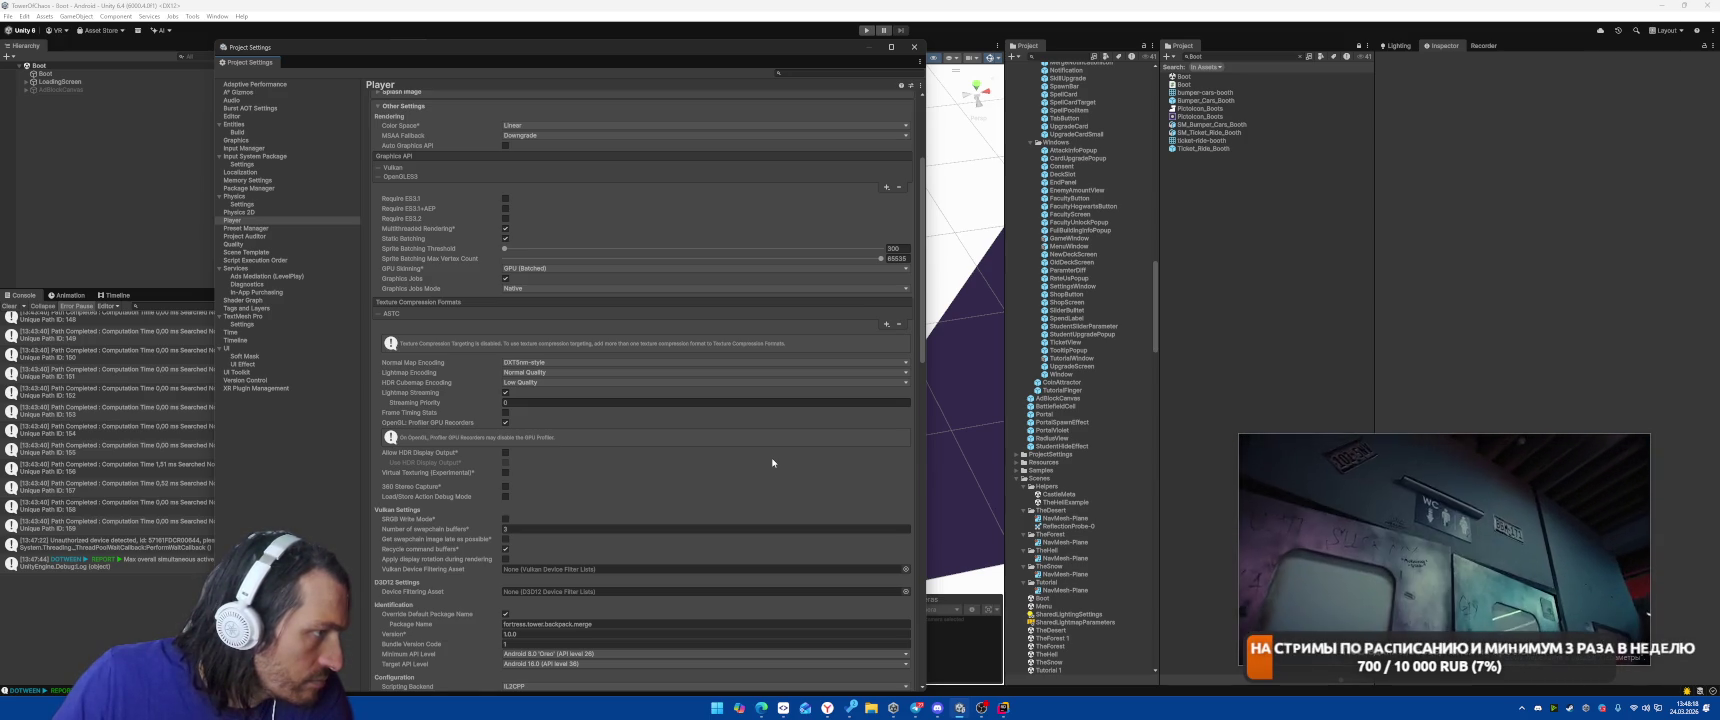
left_click(540, 362)
left_click(437, 370)
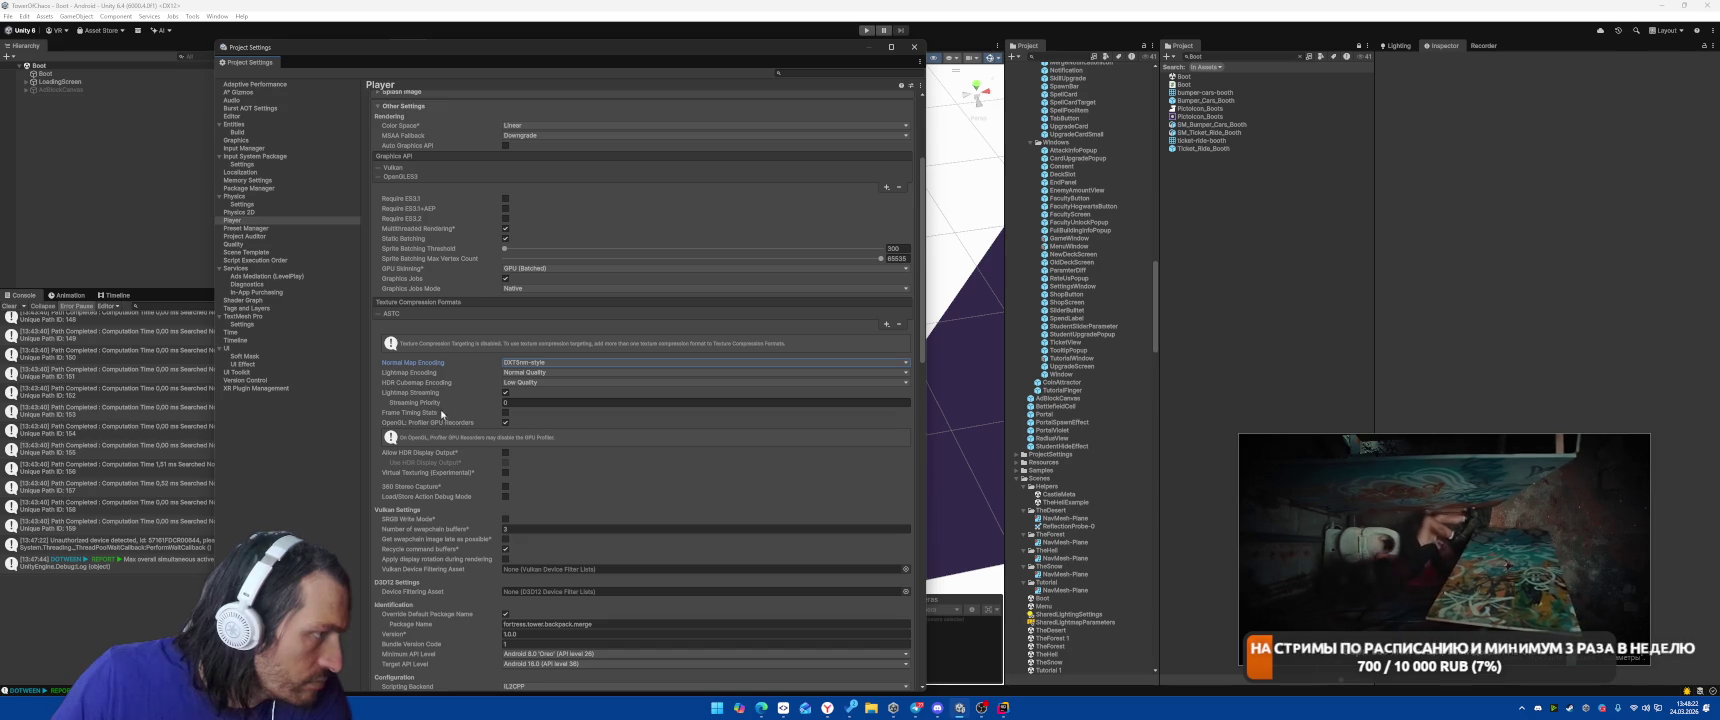
scroll(453, 416, "down", 1)
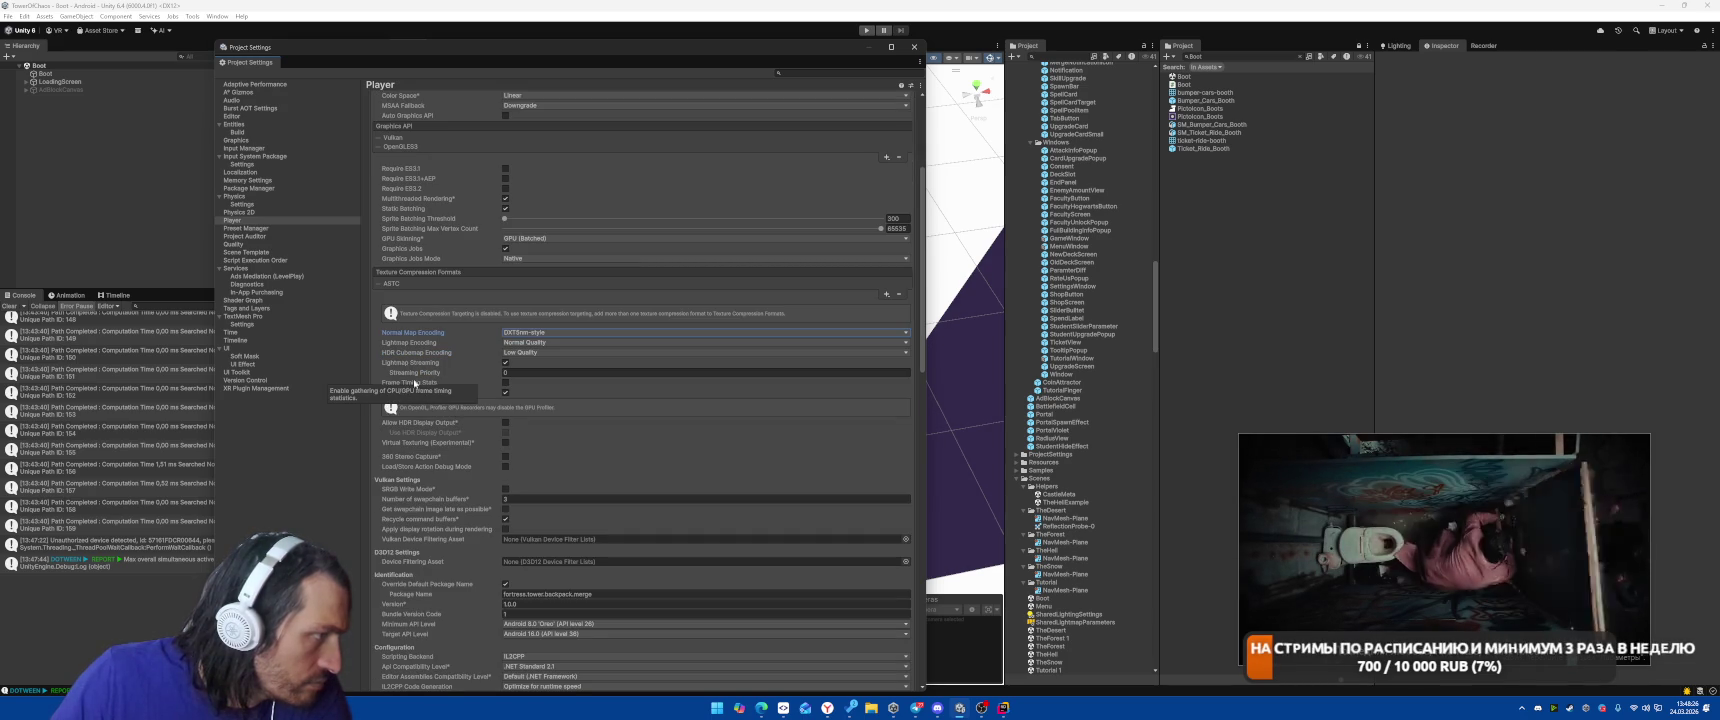
left_click(505, 382)
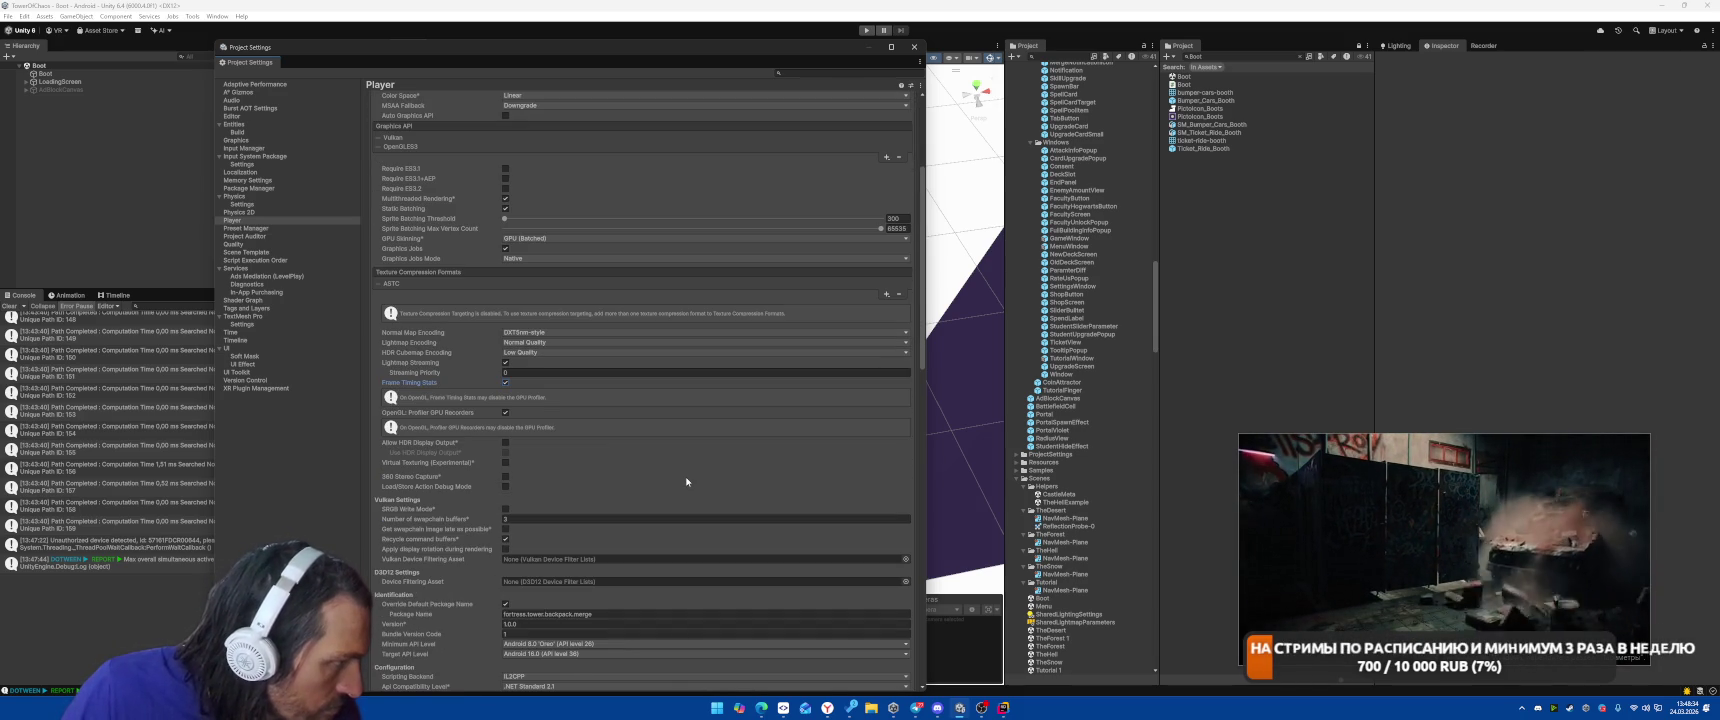
scroll(686, 481, "down", 1)
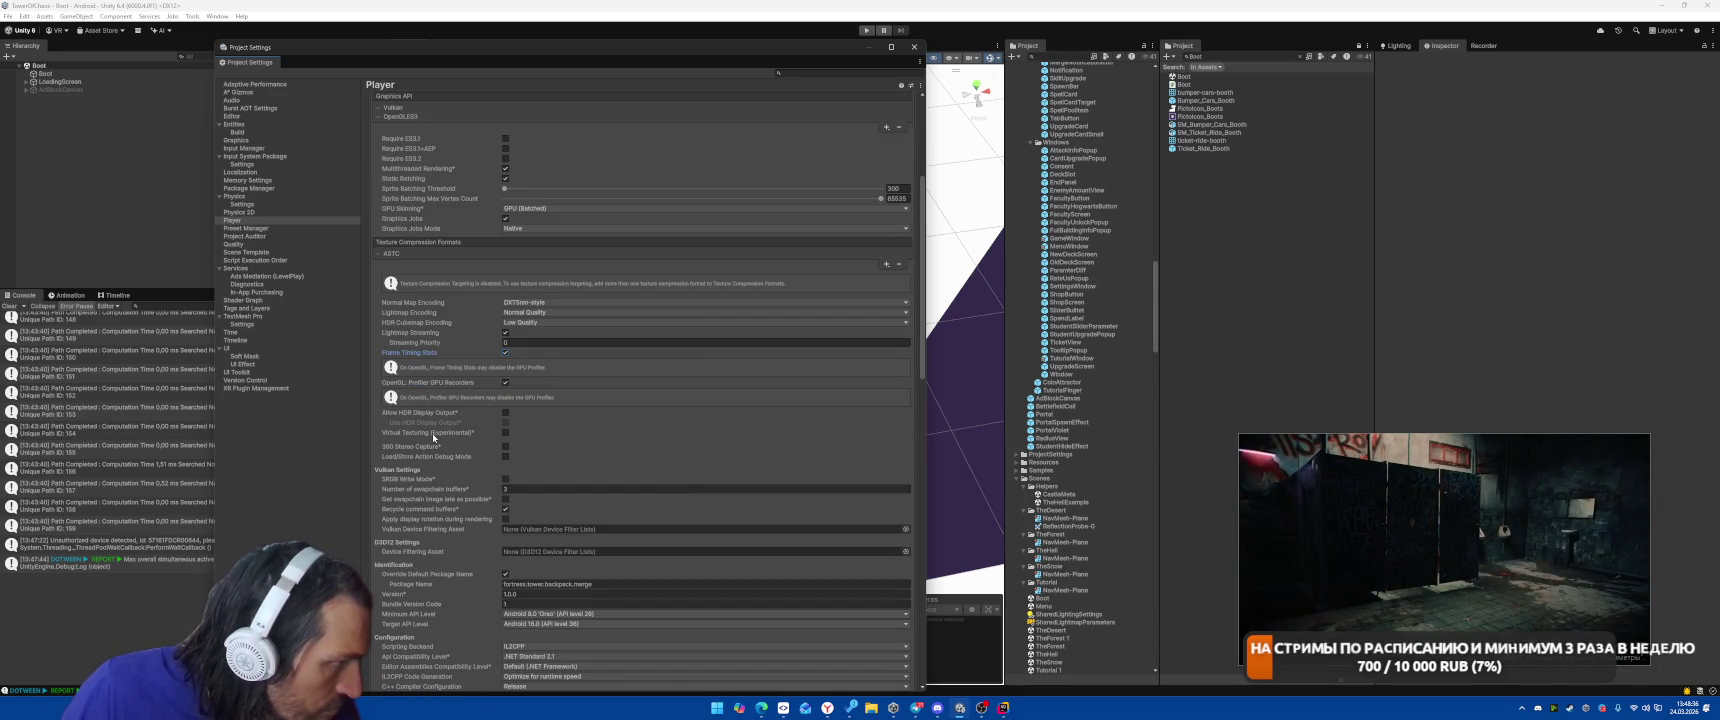
mouse_move(433, 437)
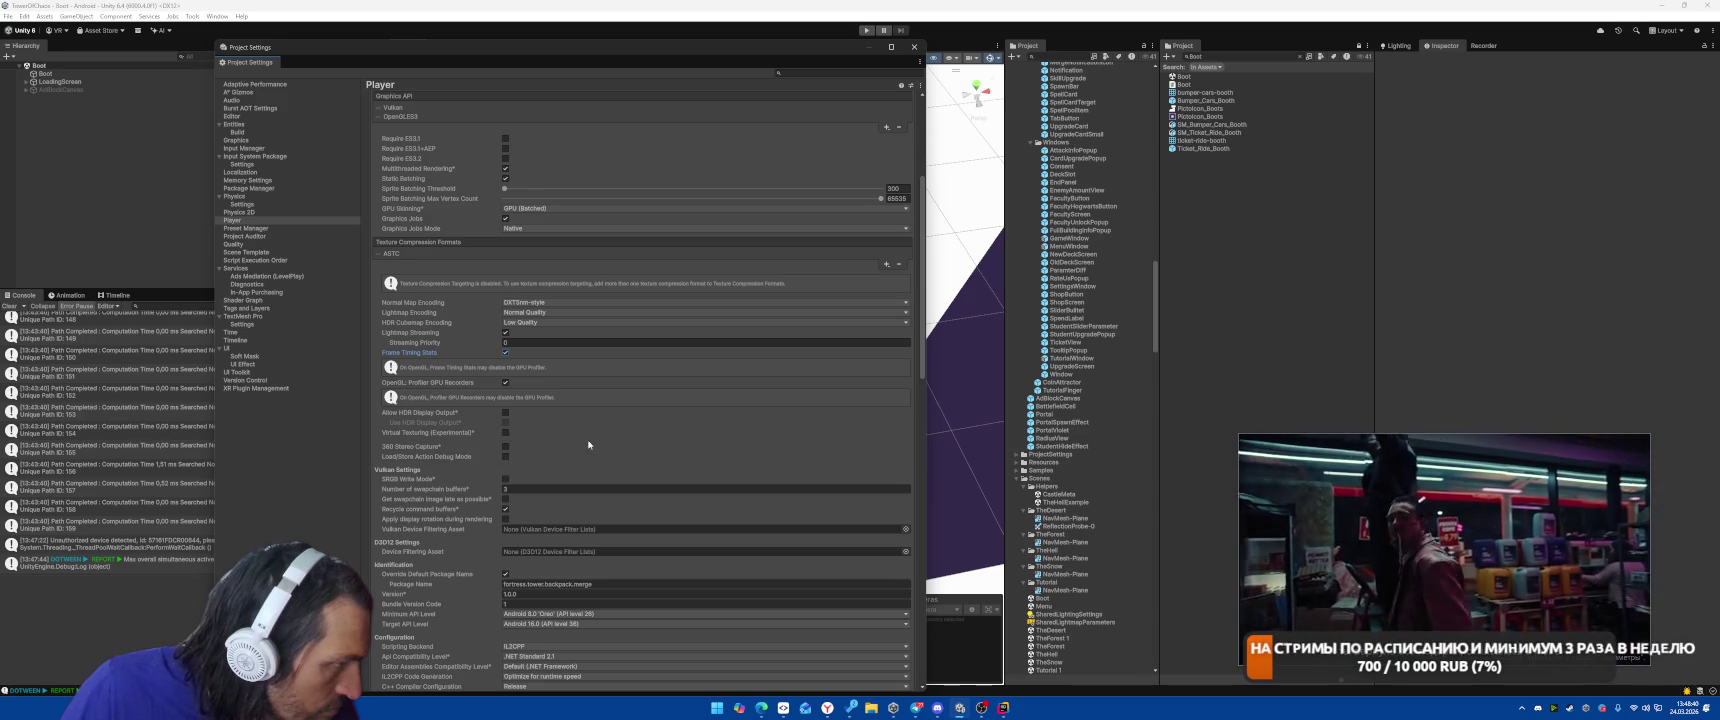
scroll(589, 445, "down", 2)
mouse_move(429, 396)
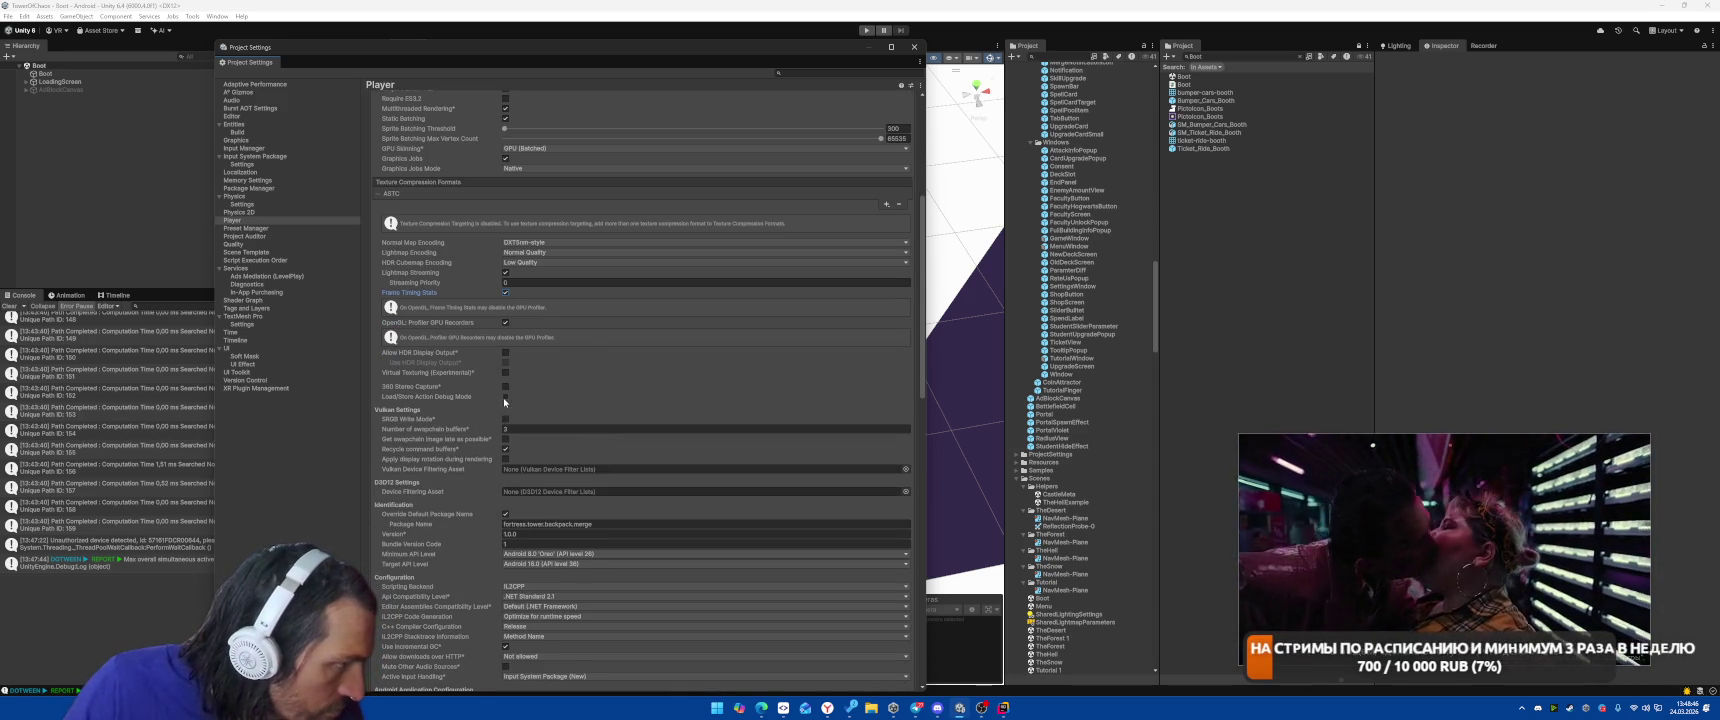
Enable Load/Store Action Debug Mode without Editor Only, and tick Get swapchain image late as possible.
left_click(504, 396)
left_click(505, 406)
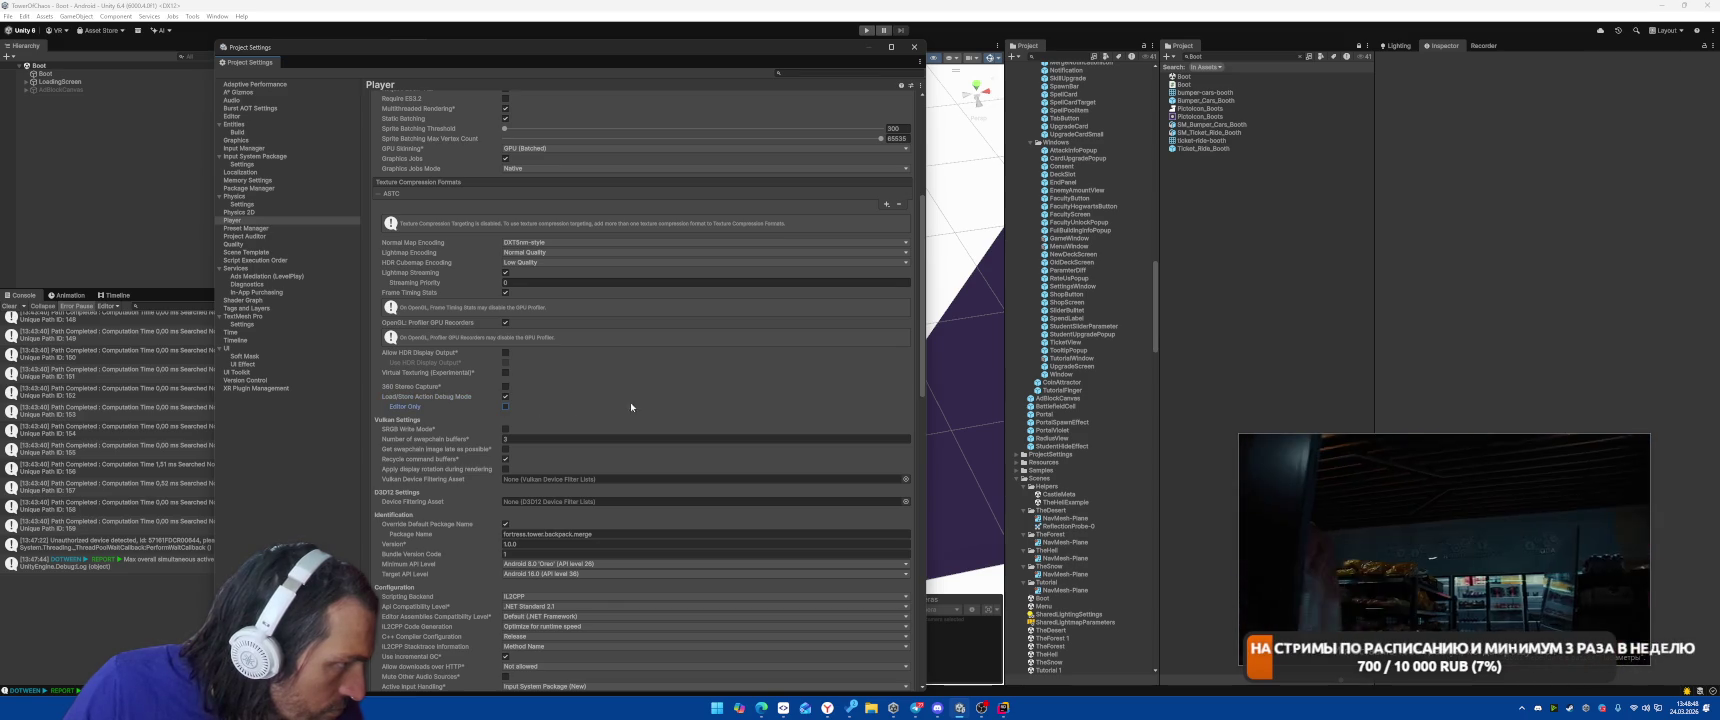
scroll(615, 405, "down", 2)
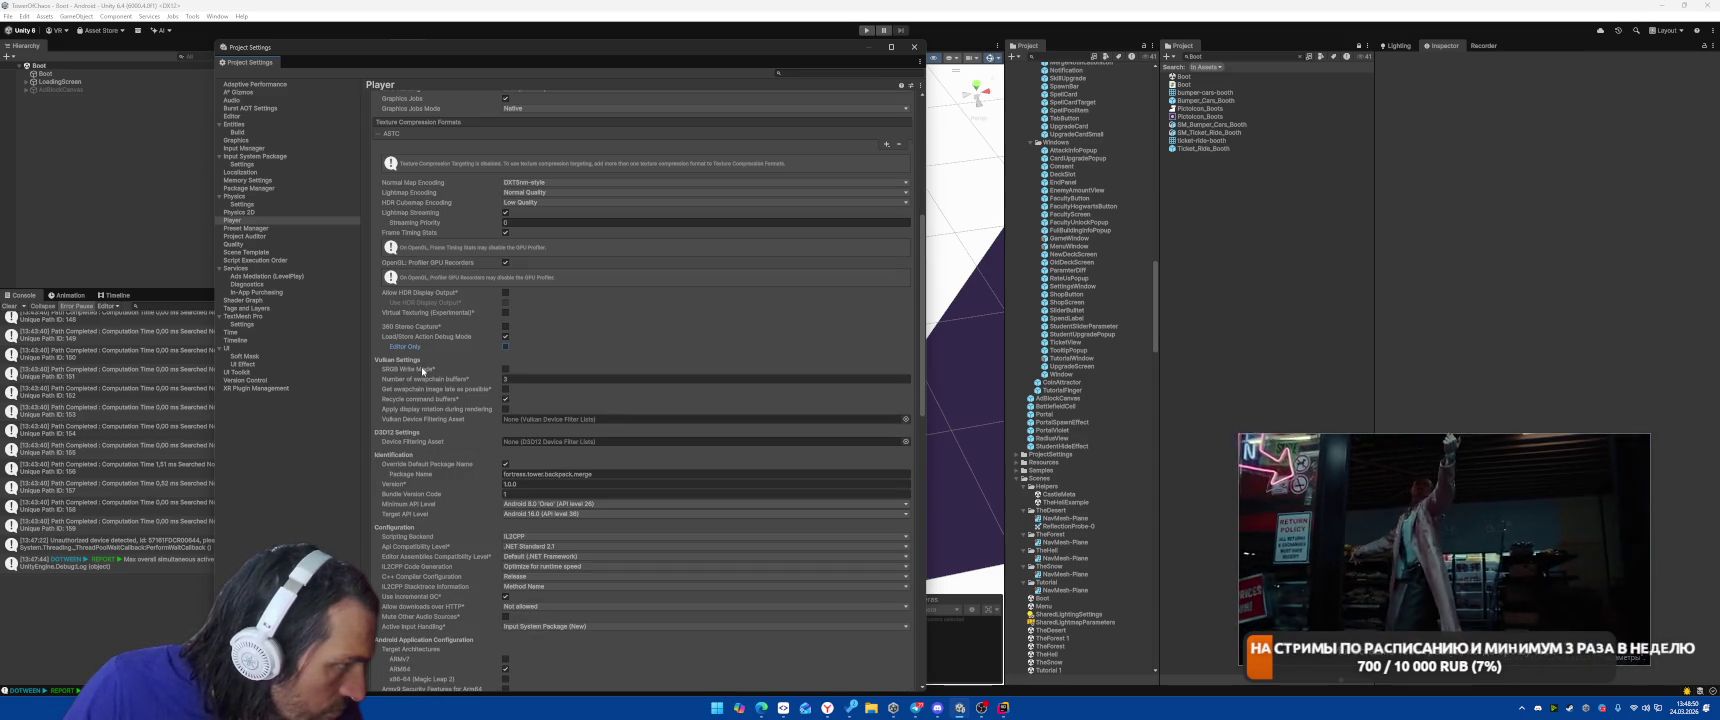
mouse_move(422, 370)
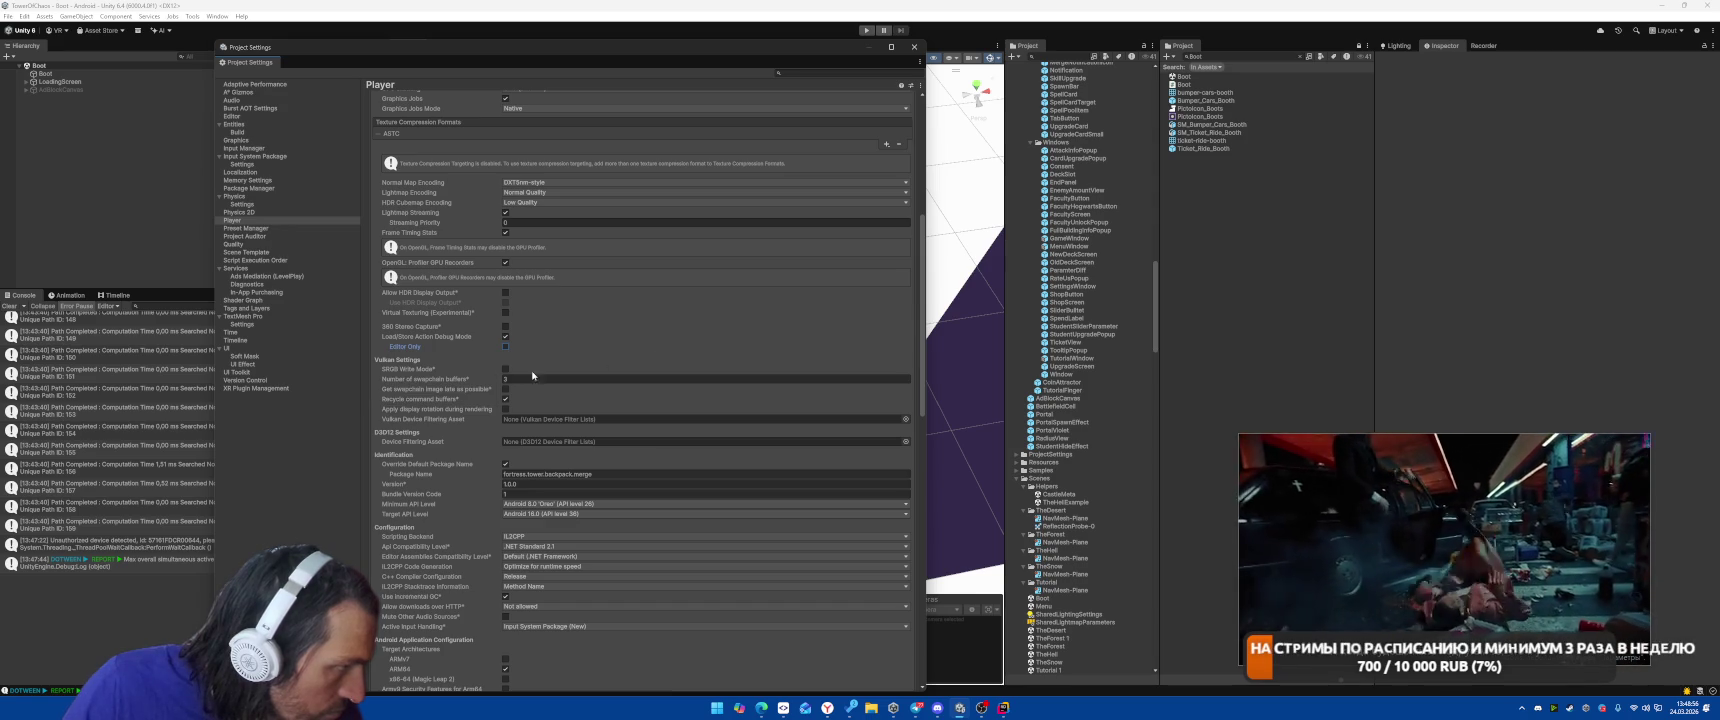
mouse_move(458, 392)
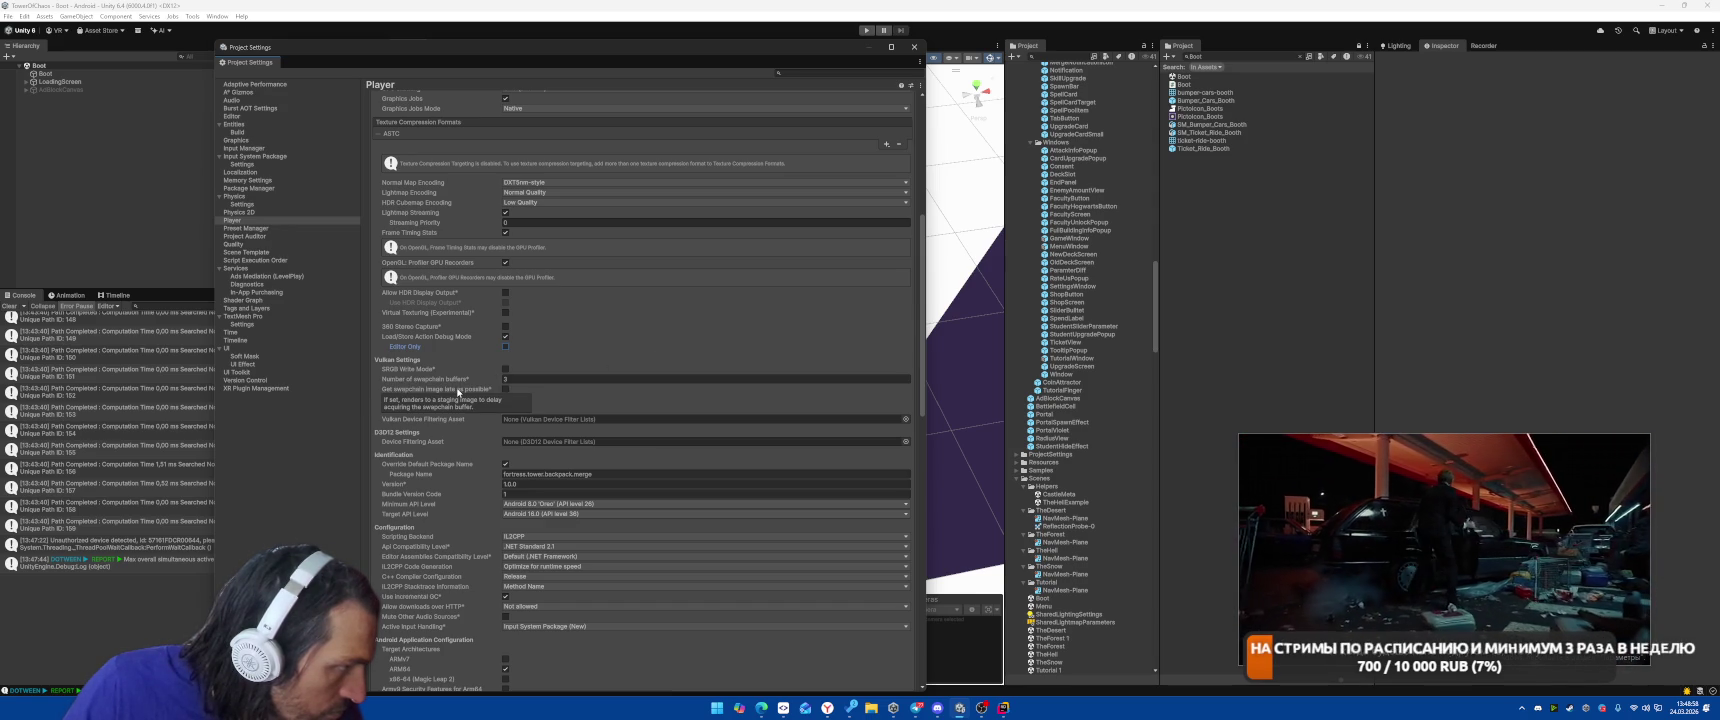
left_click(507, 389)
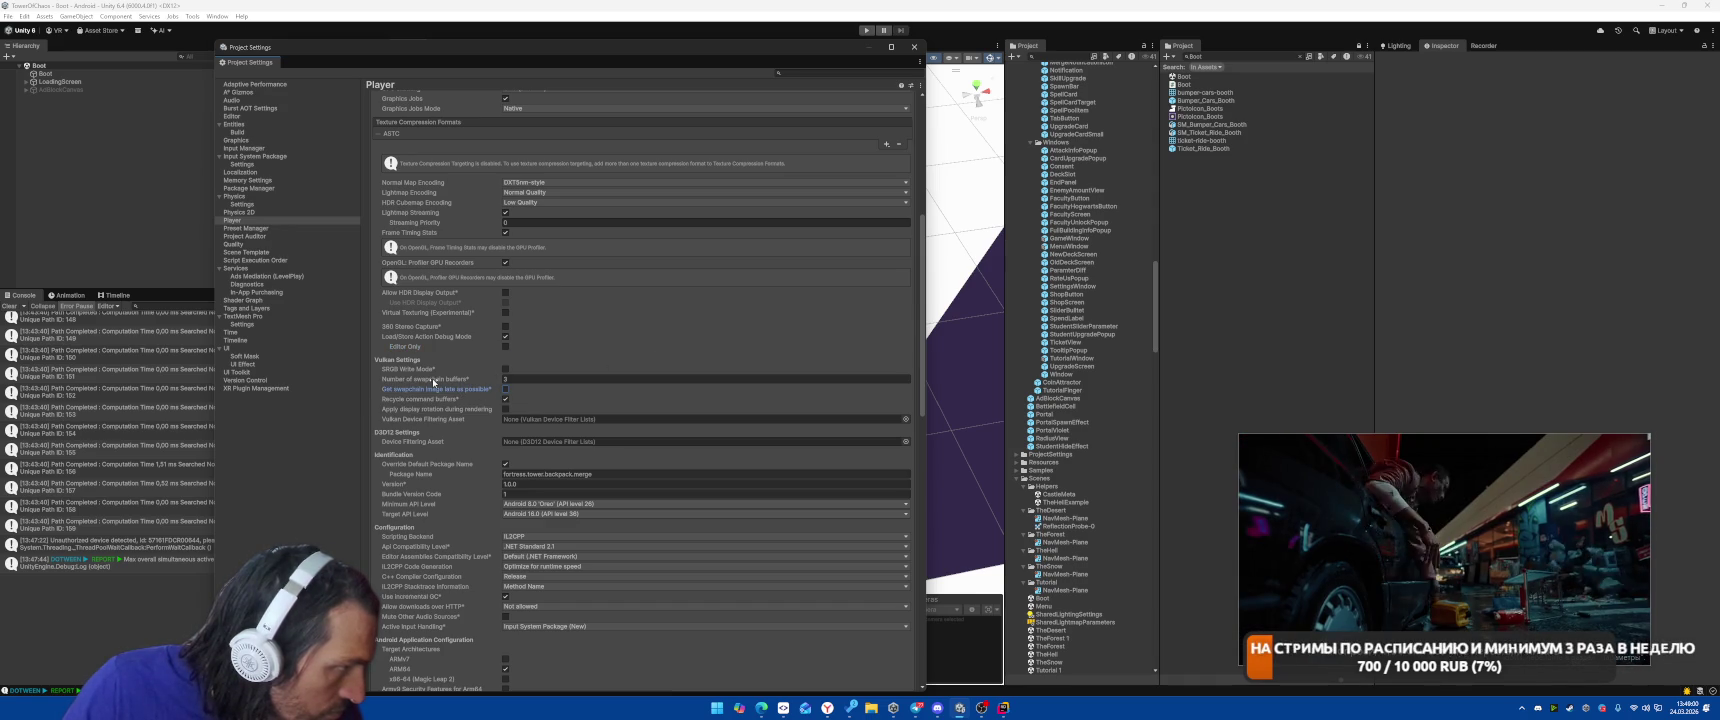
mouse_move(435, 382)
scroll(435, 382, "down", 5)
mouse_move(403, 493)
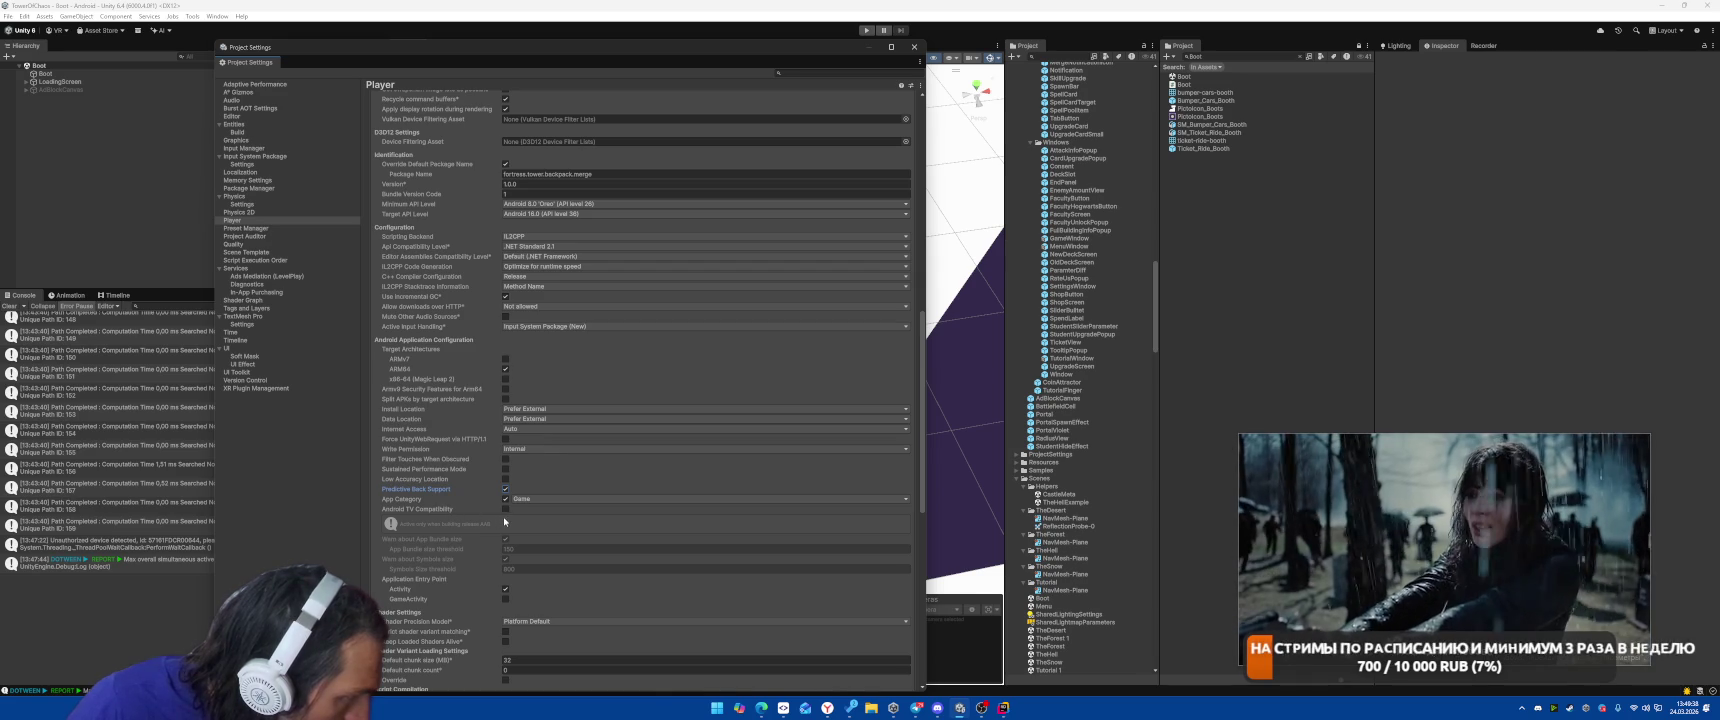
Scroll down to Optimization and set Managed Stripping Level to High.
scroll(480, 526, "down", 3)
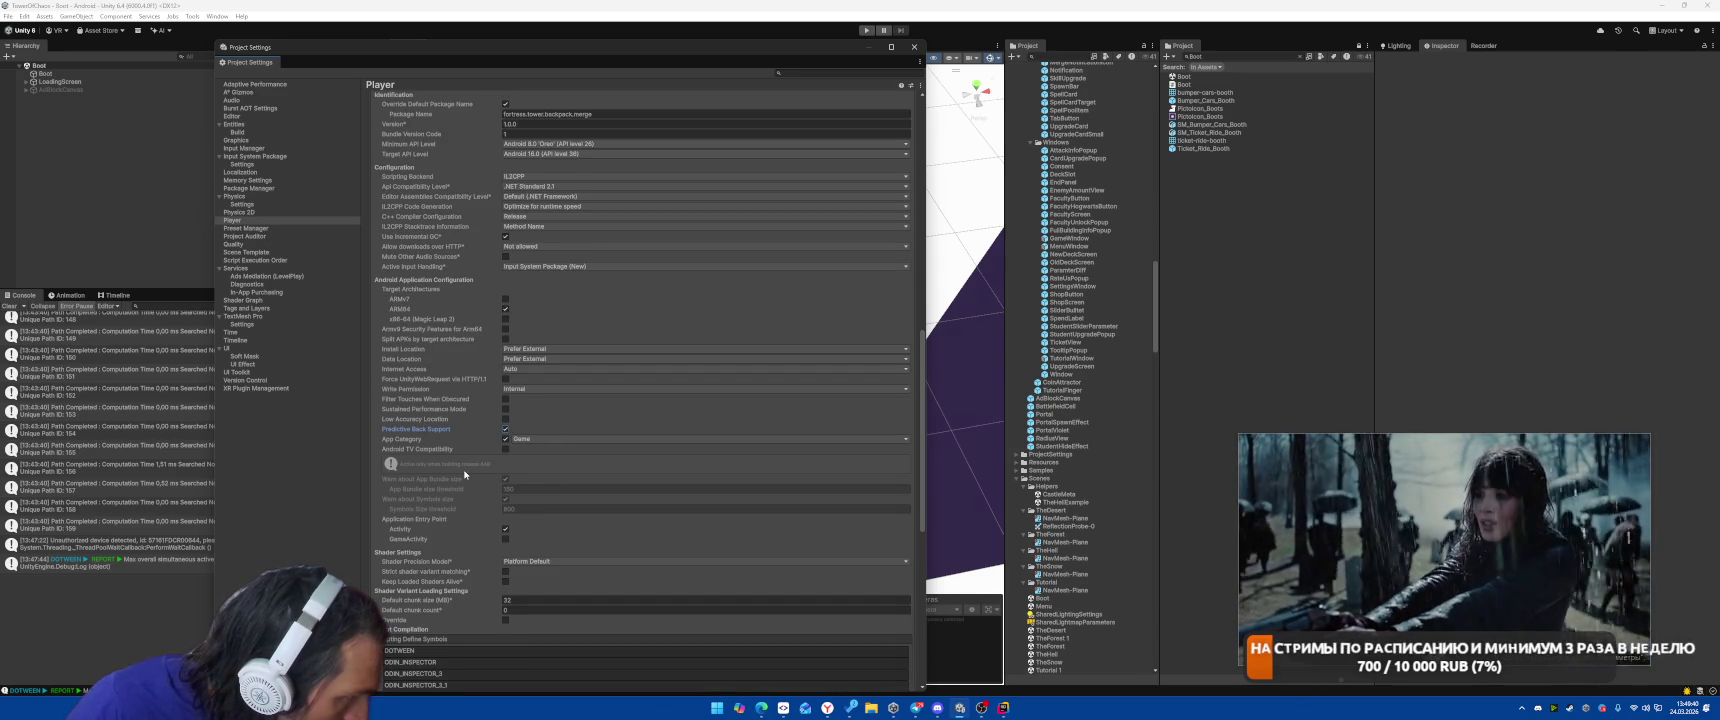
scroll(464, 474, "down", 1)
scroll(463, 478, "down", 1)
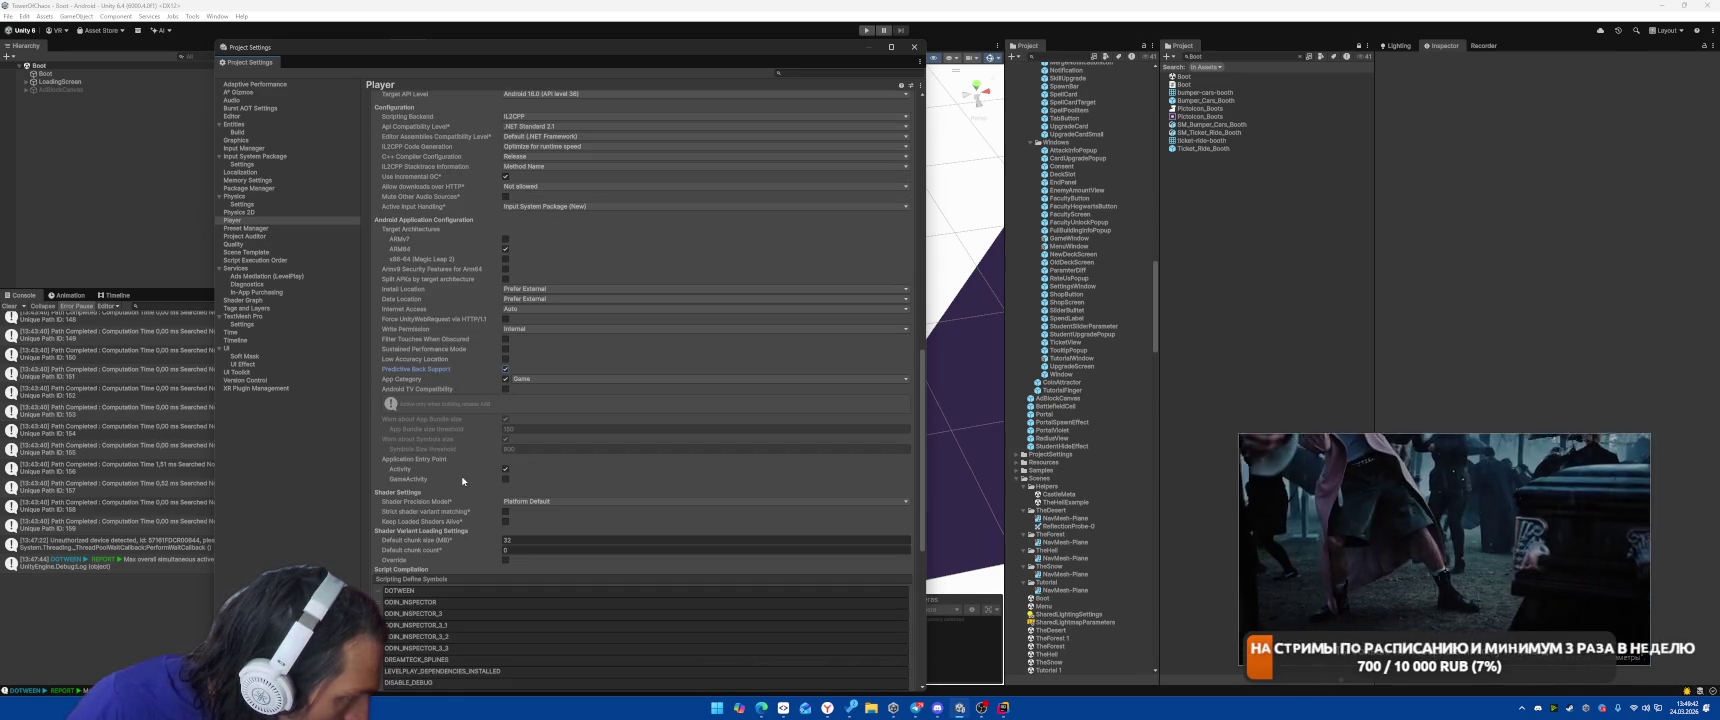
scroll(463, 481, "down", 3)
scroll(466, 482, "down", 4)
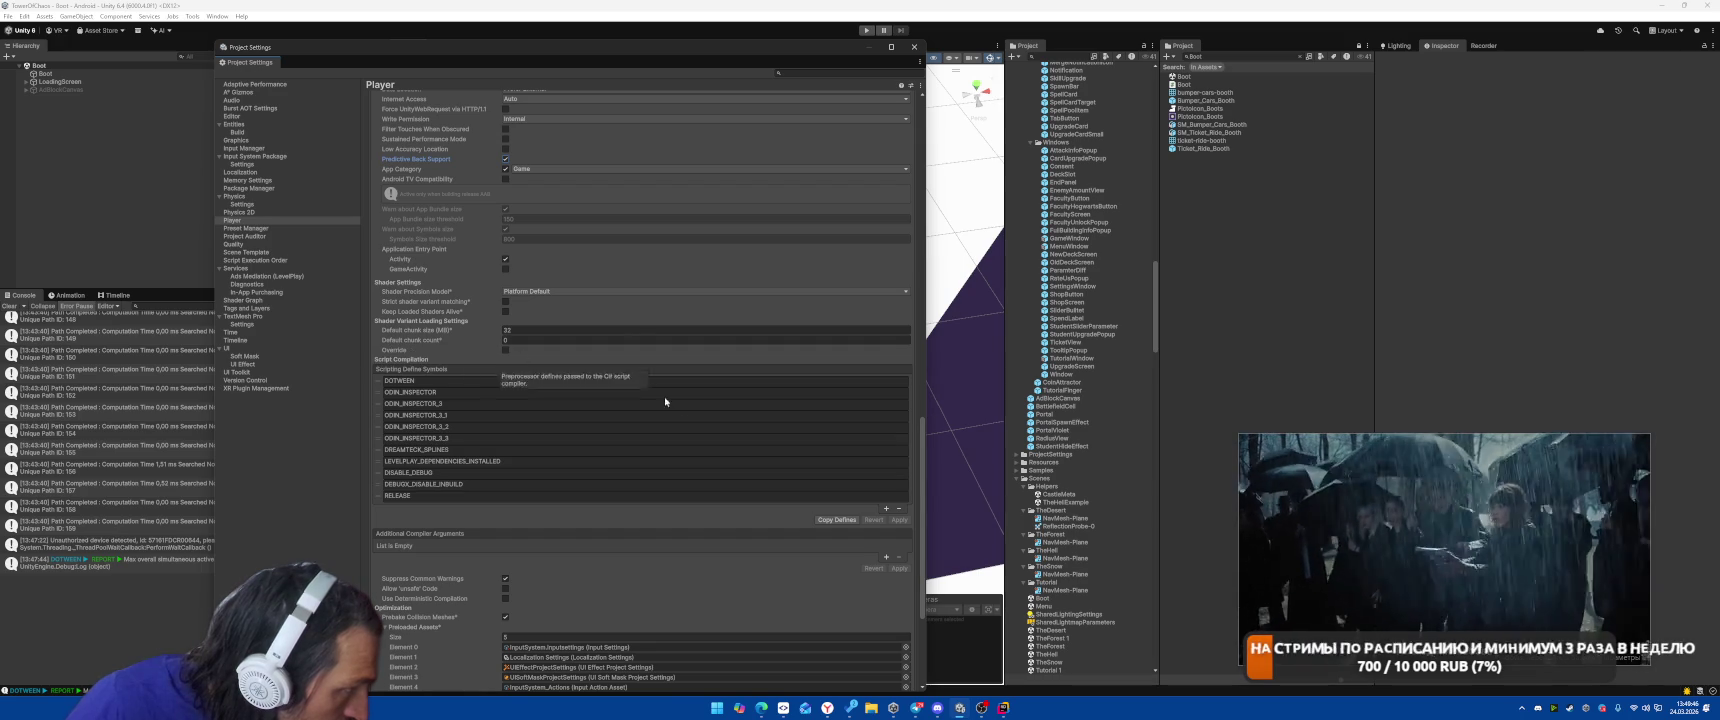
scroll(649, 470, "down", 3)
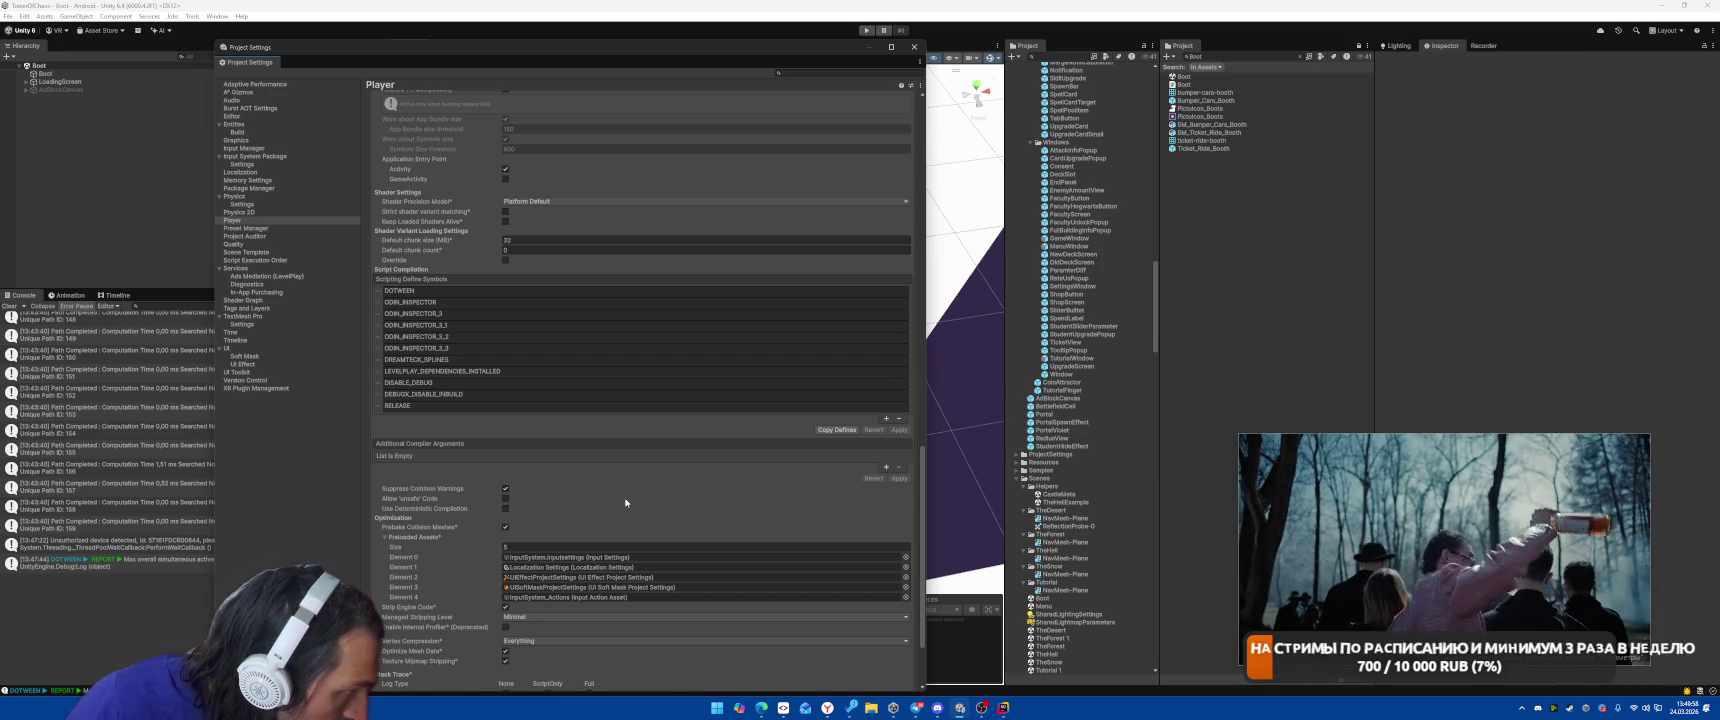
scroll(626, 503, "down", 2)
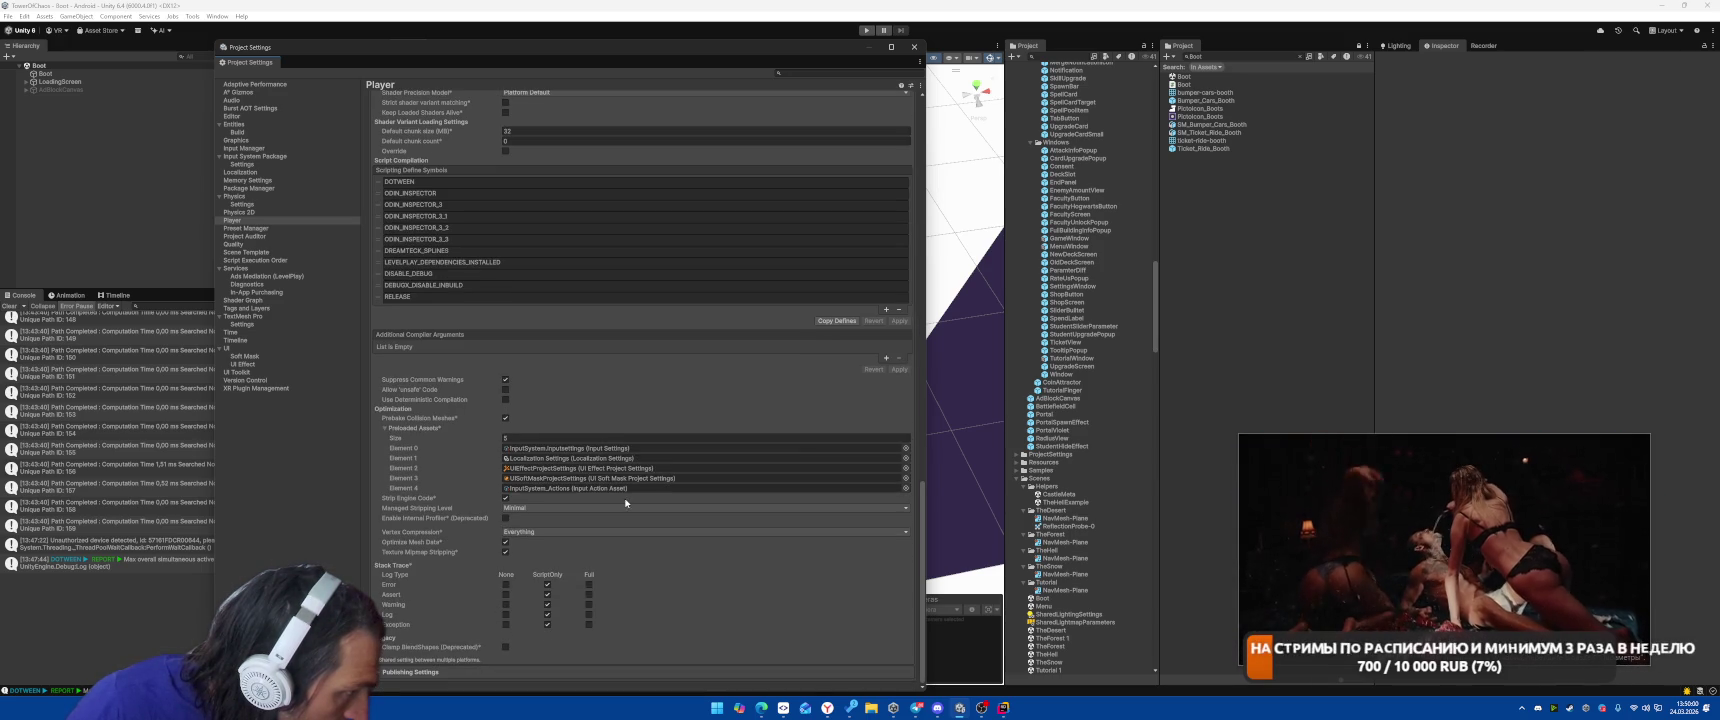
left_click(516, 510)
left_click(520, 555)
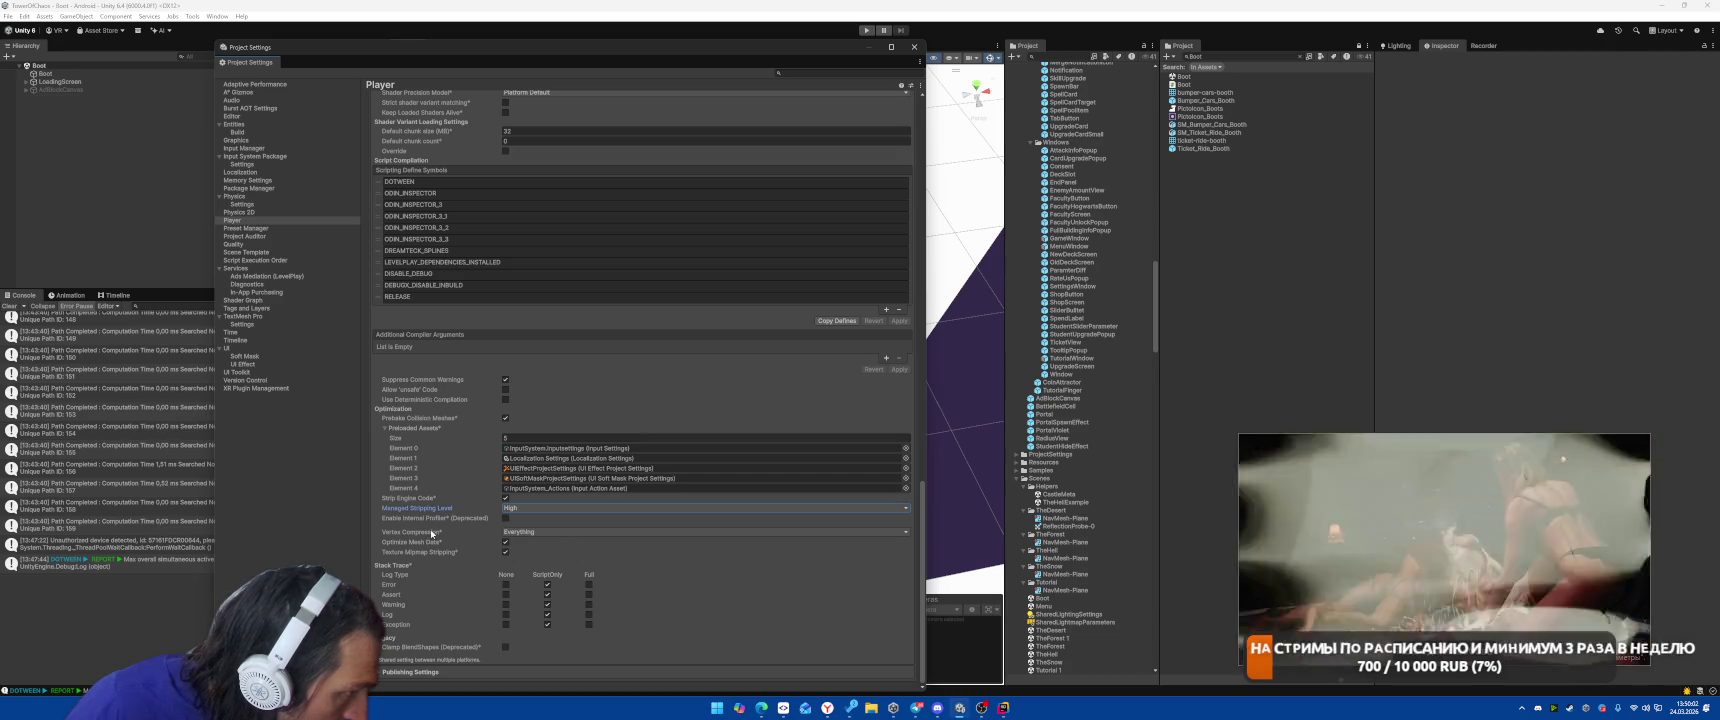
mouse_move(422, 520)
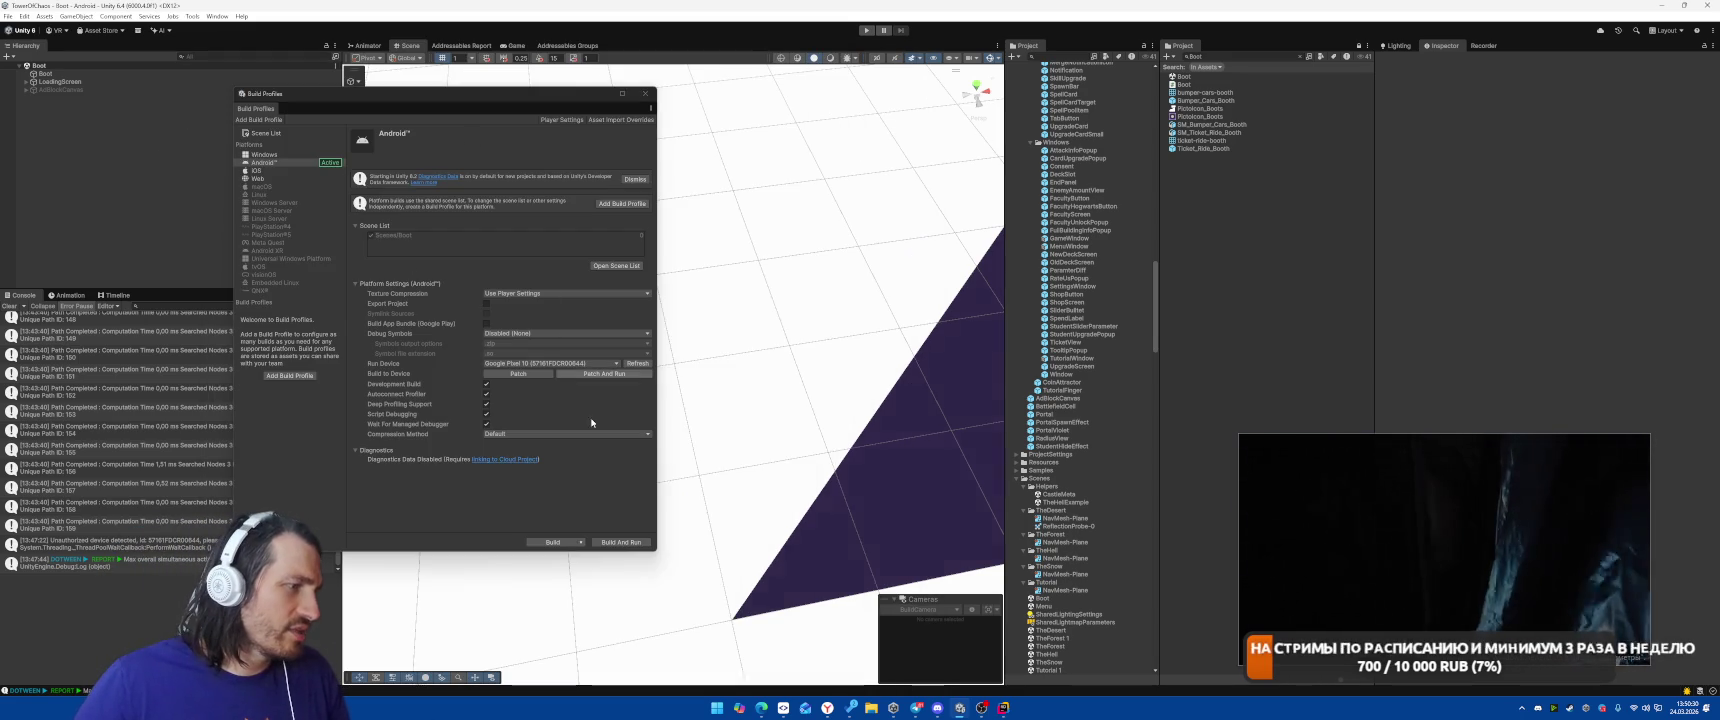
Build the Android APK as wizardmergeacademy_2026_03_12.apk.
key("ctrl+b")
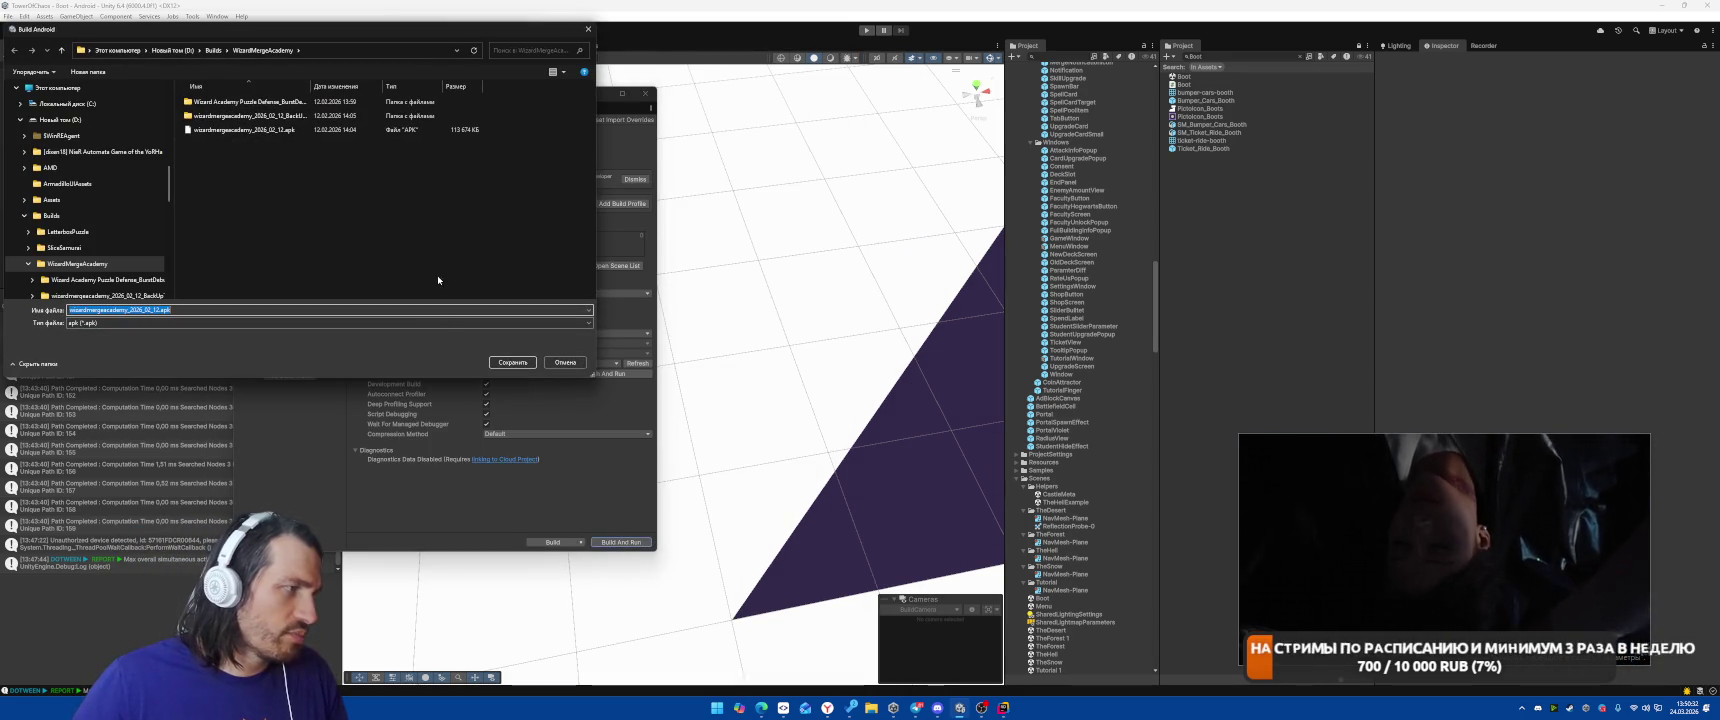
type("3")
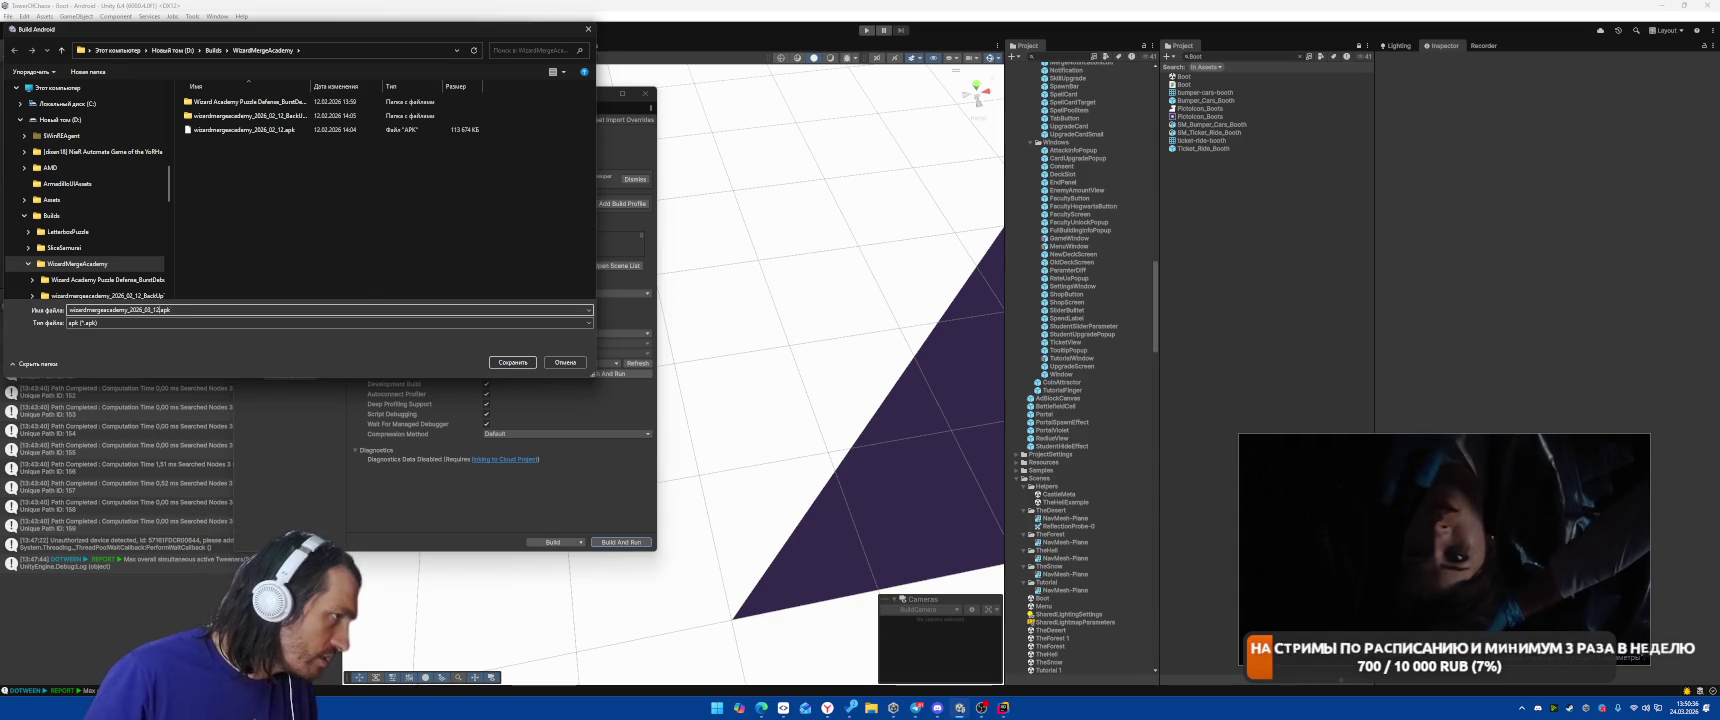
key("Return")
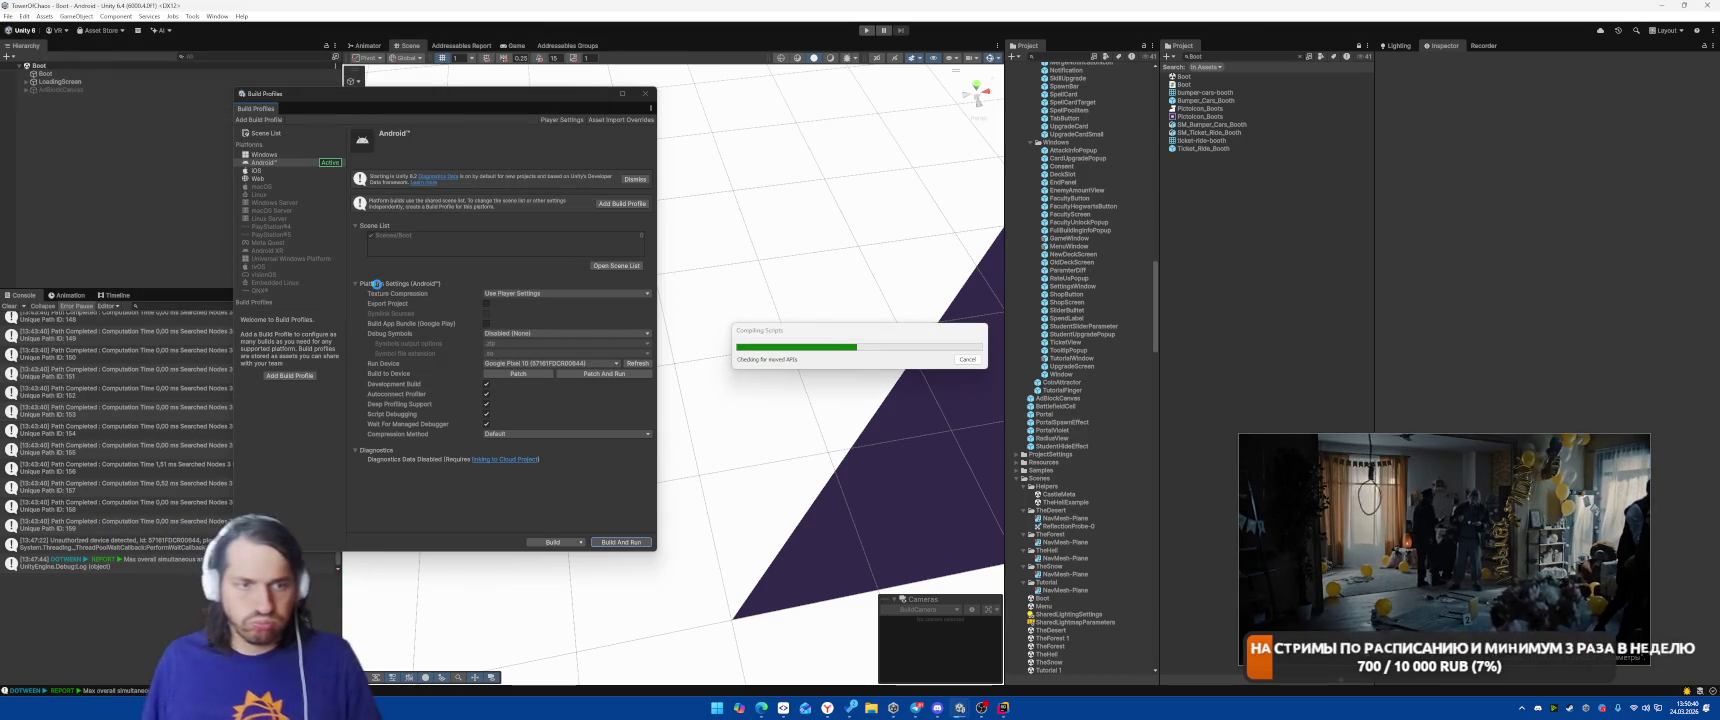
Show the desktop, then bring the browser with YouTube back to the front.
mouse_move(1393, 537)
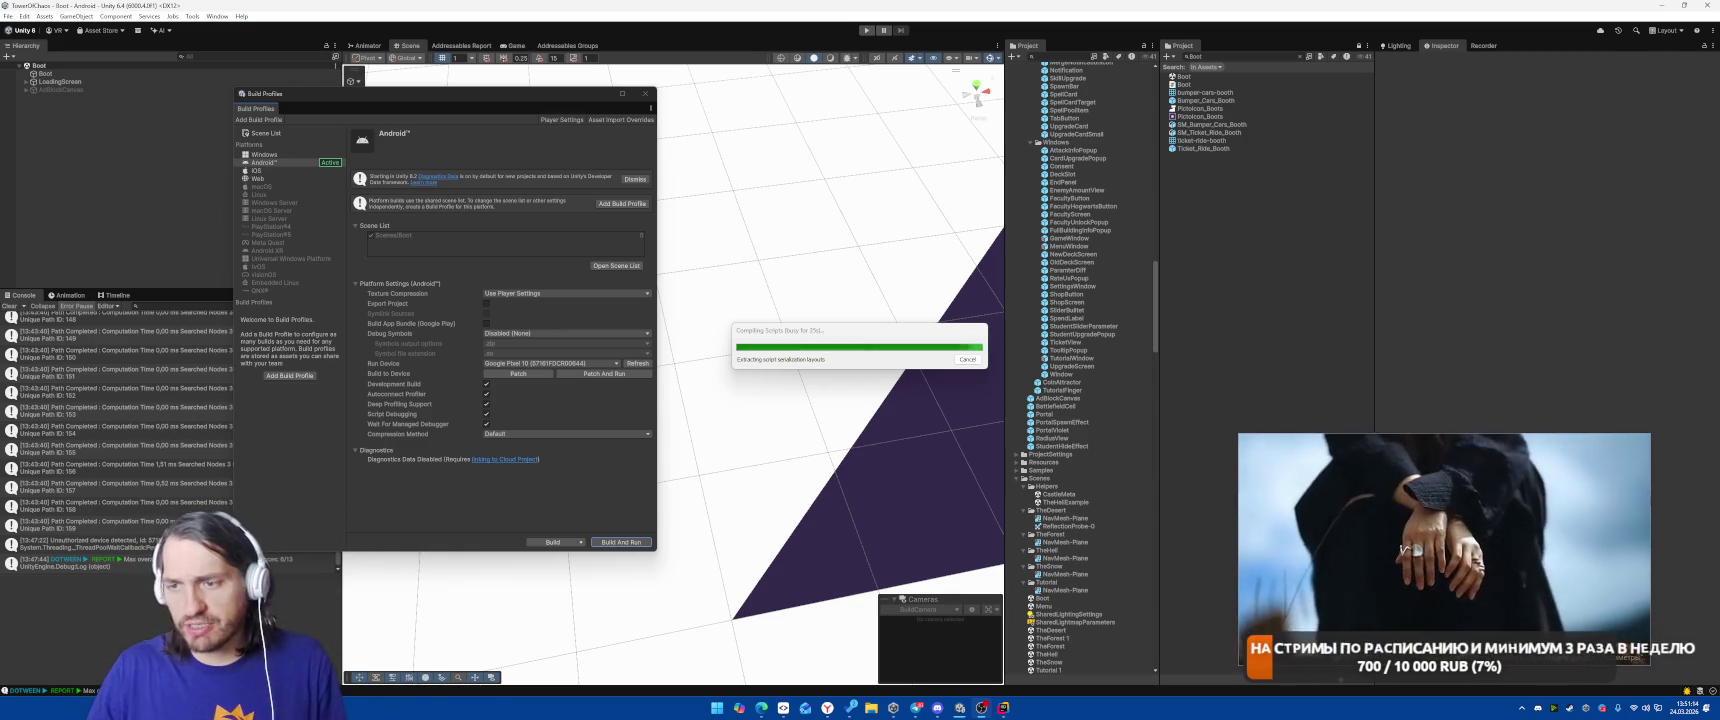
key("super+d")
key("super+d")
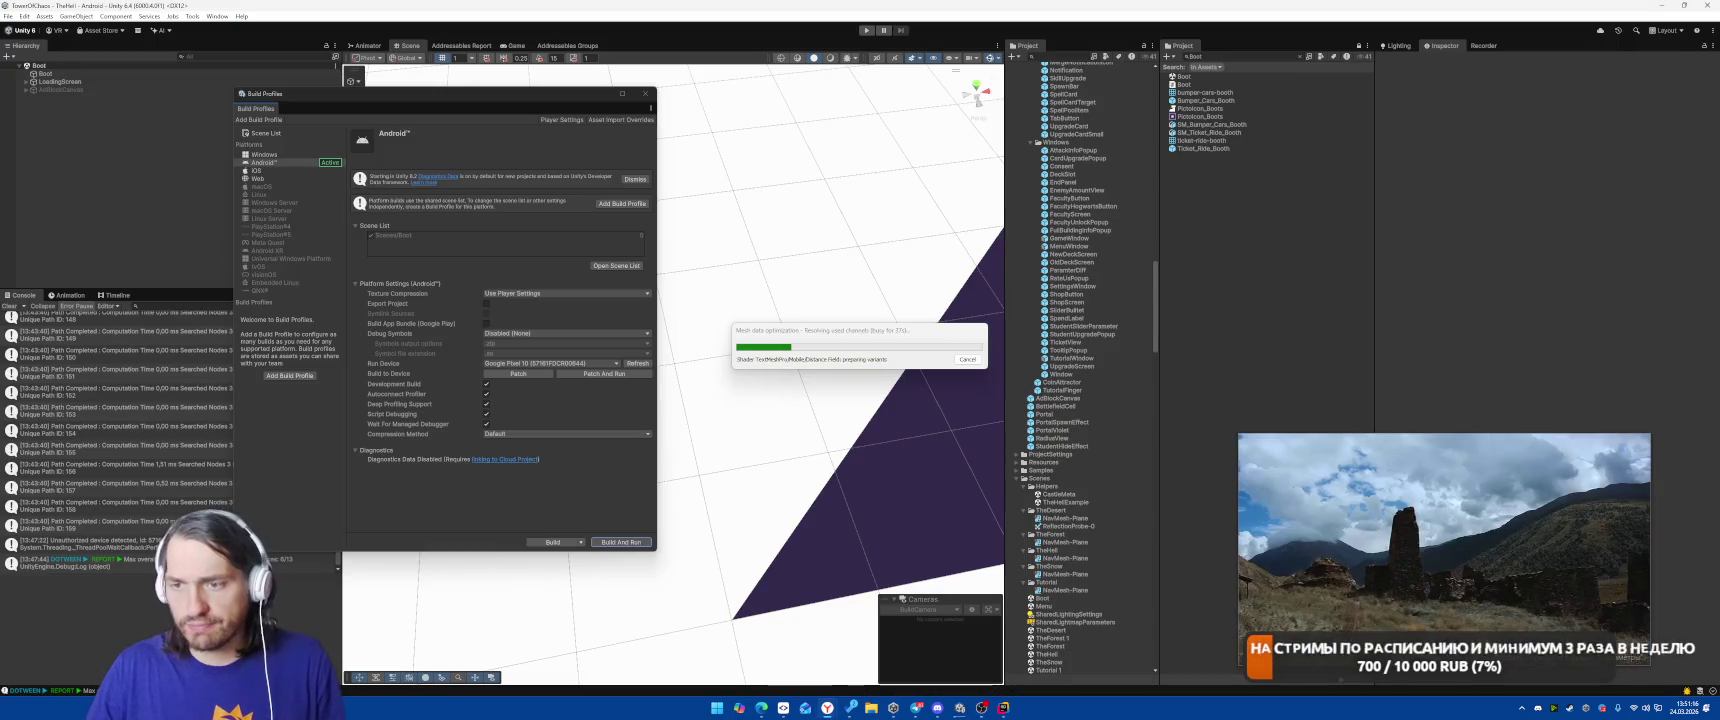
key("alt+Tab")
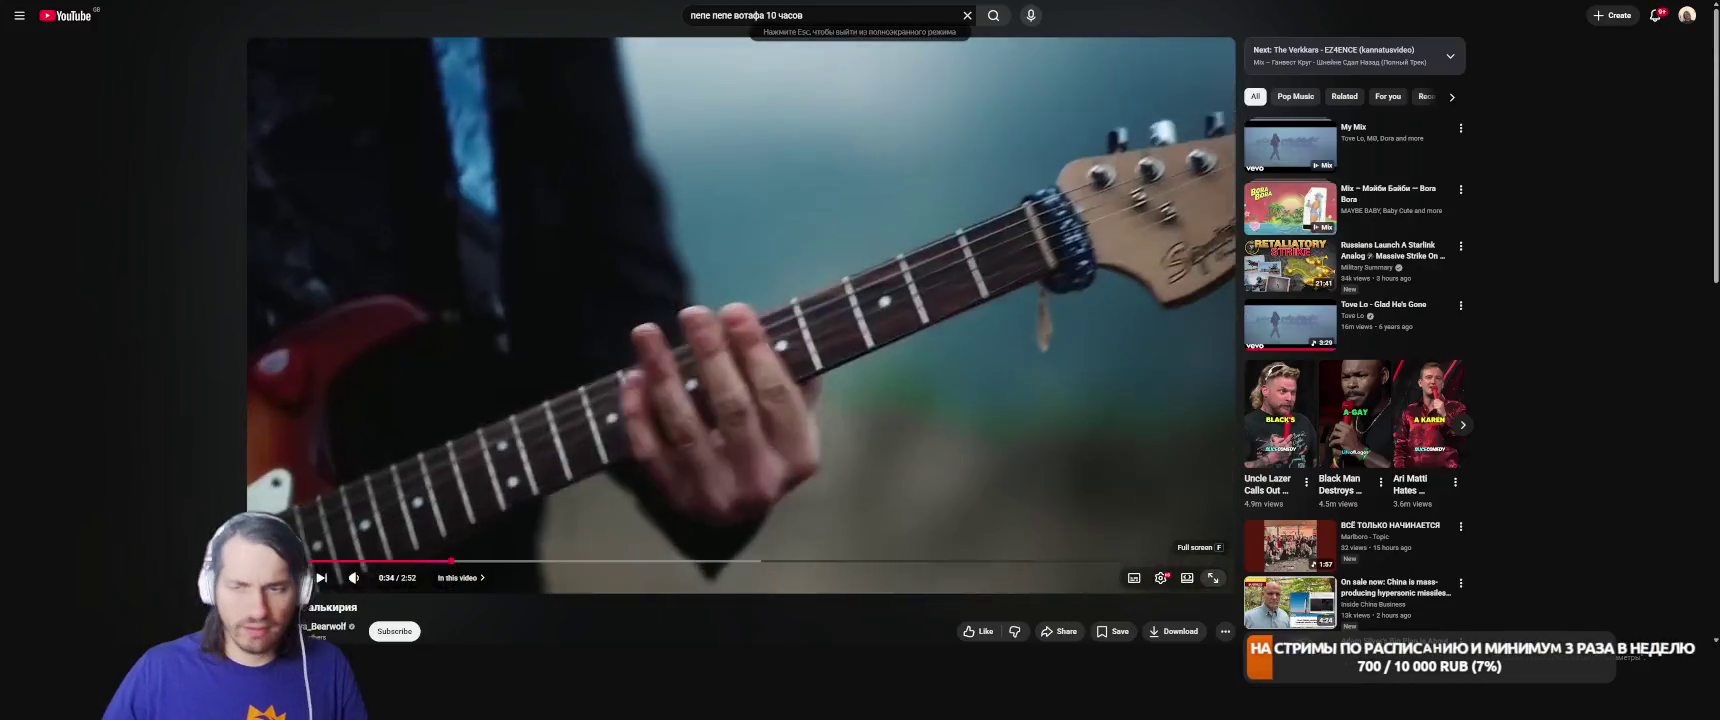
Play the music video fullscreen and move the Unity build progress box to the right edge.
left_click(1213, 633)
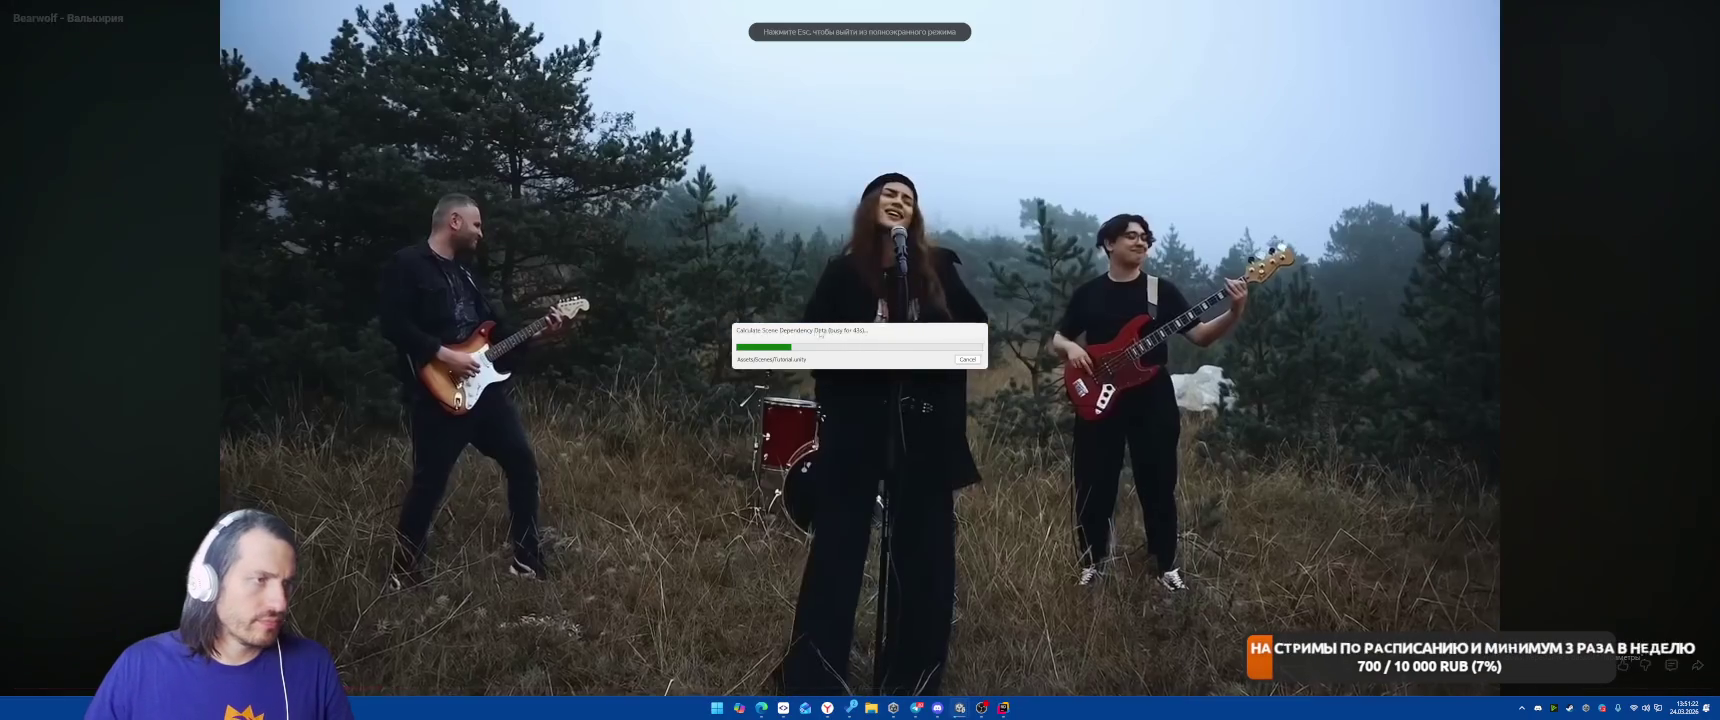
left_click_drag(818, 326, 1518, 185)
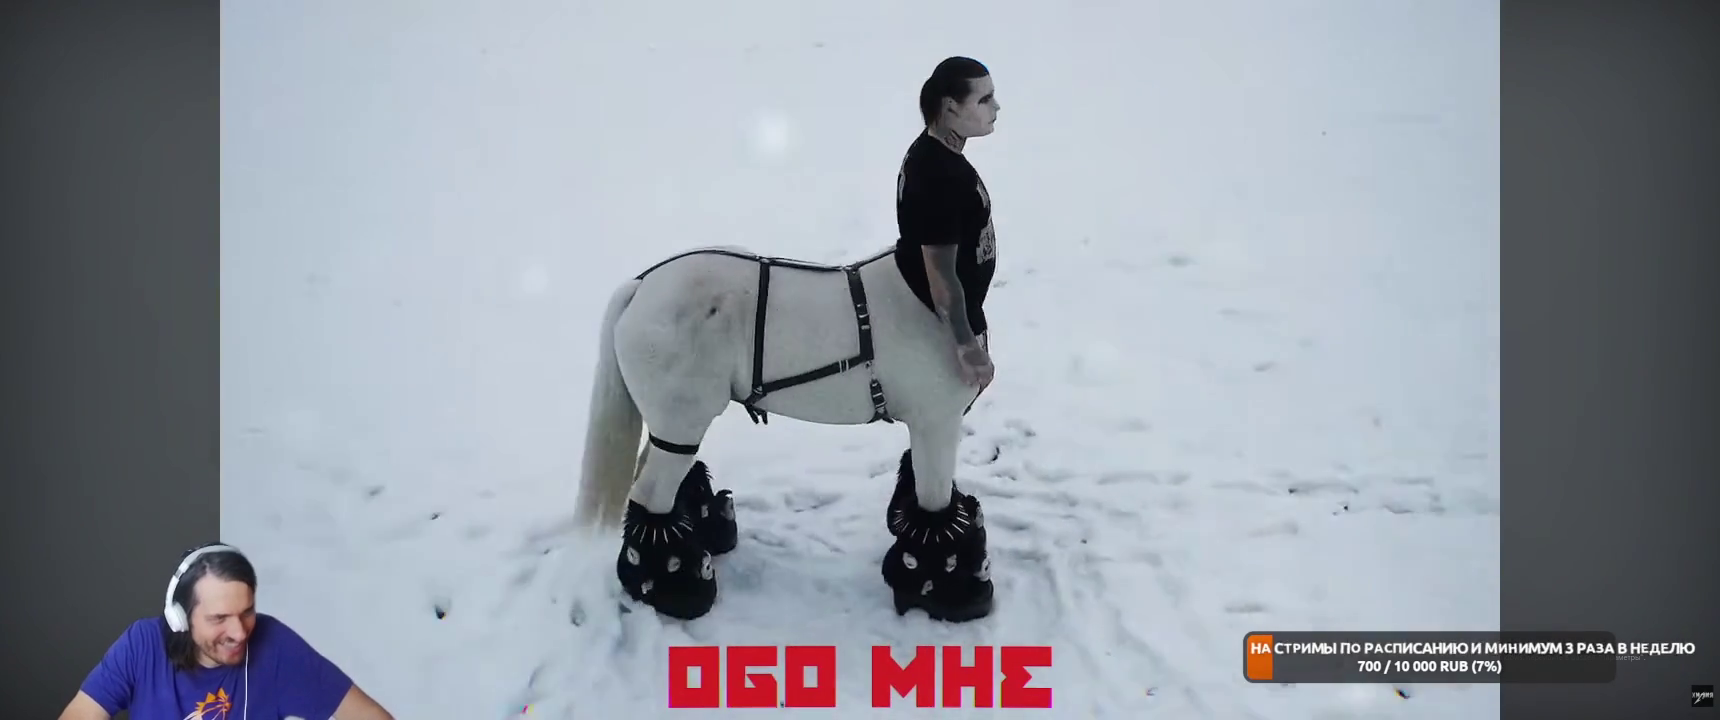
mouse_move(845, 195)
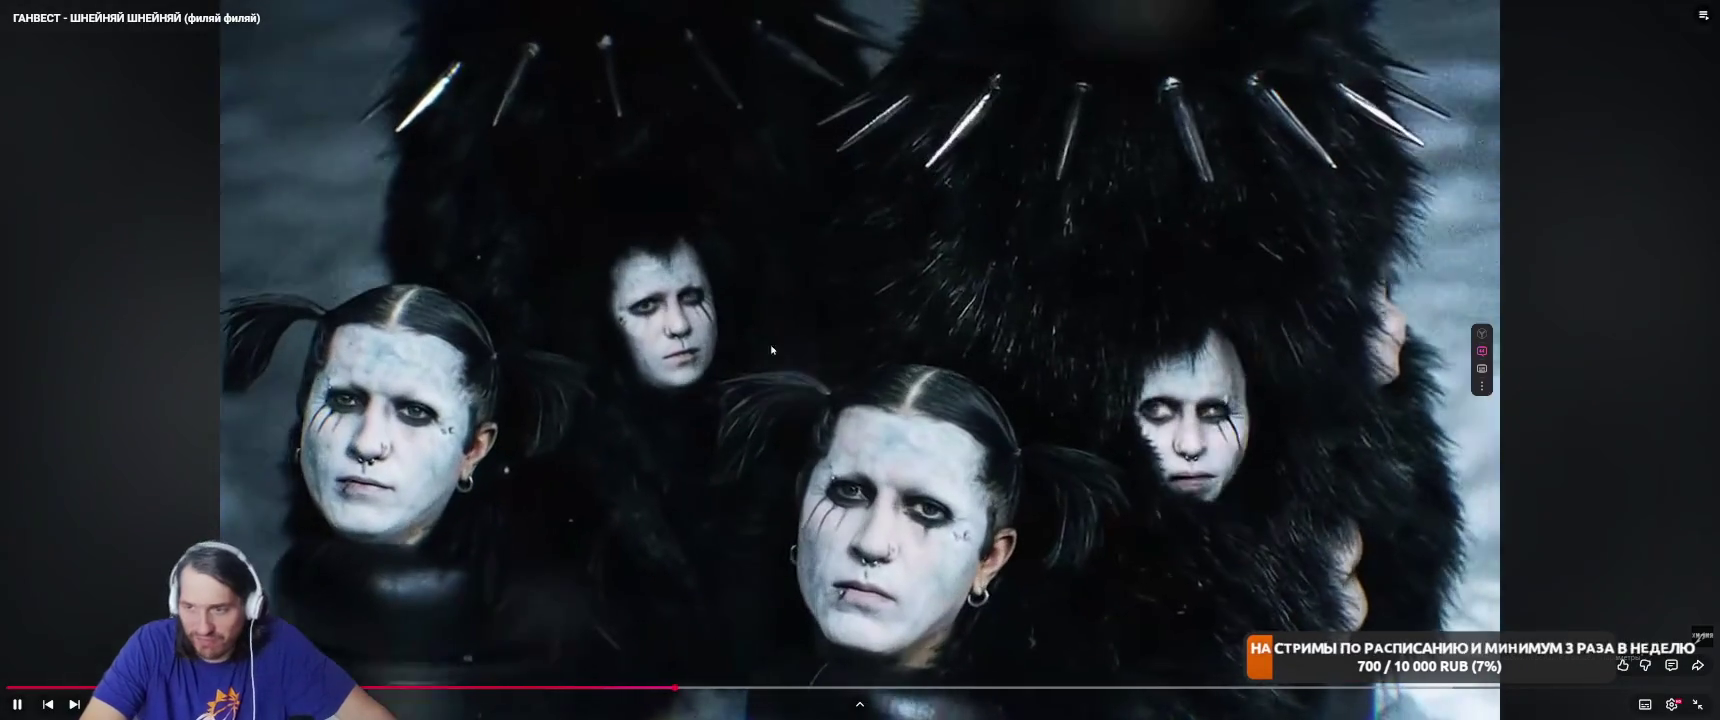
Scroll back up past the recommendations to the full-screen 'Gone' video.
scroll(771, 349, "down", 5)
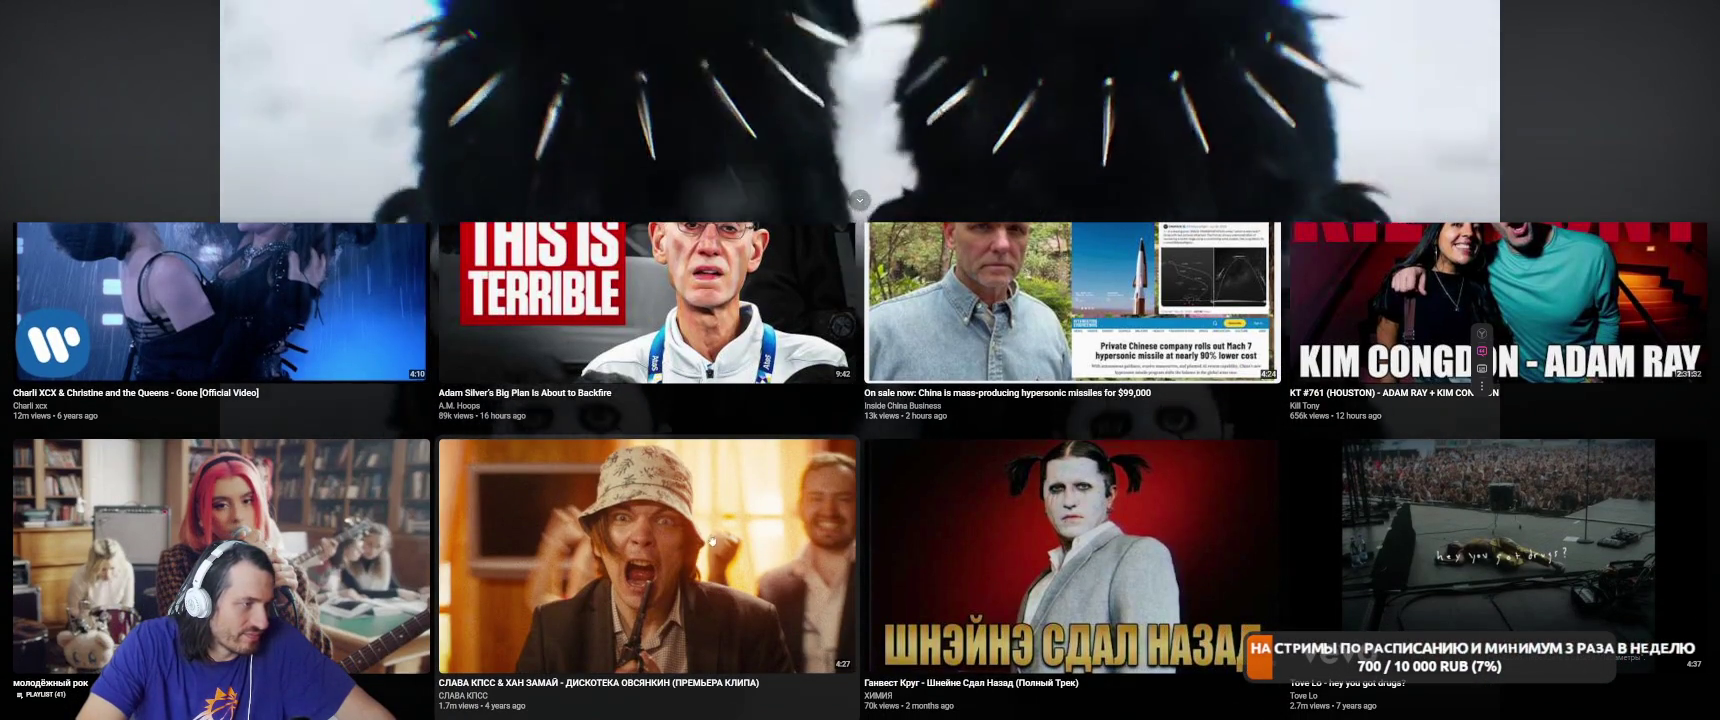
scroll(712, 541, "up", 3)
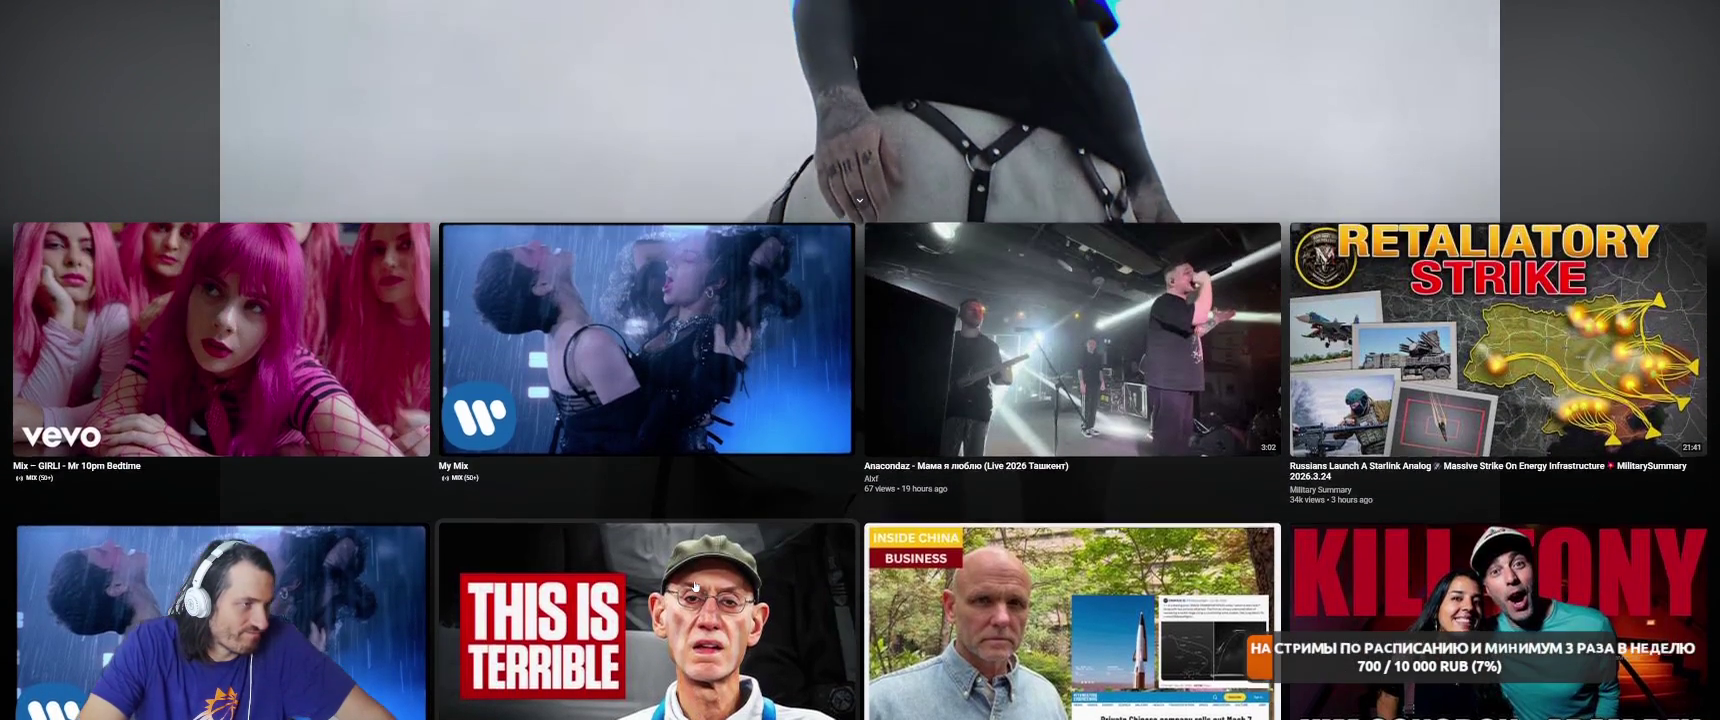
scroll(694, 587, "up", 2)
scroll(1081, 303, "up", 3)
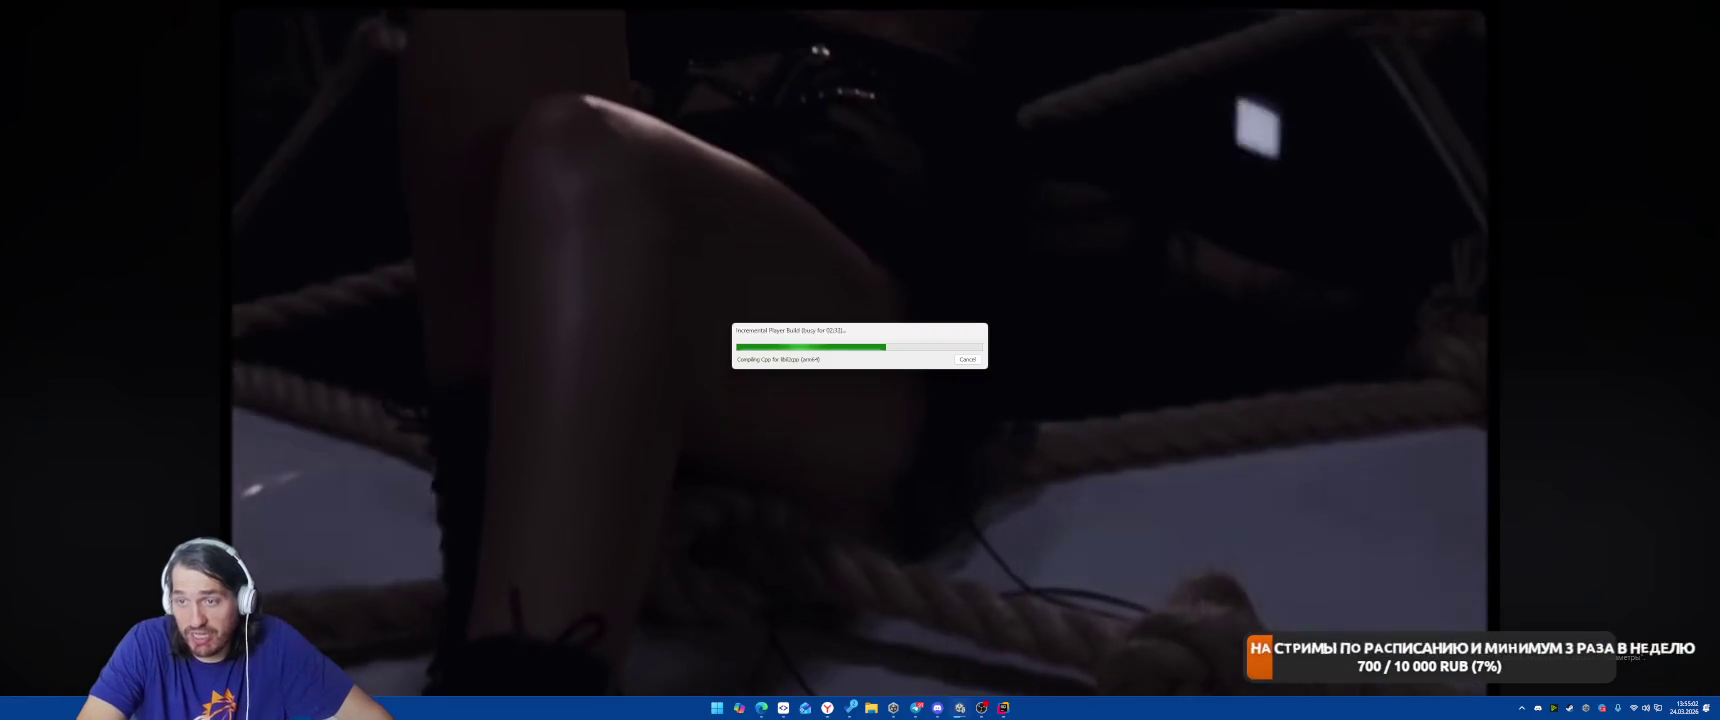
Move the Incremental Player Build progress window to the top-right corner.
left_click_drag(958, 330, 1612, 125)
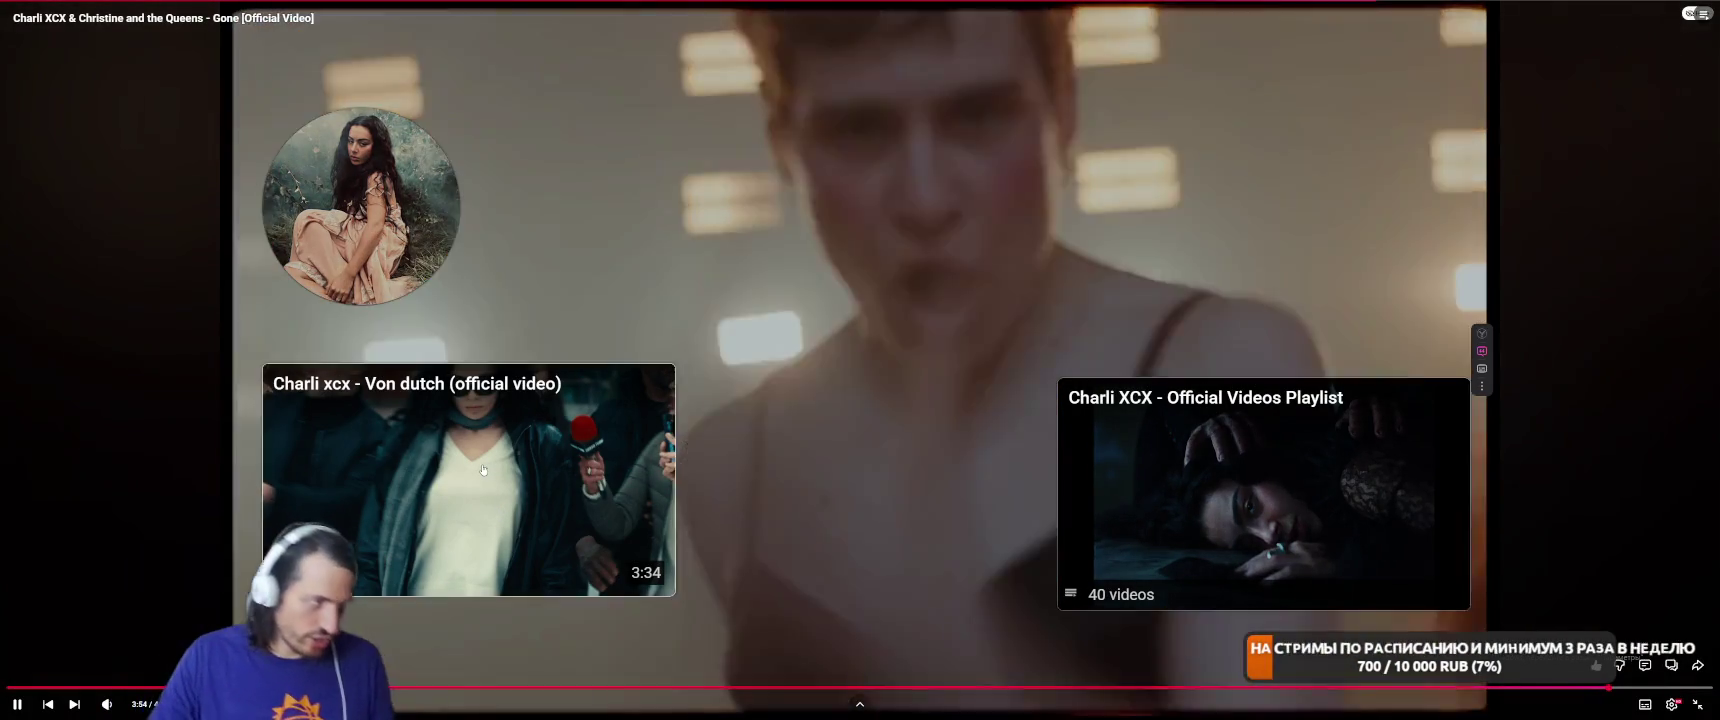
Start 'Von dutch' from the end screen, skip its ad, and pause it.
left_click(472, 470)
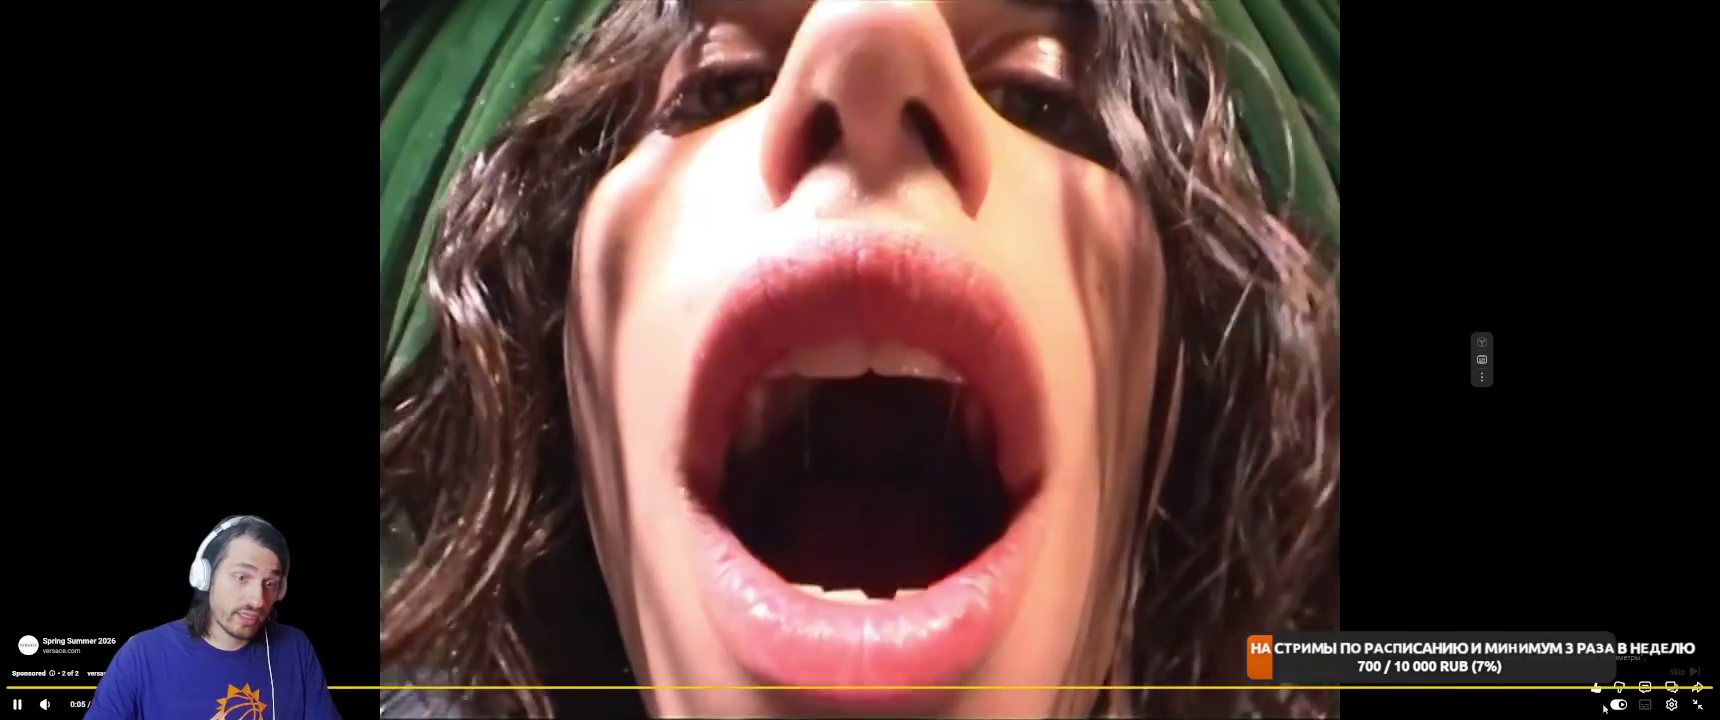
left_click(1690, 671)
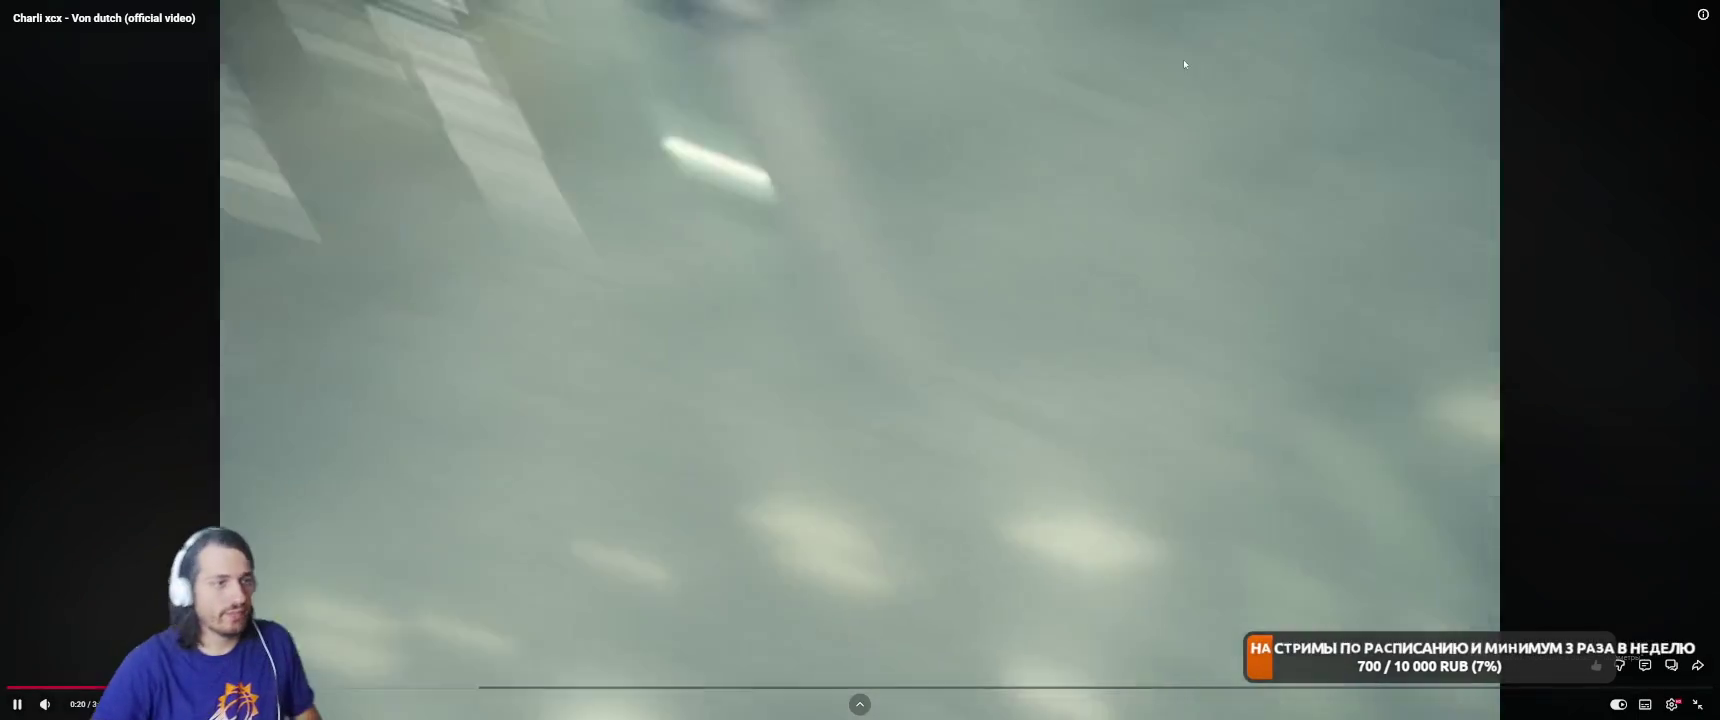
key("space")
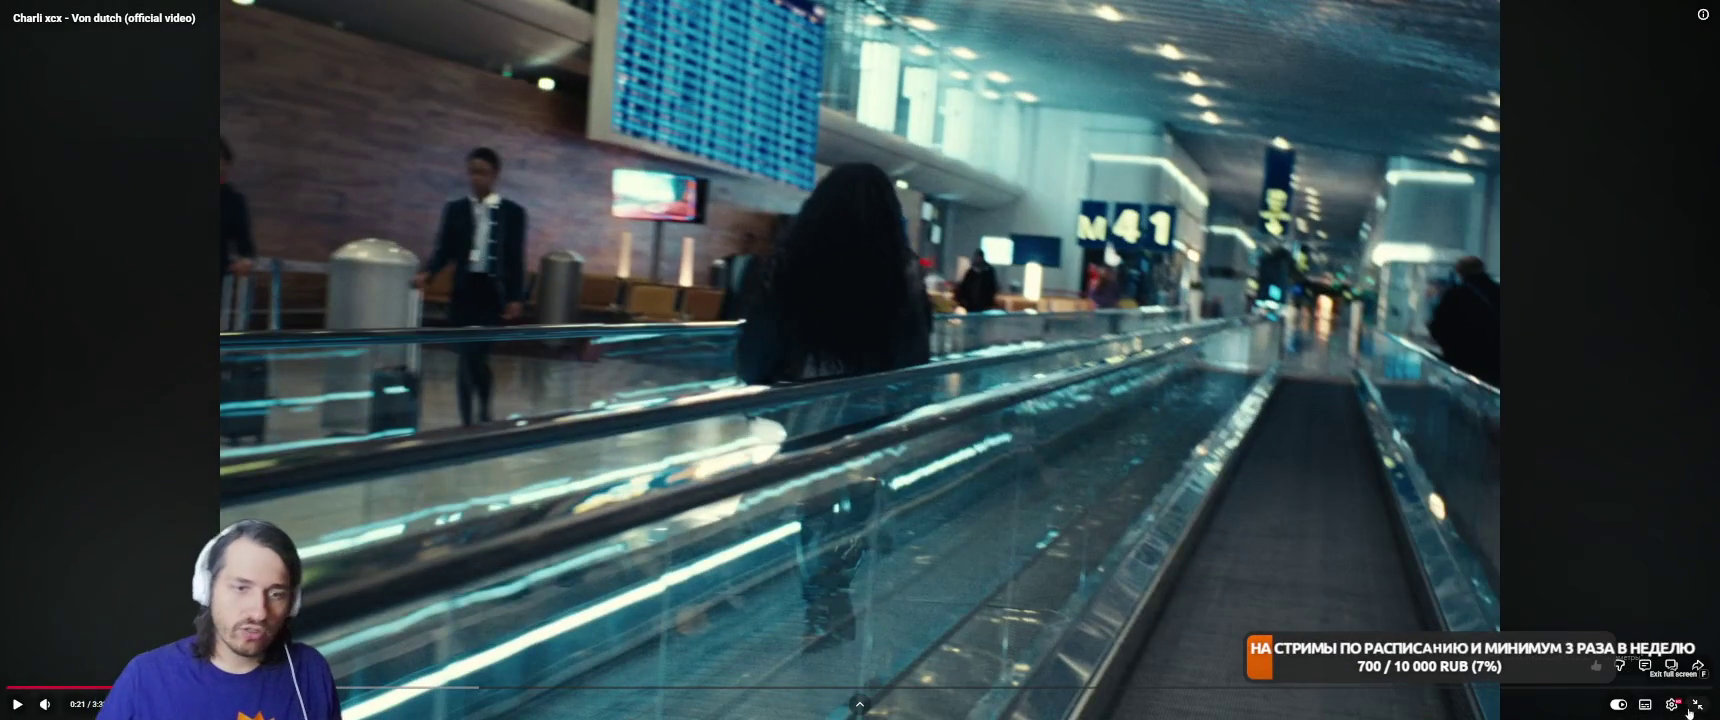
Exit fullscreen and open the Genius lyrics page for 'Von dutch' in a new tab.
left_click(1689, 708)
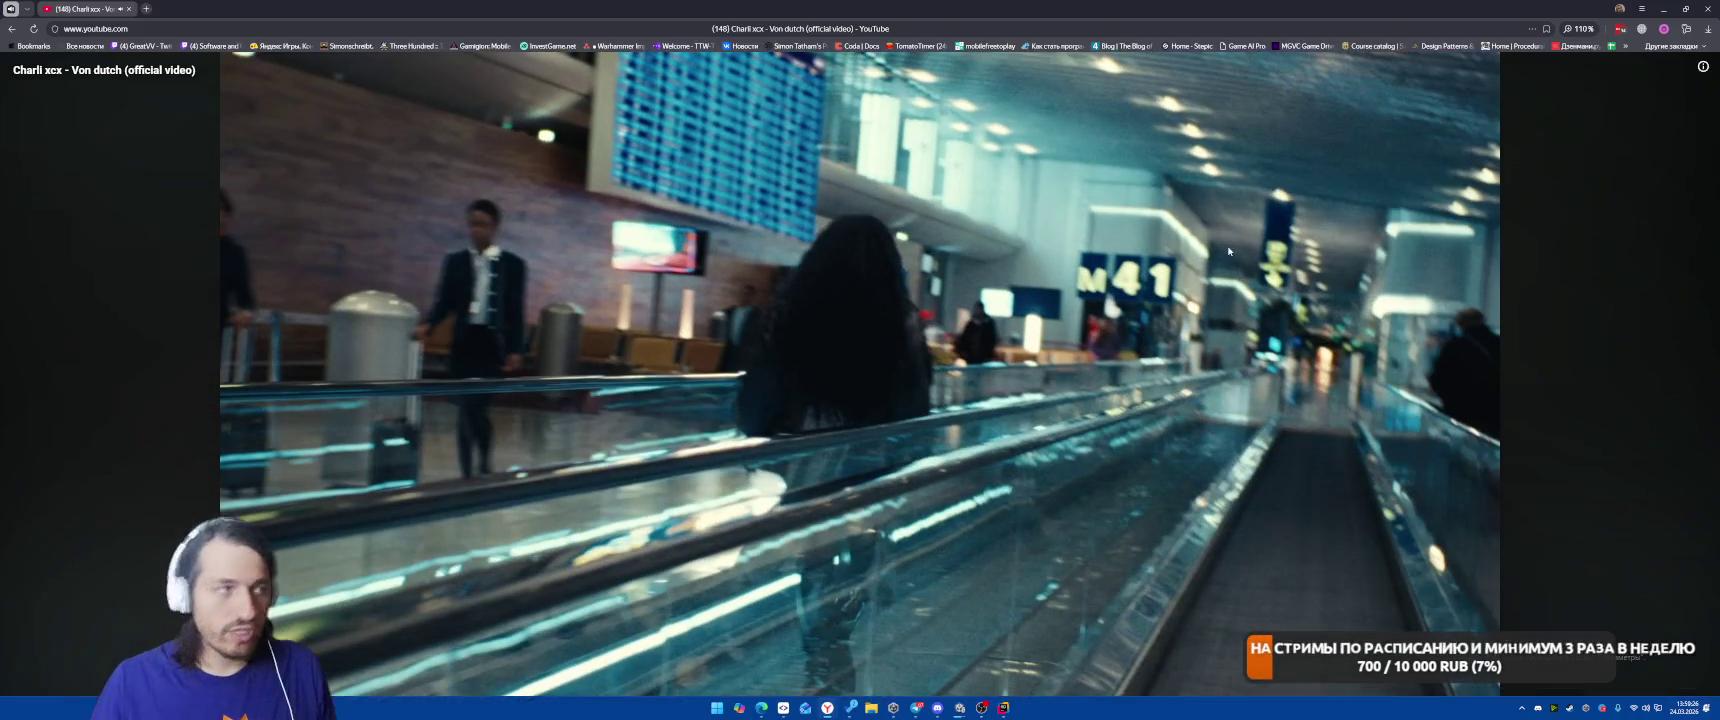
left_click(154, 6)
type("telemost.yandex.ru")
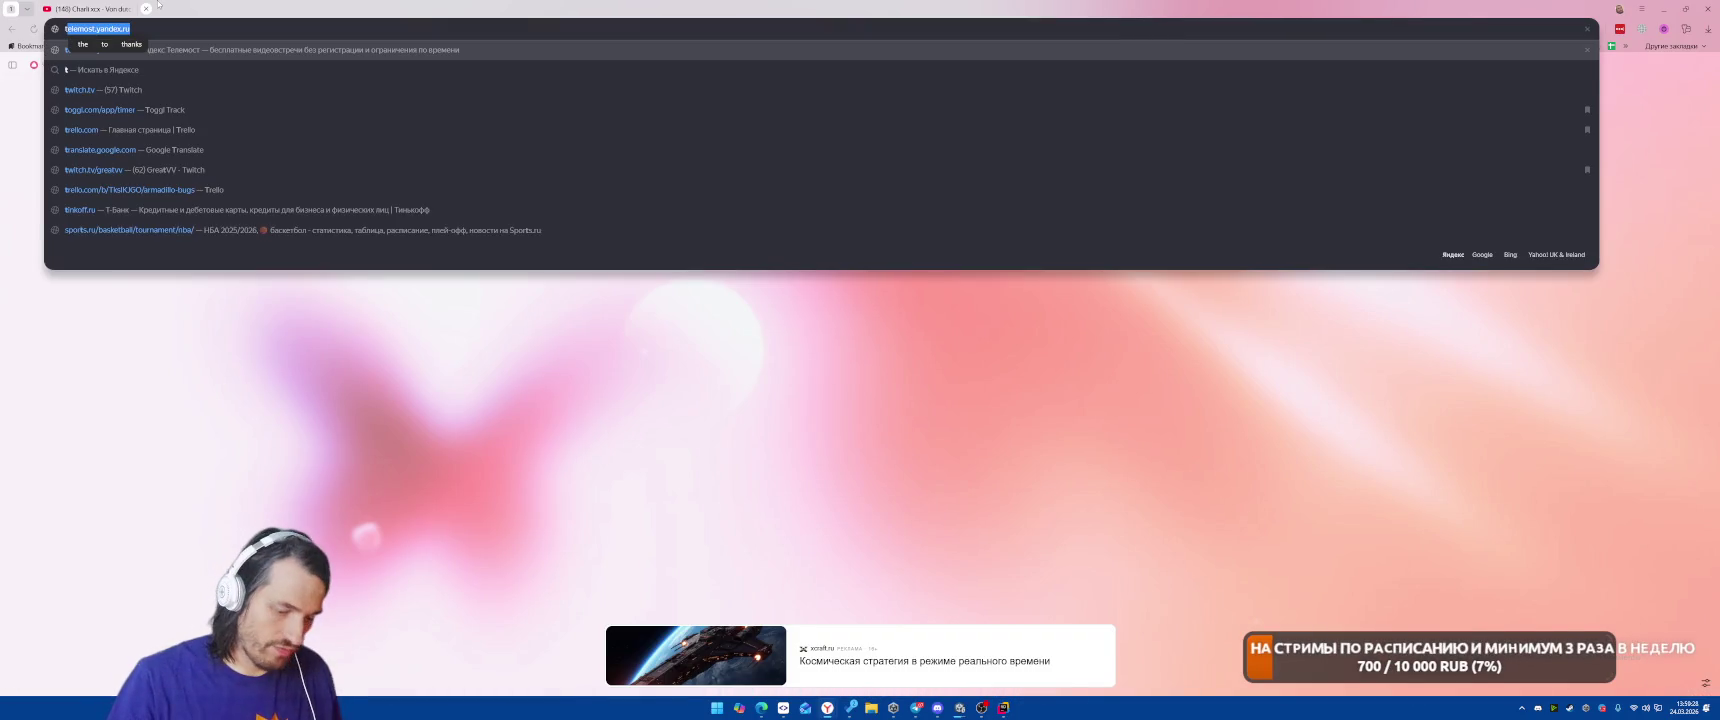
type("genius")
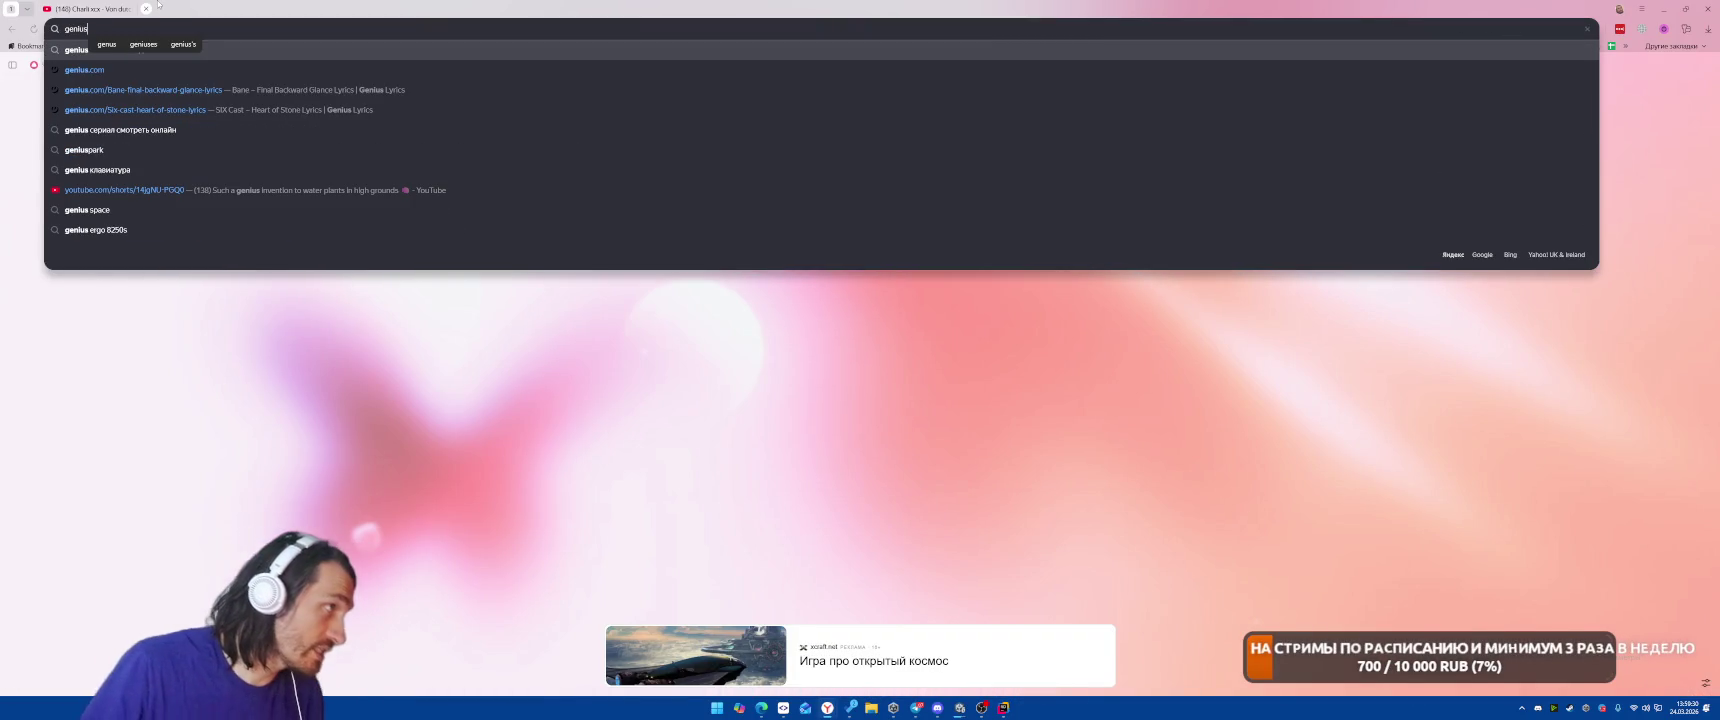
type(" vo")
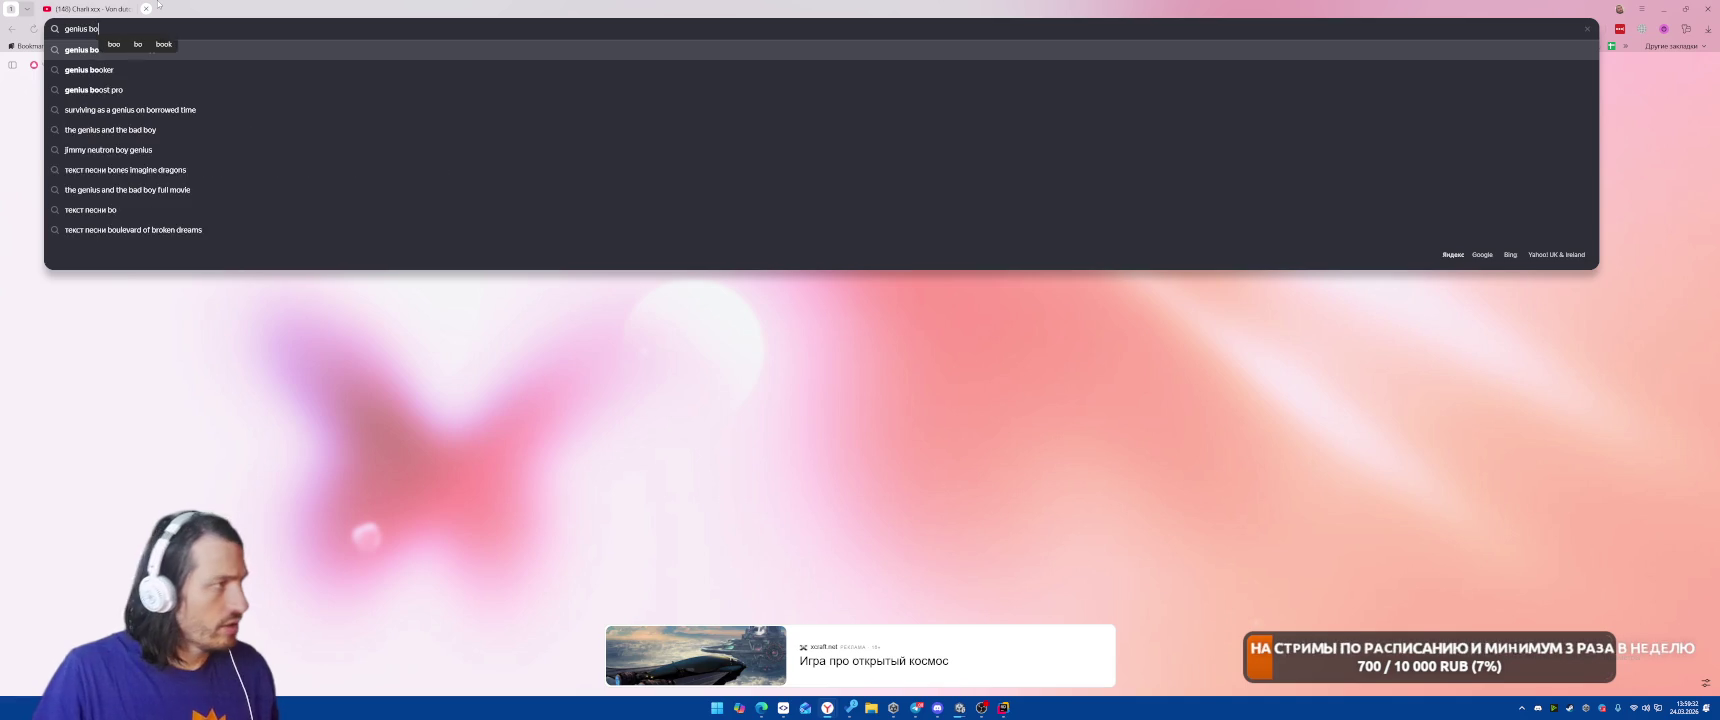
type("tch")
key("Return")
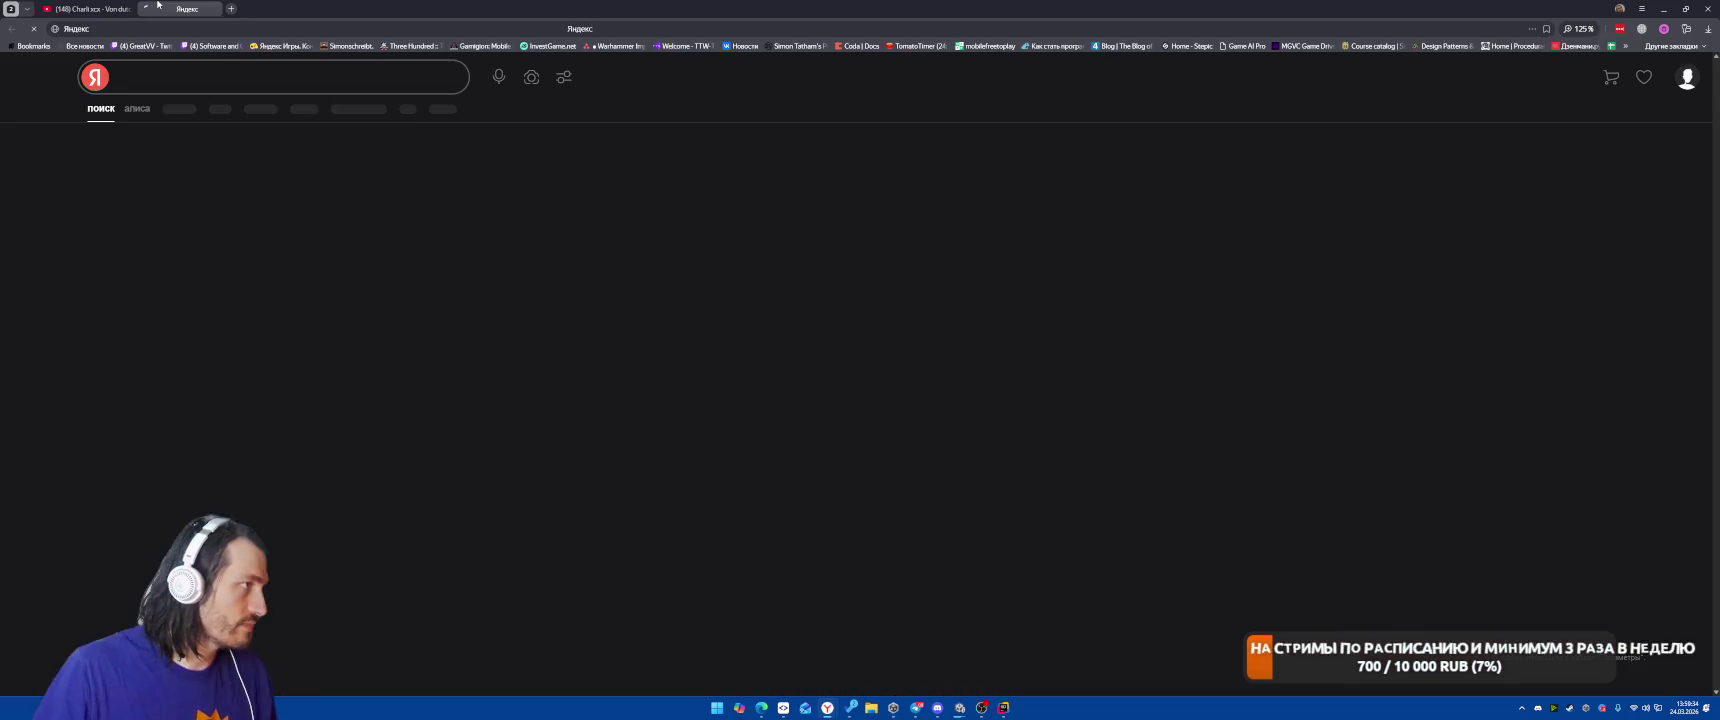
left_click(197, 141)
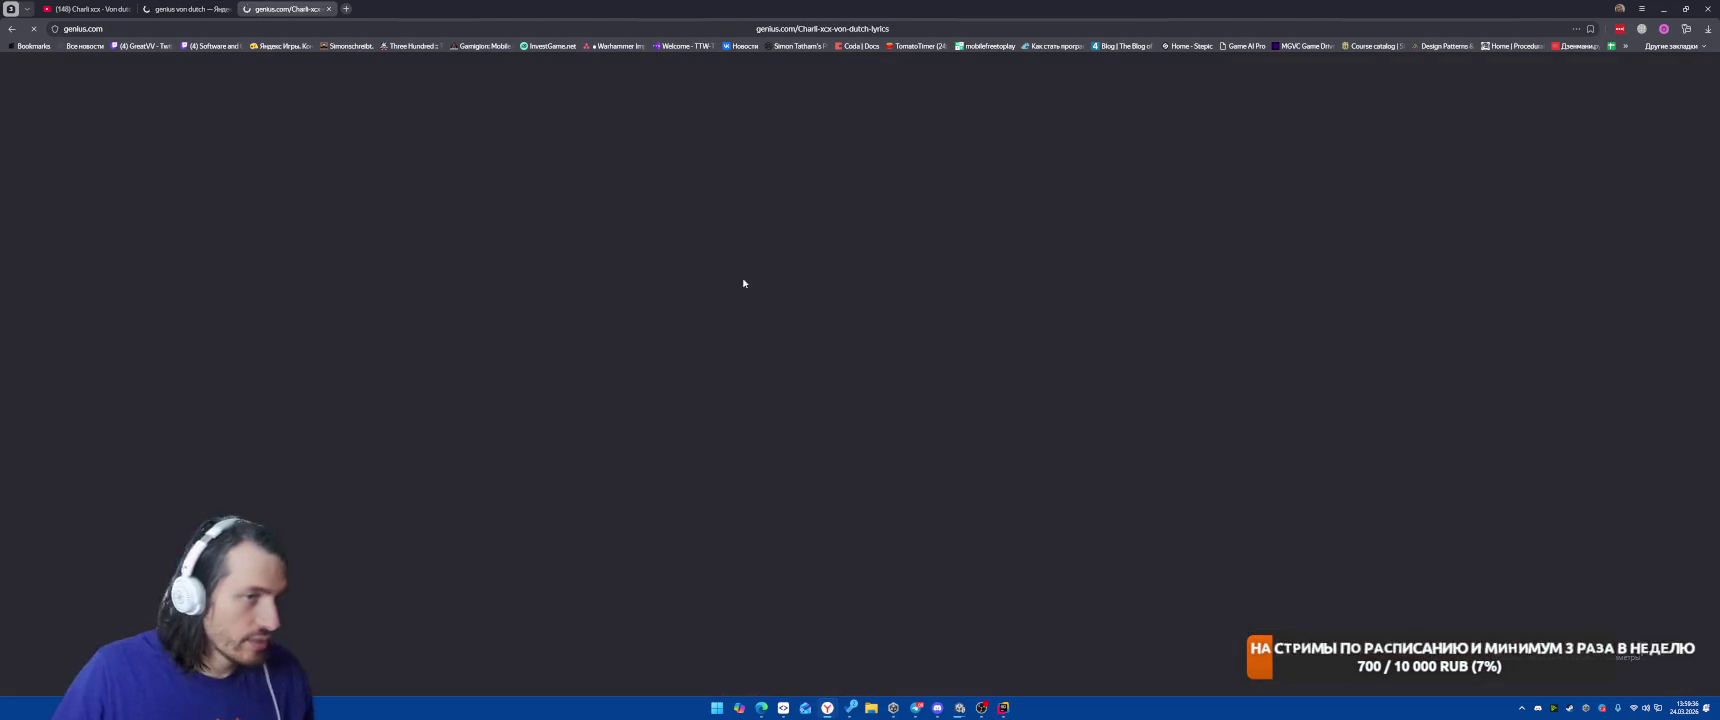
Highlight the pre-chorus lyric lines and open the Genius annotation for the chorus.
scroll(845, 340, "down", 3)
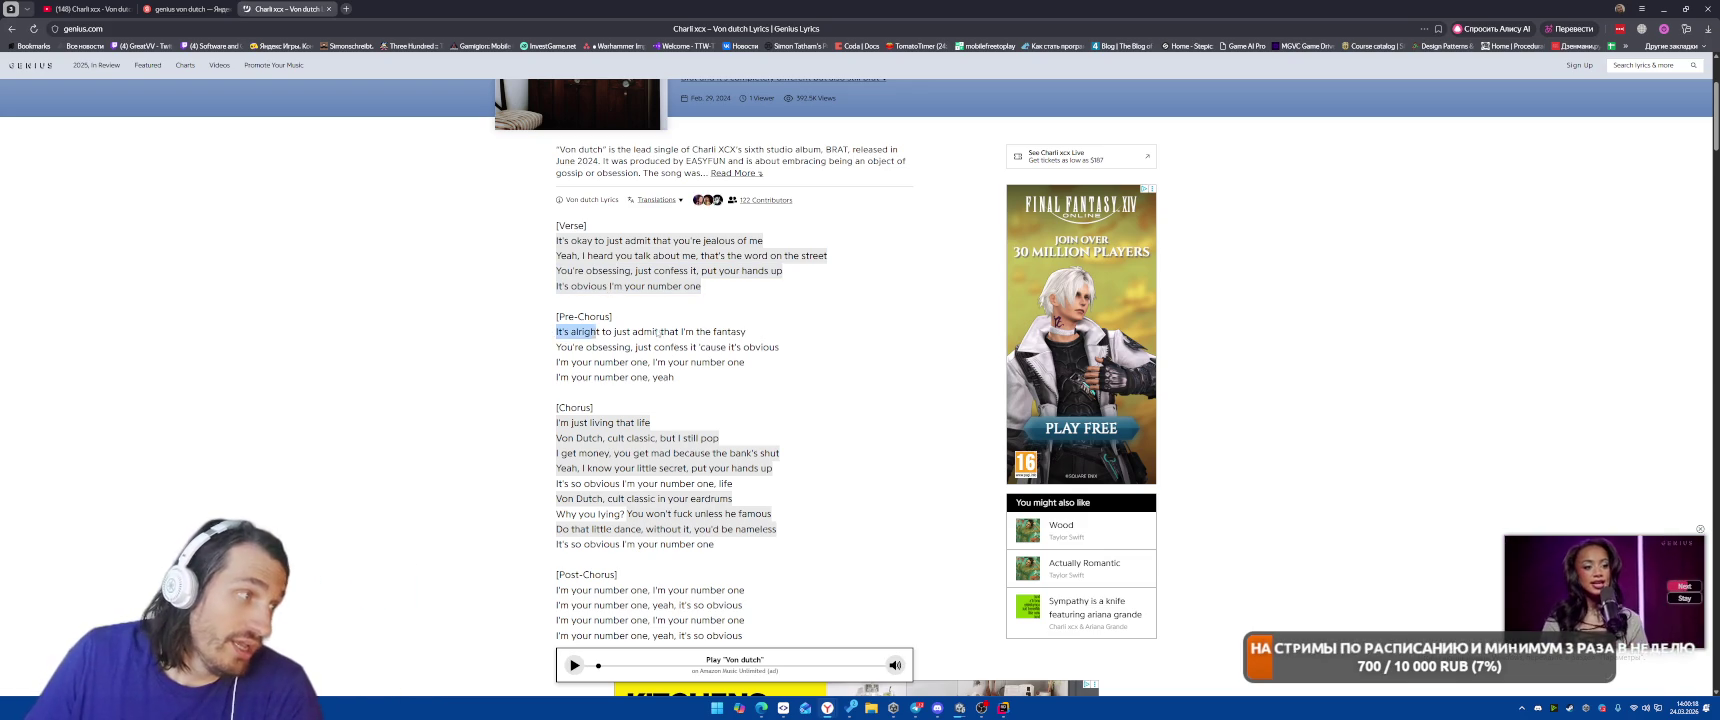
left_click_drag(556, 331, 746, 331)
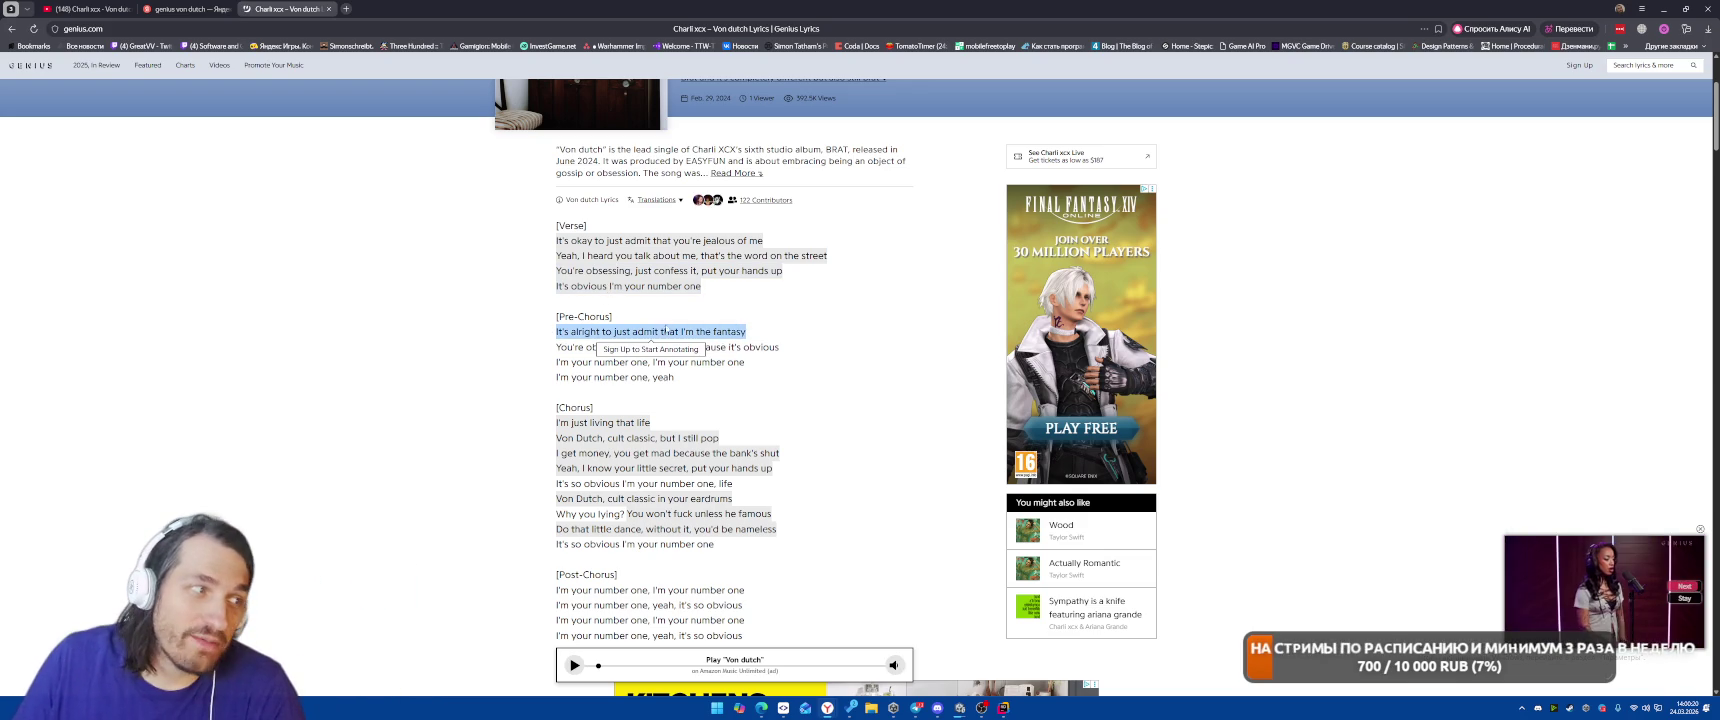
left_click(649, 306)
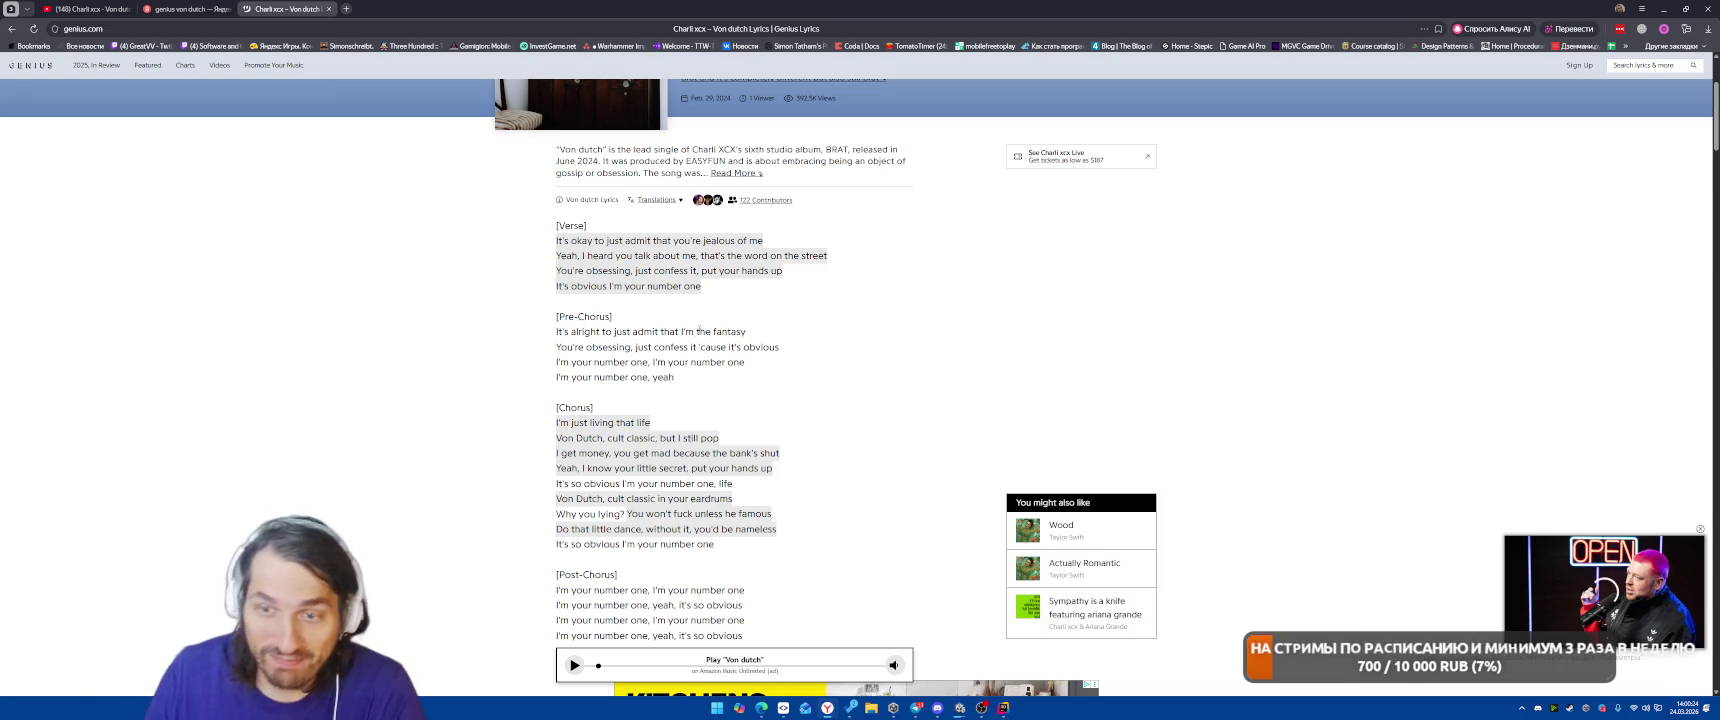
left_click_drag(547, 354, 779, 348)
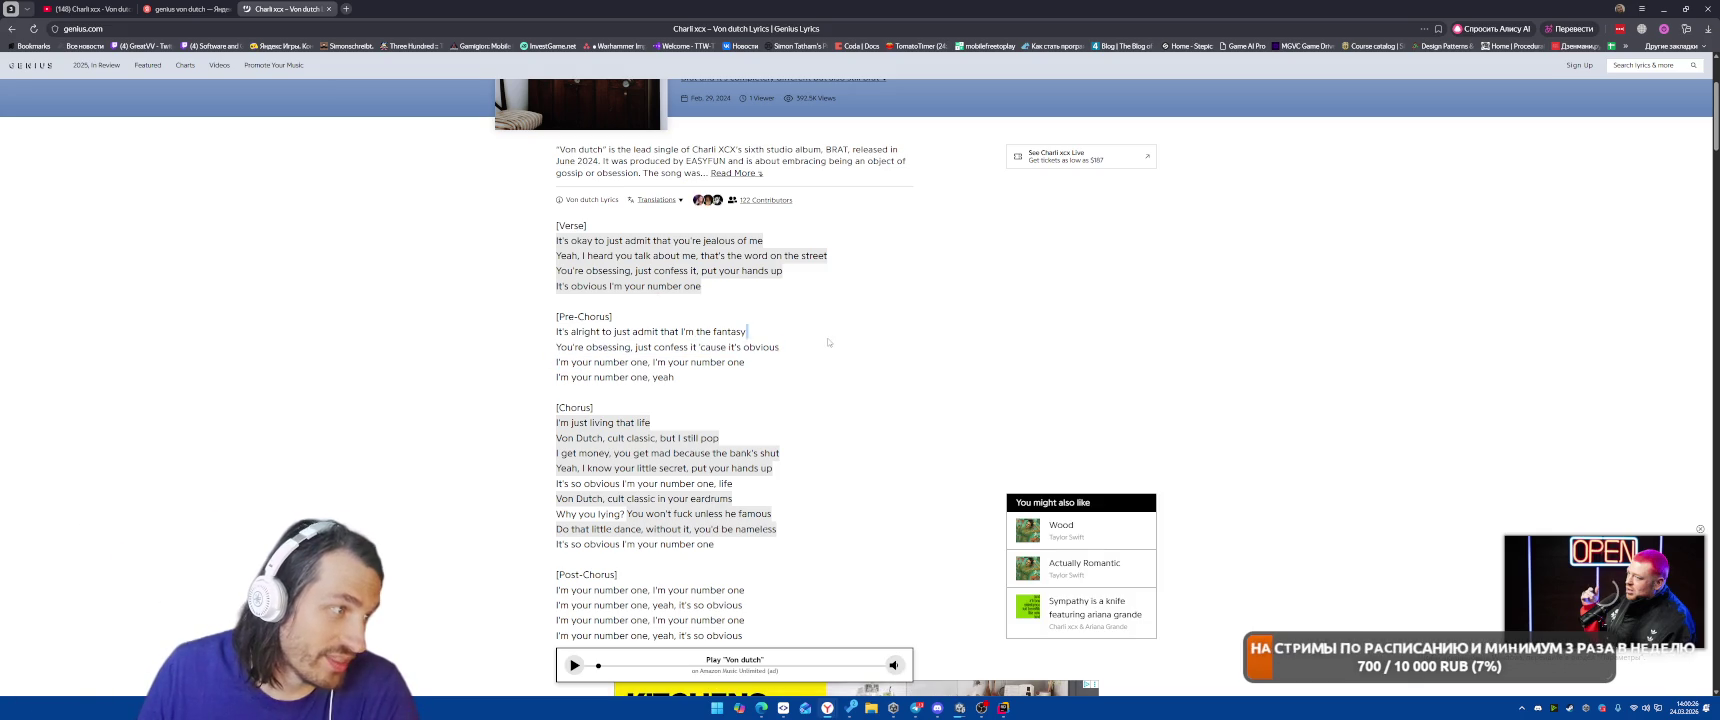
left_click(750, 306)
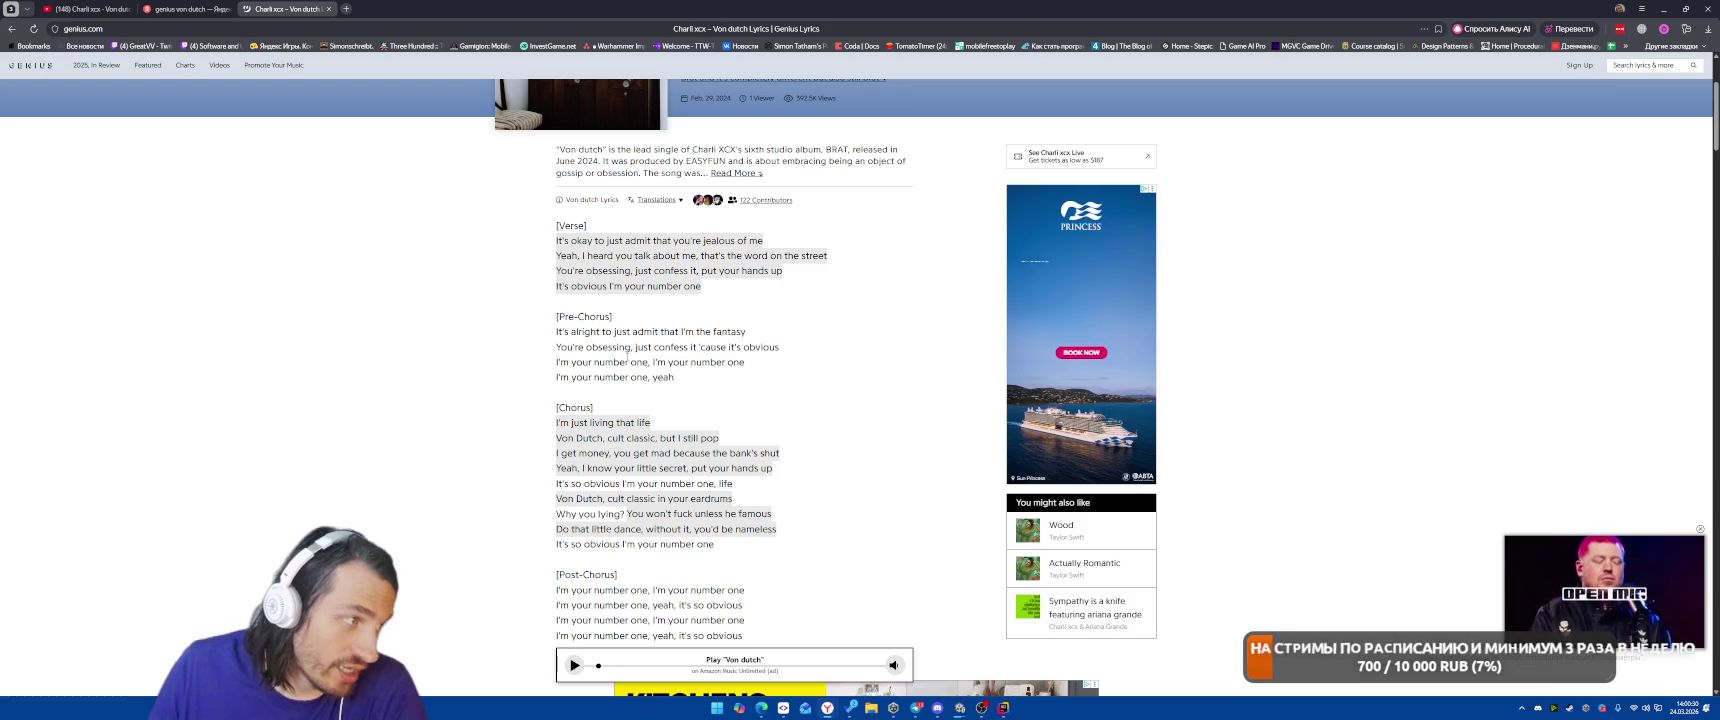
left_click_drag(650, 347, 779, 348)
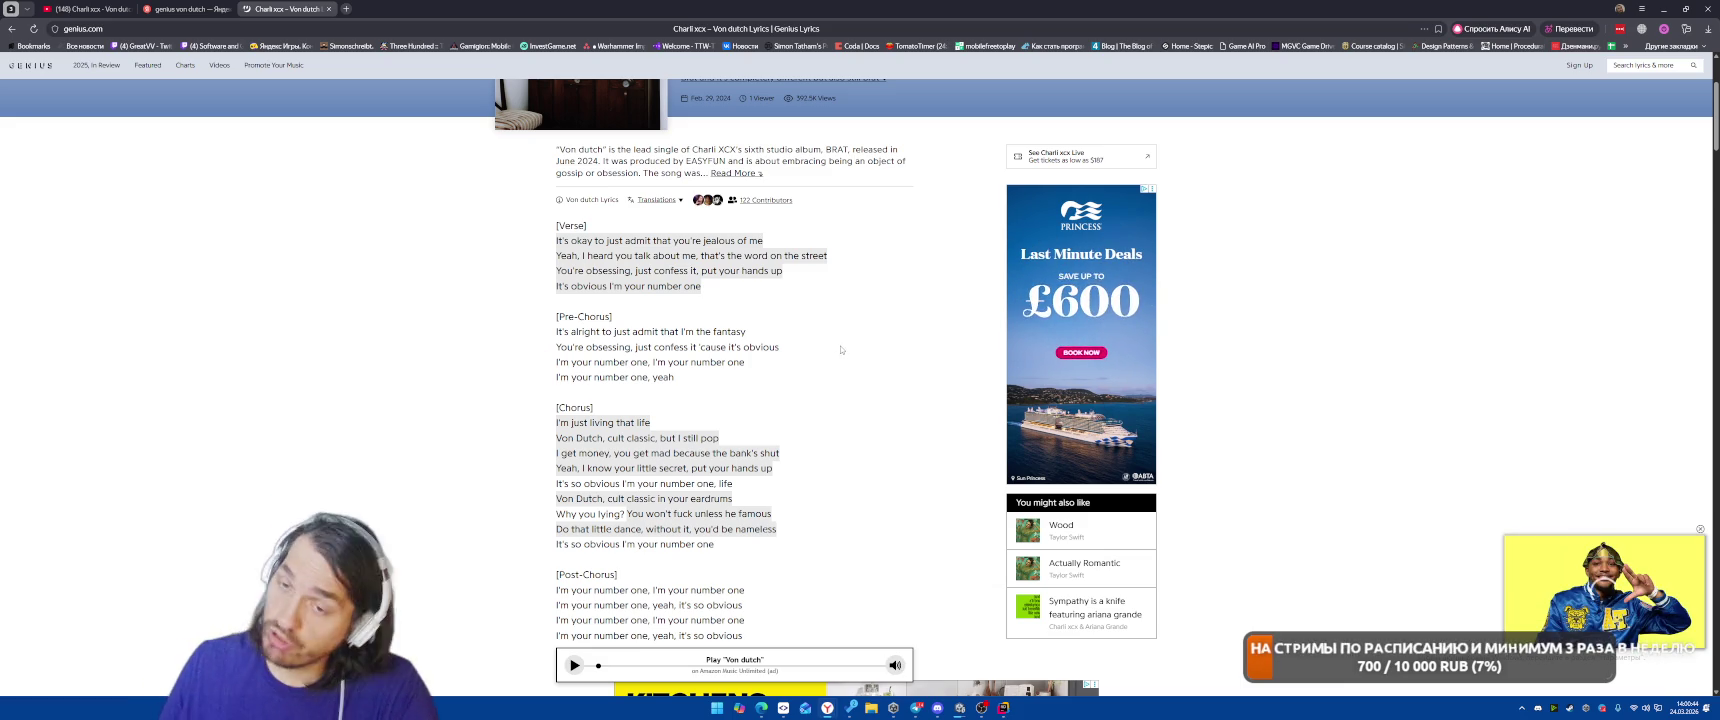
left_click(664, 436)
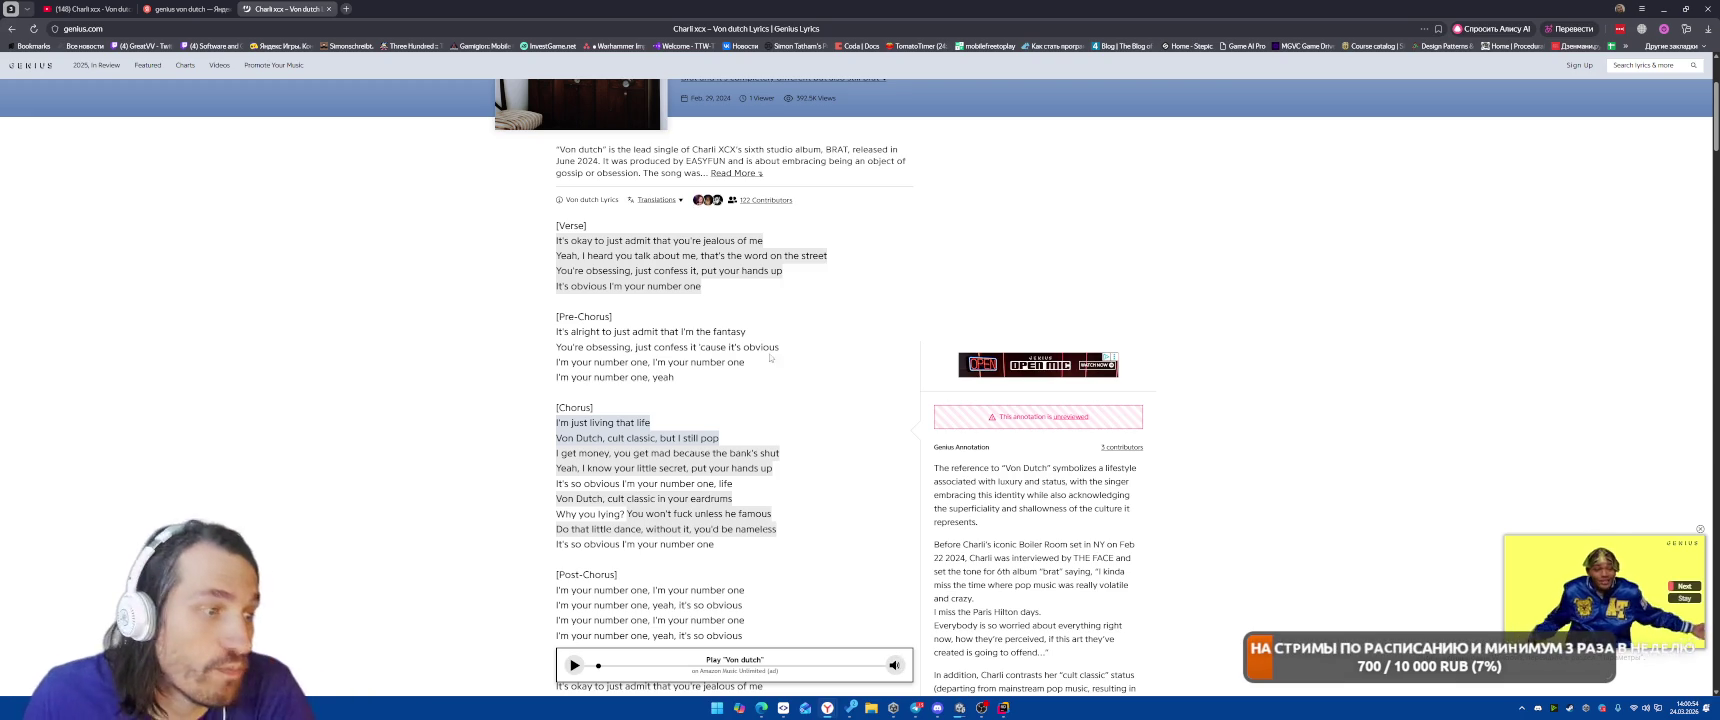
scroll(1195, 480, "down", 1)
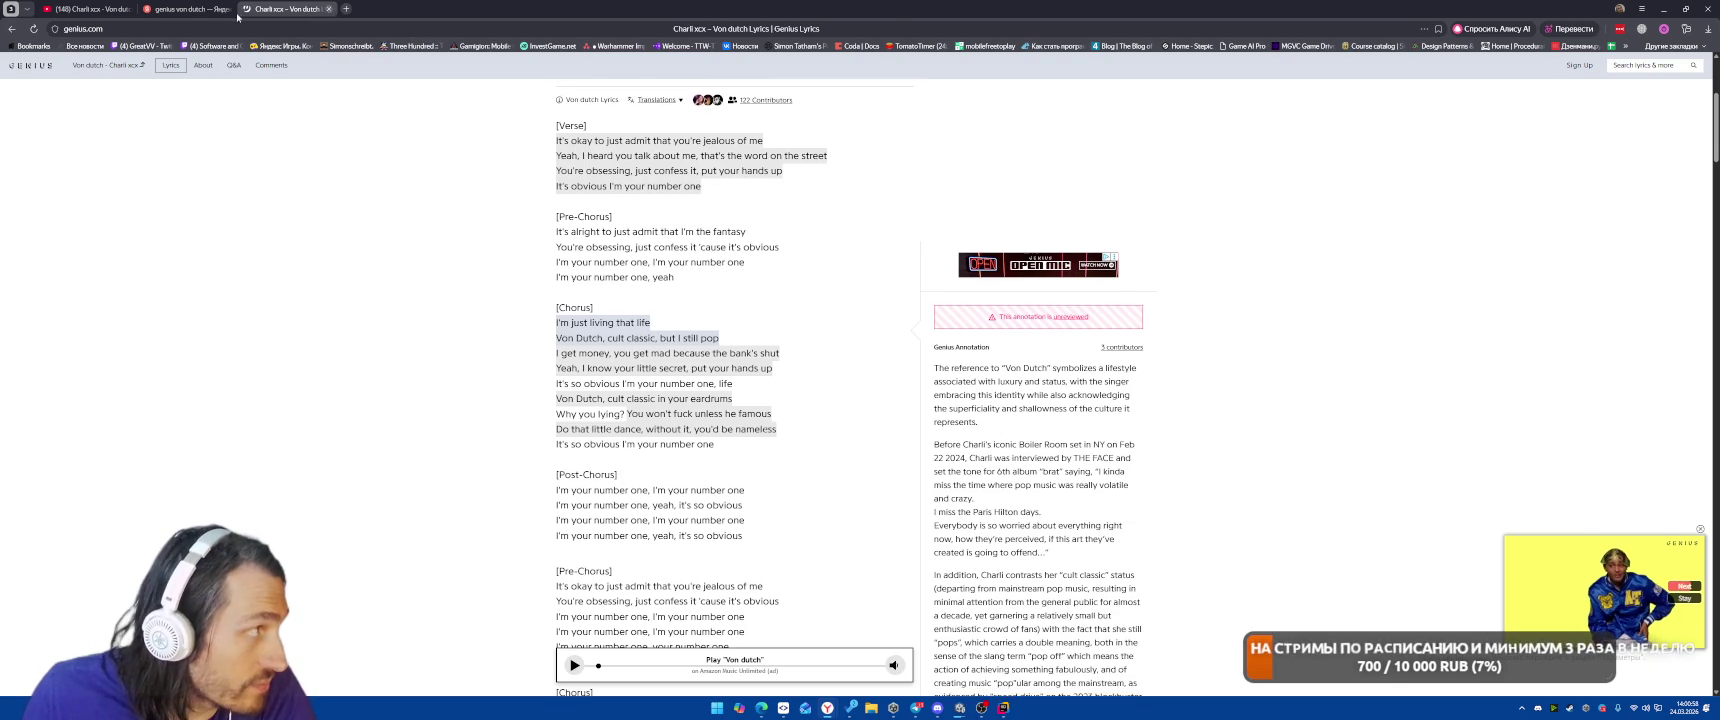
Close the lyrics tab and resume 'Von dutch' in fullscreen.
key("ctrl+w")
key("ctrl+w")
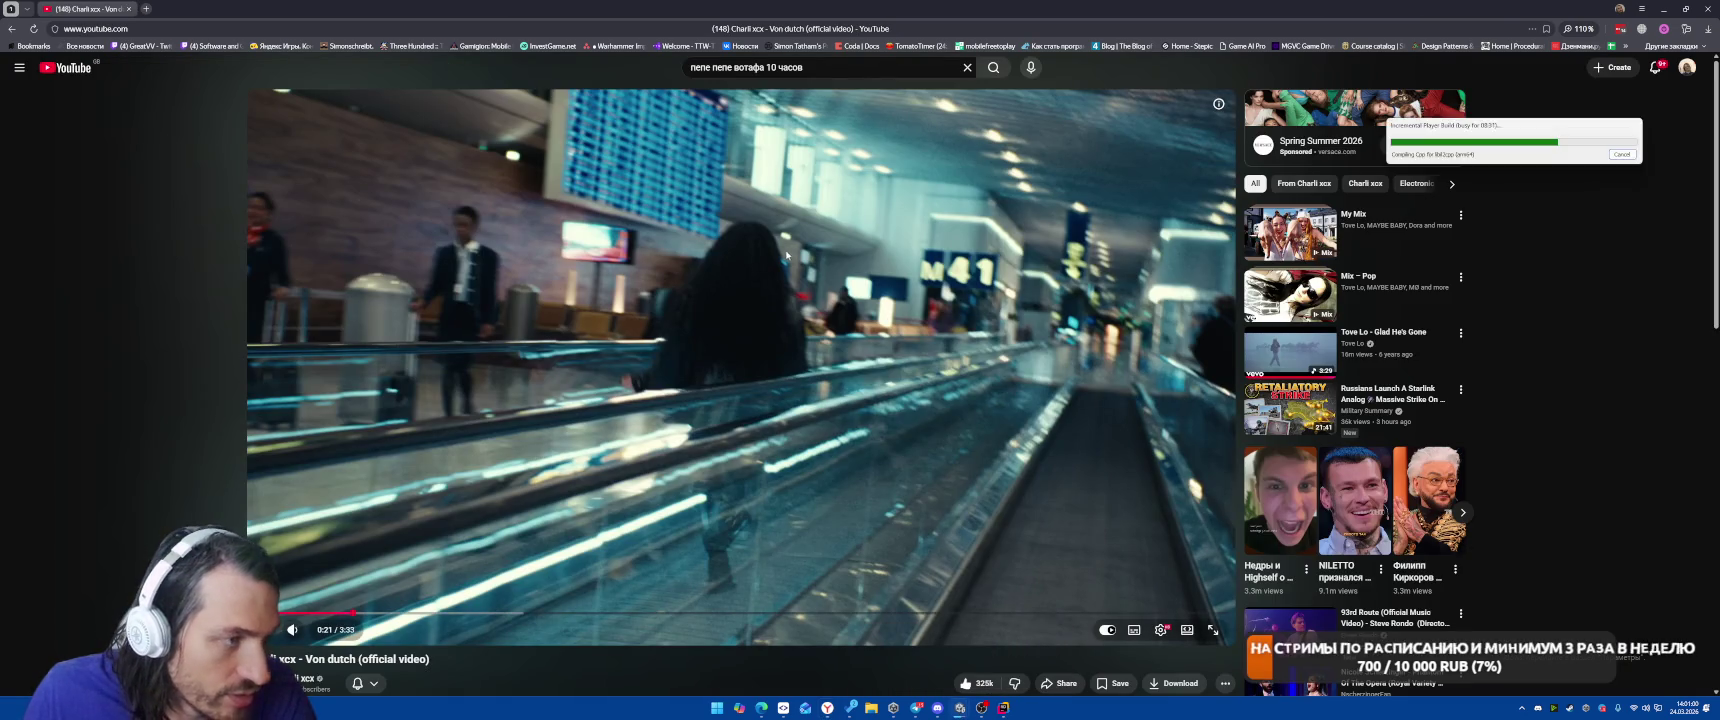
left_click(1190, 600)
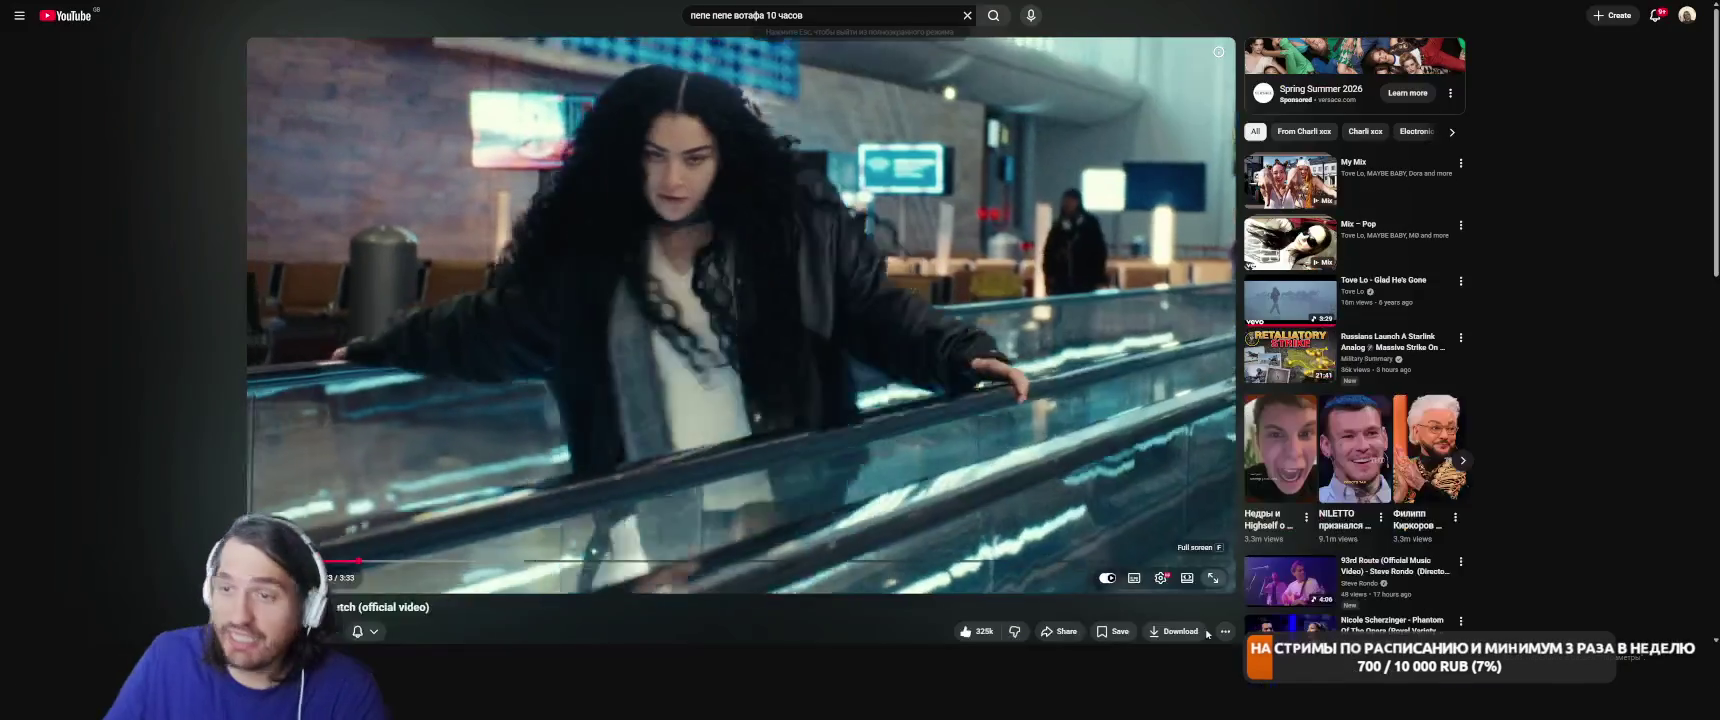
left_click(1211, 632)
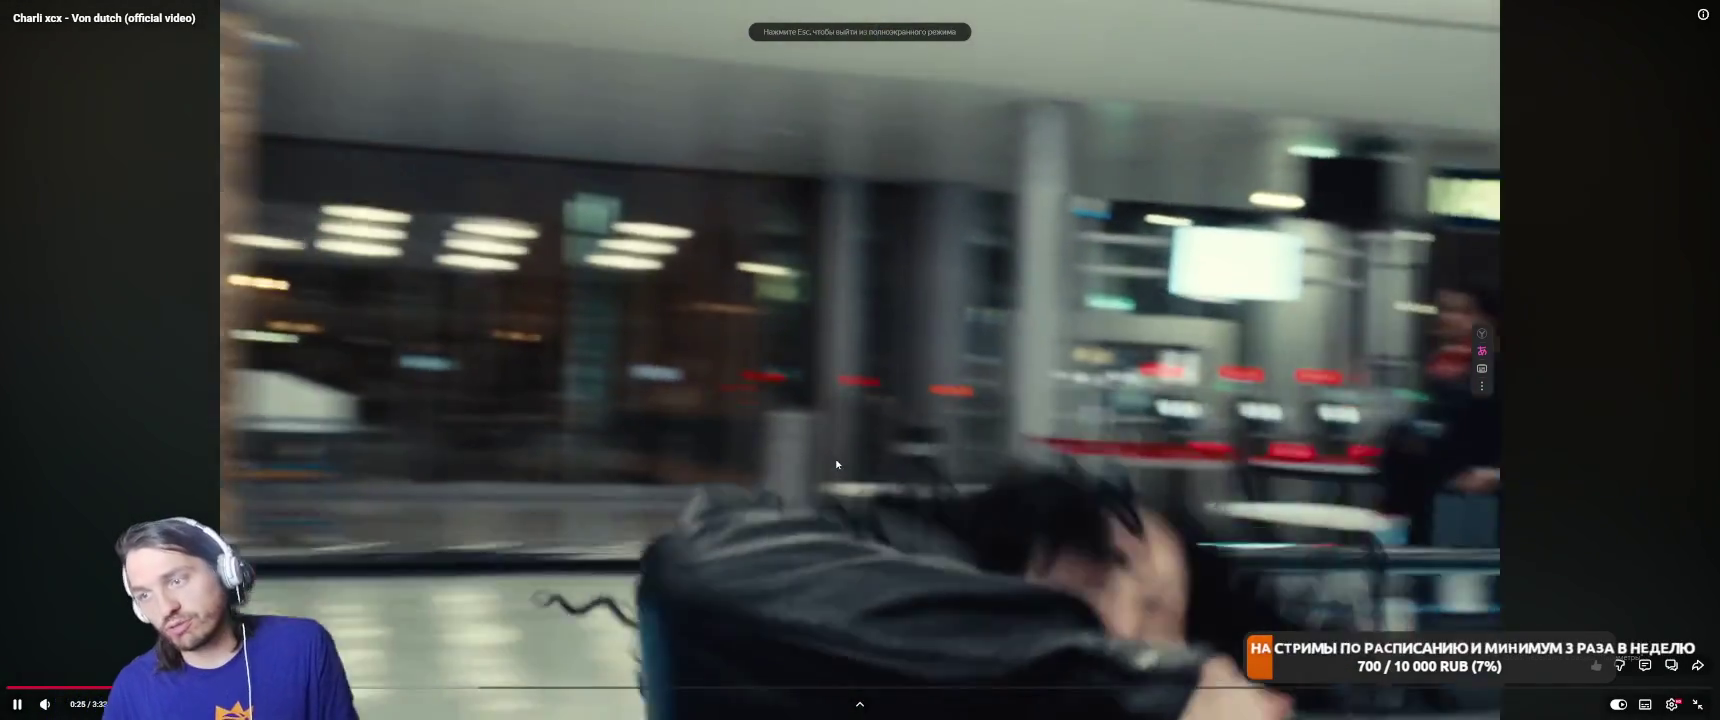
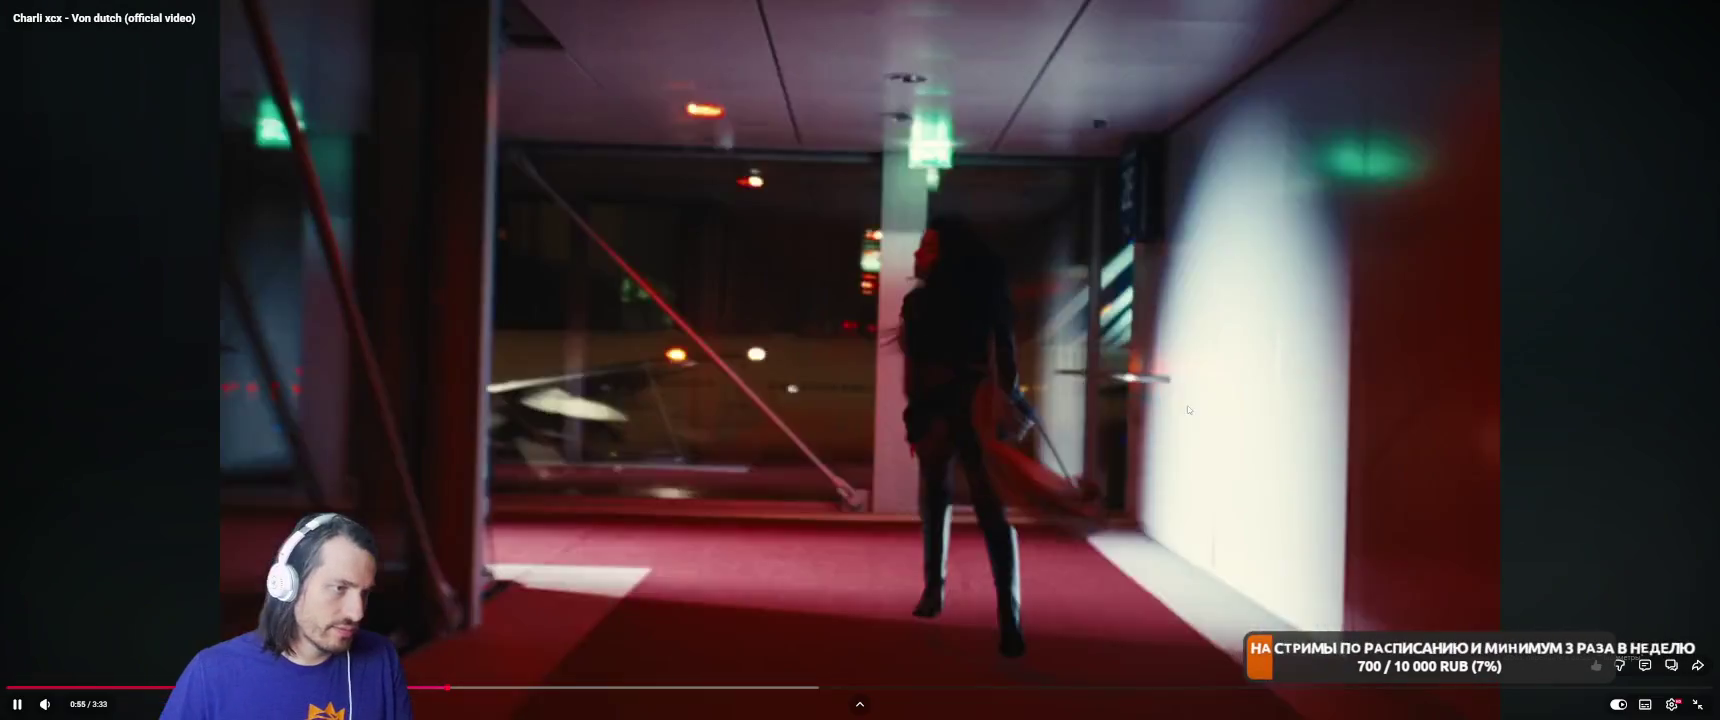
Pause the Charli xcx Von dutch video, scroll to the recommendations and start Tove Lo's Glad He's Gone.
left_click(1142, 416)
scroll(1110, 398, "down", 3)
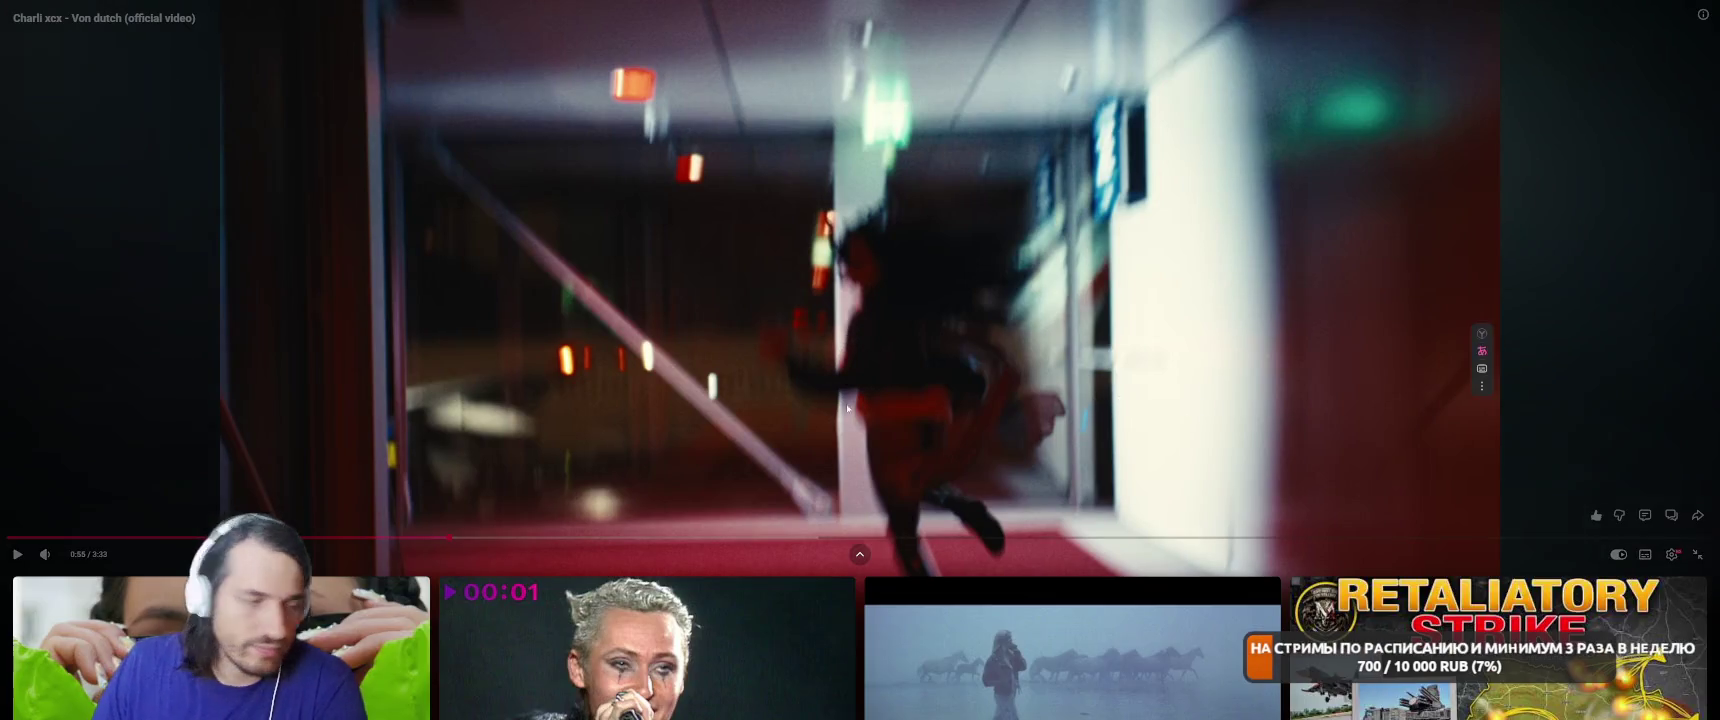
scroll(879, 286, "down", 2)
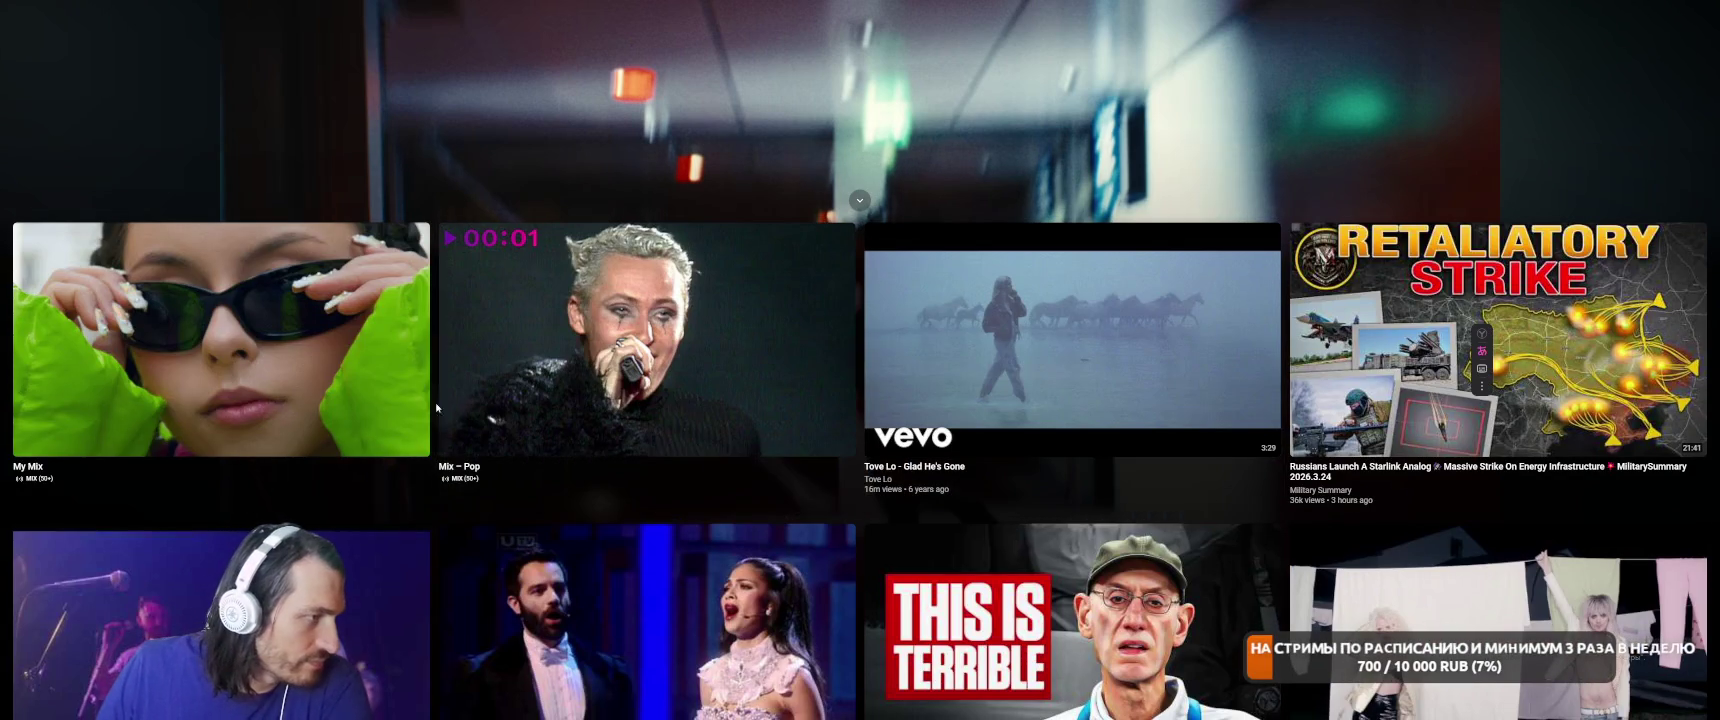
left_click(1018, 358)
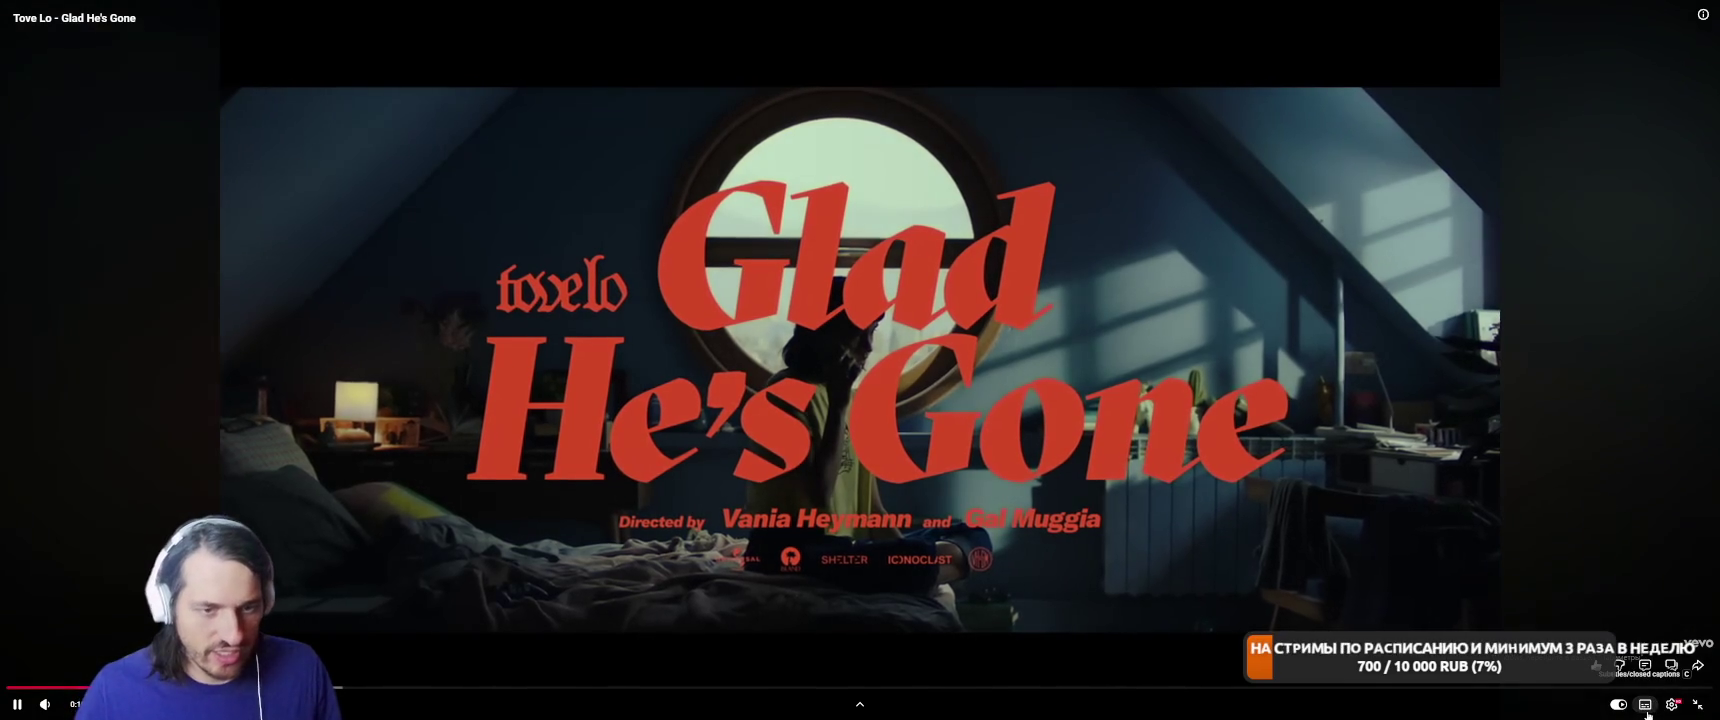
Turn on English lyric subtitles for Glad He's Gone and pause and resume it several times.
left_click(1644, 705)
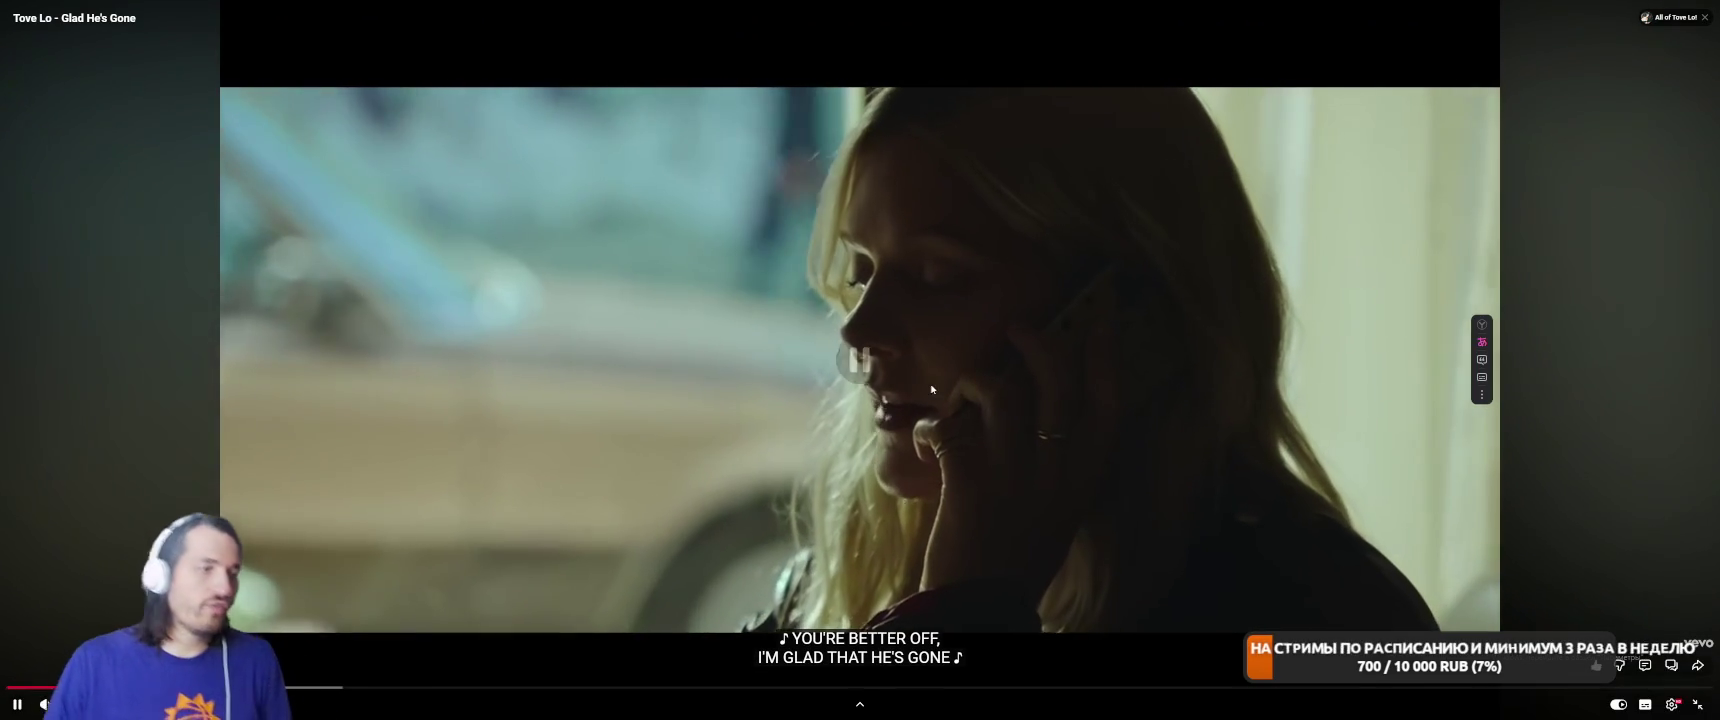
left_click(1053, 410)
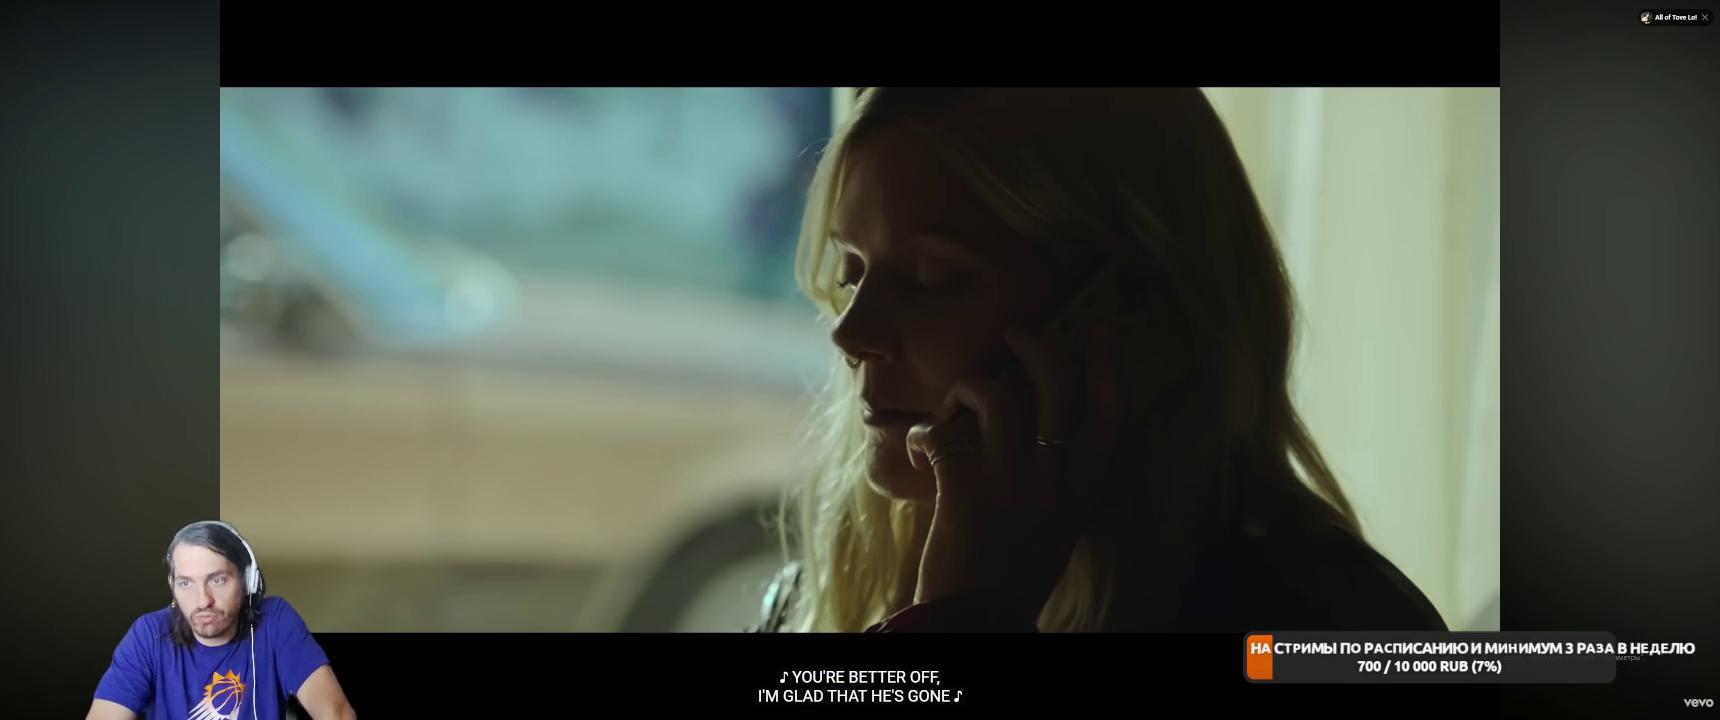
left_click(1112, 413)
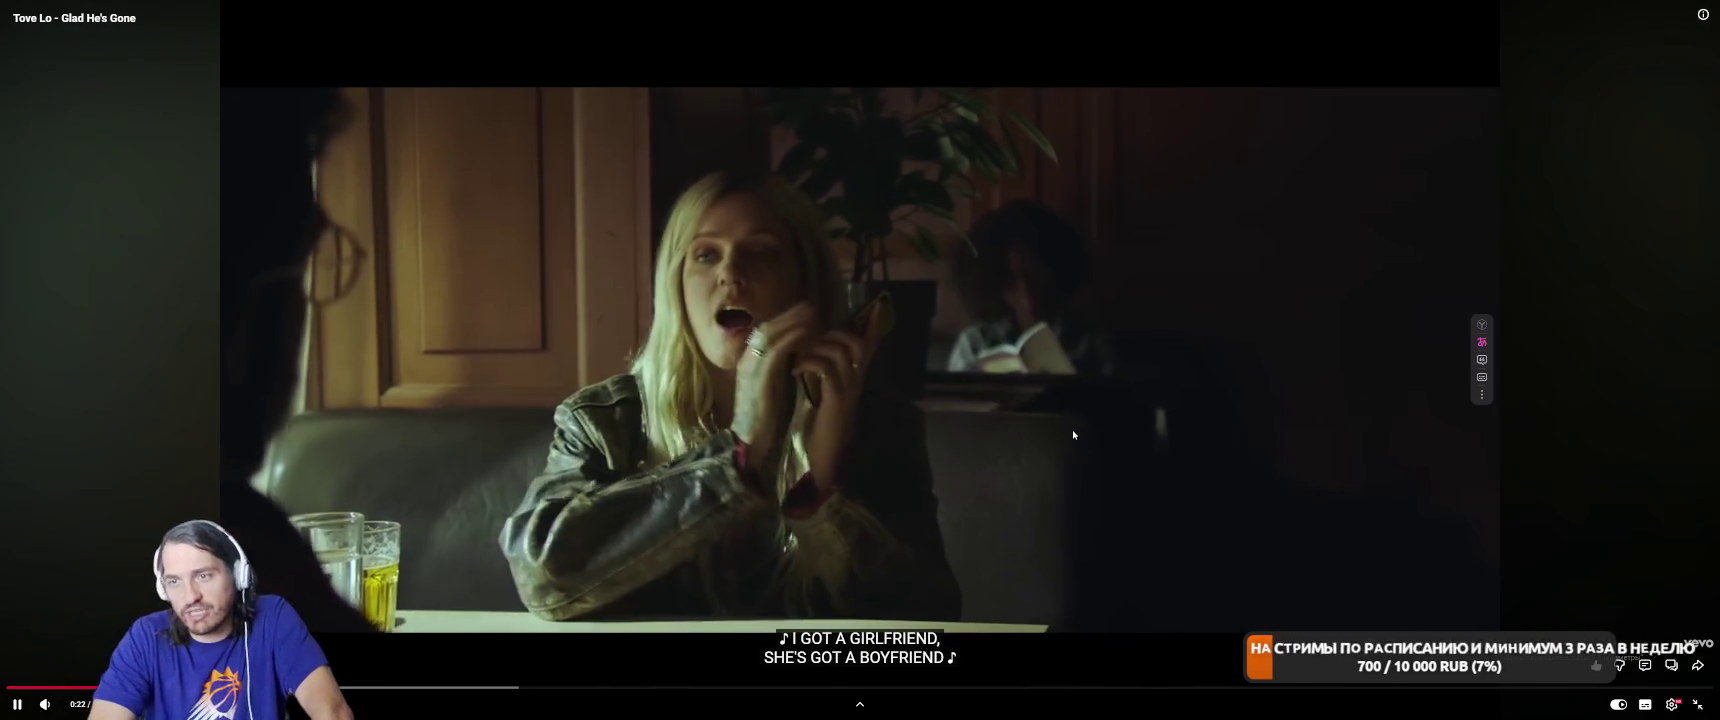
left_click(824, 627)
left_click(932, 630)
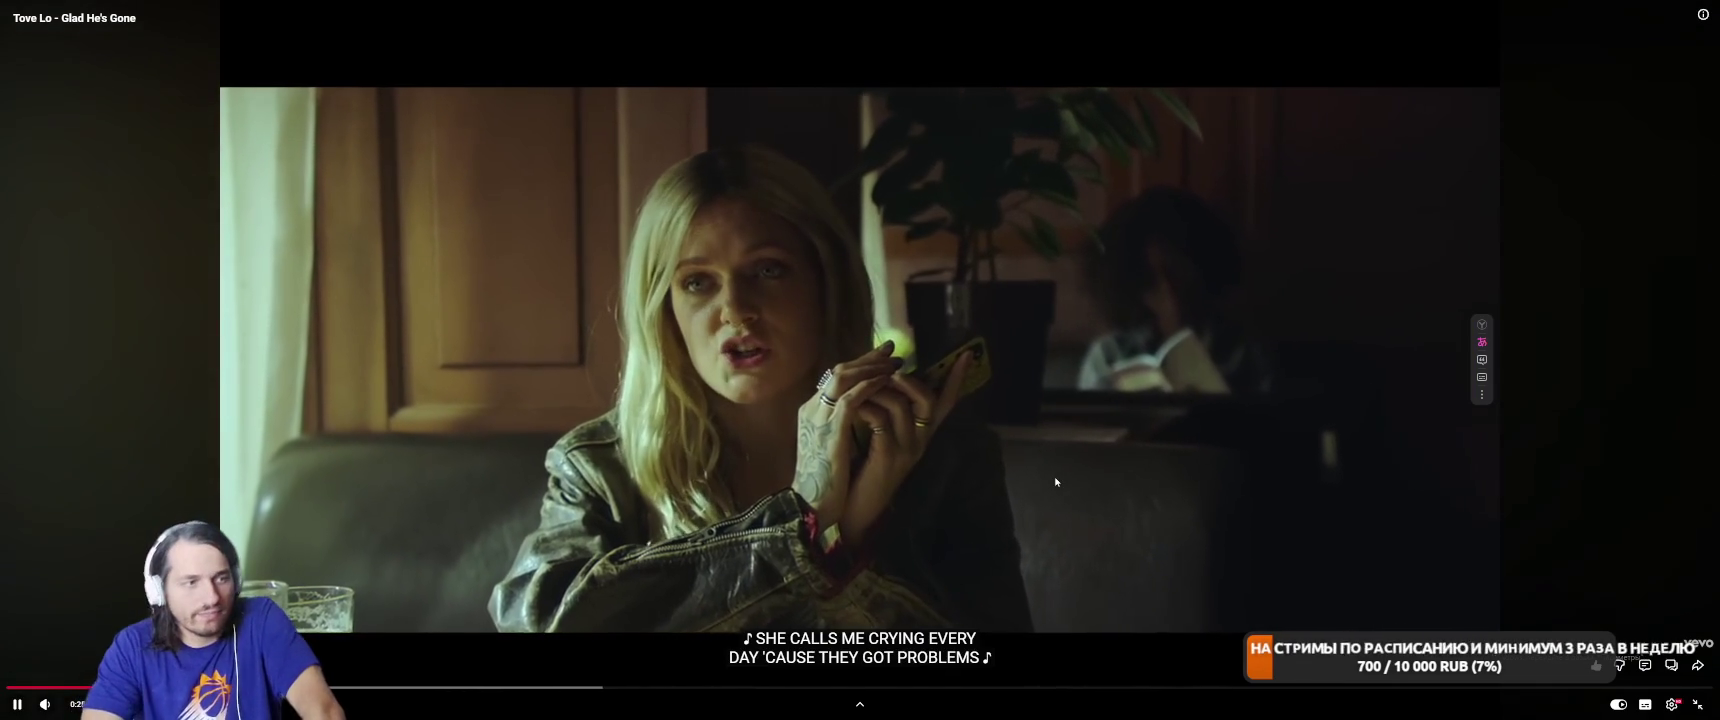
left_click(929, 568)
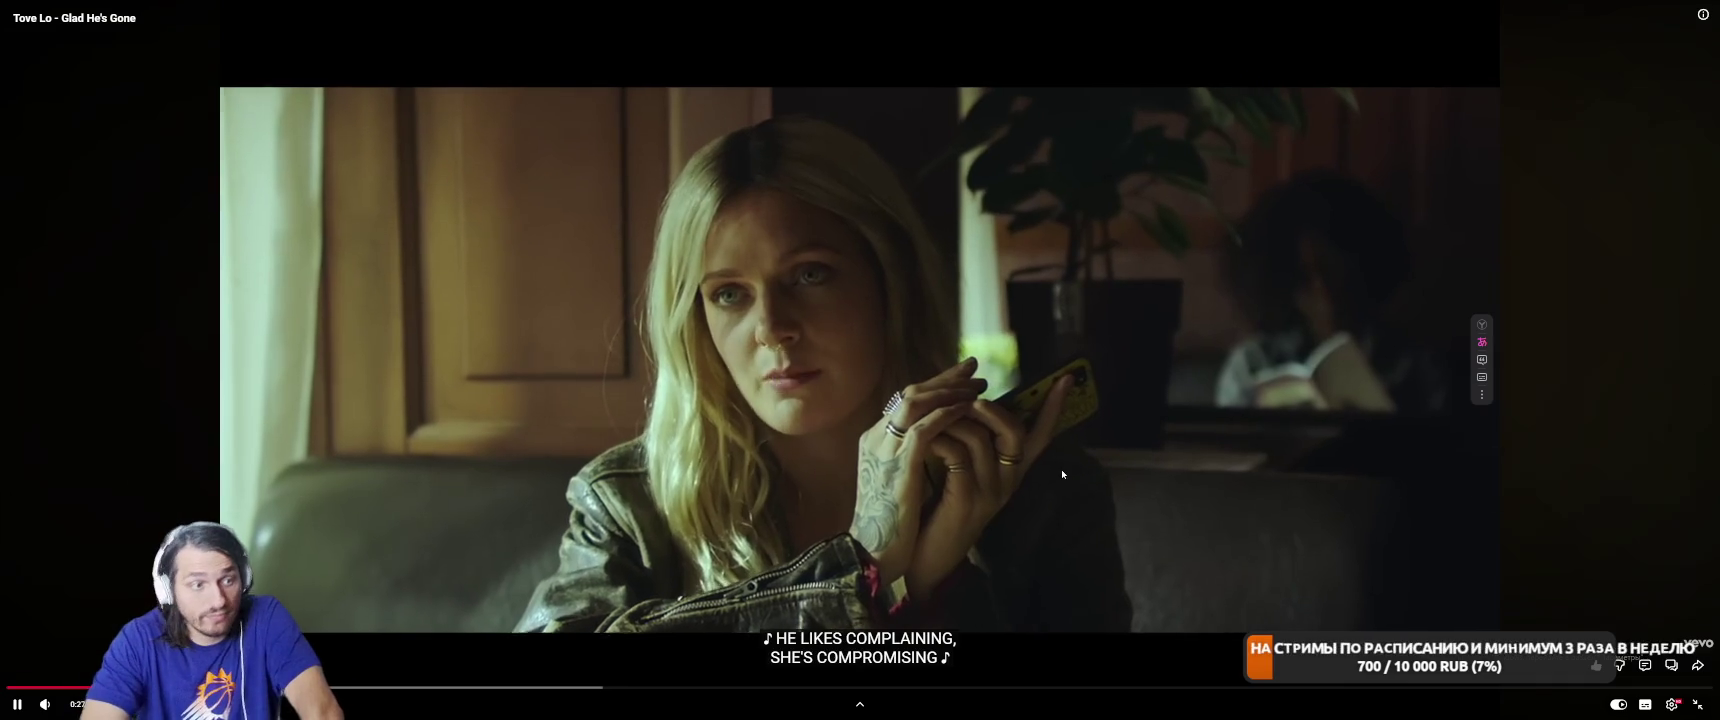
left_click(1062, 469)
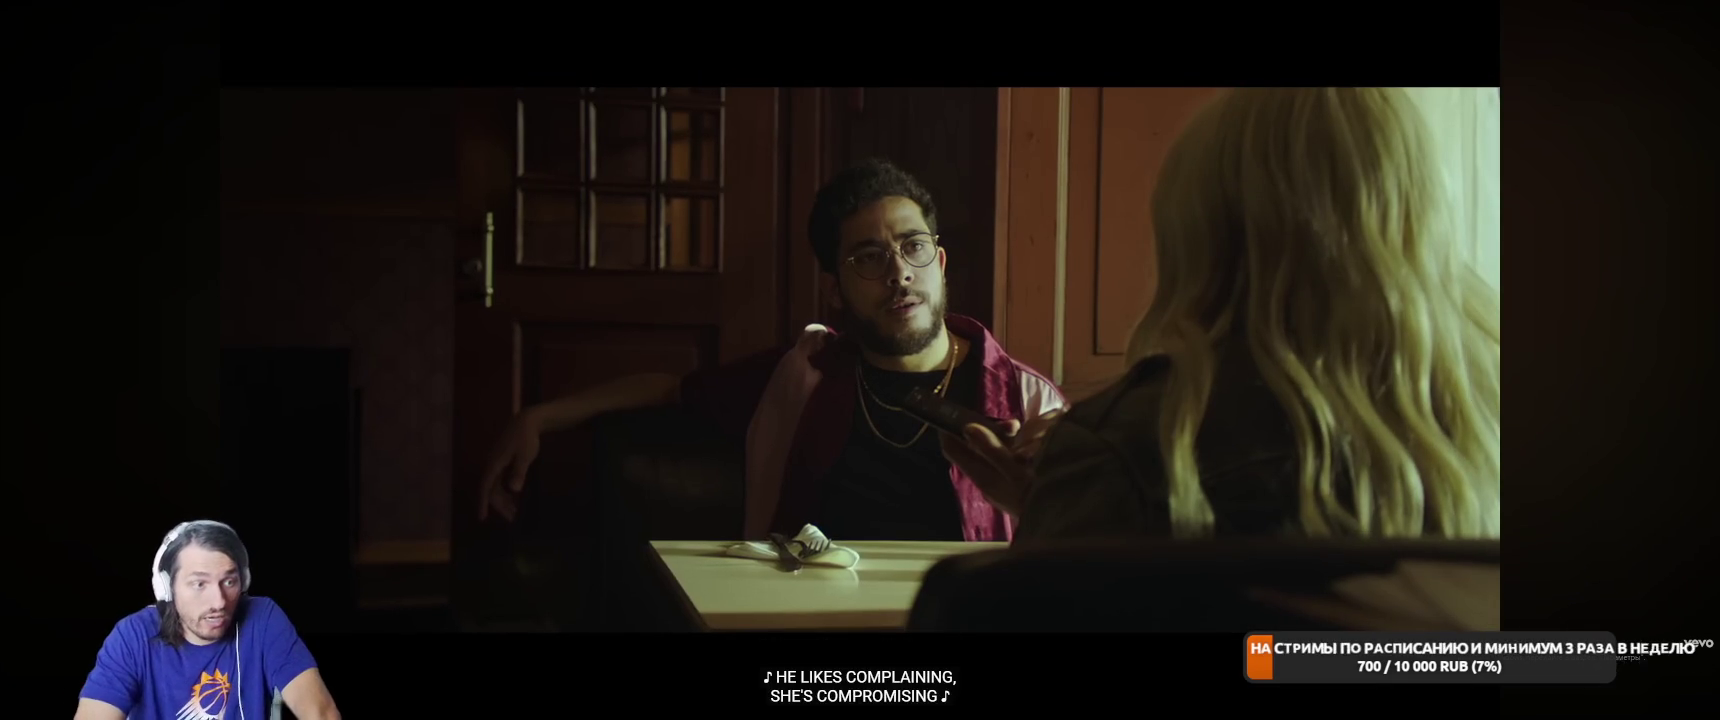
left_click(1048, 444)
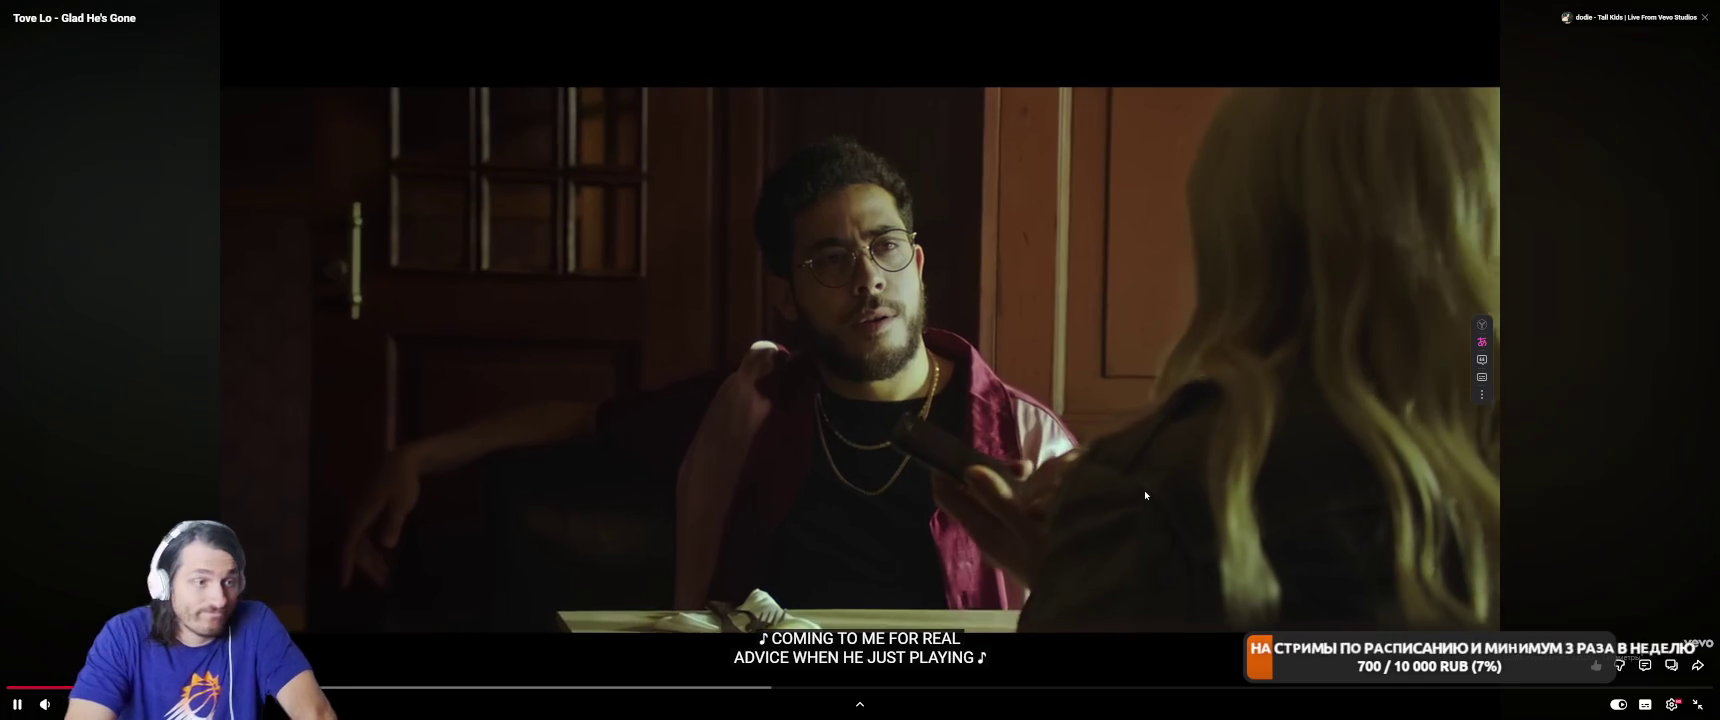
left_click(1144, 490)
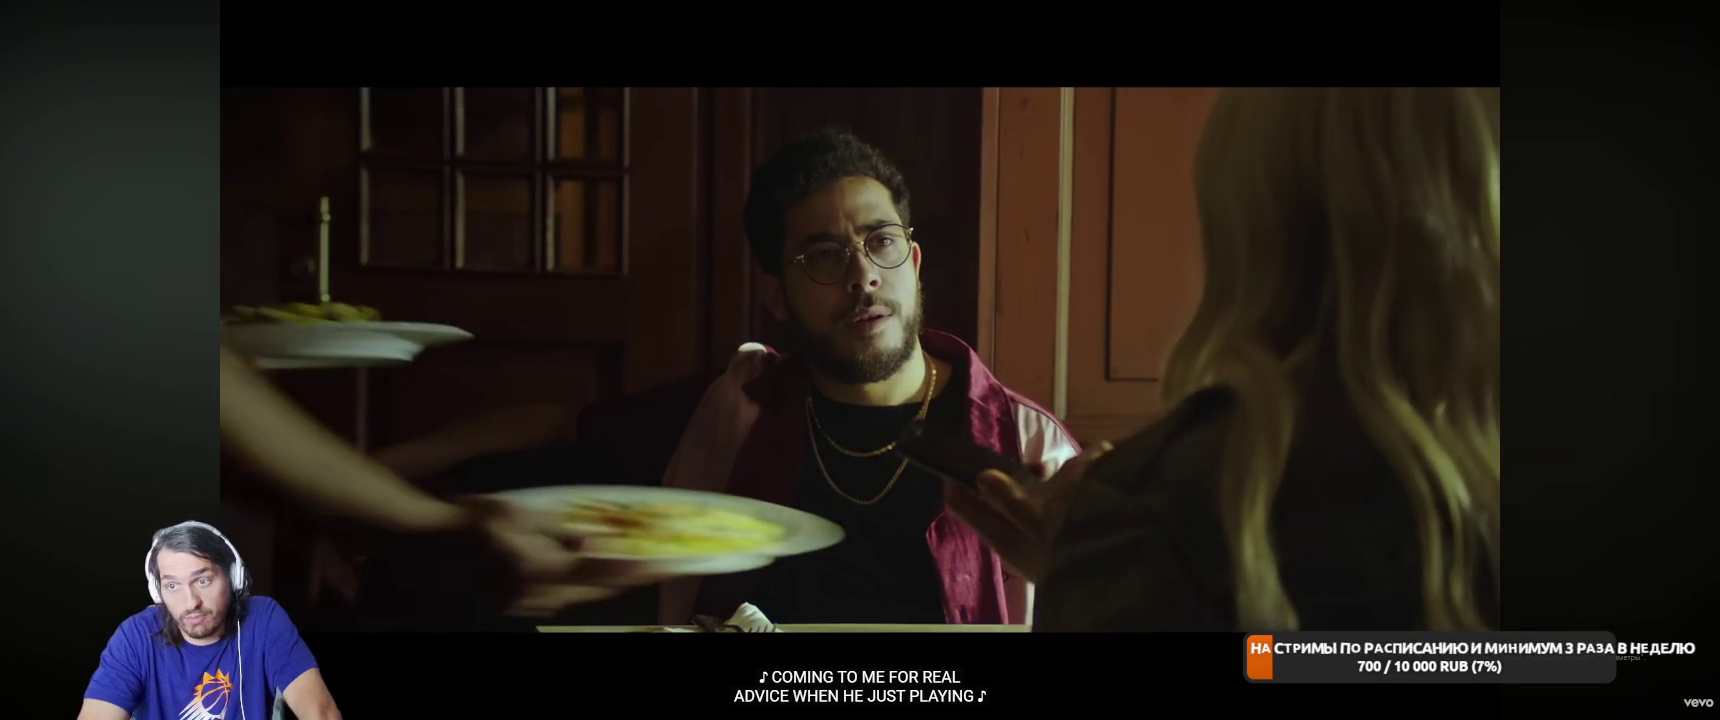
Pause and resume Glad He's Gone repeatedly, stopping at 0:39 and again at 0:44.
left_click(1123, 429)
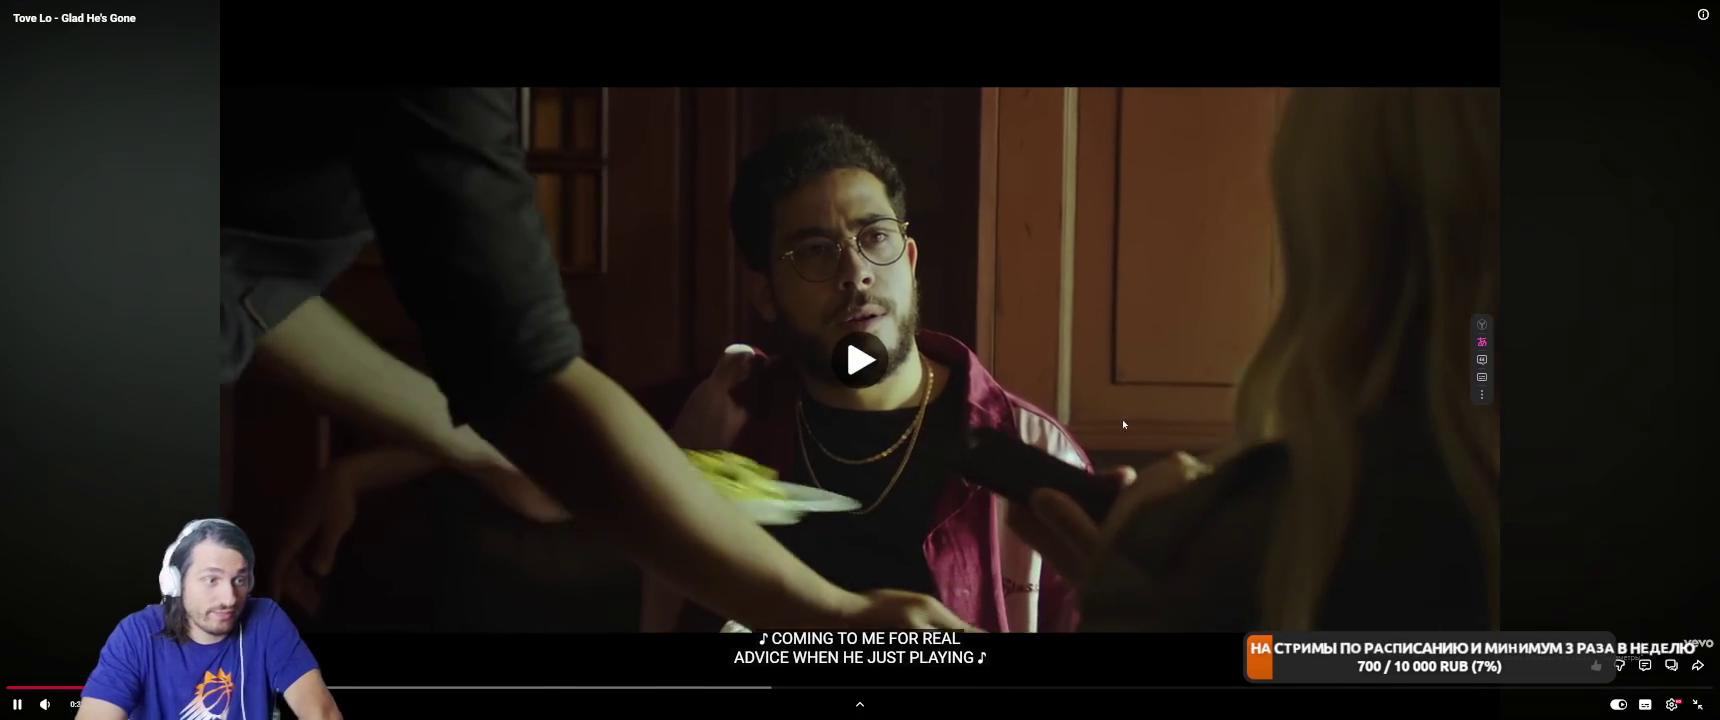
left_click(1123, 421)
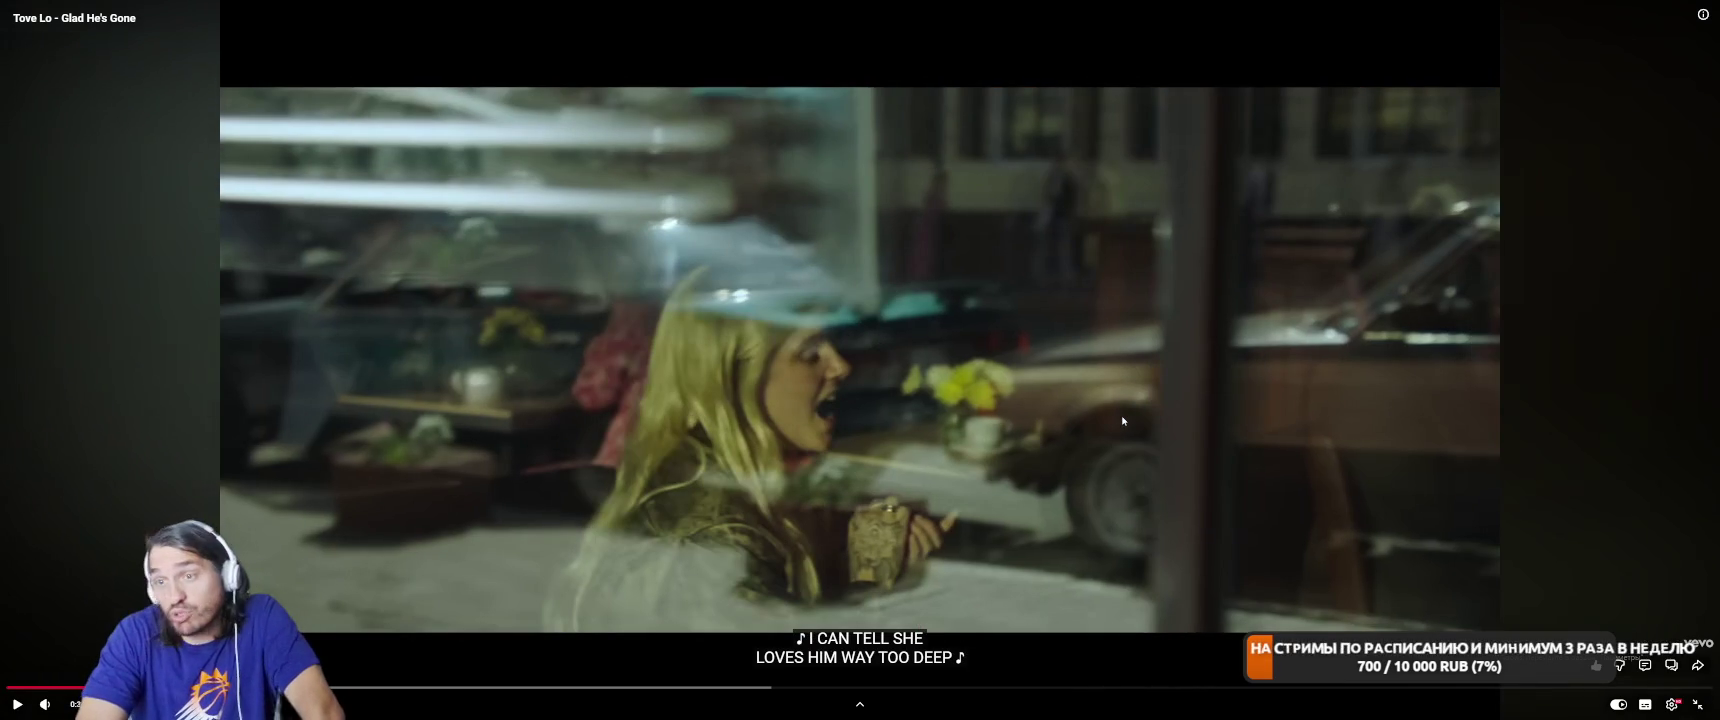
left_click(1162, 407)
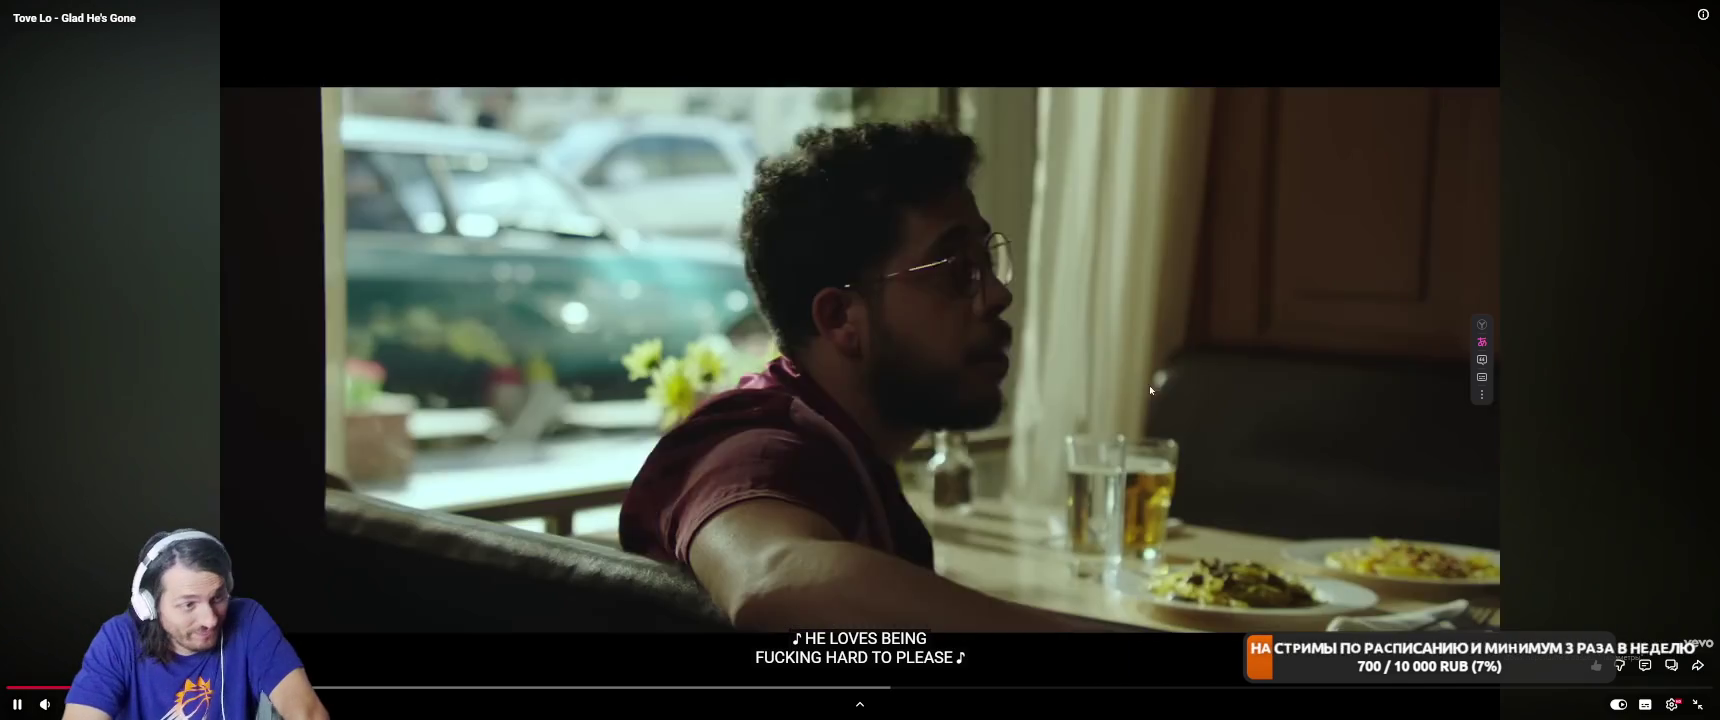
left_click(1152, 393)
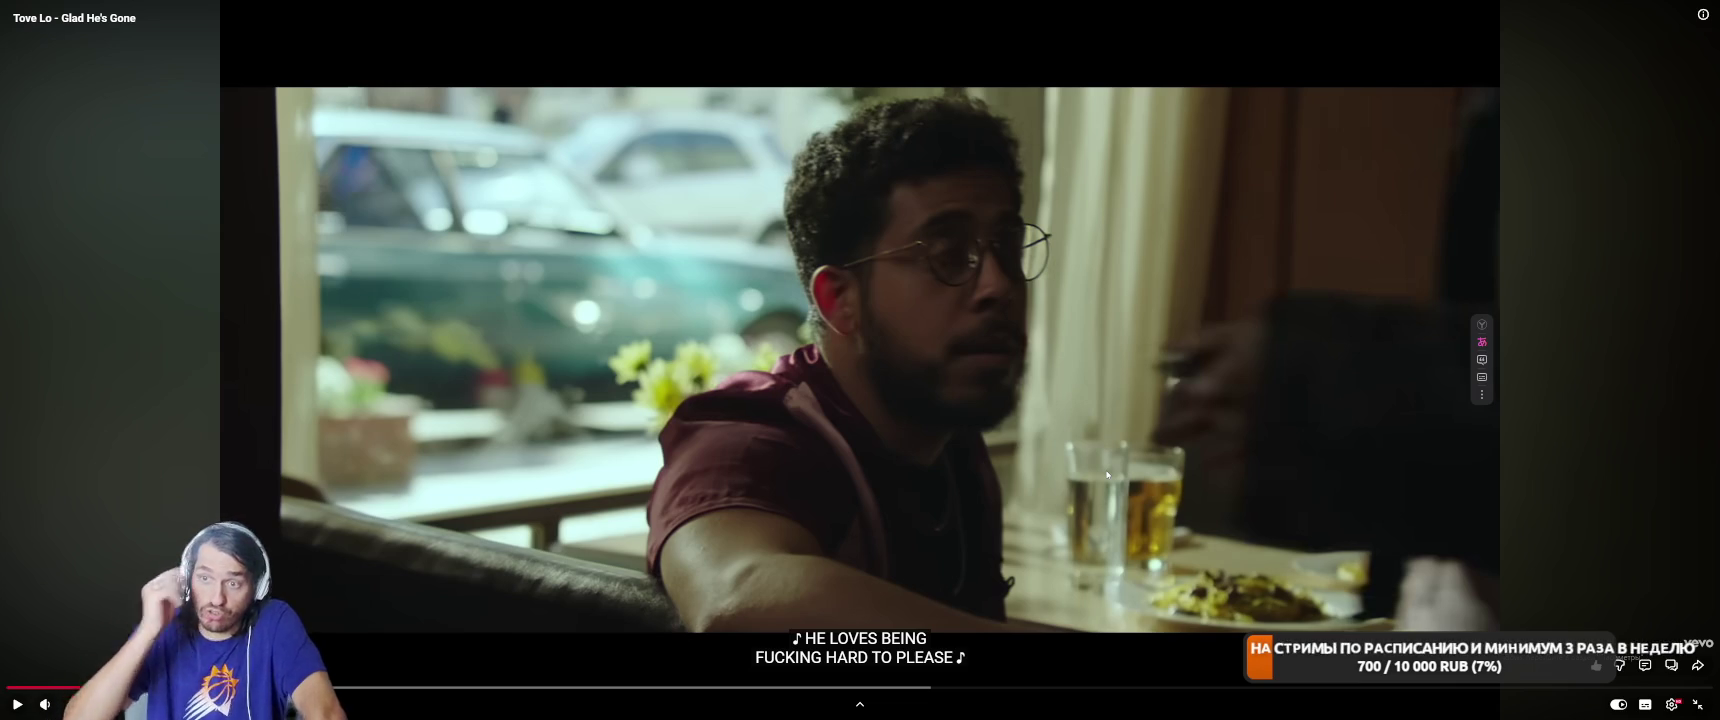
left_click(1156, 421)
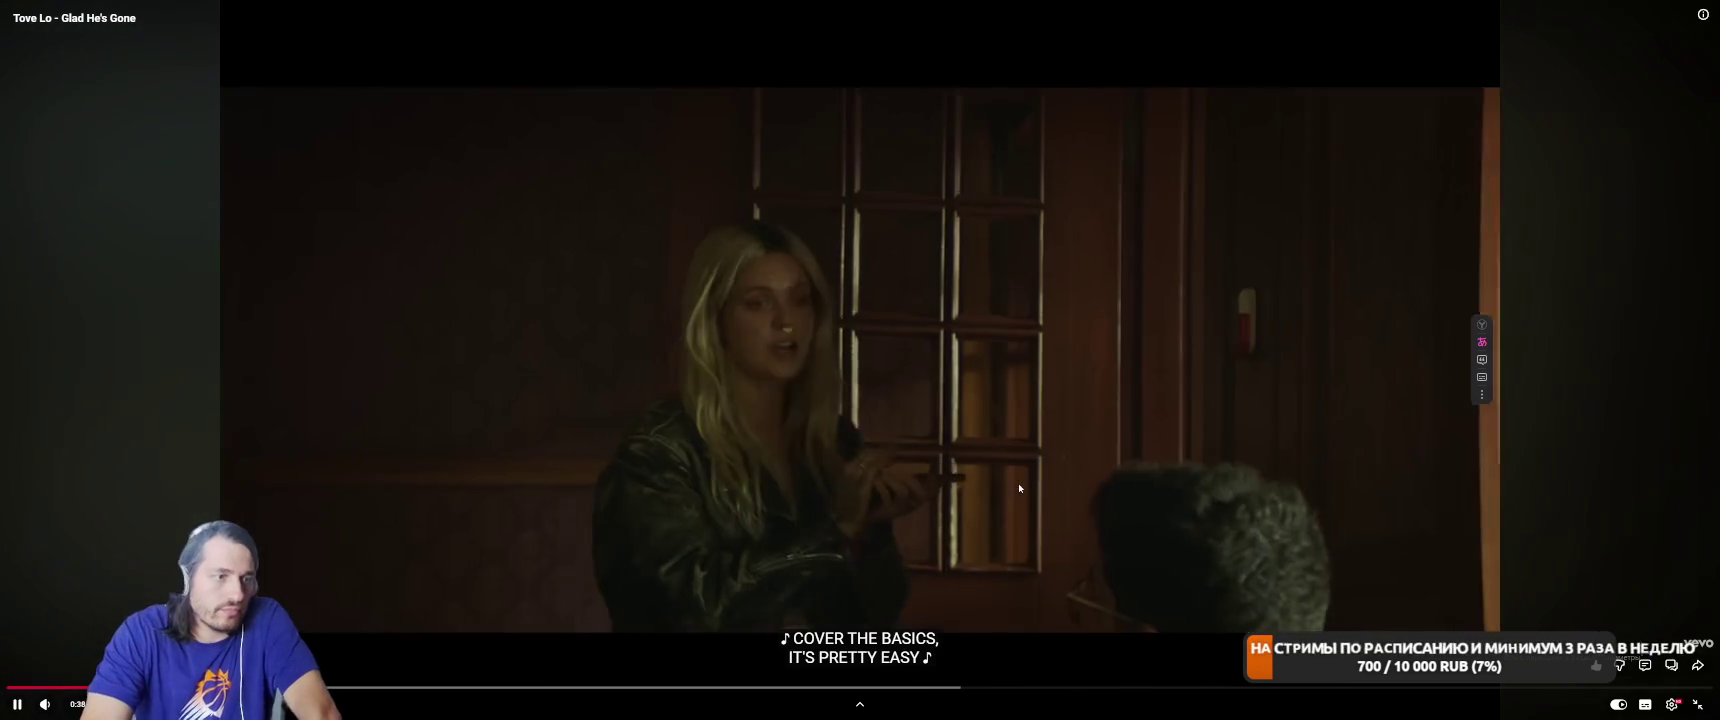
left_click(1048, 461)
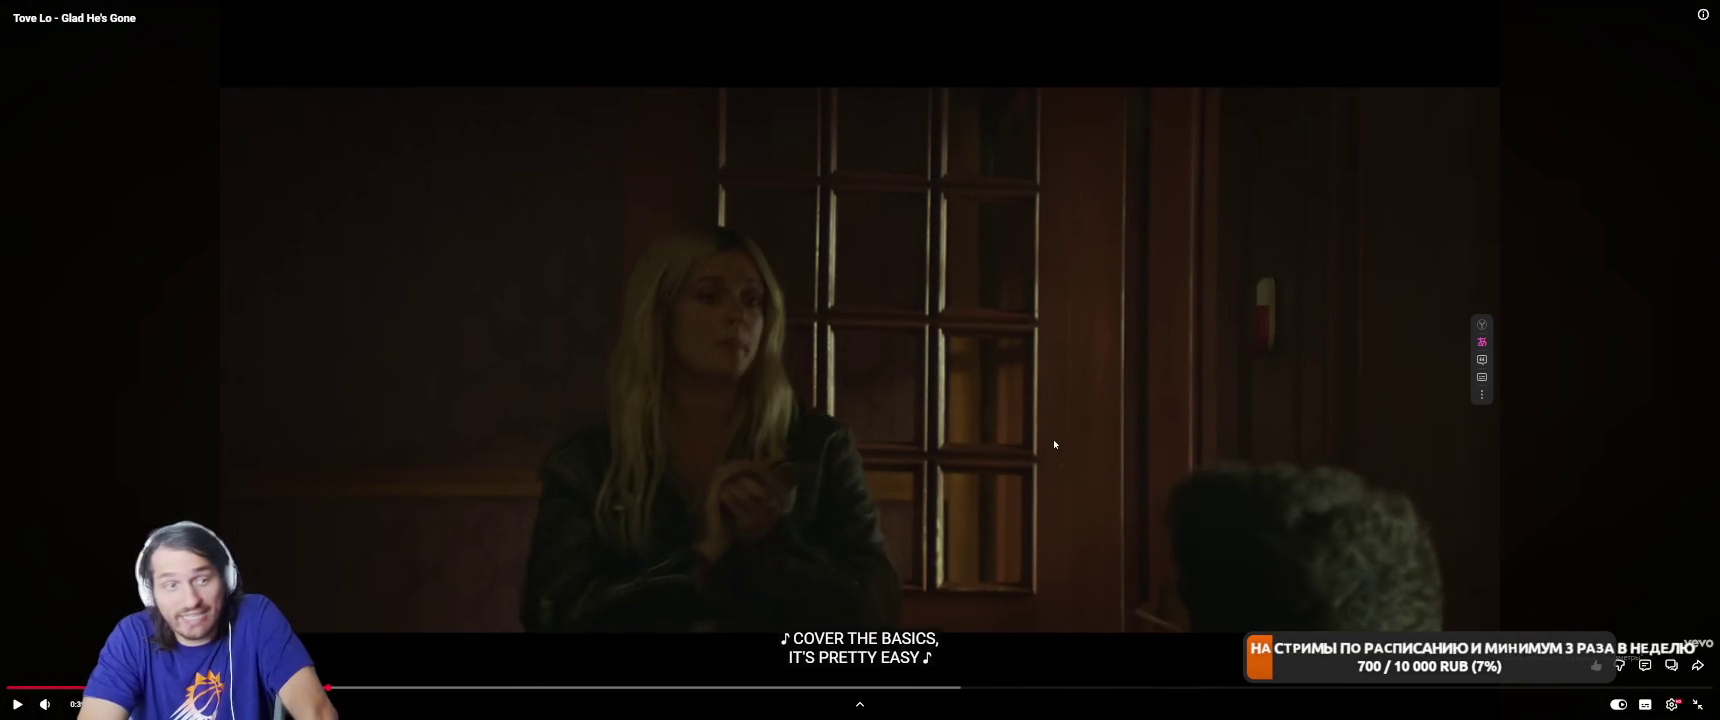
left_click(1073, 441)
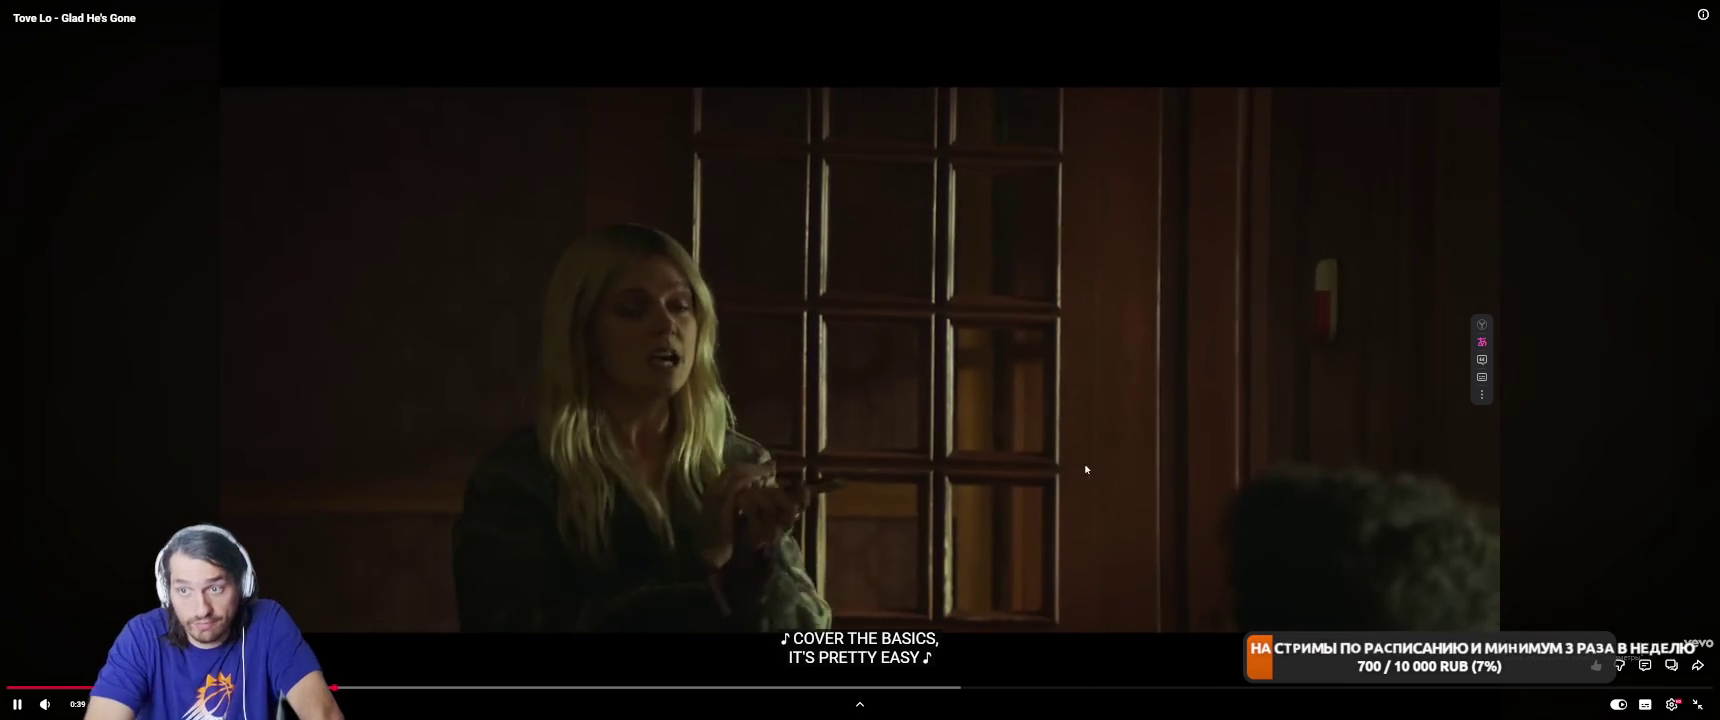
left_click(1097, 480)
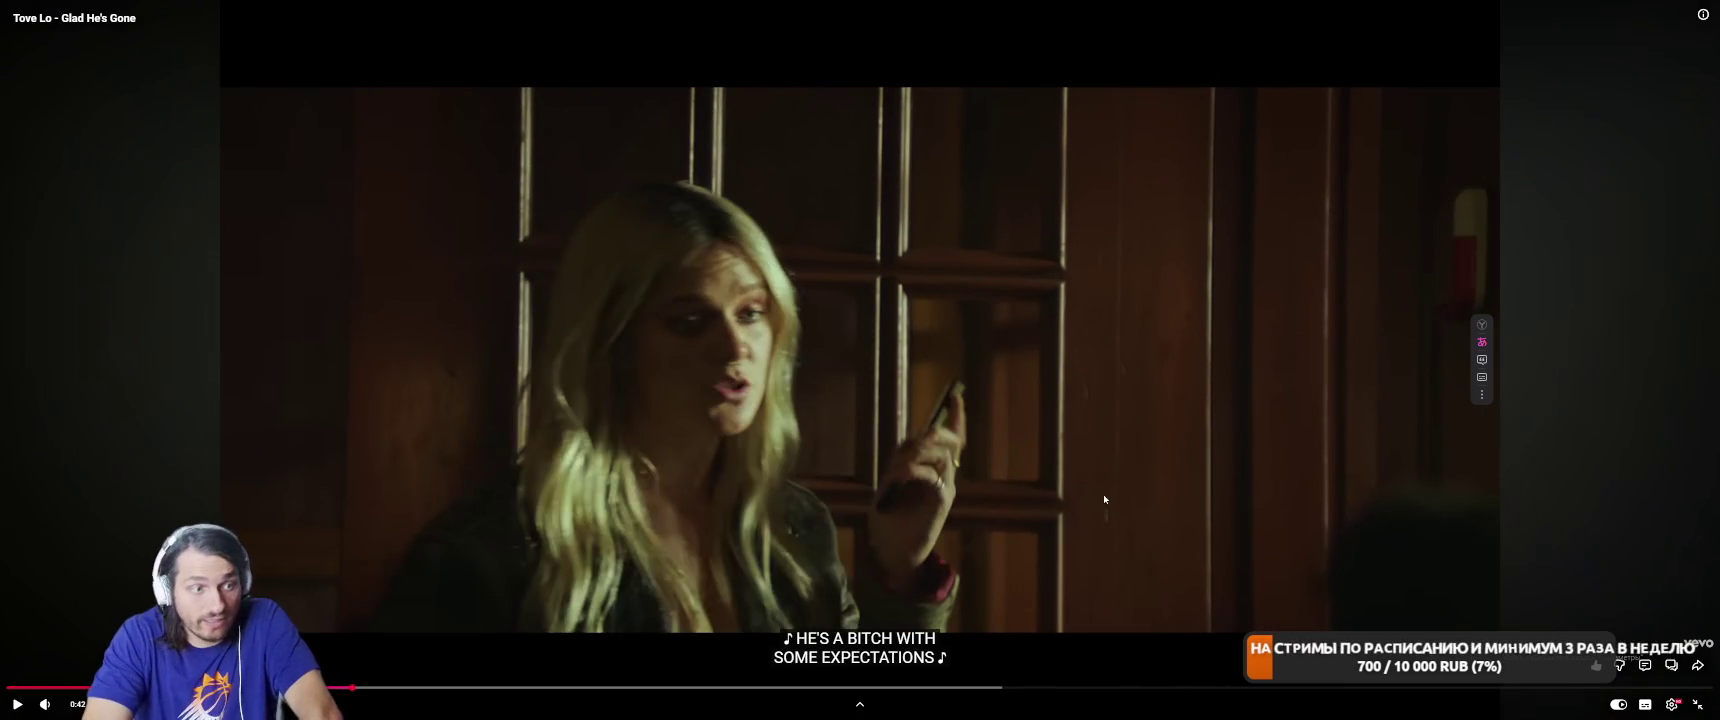
left_click(1114, 474)
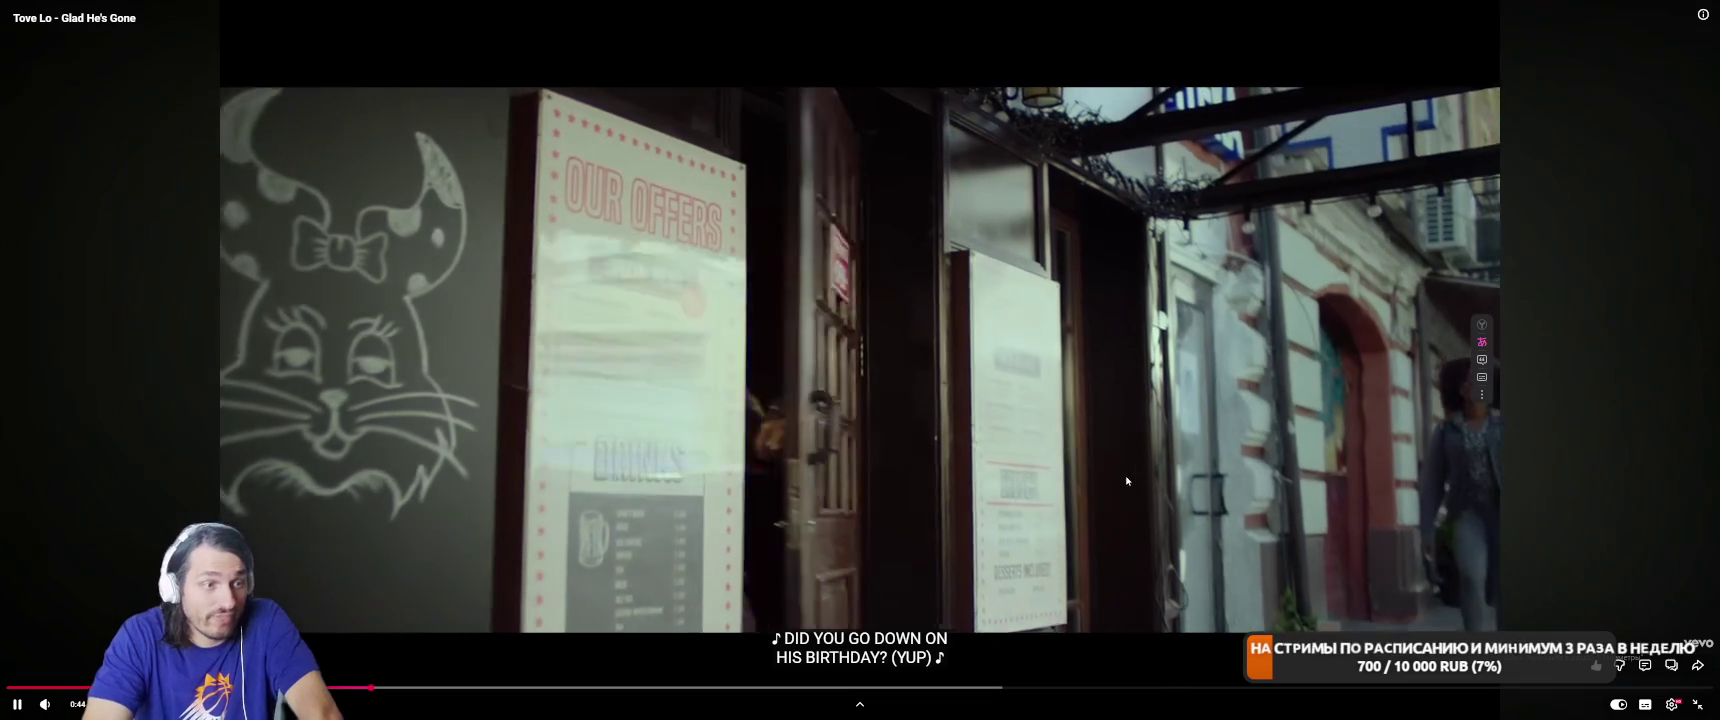
left_click(1133, 476)
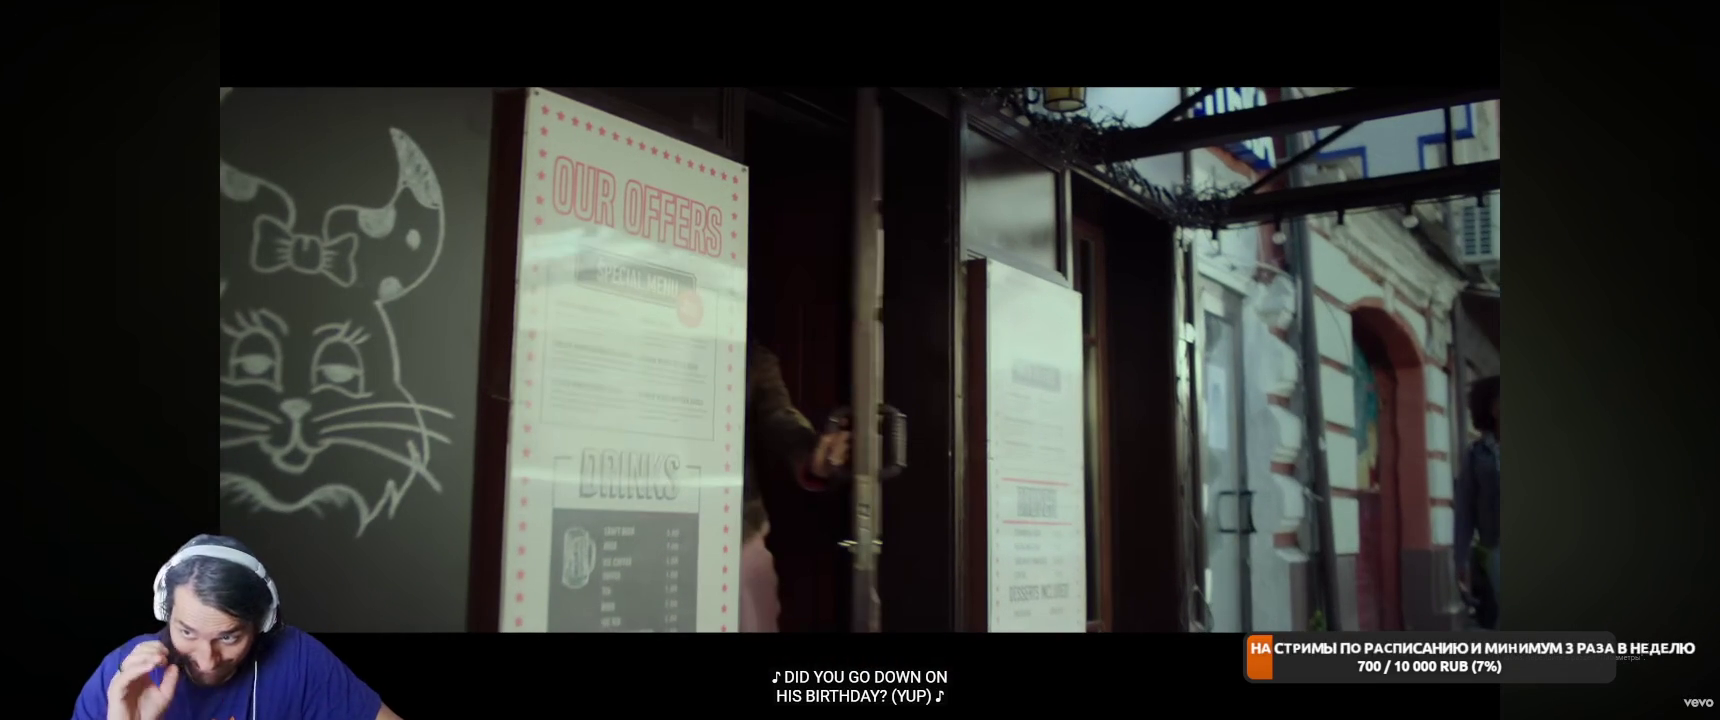
Skip ahead a few seconds with the right arrow and pause the video at 0:55.
left_click(1084, 468)
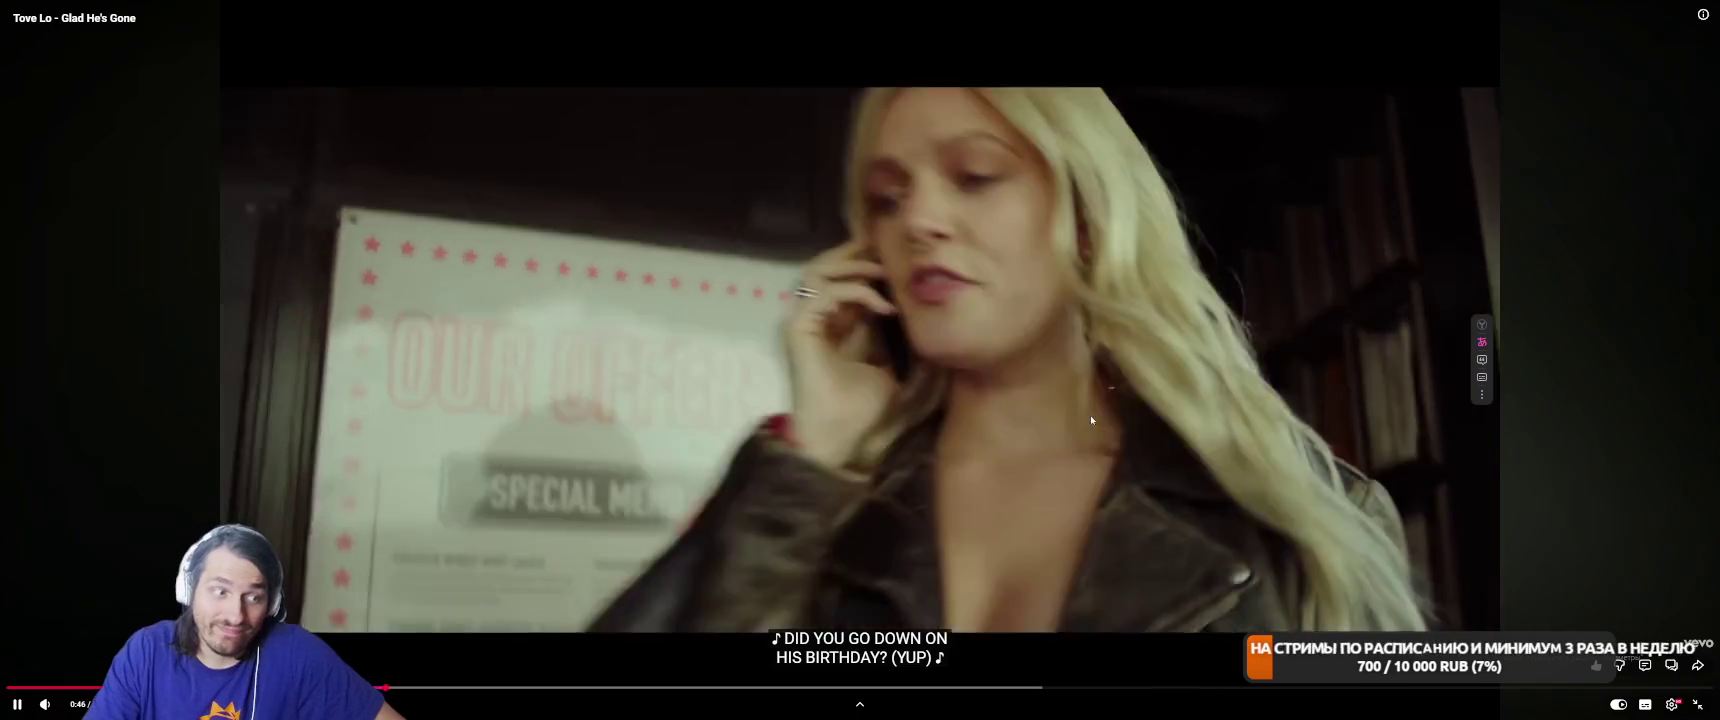
left_click(1093, 420)
key("Right")
left_click(1051, 479)
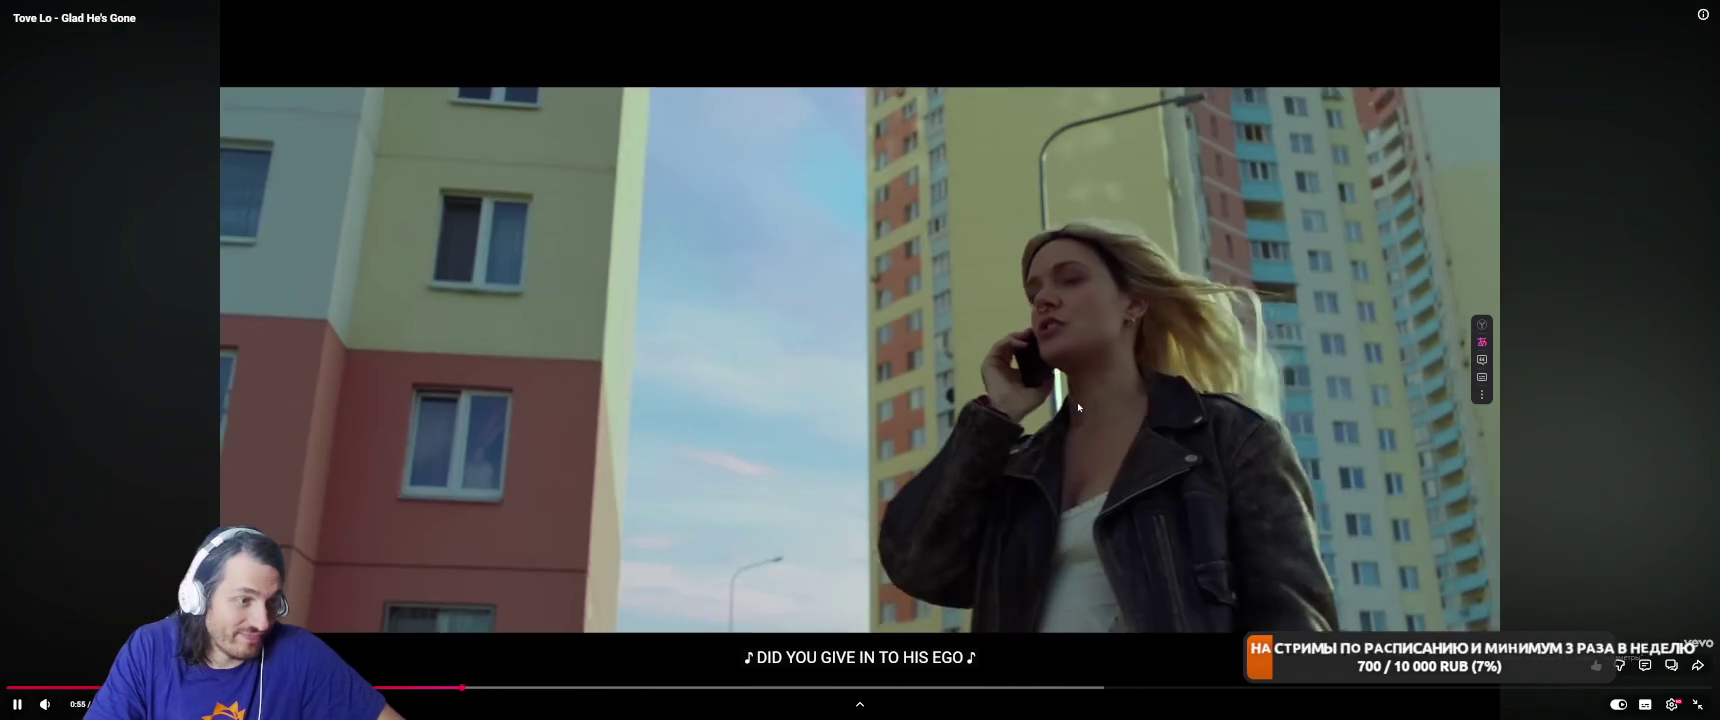
left_click(1076, 402)
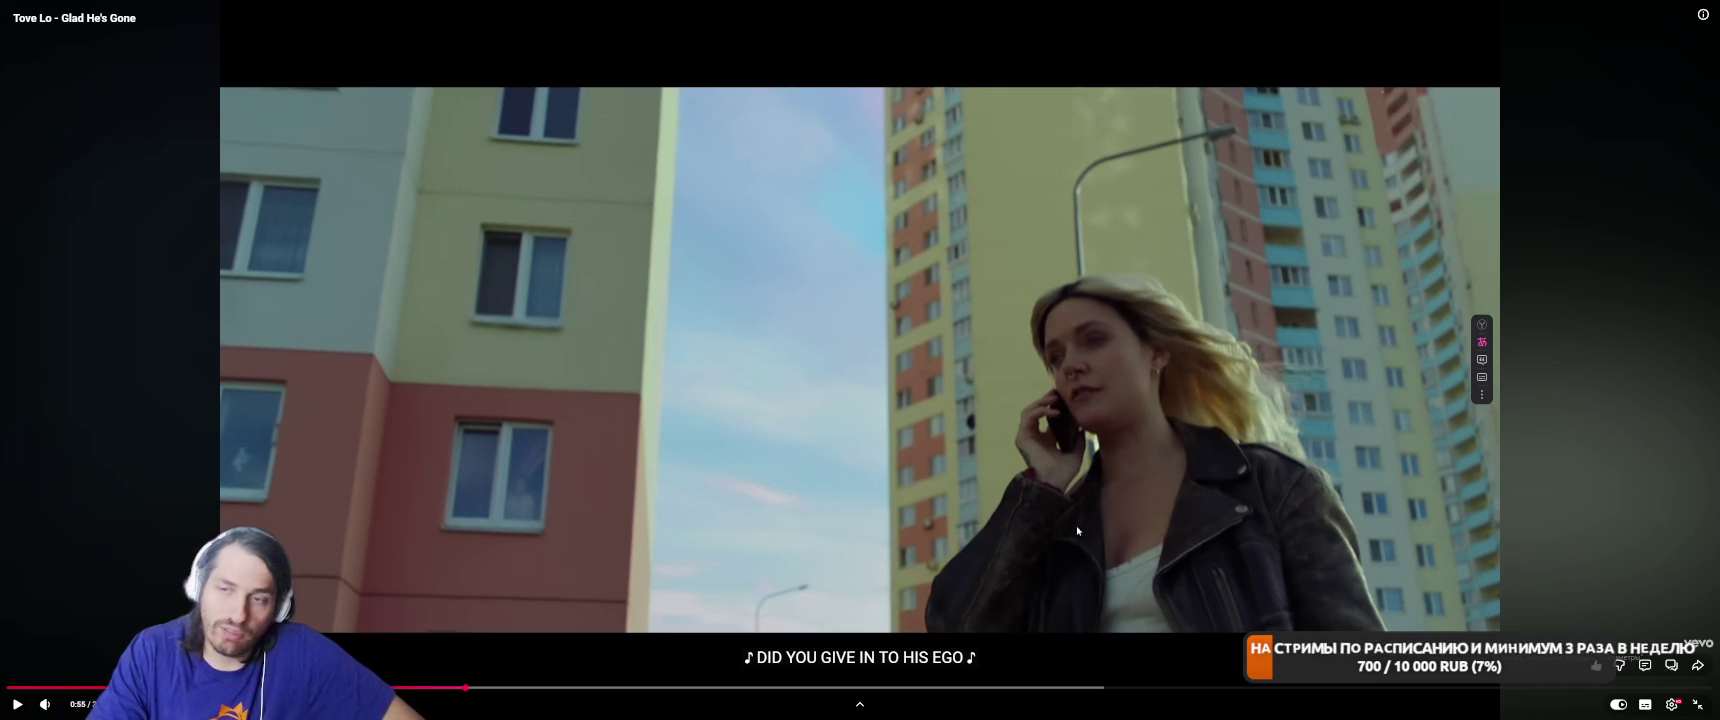
Pause and resume the music video repeatedly from 0:58 onward.
left_click(1139, 467)
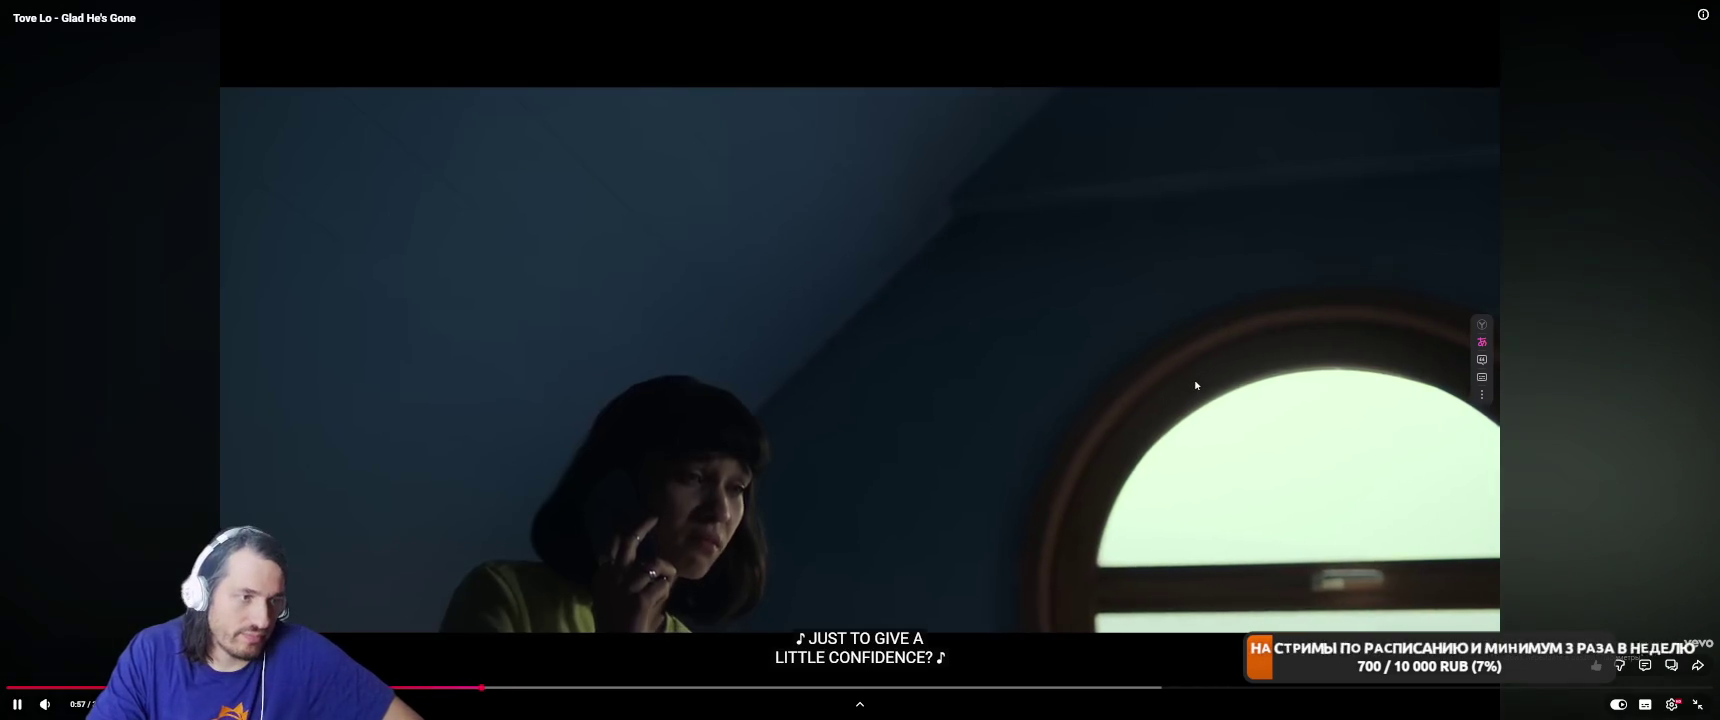
left_click(792, 570)
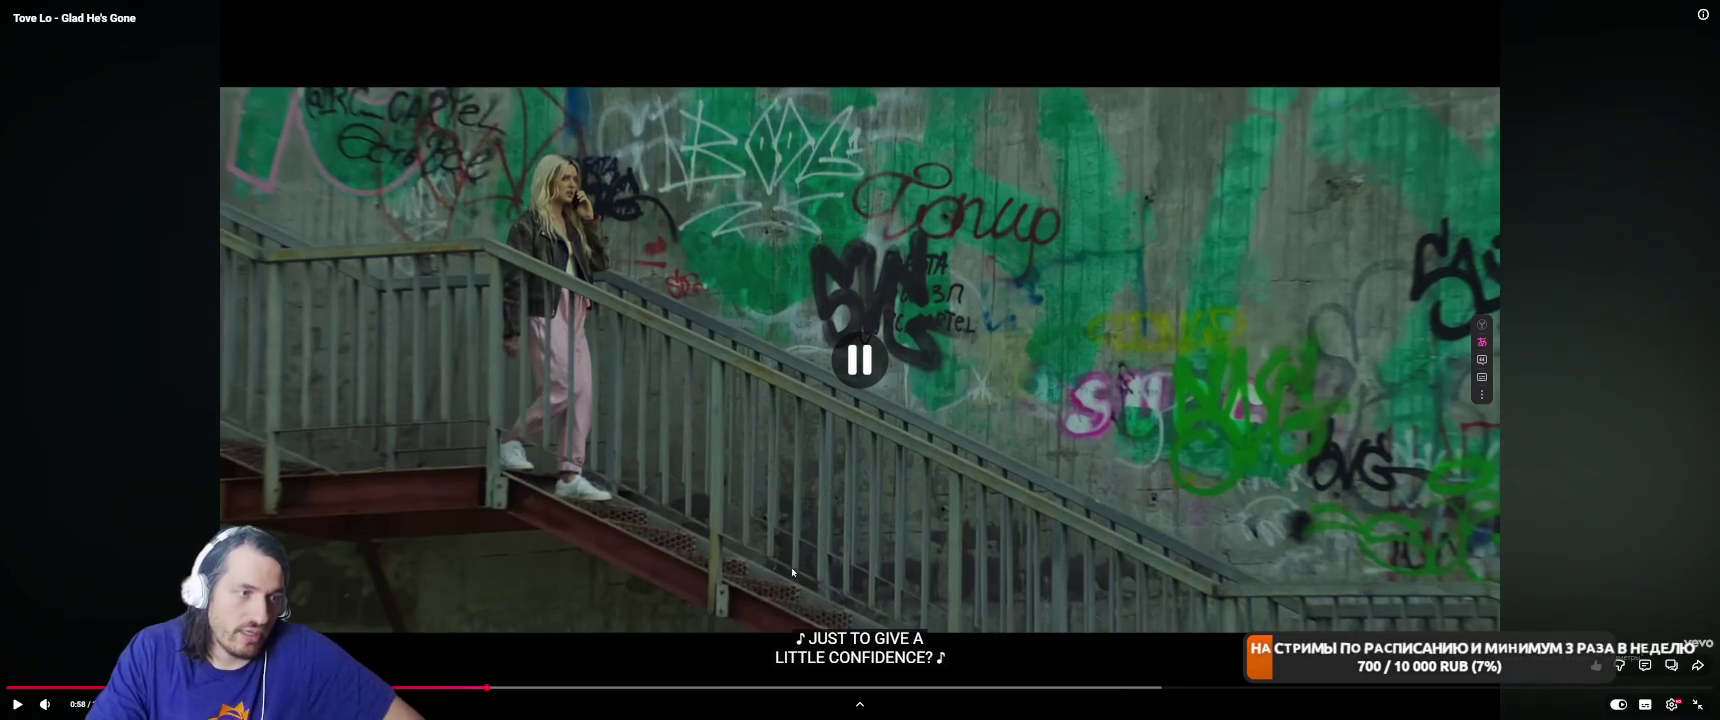
left_click(1105, 390)
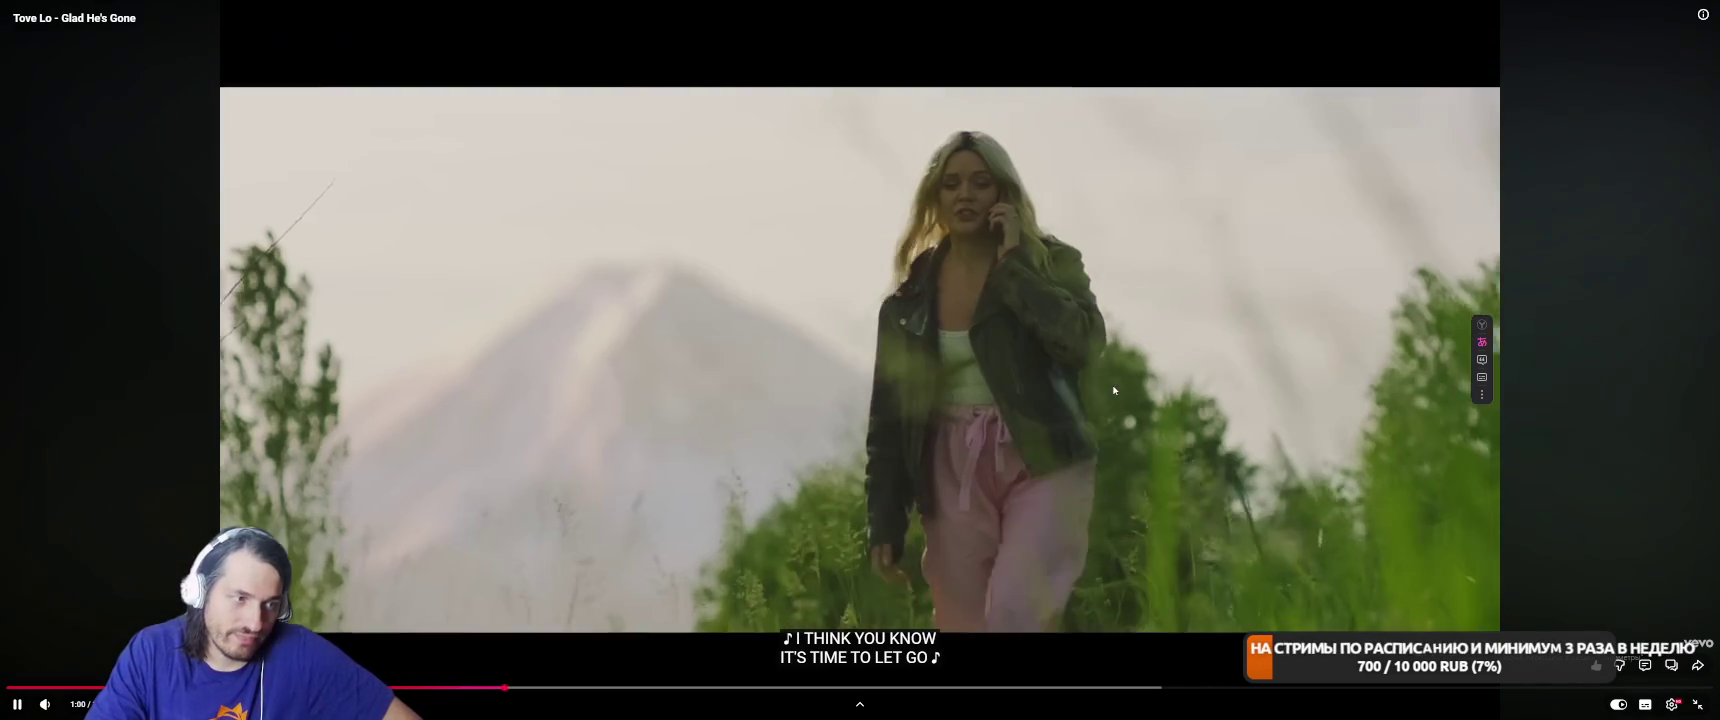
left_click(1113, 390)
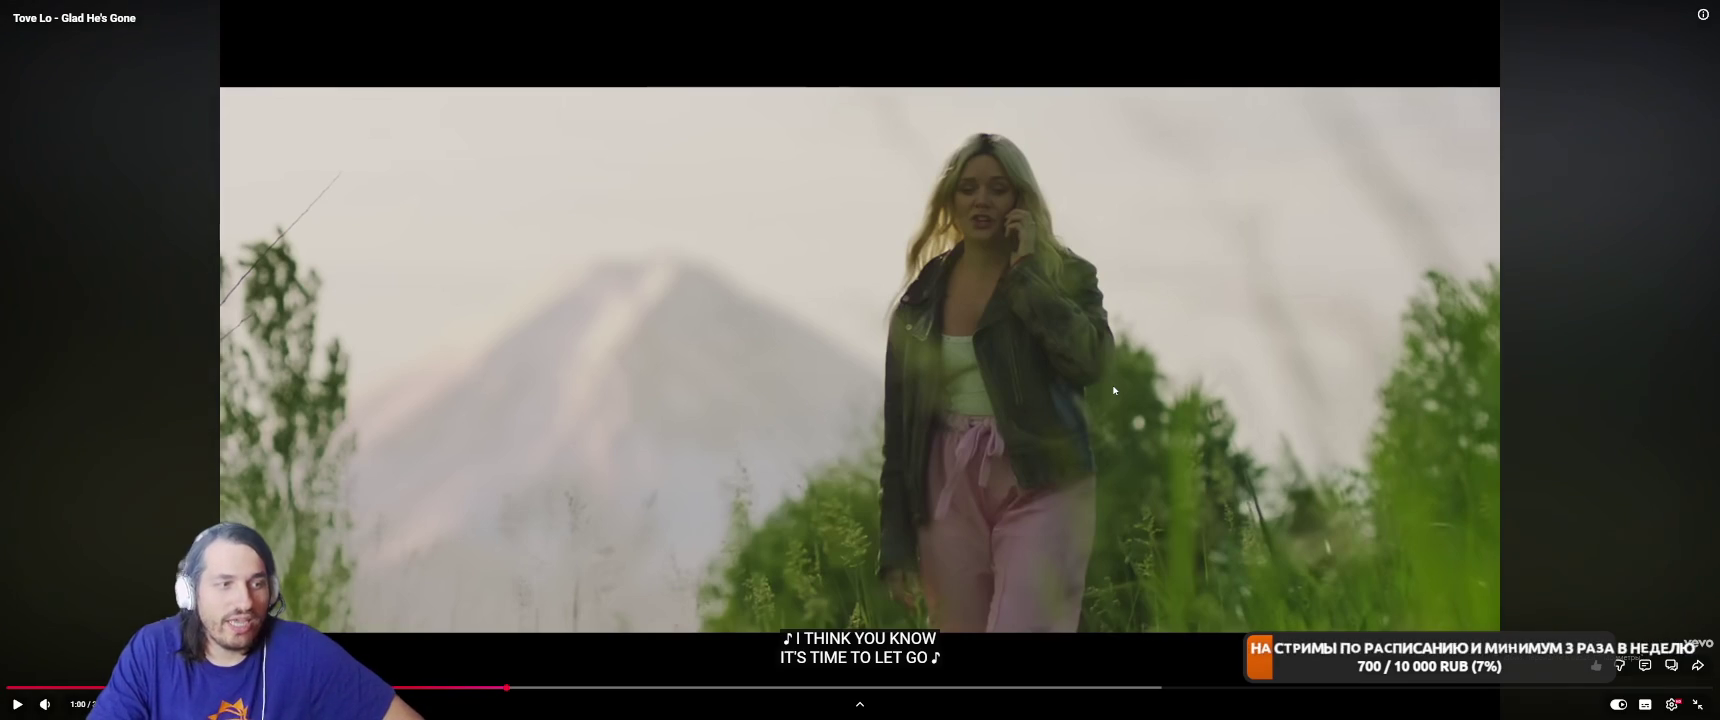
left_click(1099, 381)
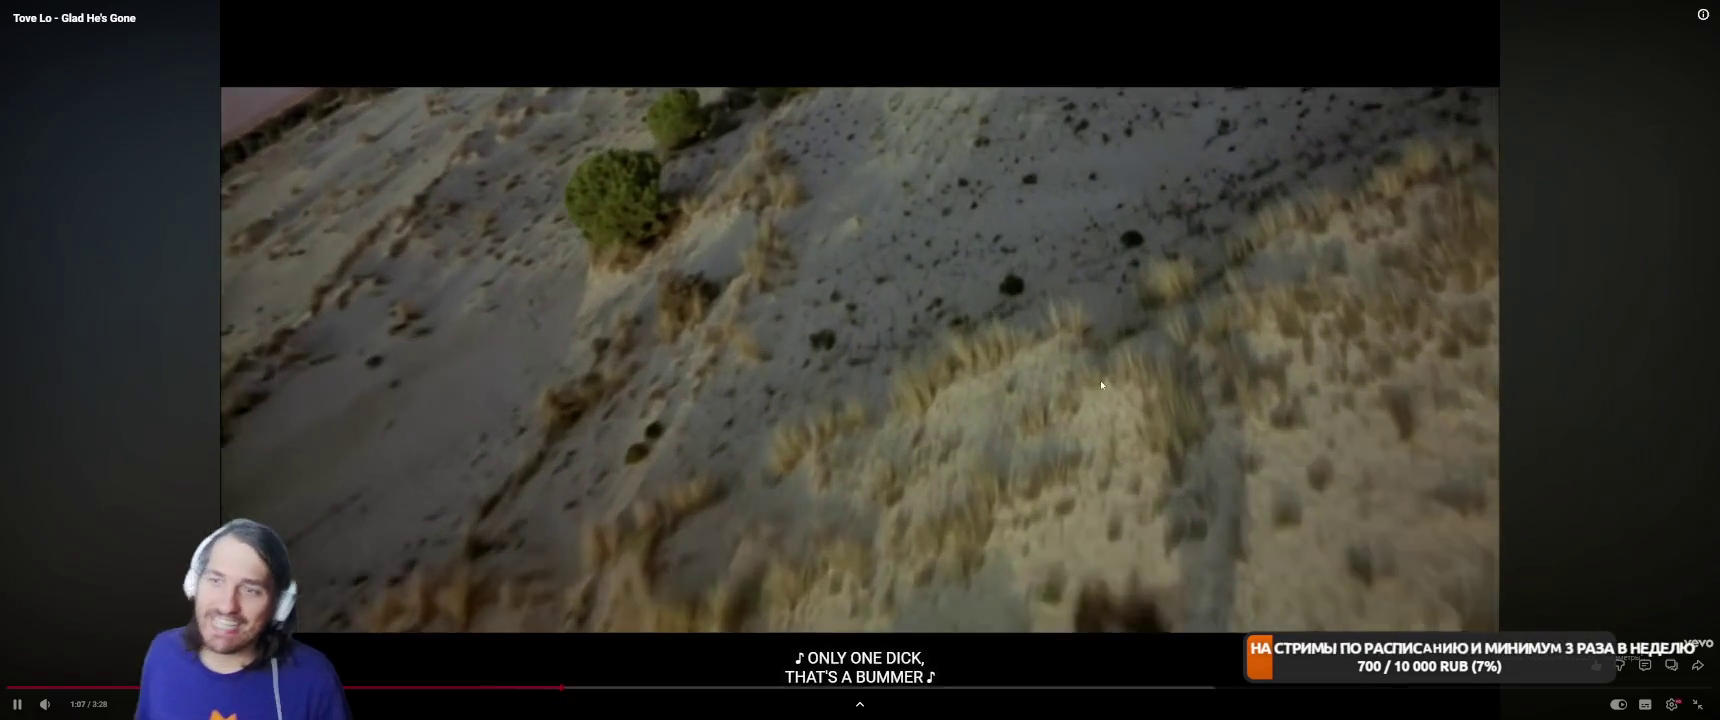
left_click(1101, 380)
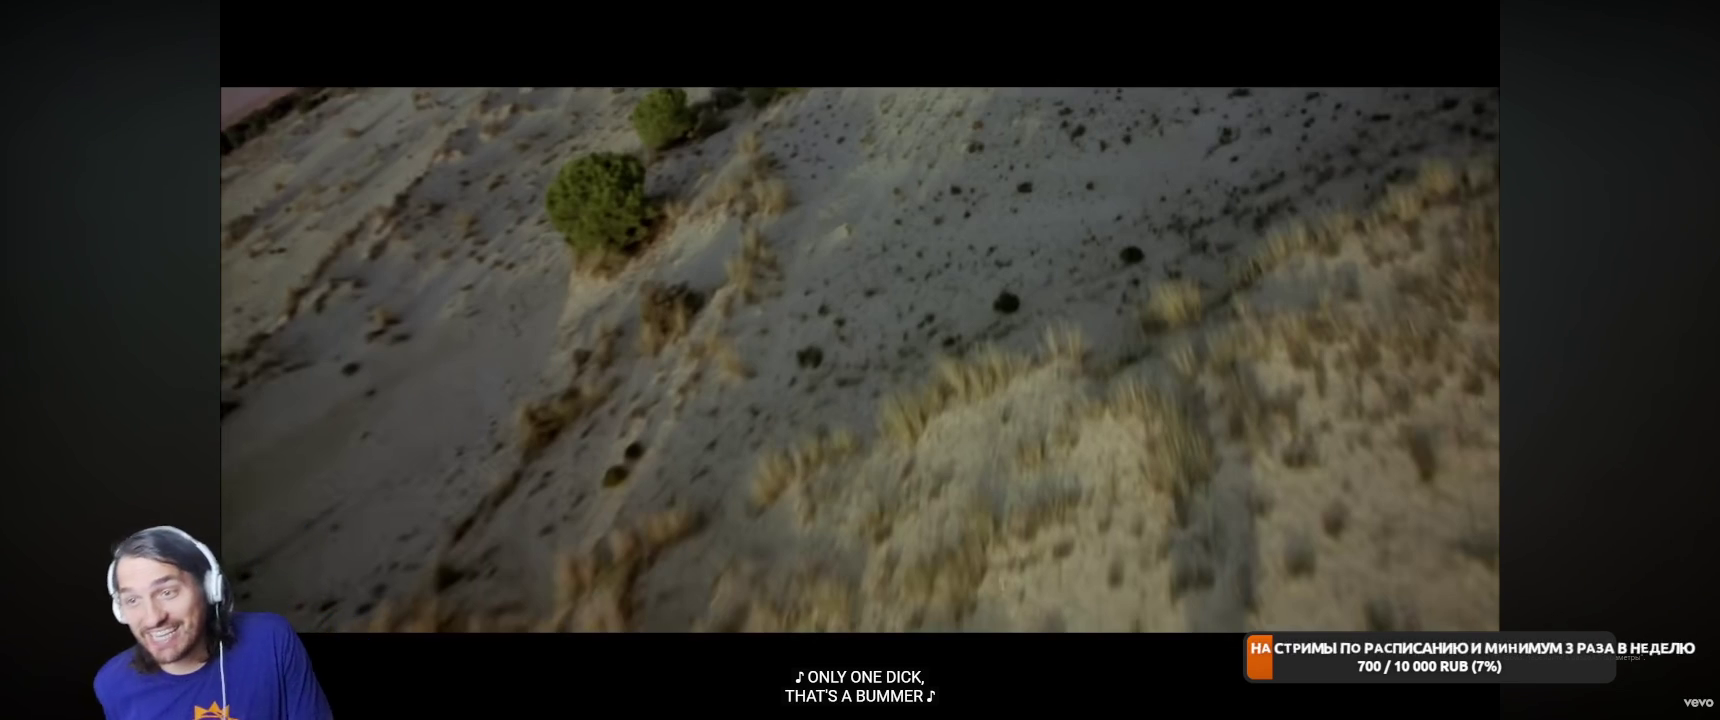
left_click(1101, 380)
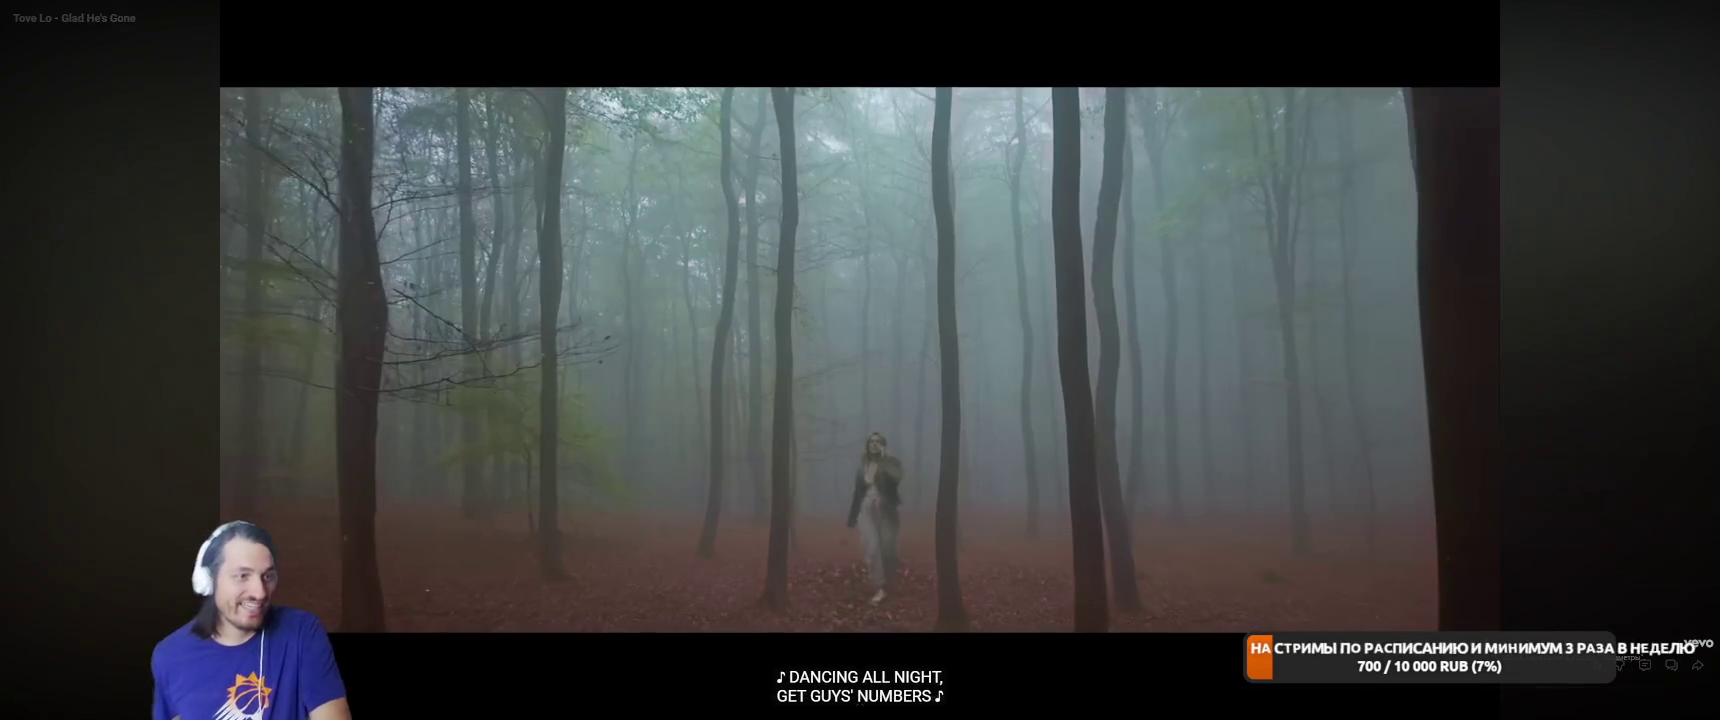
left_click(1101, 380)
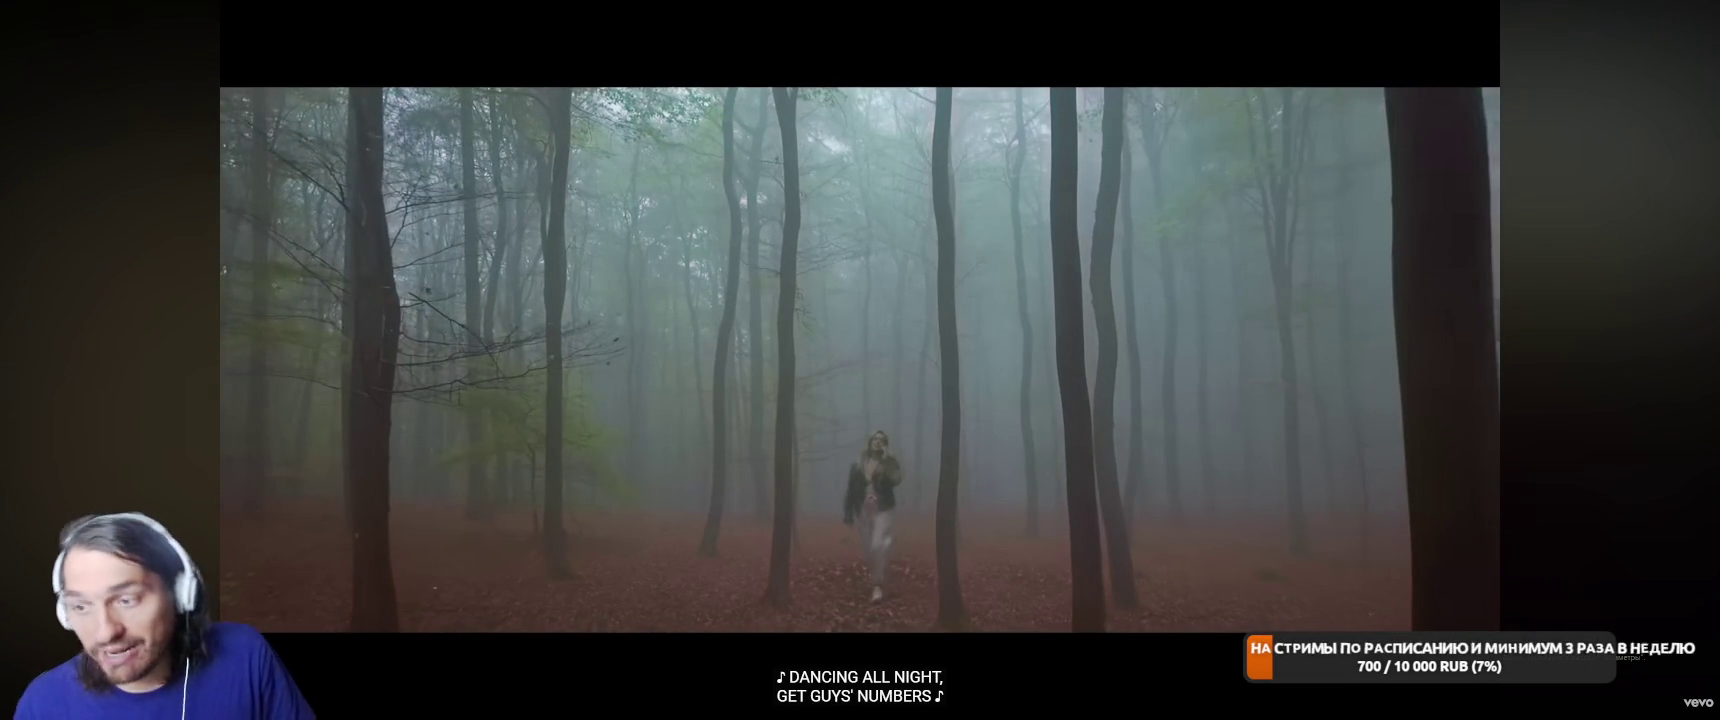
left_click(1101, 385)
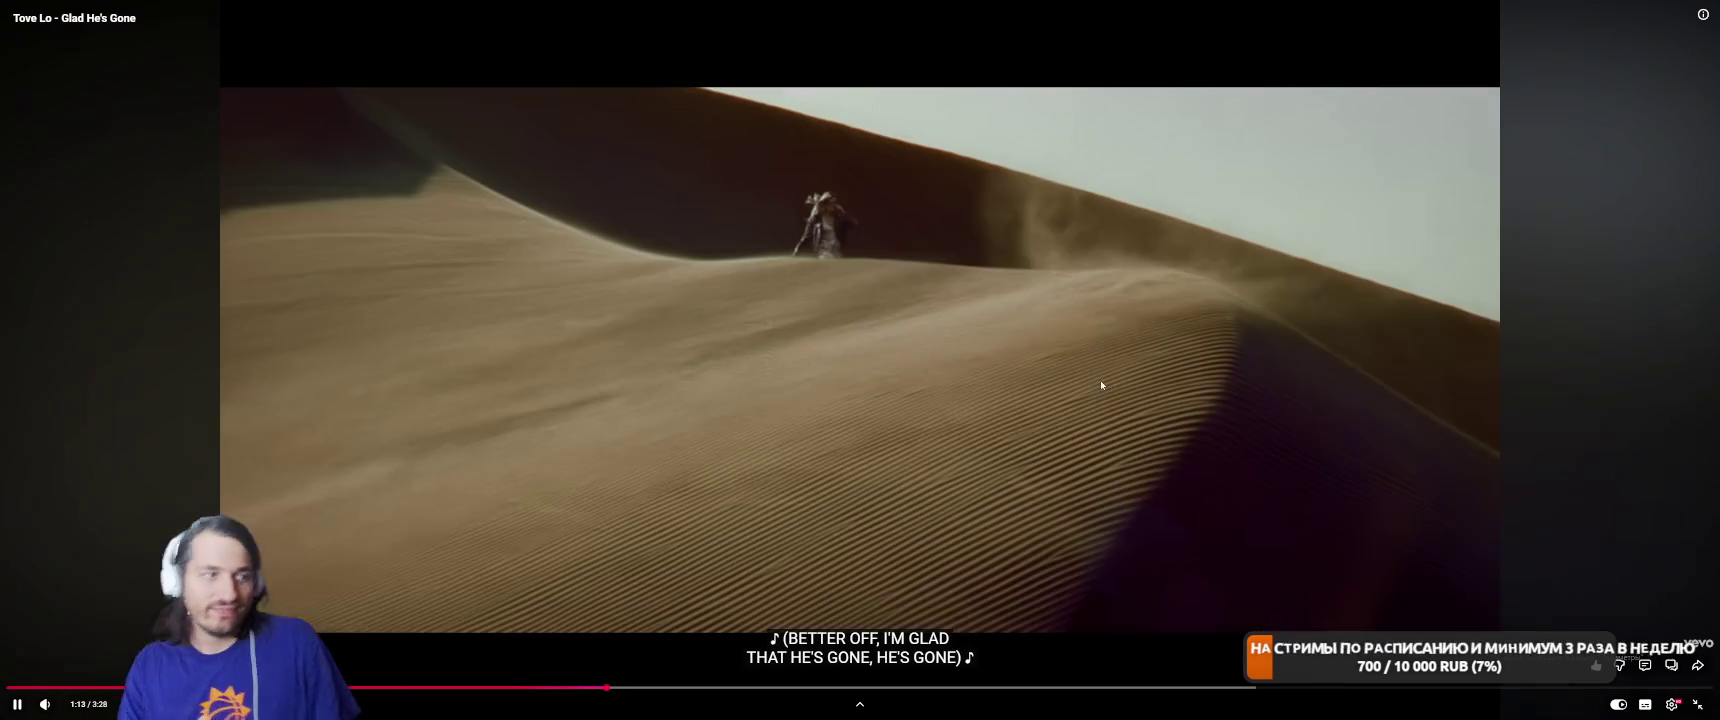
left_click(1101, 385)
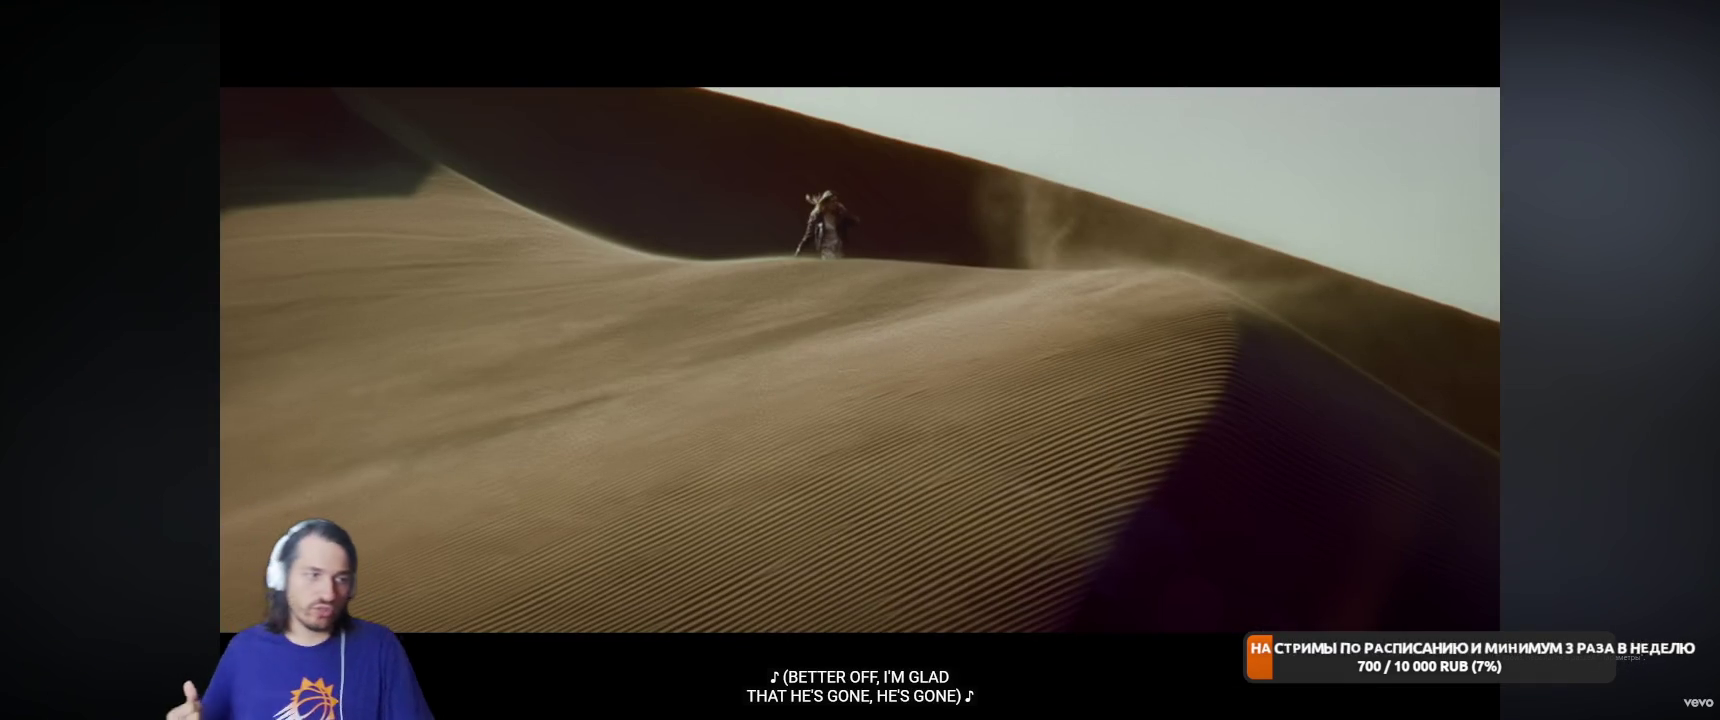
Keep toggling playback through the dune and reindeer scenes, leaving it playing at the ship scene.
left_click(1101, 384)
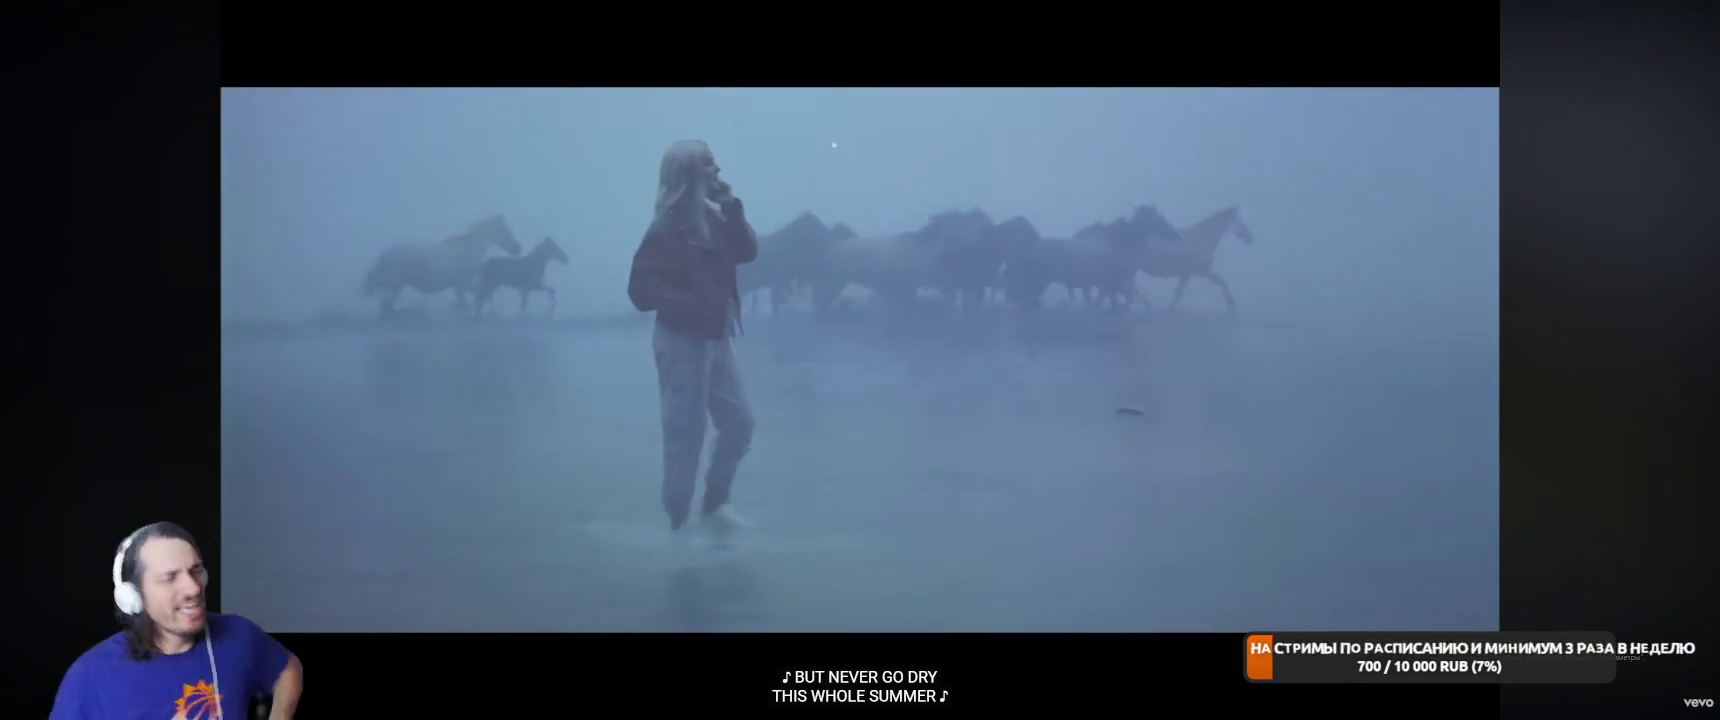
left_click(1101, 385)
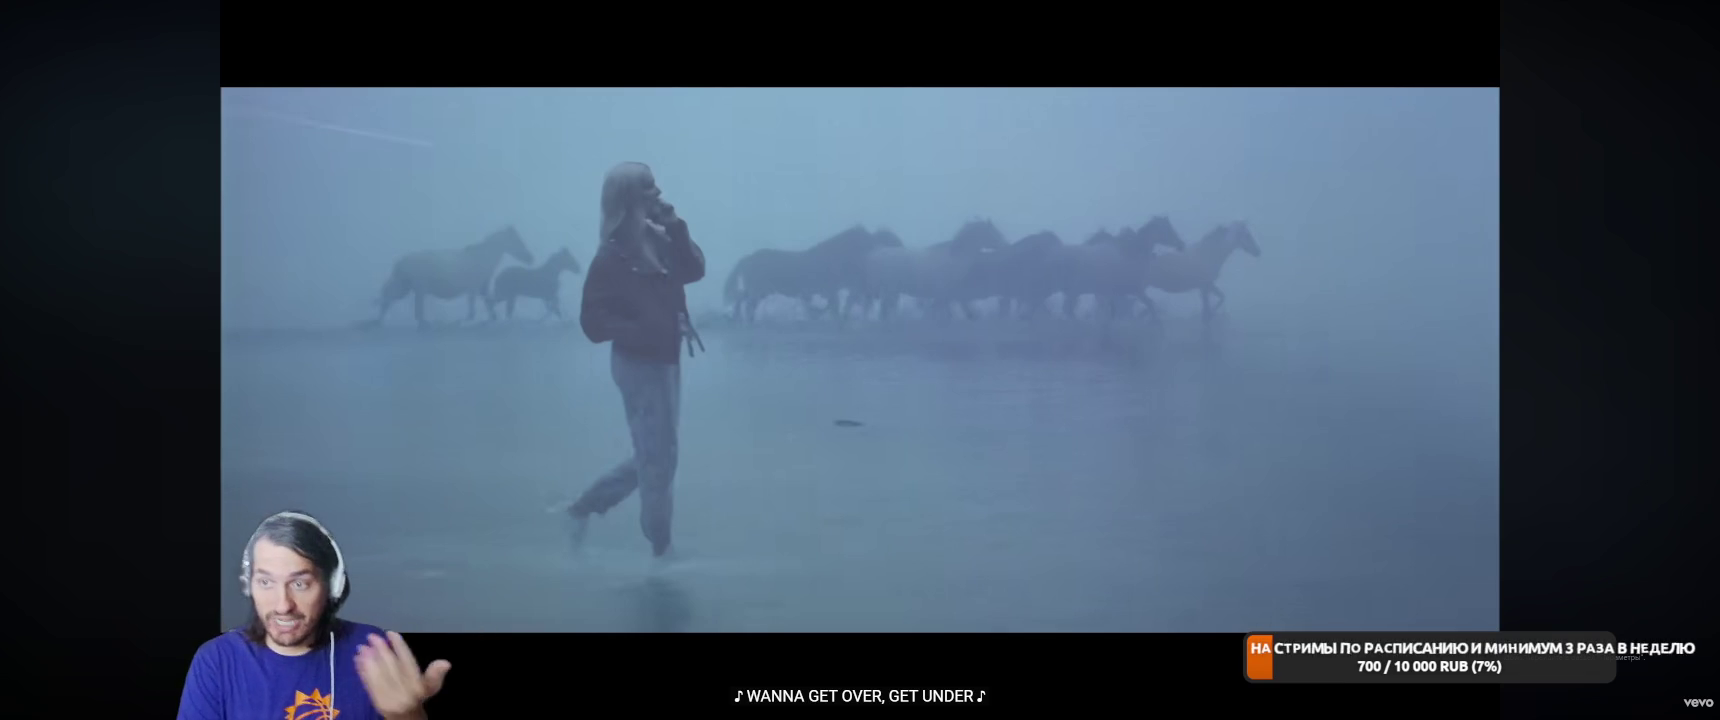
left_click(1101, 383)
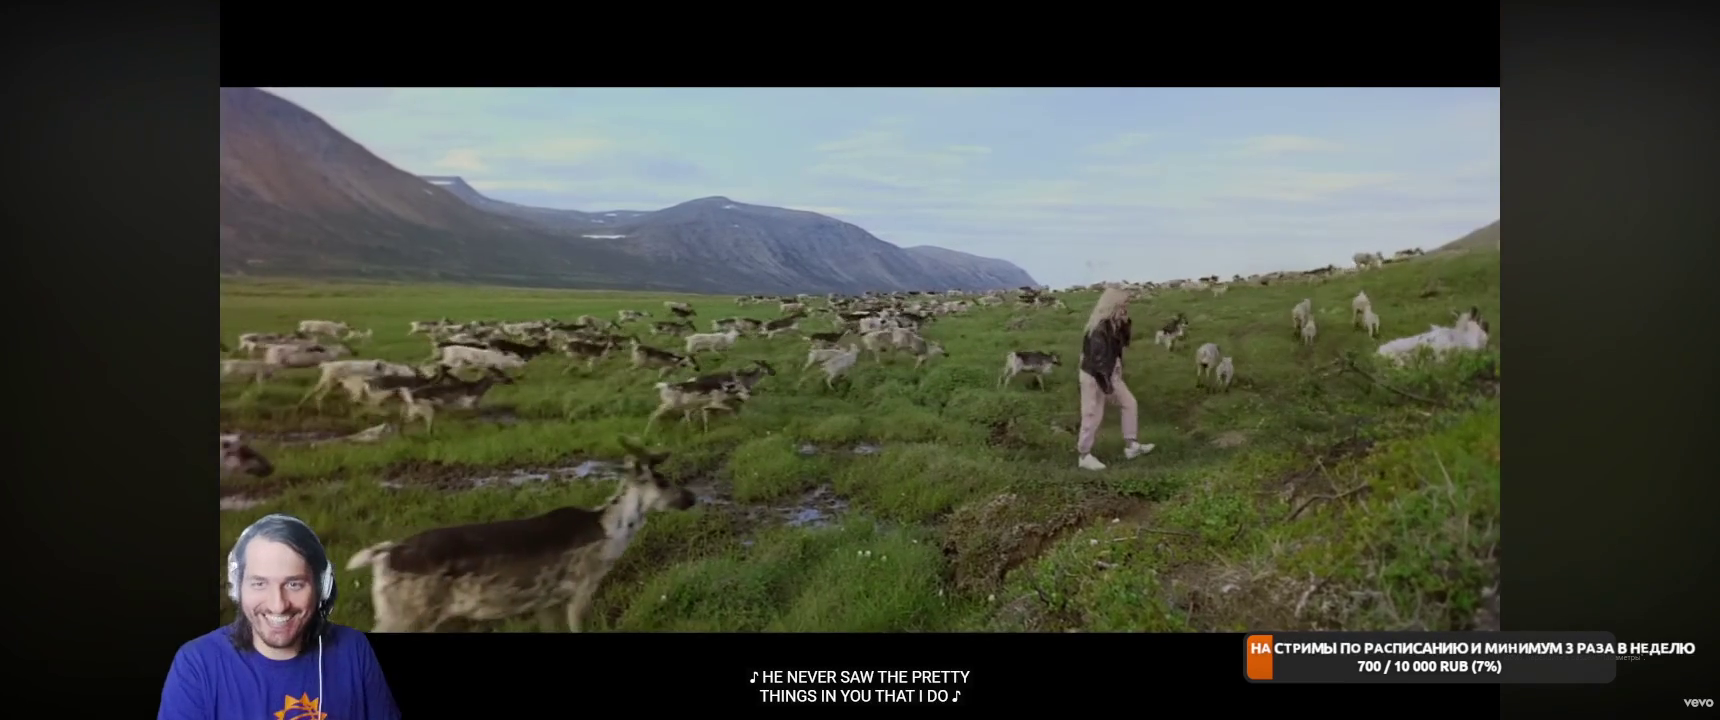
left_click(1101, 380)
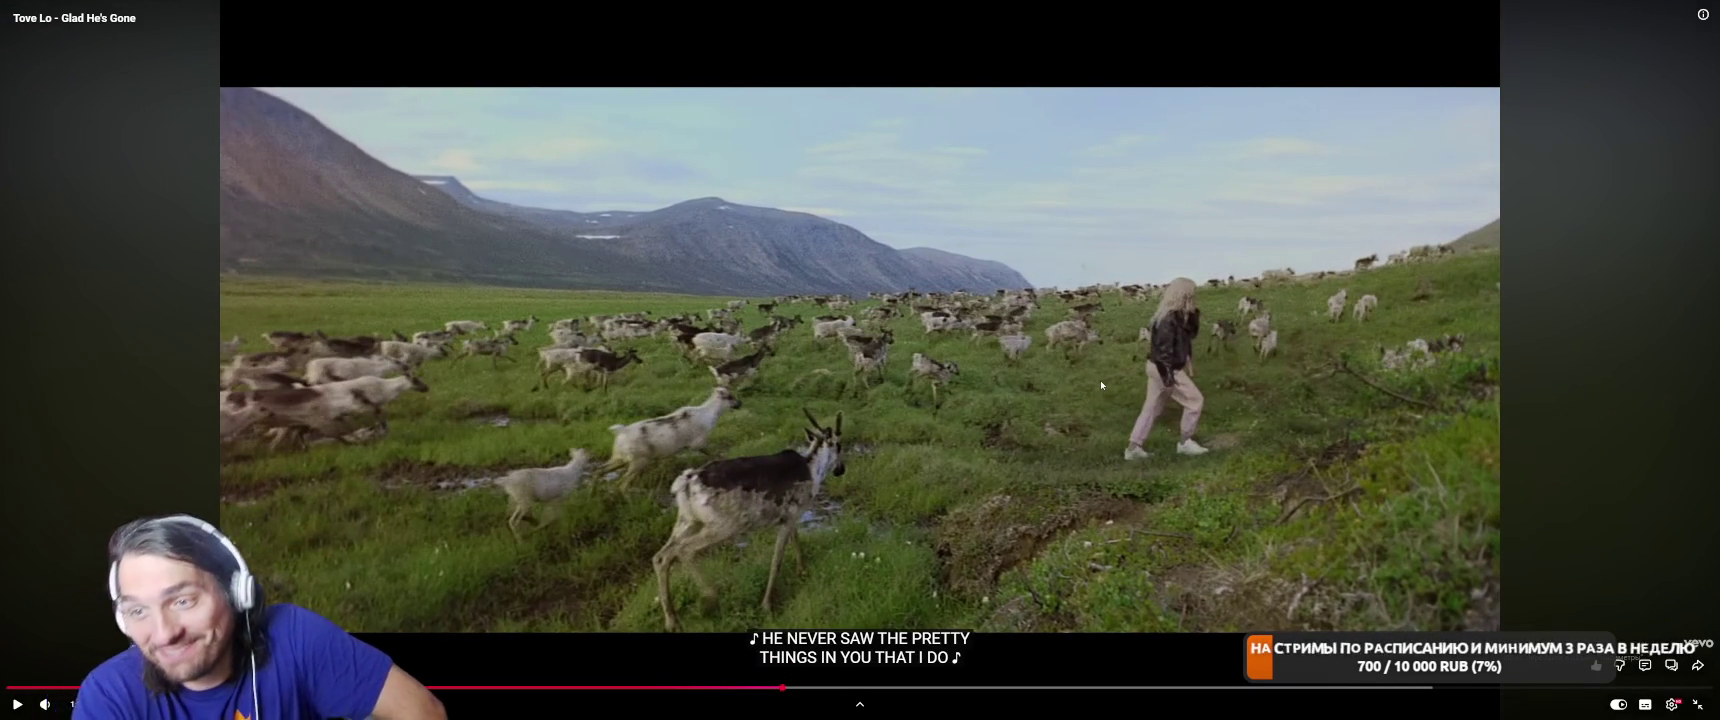
left_click(1101, 380)
left_click(1101, 380)
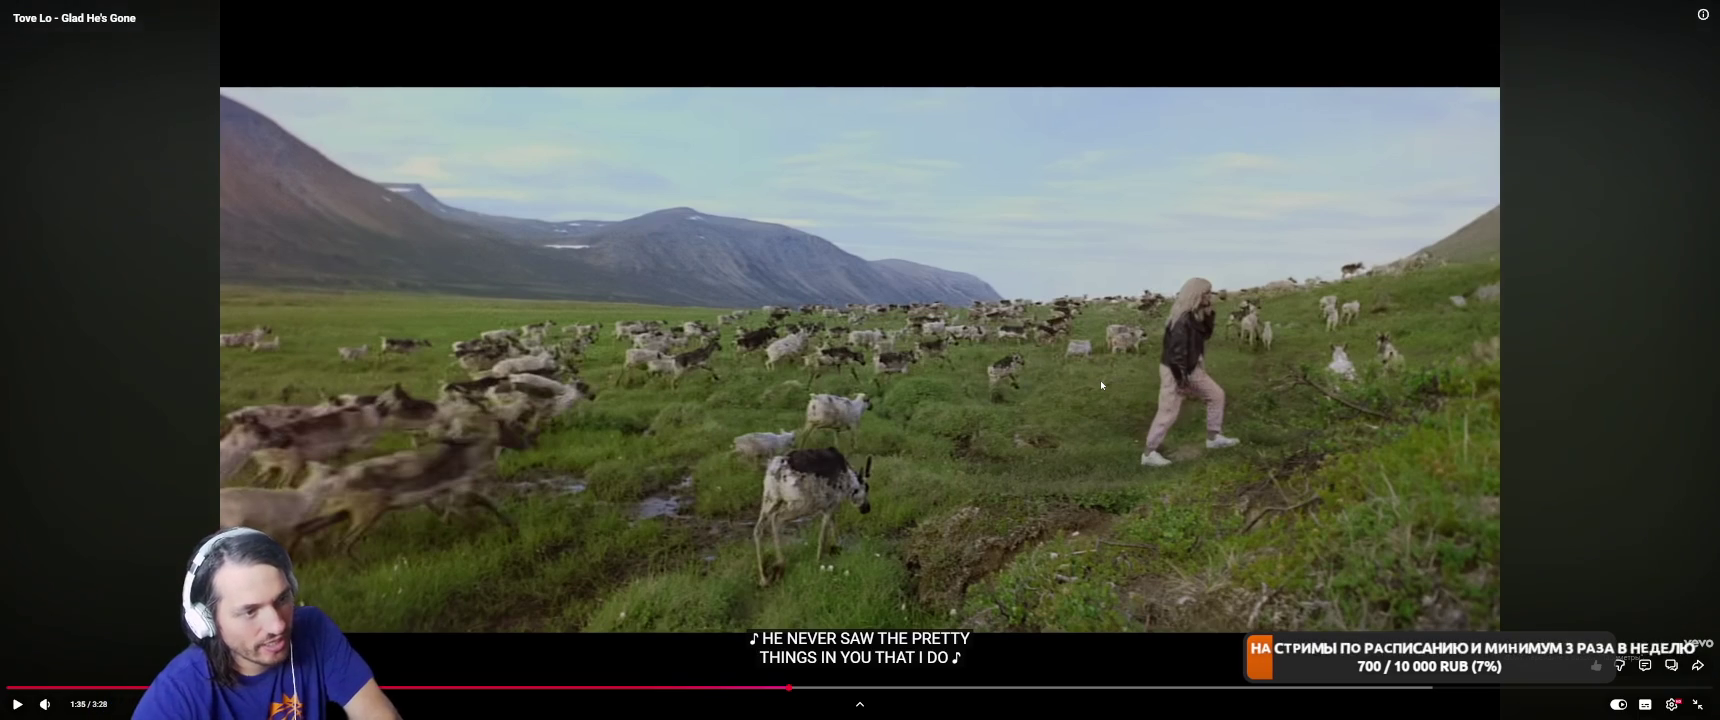
left_click(1101, 380)
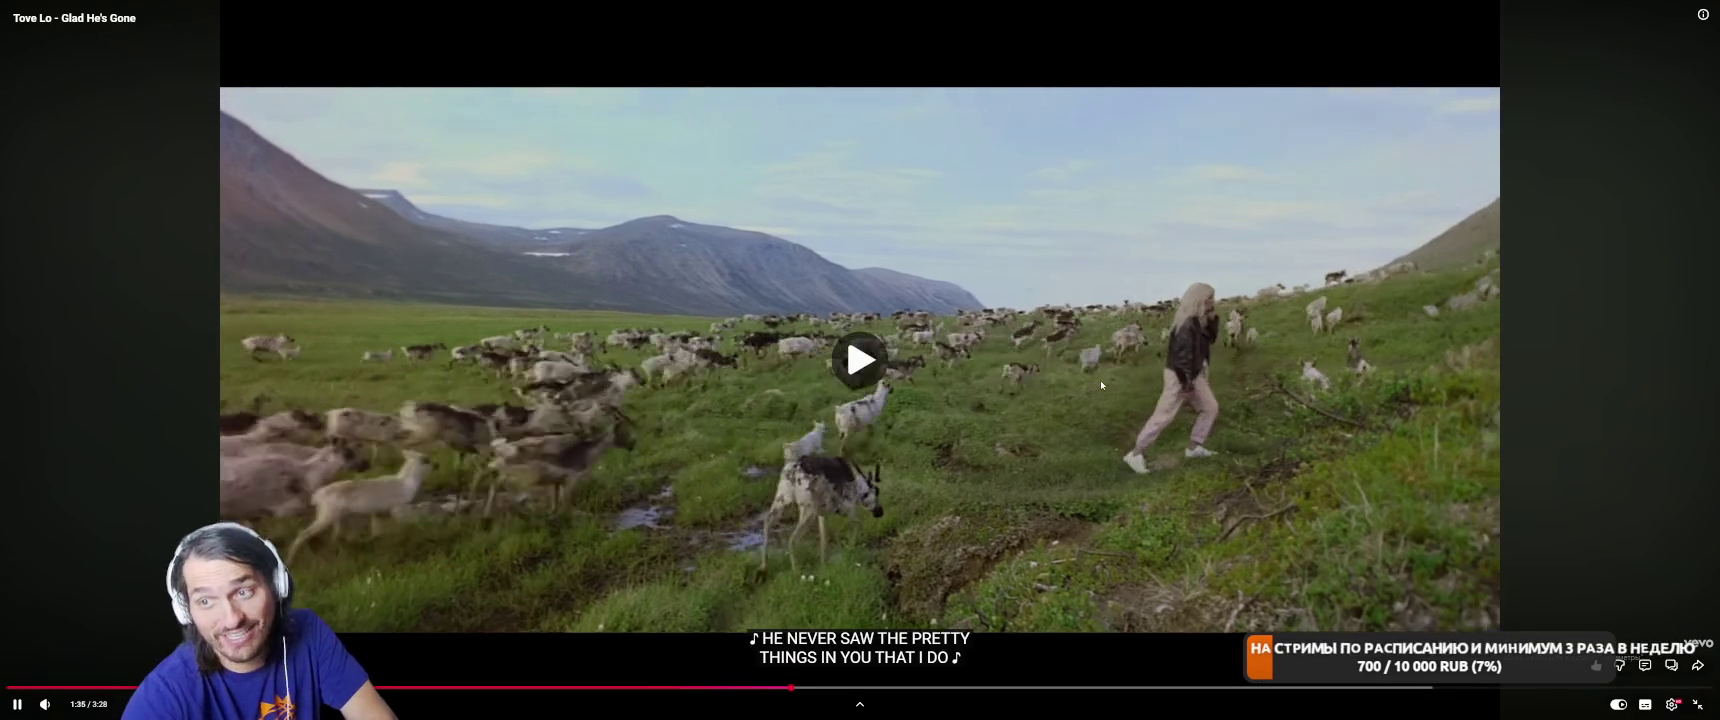
left_click(1101, 380)
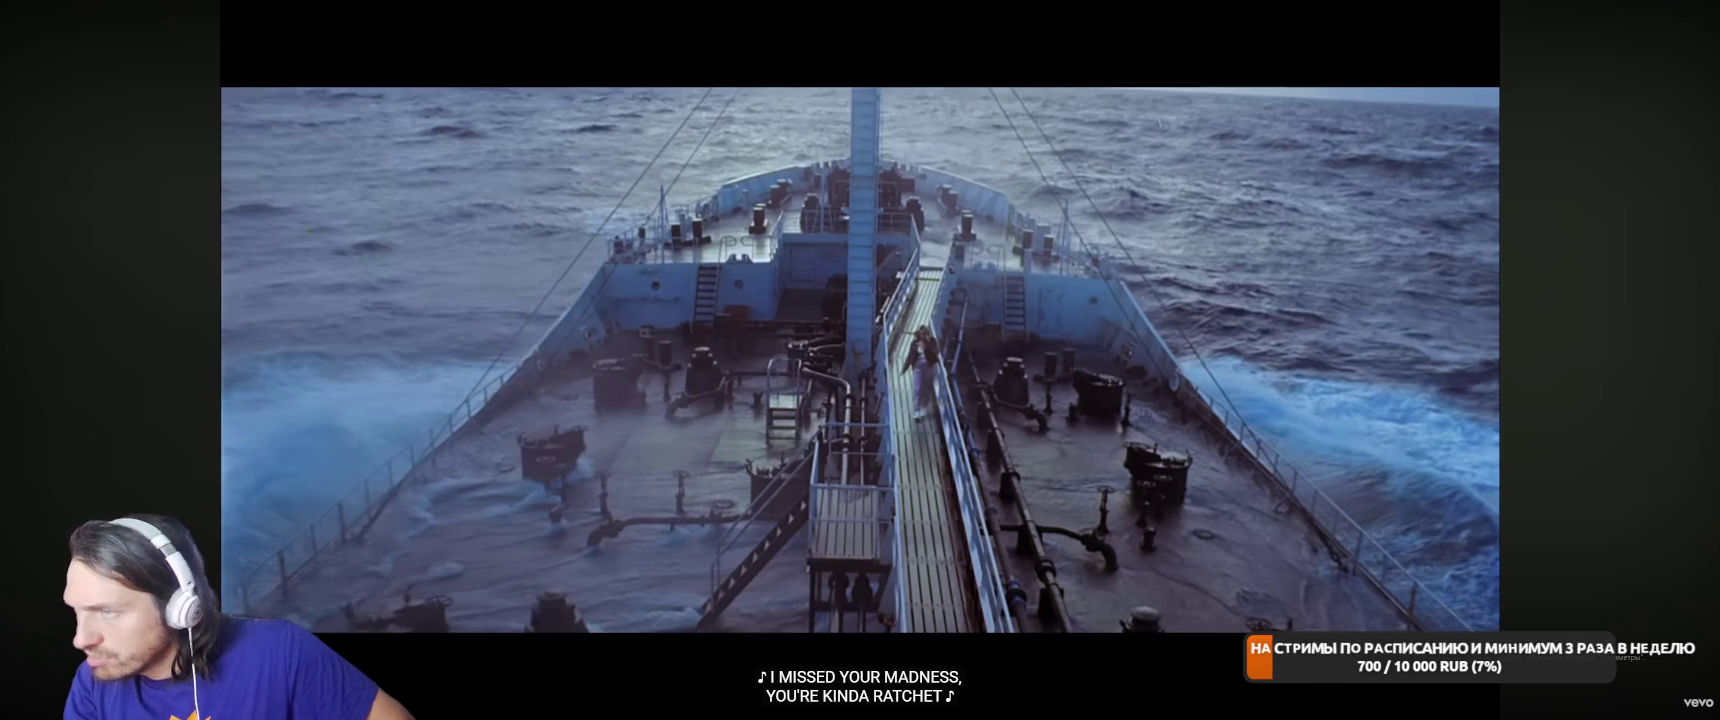
Pause the music video at 1:42, 1:44 and 1:47, resuming it each time.
left_click(1298, 408)
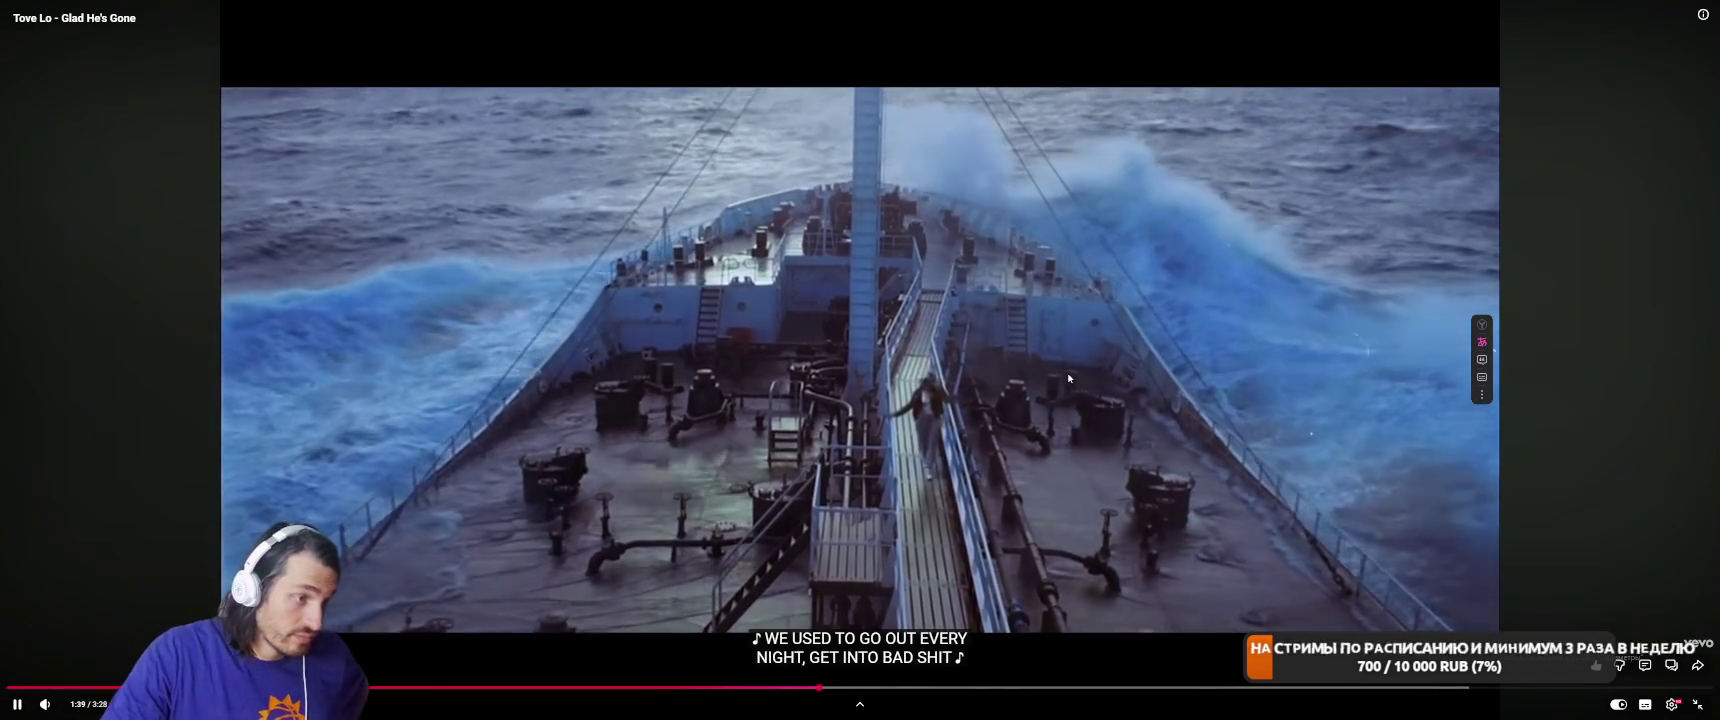
left_click(1068, 378)
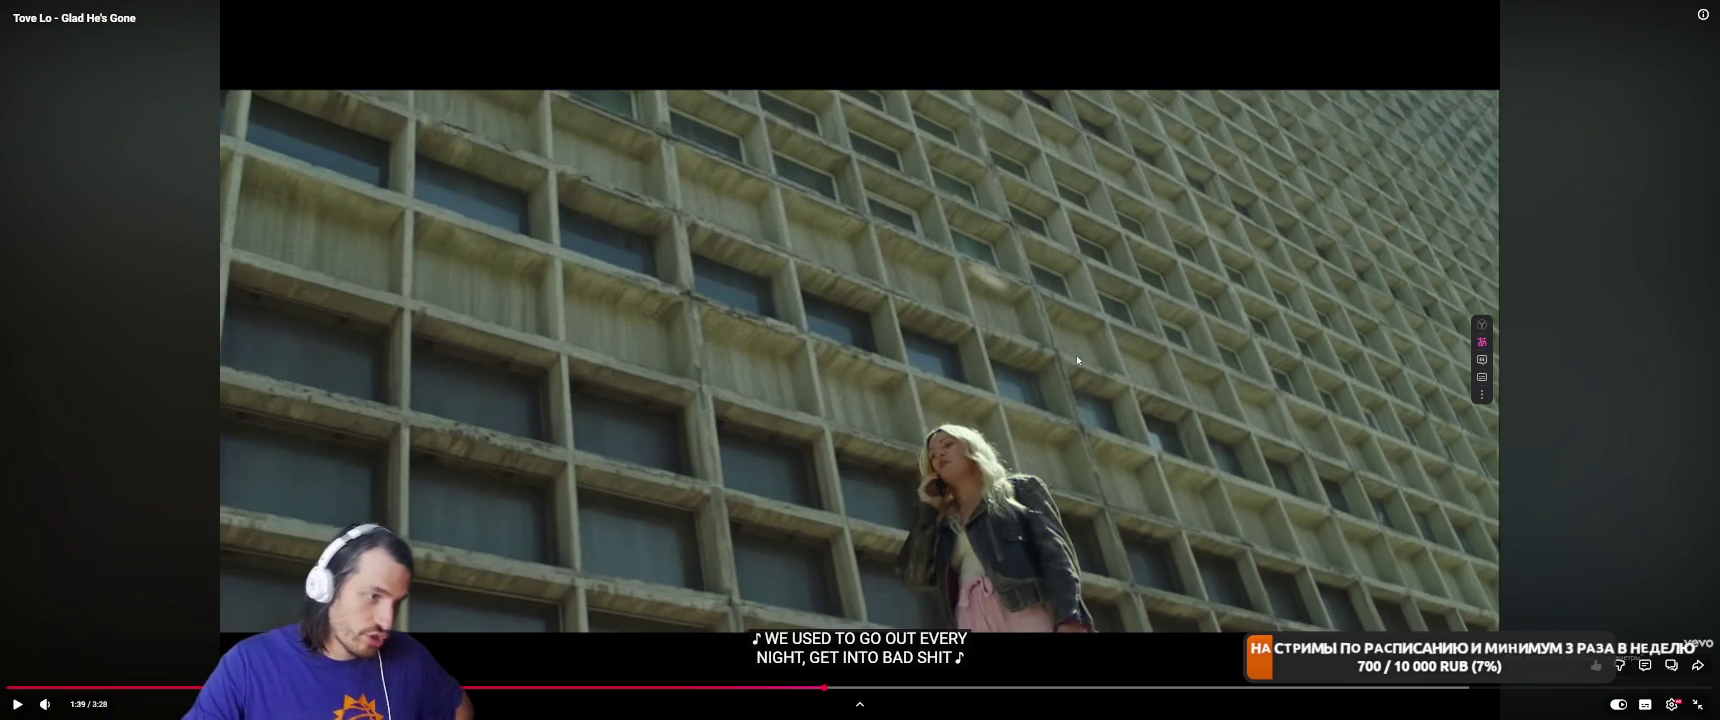
left_click(1189, 398)
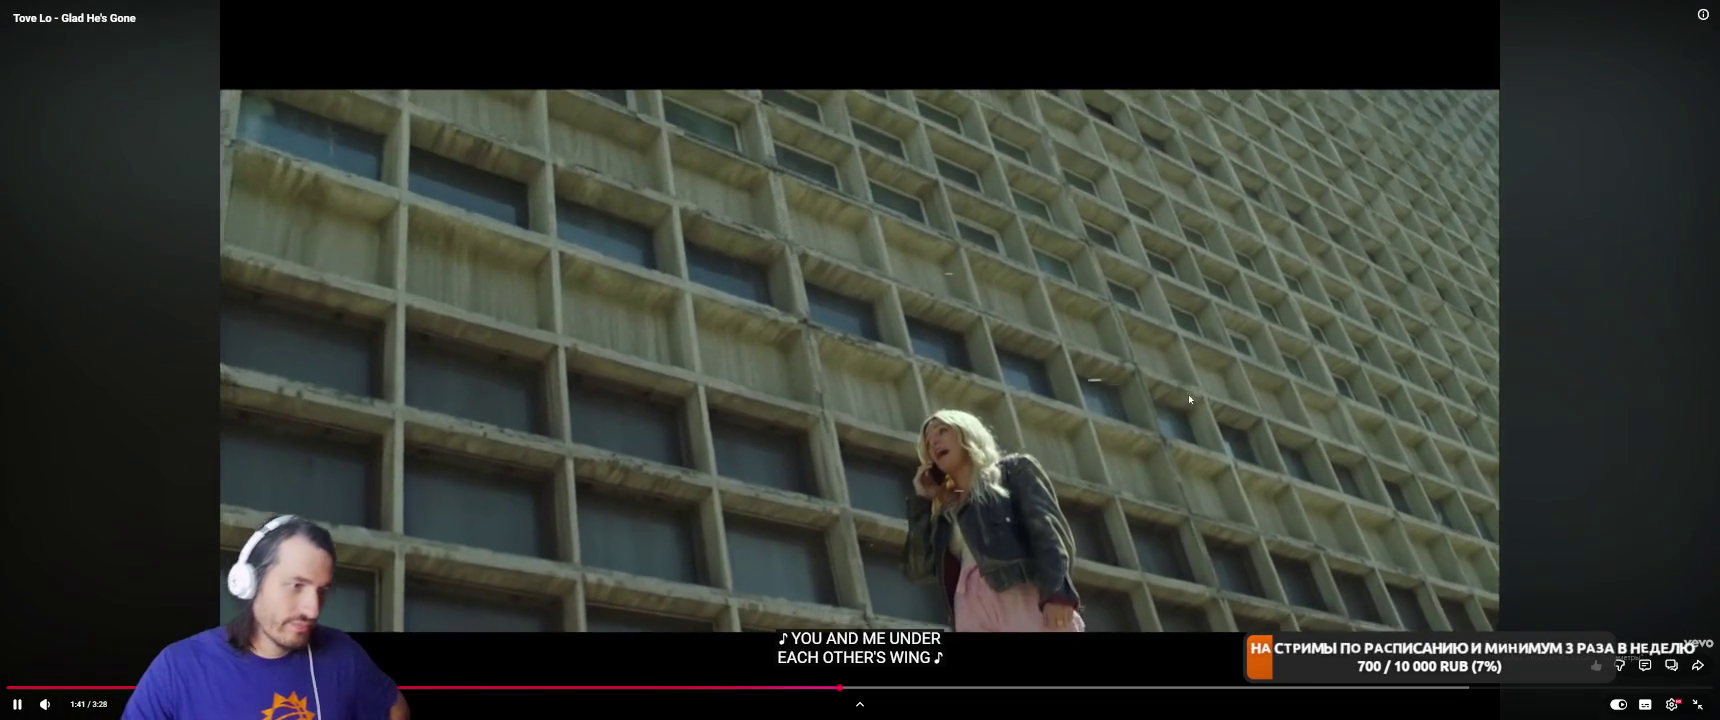
left_click(1189, 397)
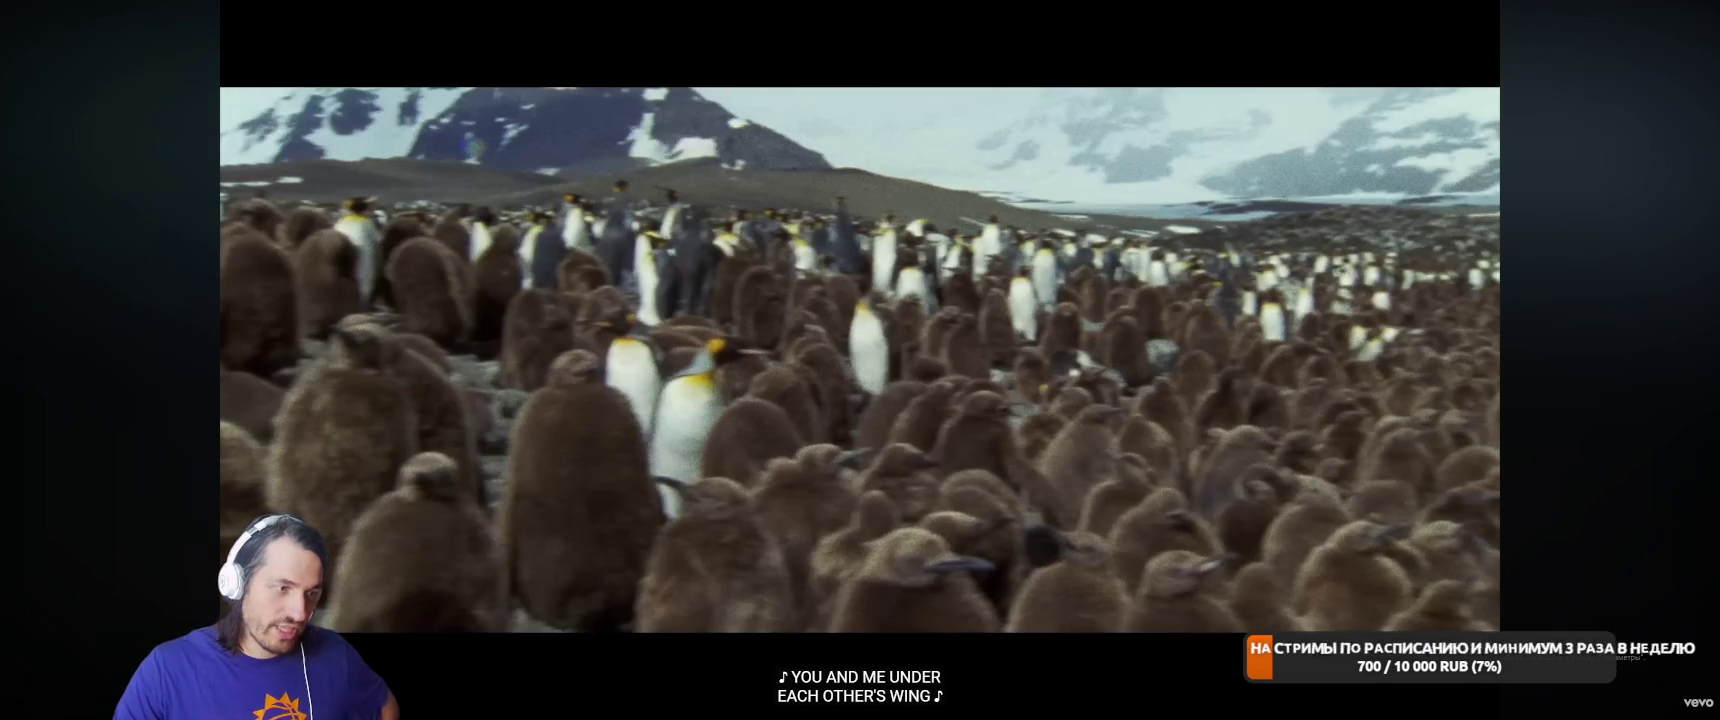
mouse_move(937, 607)
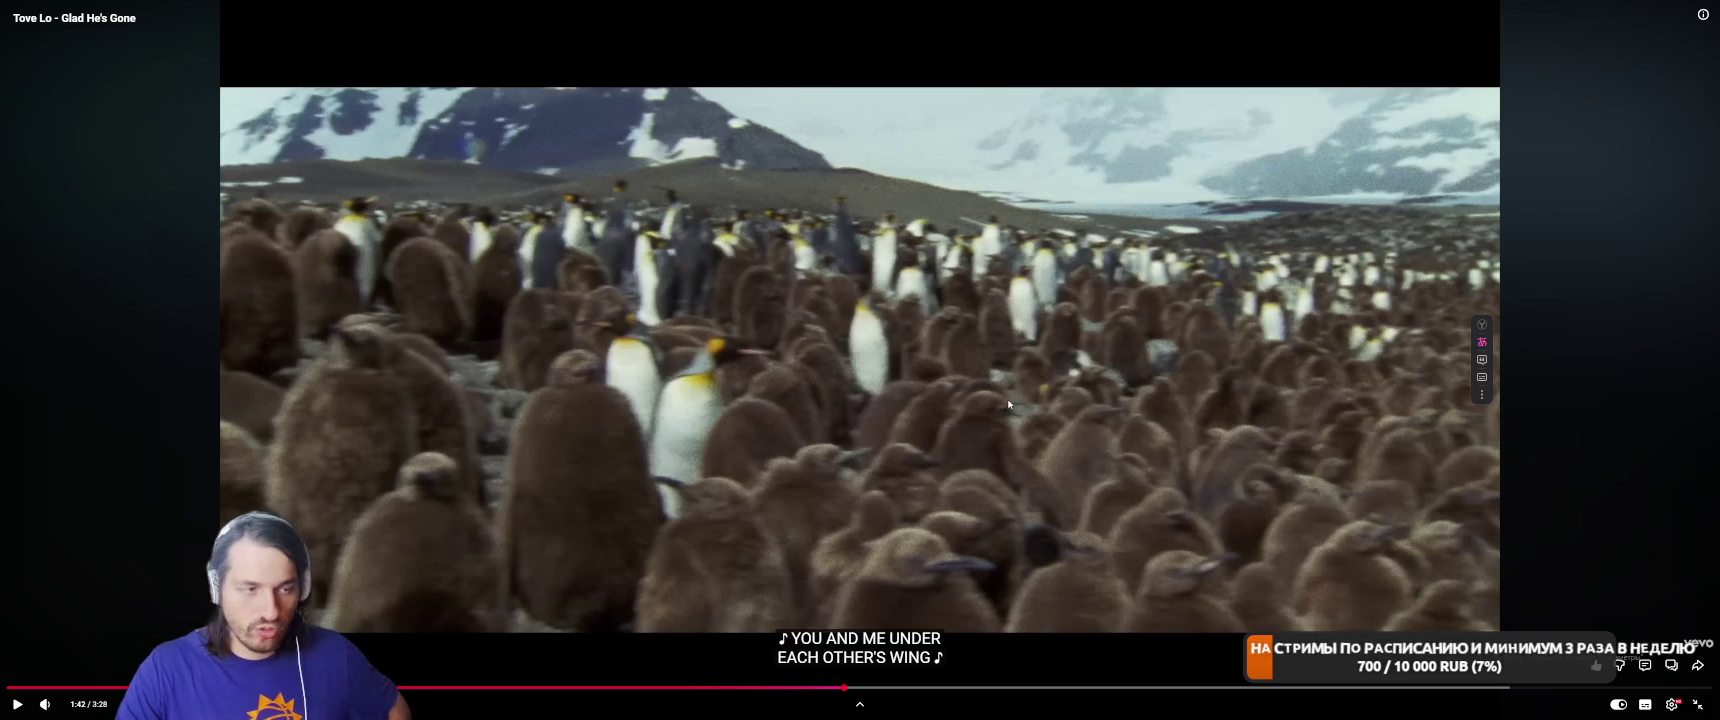
left_click(1008, 404)
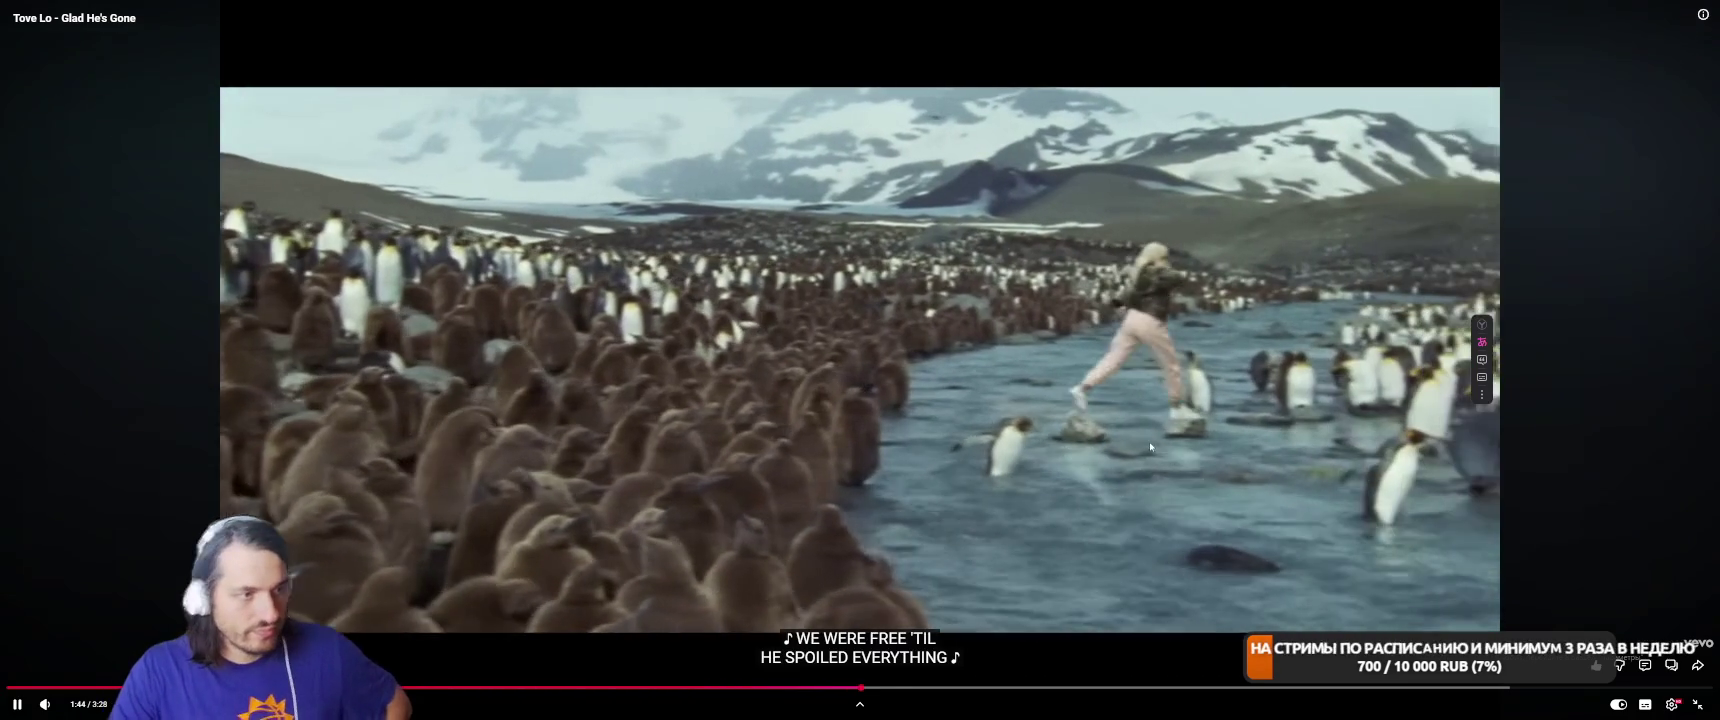
left_click(1104, 478)
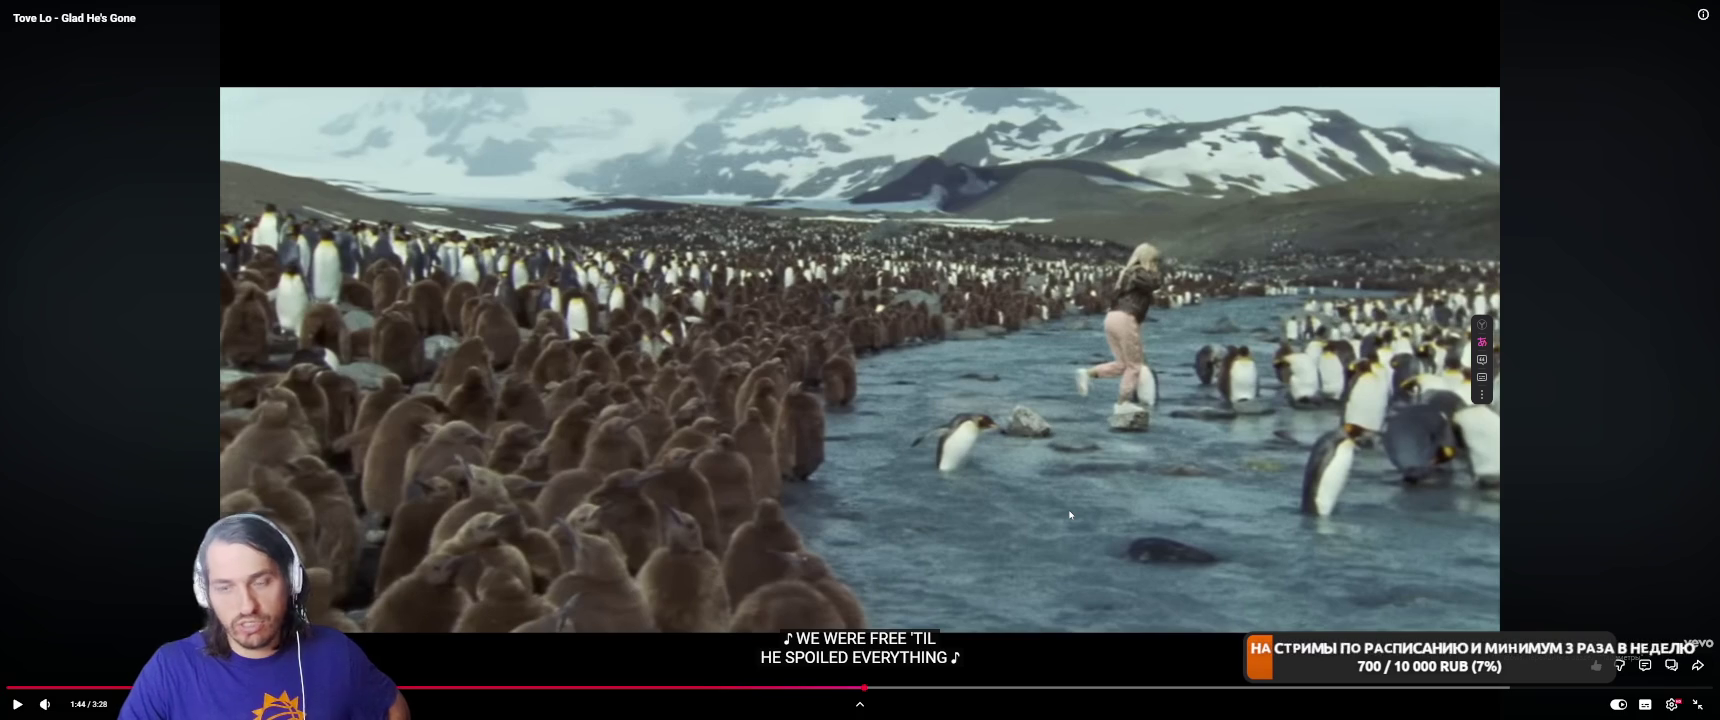
left_click(1069, 514)
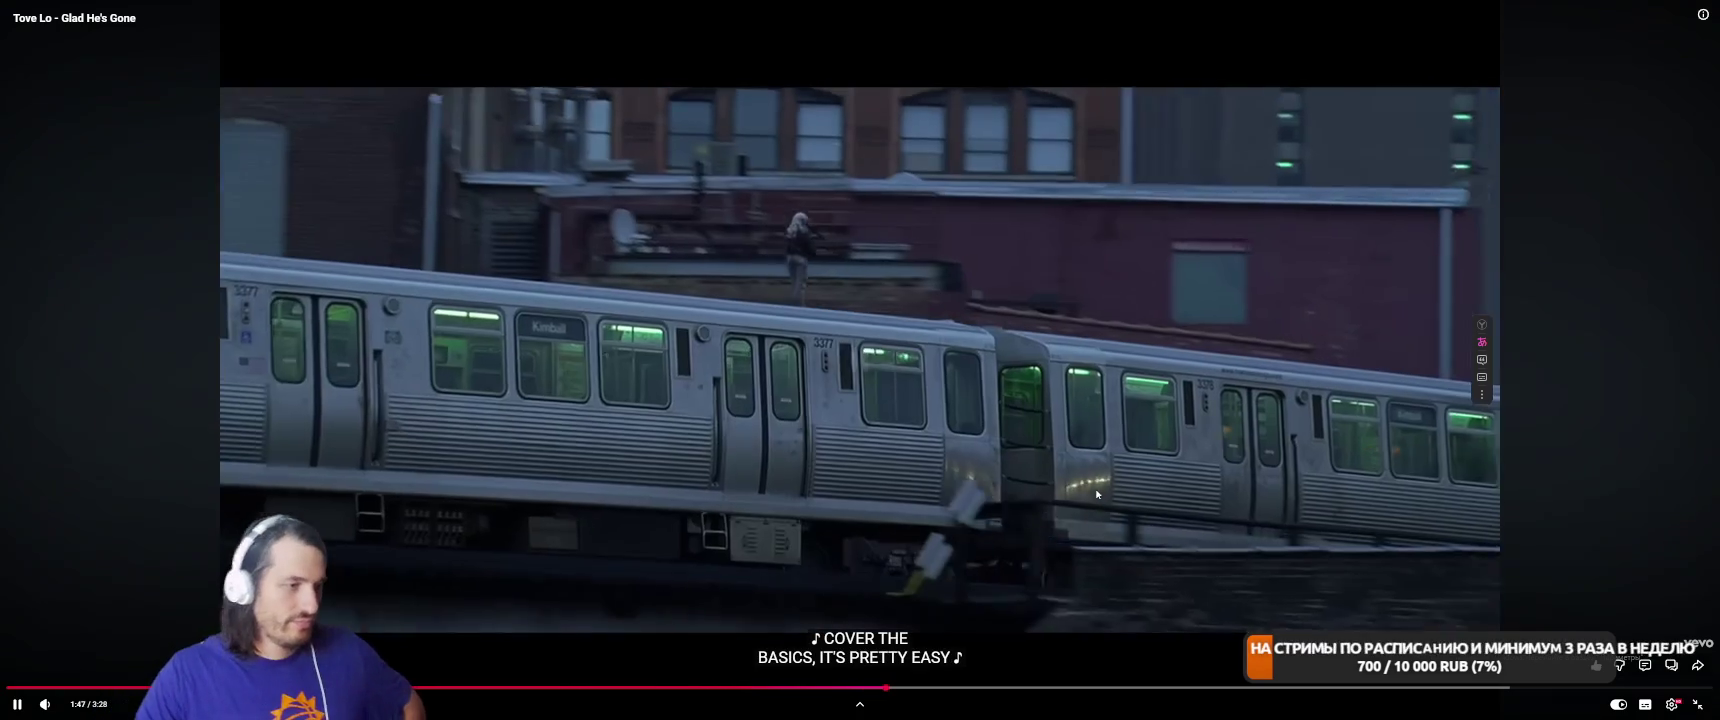
left_click(1096, 494)
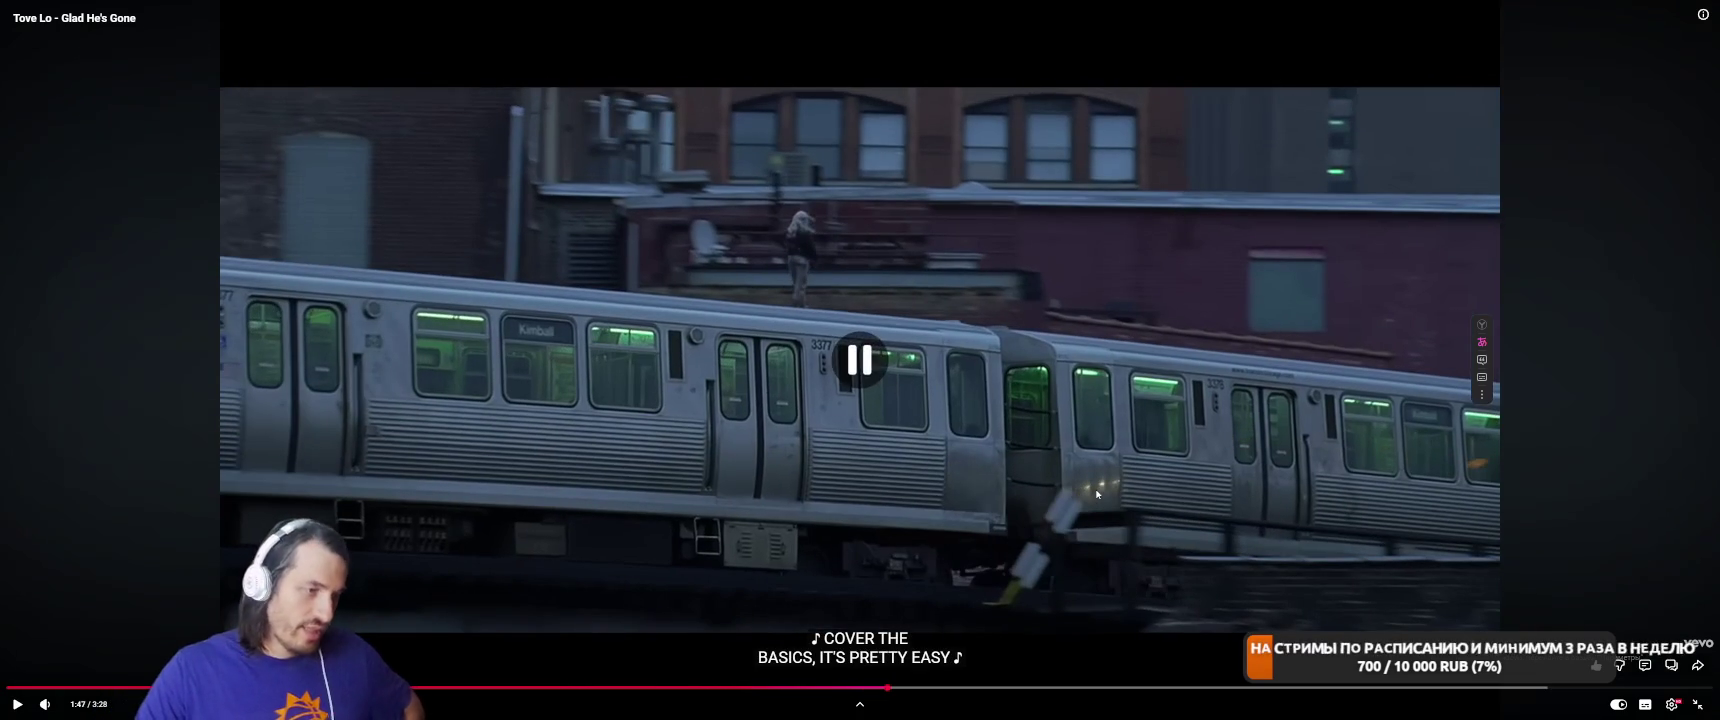
left_click(1096, 494)
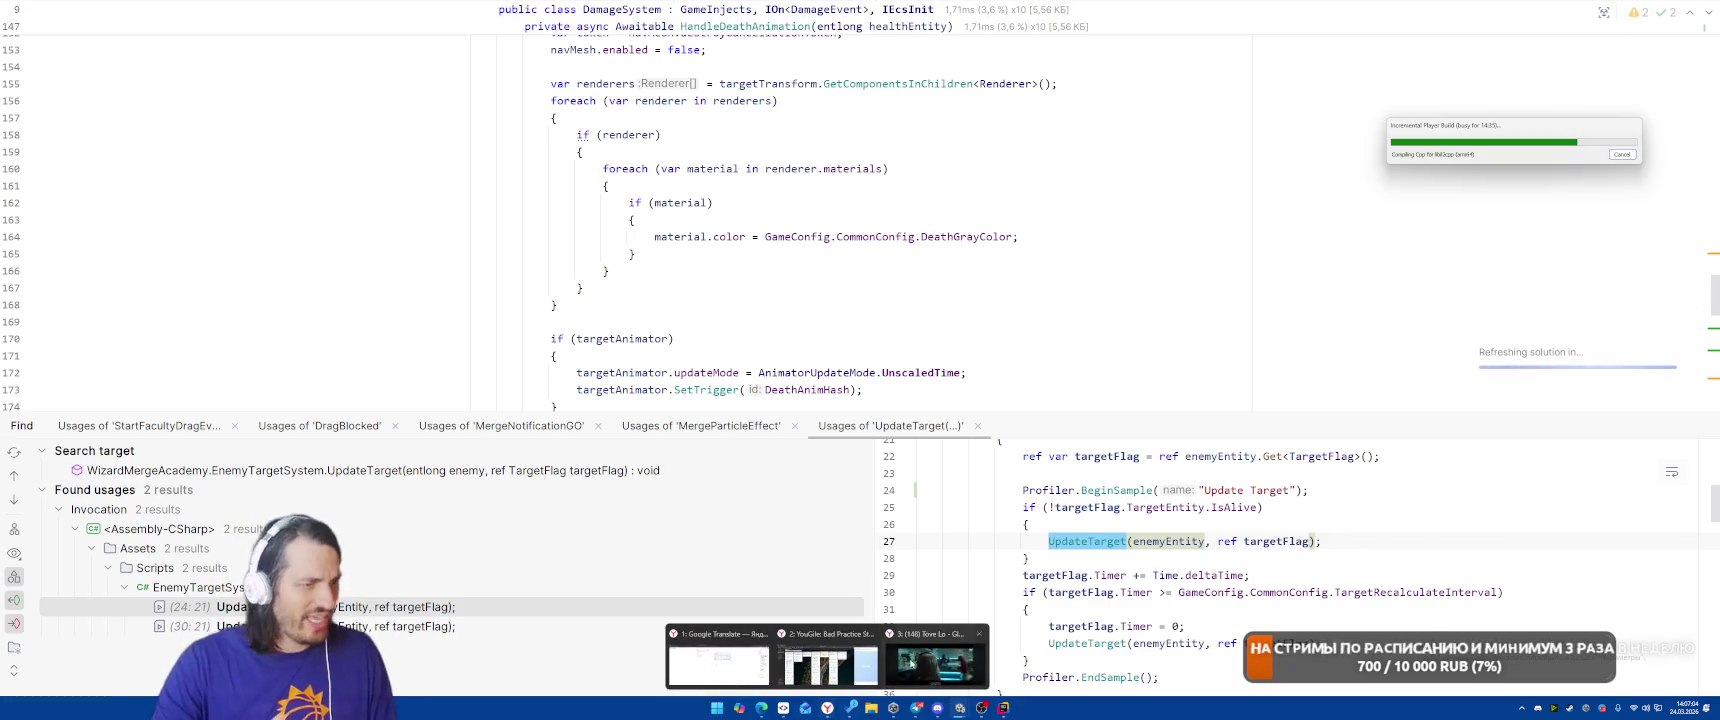
Bring the YouTube window back in front of Rider from its taskbar preview.
left_click(911, 662)
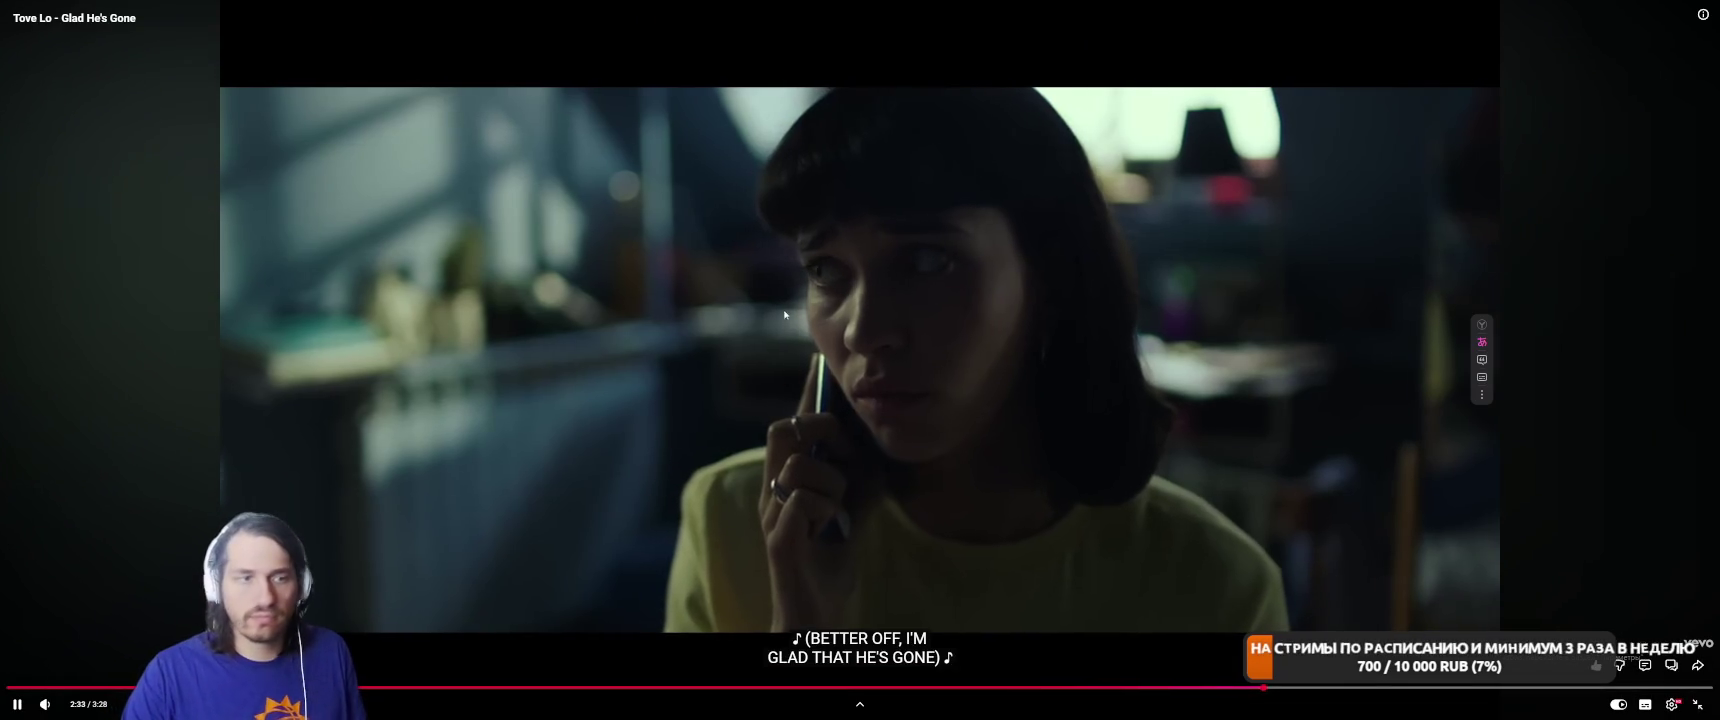
In fullscreen, scroll to the recommended videos grid and start the My Mix playlist.
scroll(1438, 551, "down", 2)
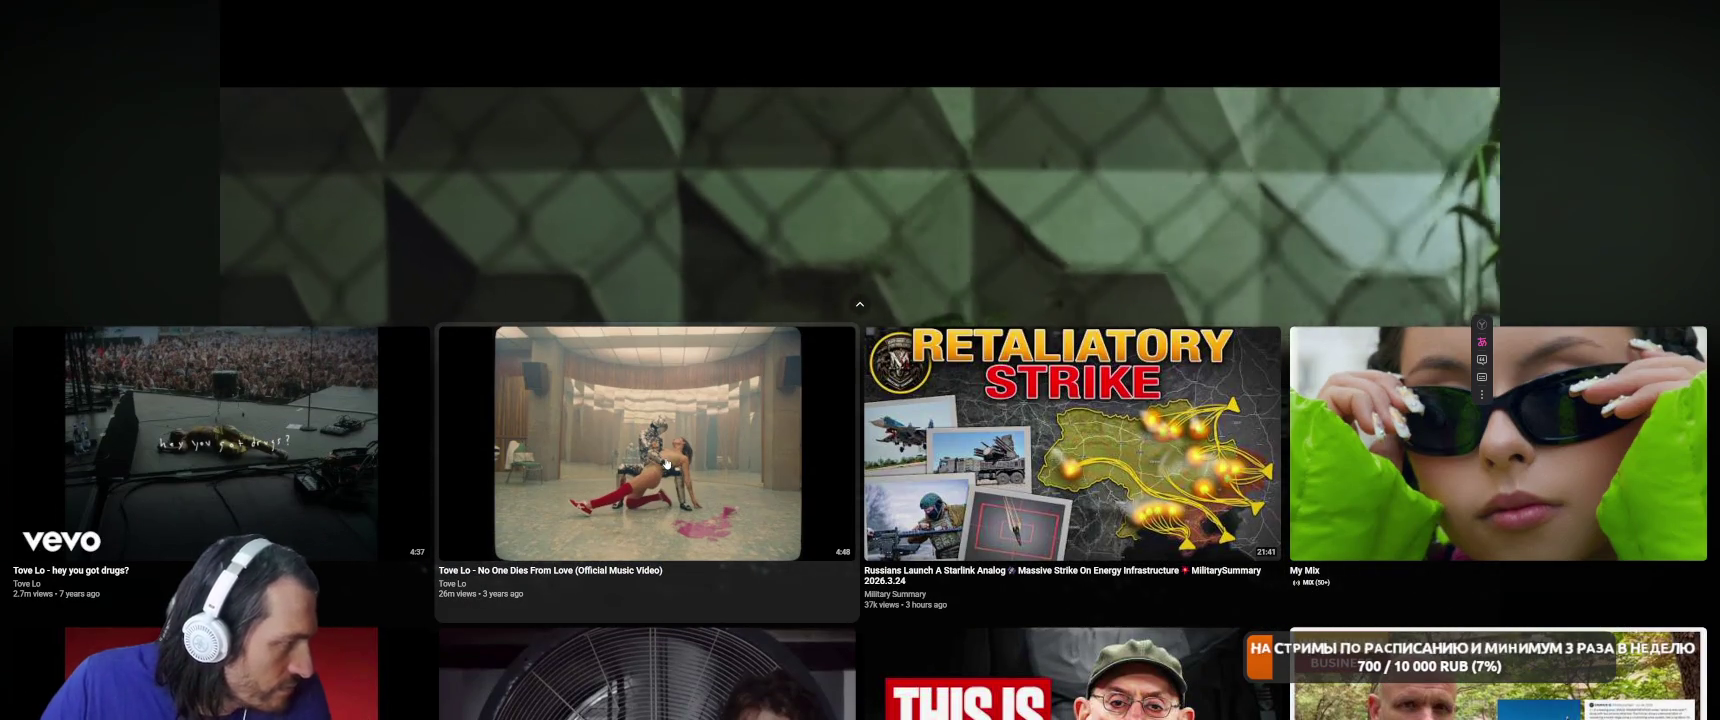
scroll(700, 442, "down", 4)
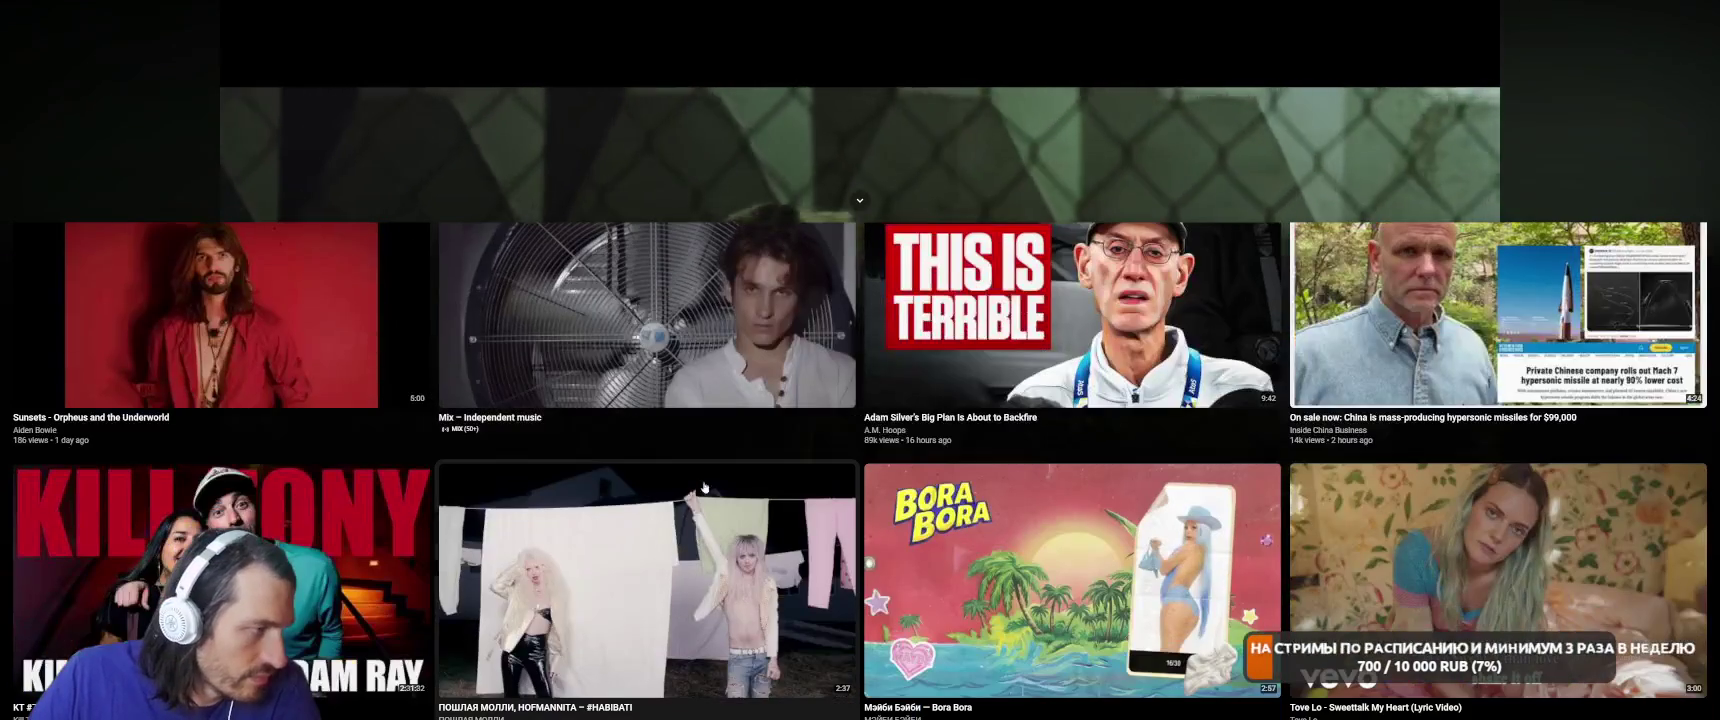
scroll(711, 481, "up", 3)
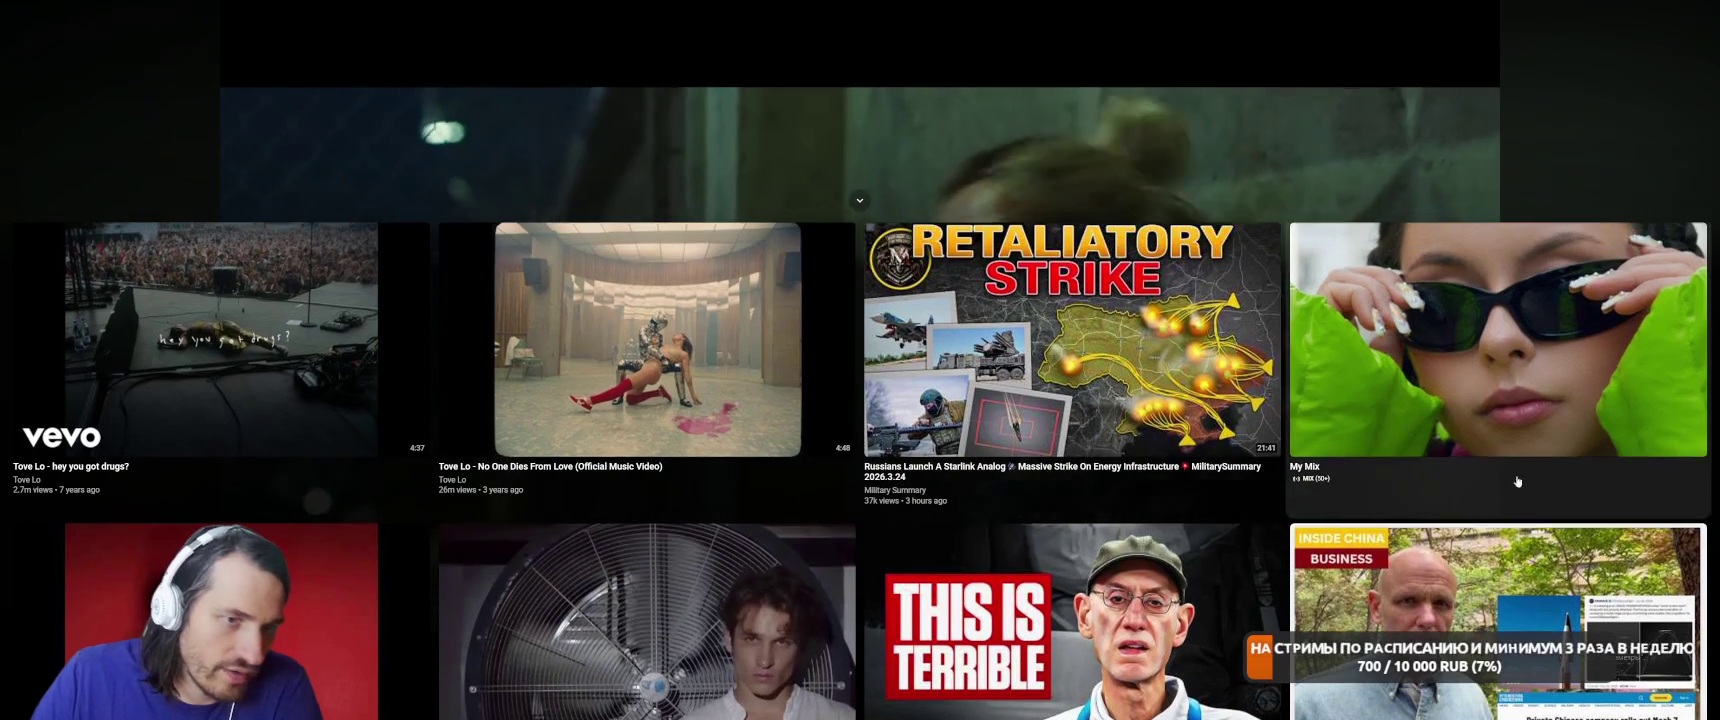
left_click(1578, 369)
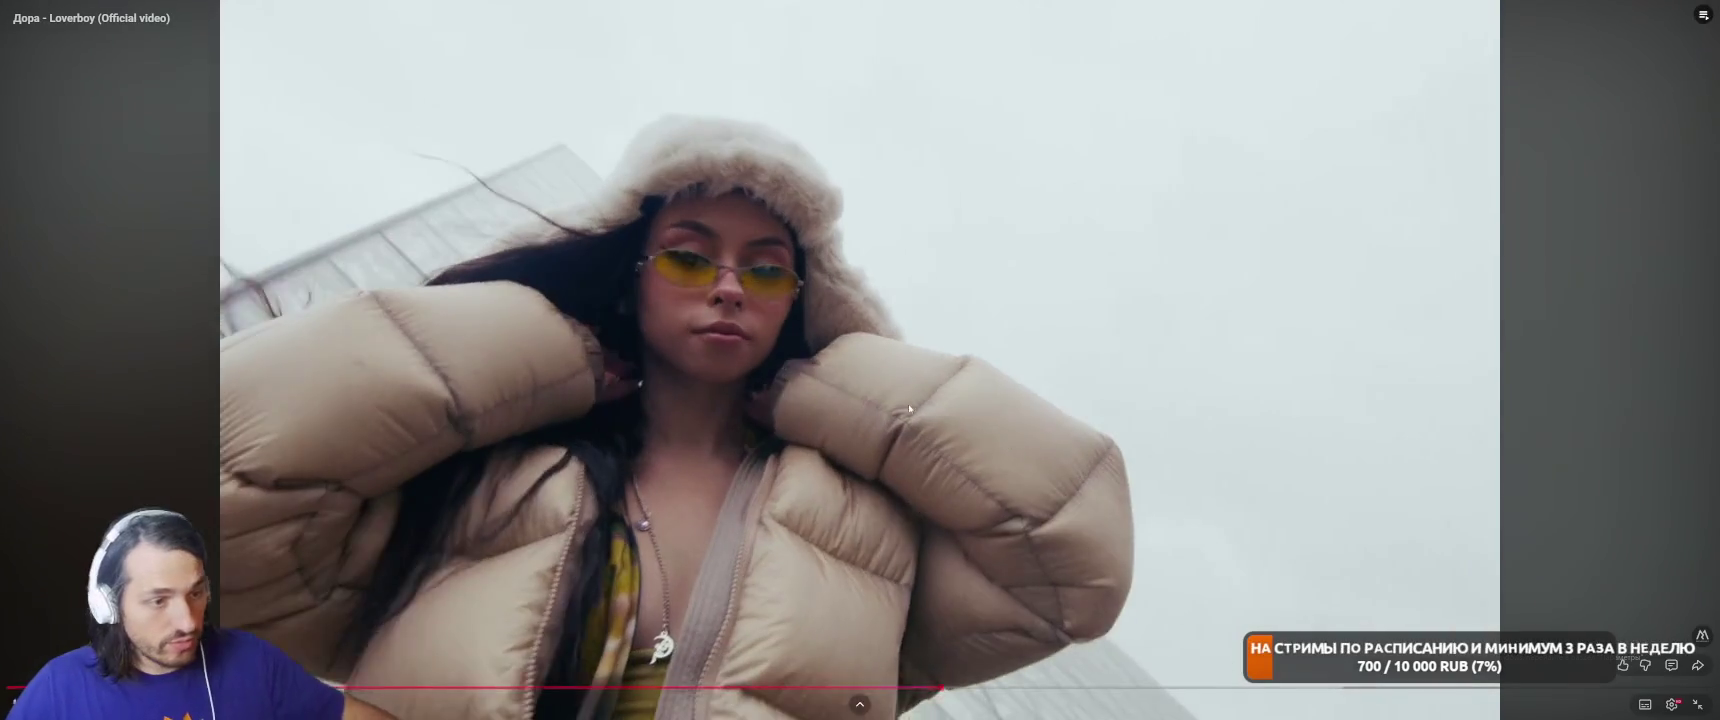
Exit fullscreen, set Toggl Track to its 25:00 Pomodoro timer, close the browser, return to Unity.
double_click(910, 408)
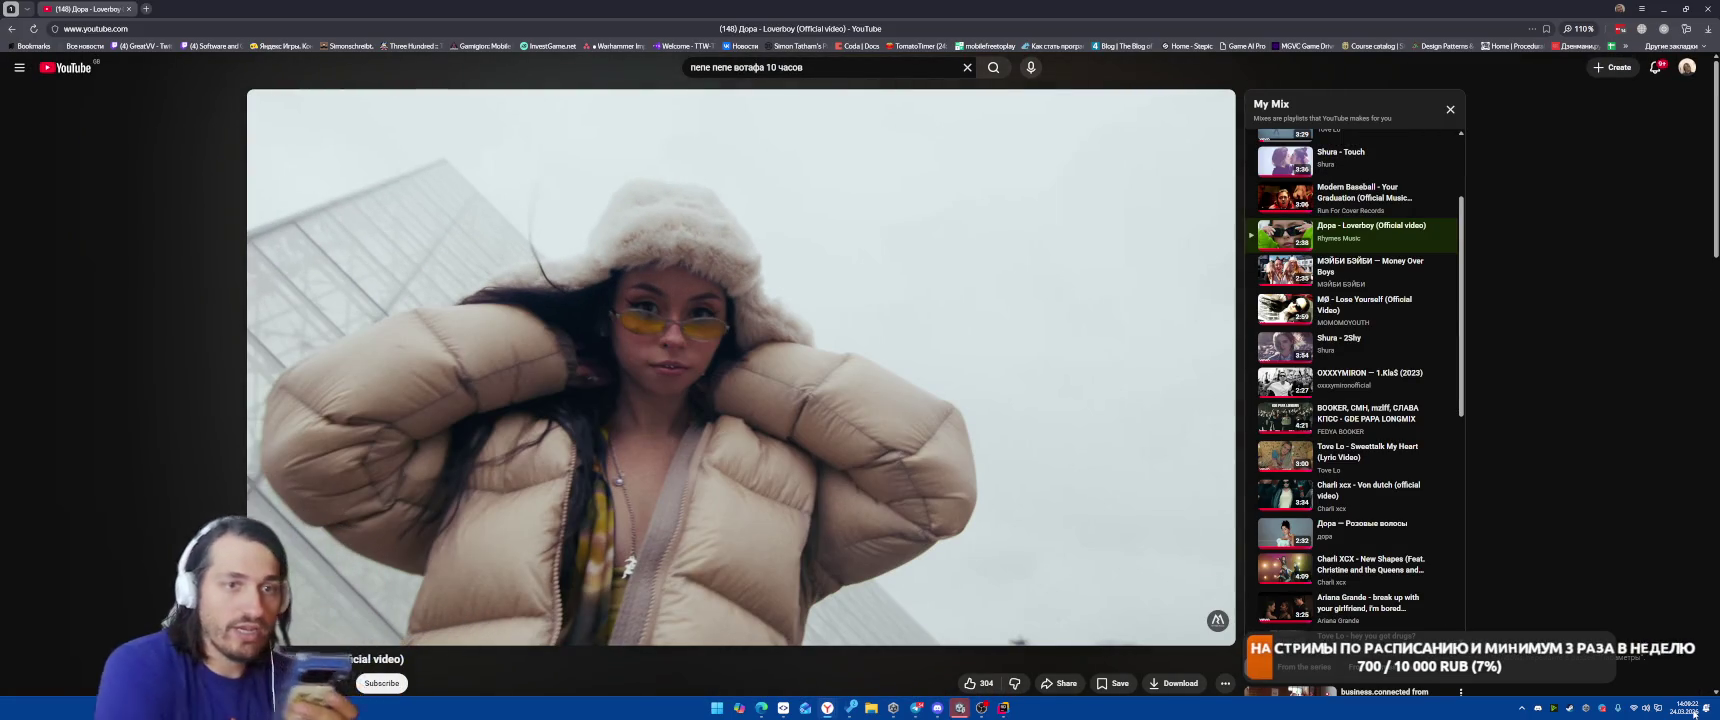
left_click(1658, 31)
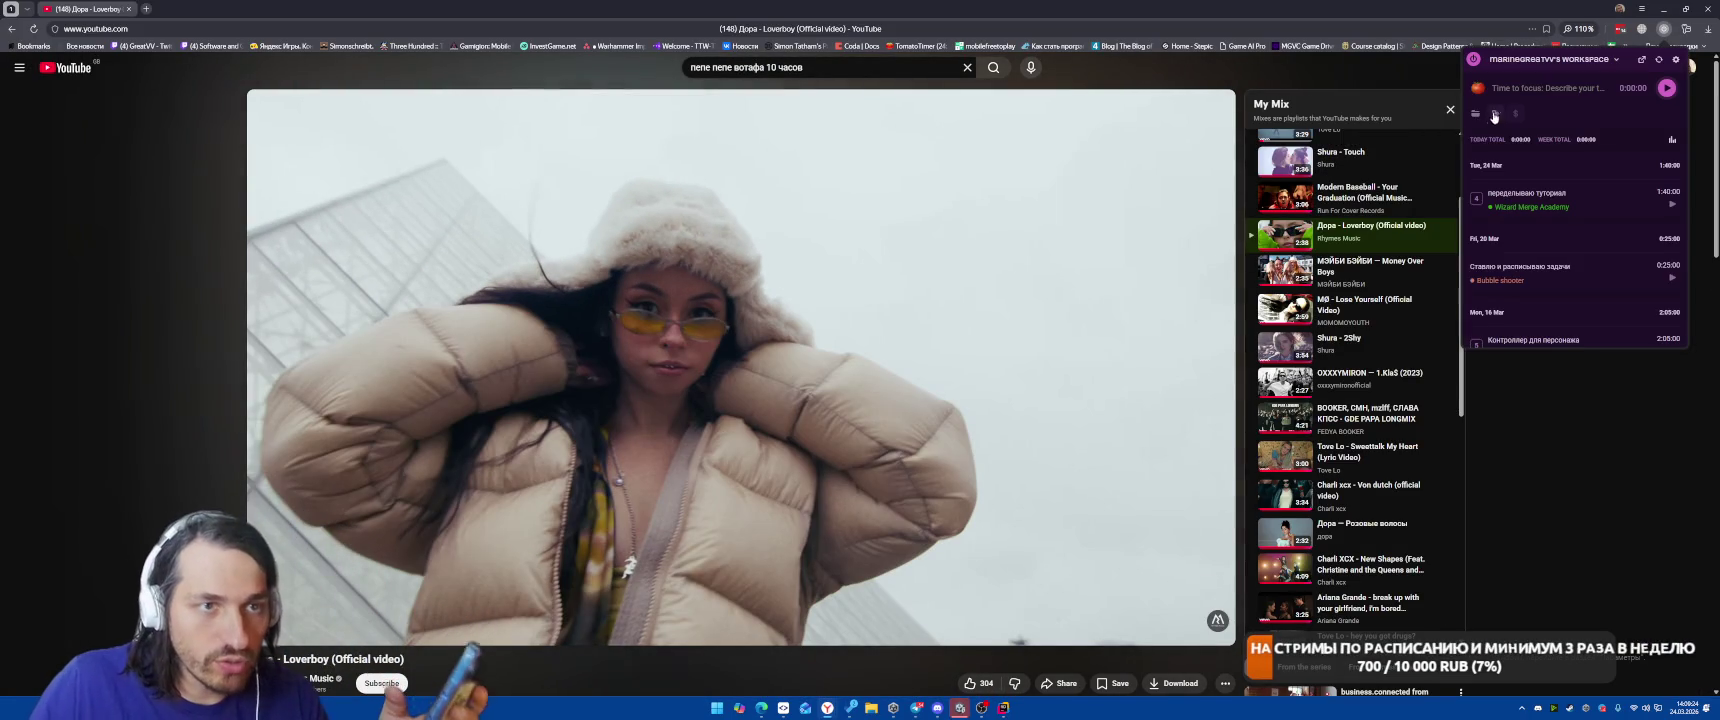
left_click(1478, 90)
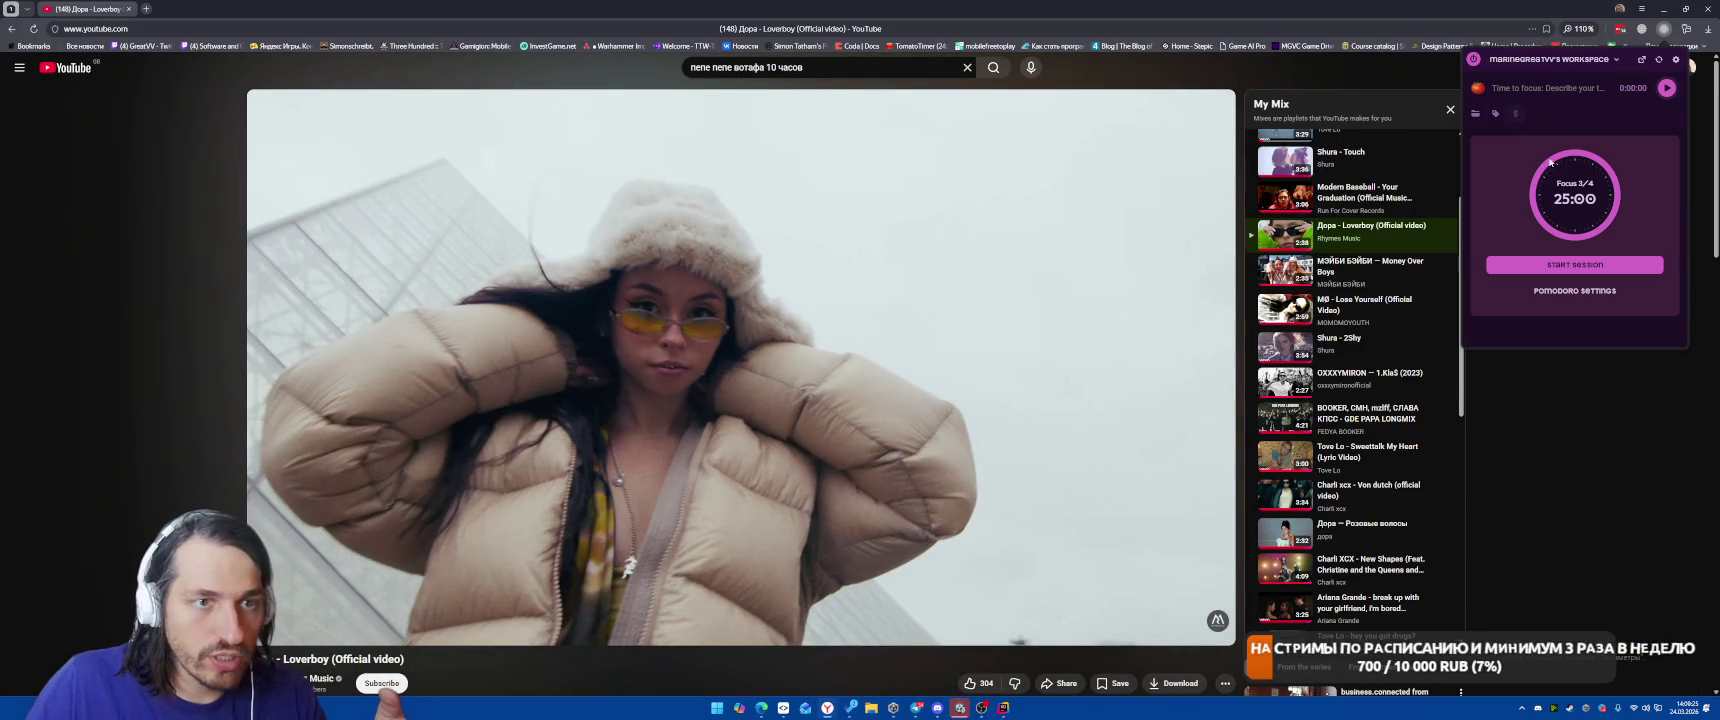
left_click(1706, 8)
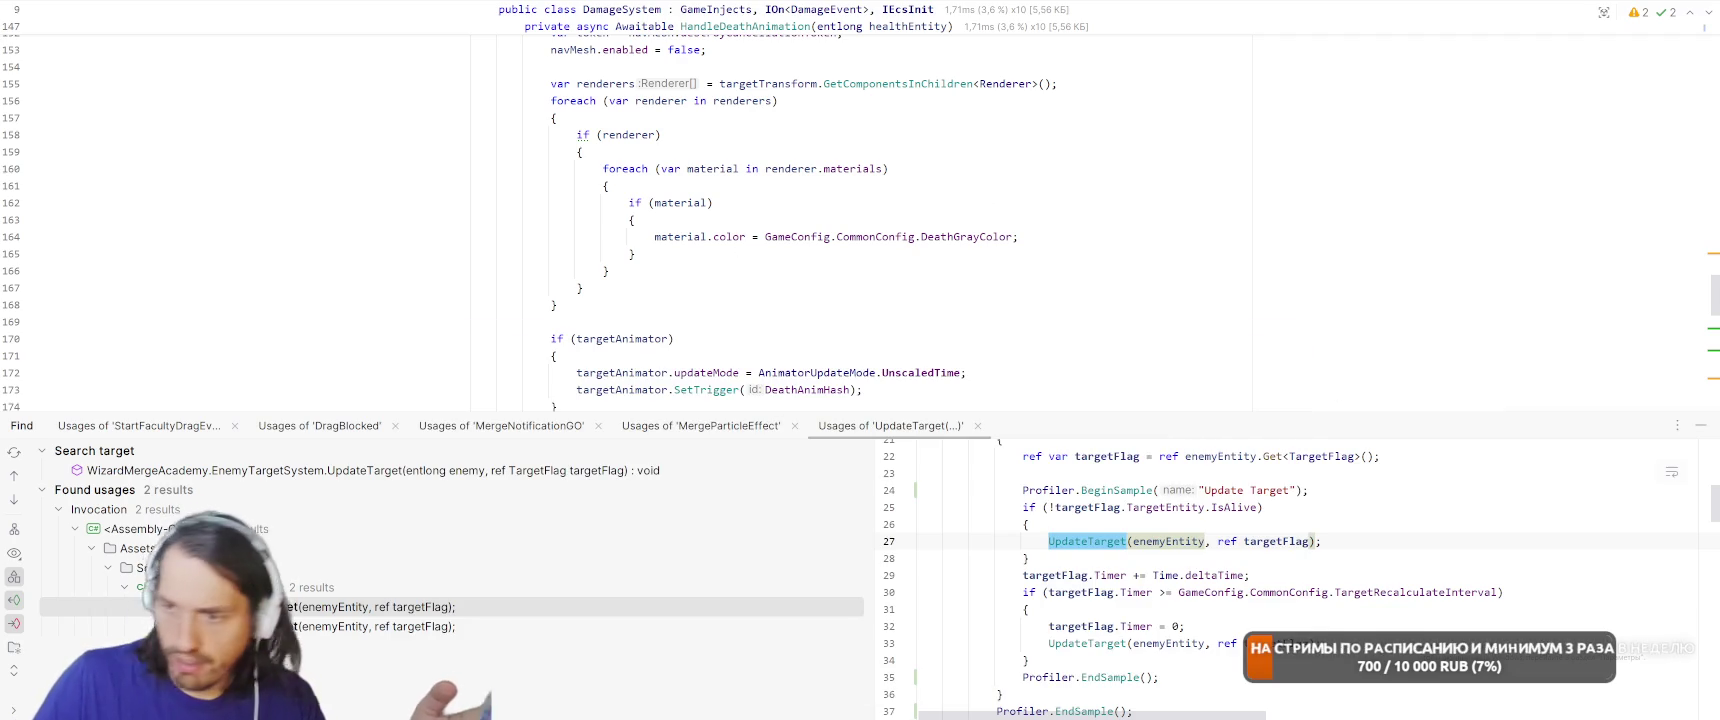
key("alt+Tab")
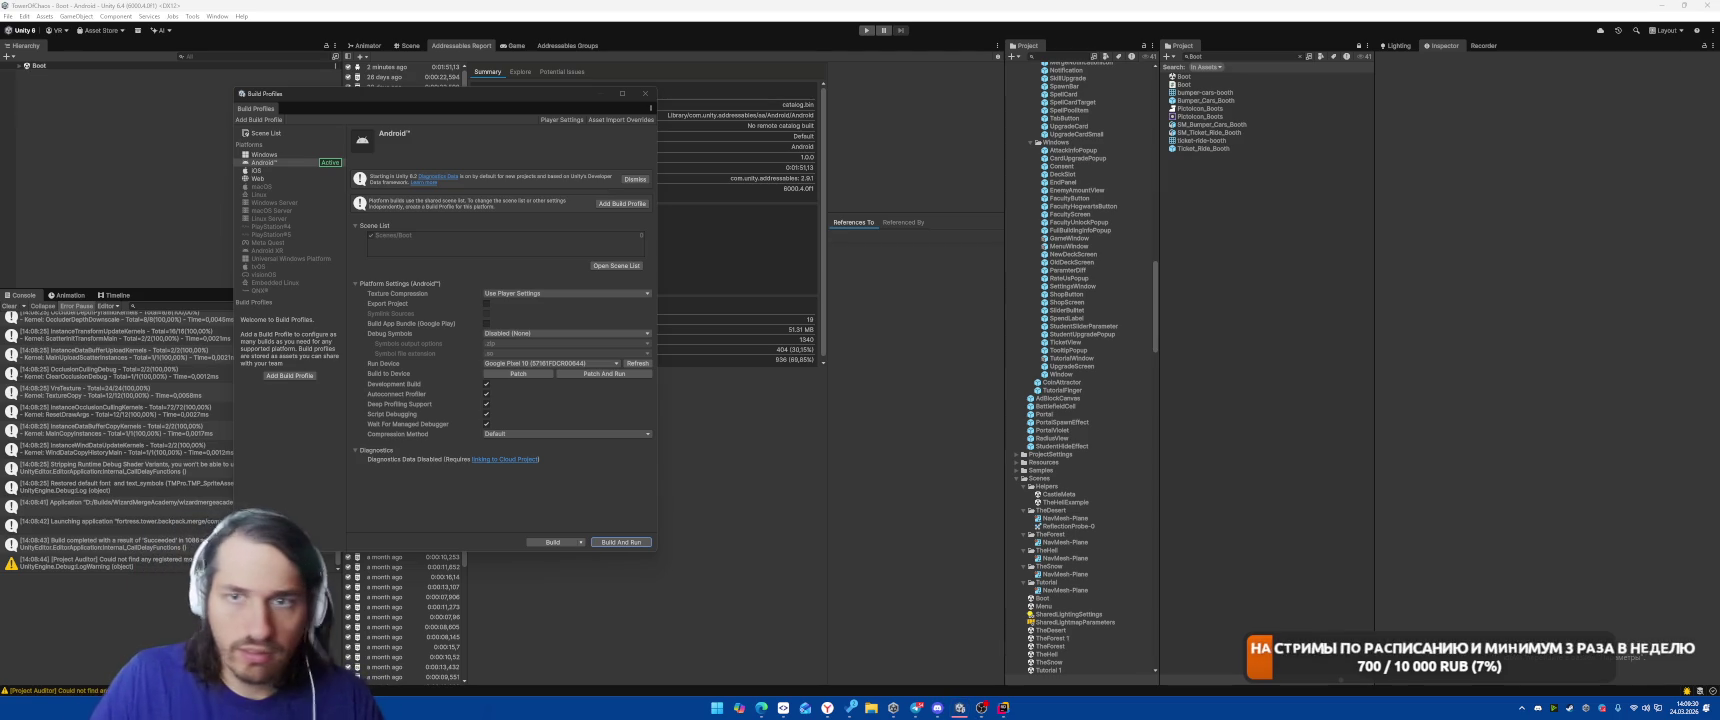
Clear the Profiler's captured frames, attempt a connection to a player by IP, then clear the Console.
left_click_drag(483, 20, 811, 36)
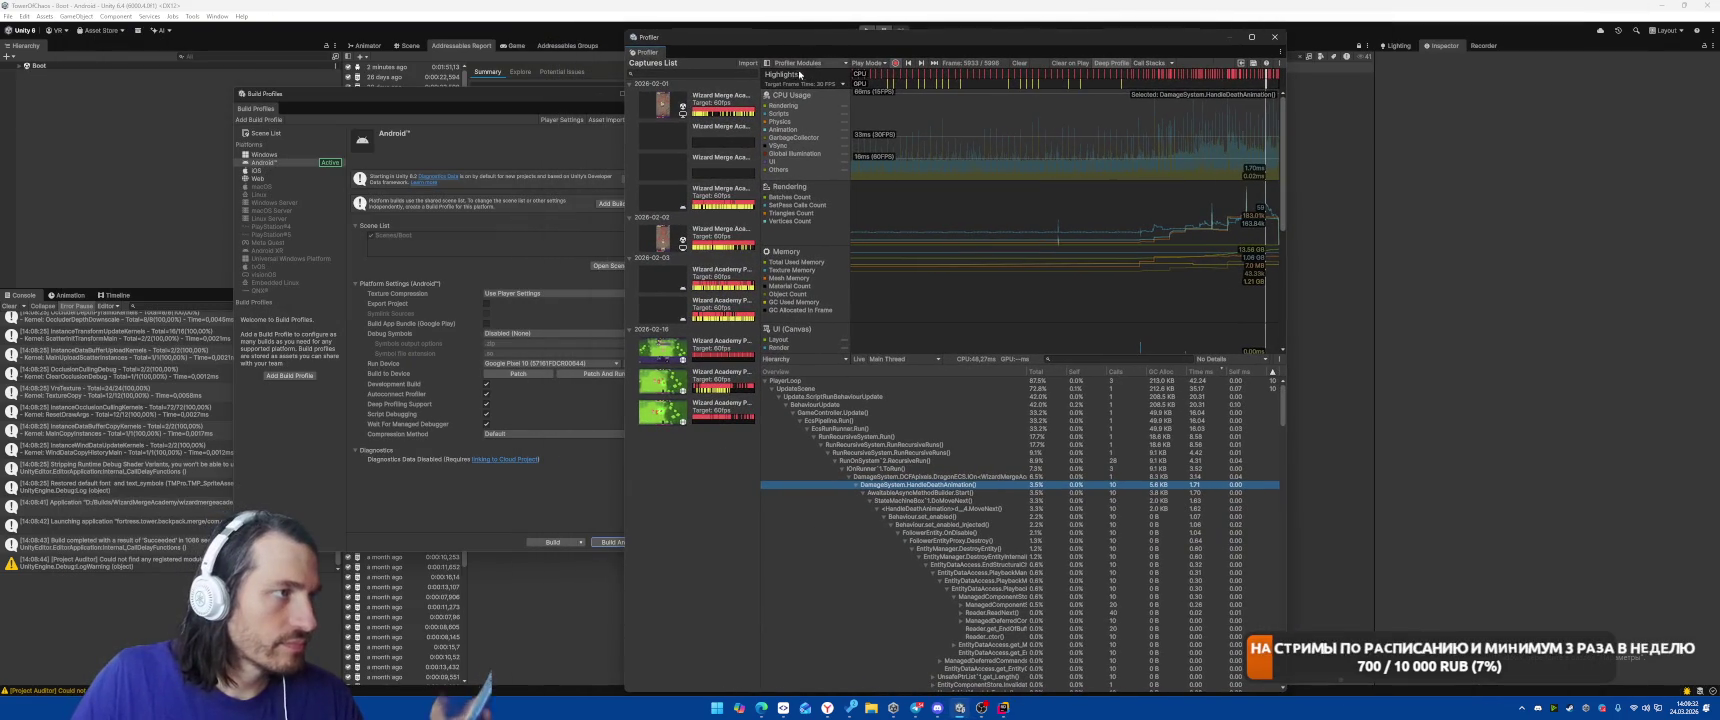
left_click(859, 64)
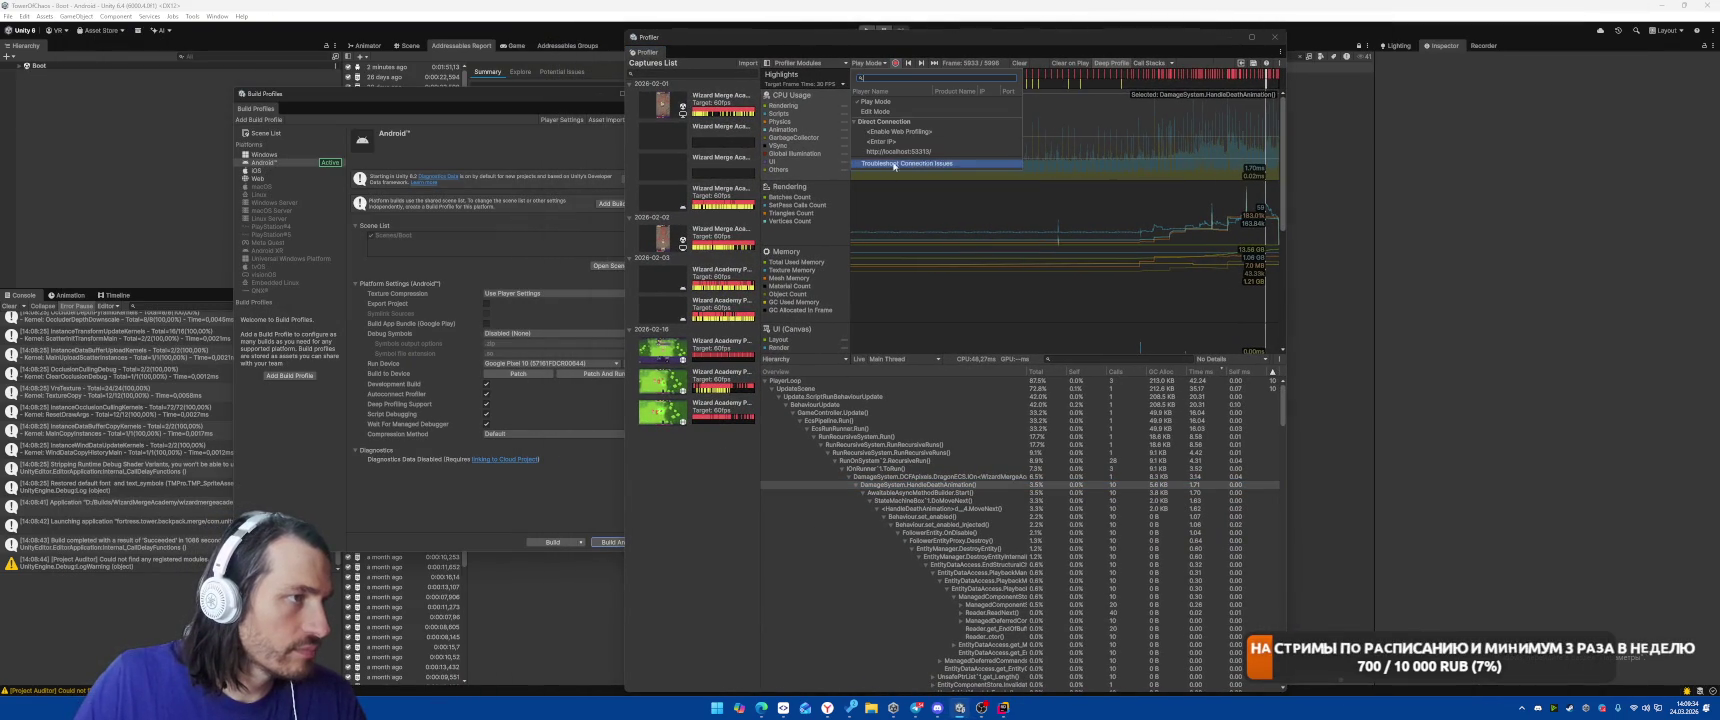
left_click(1039, 67)
left_click(1018, 64)
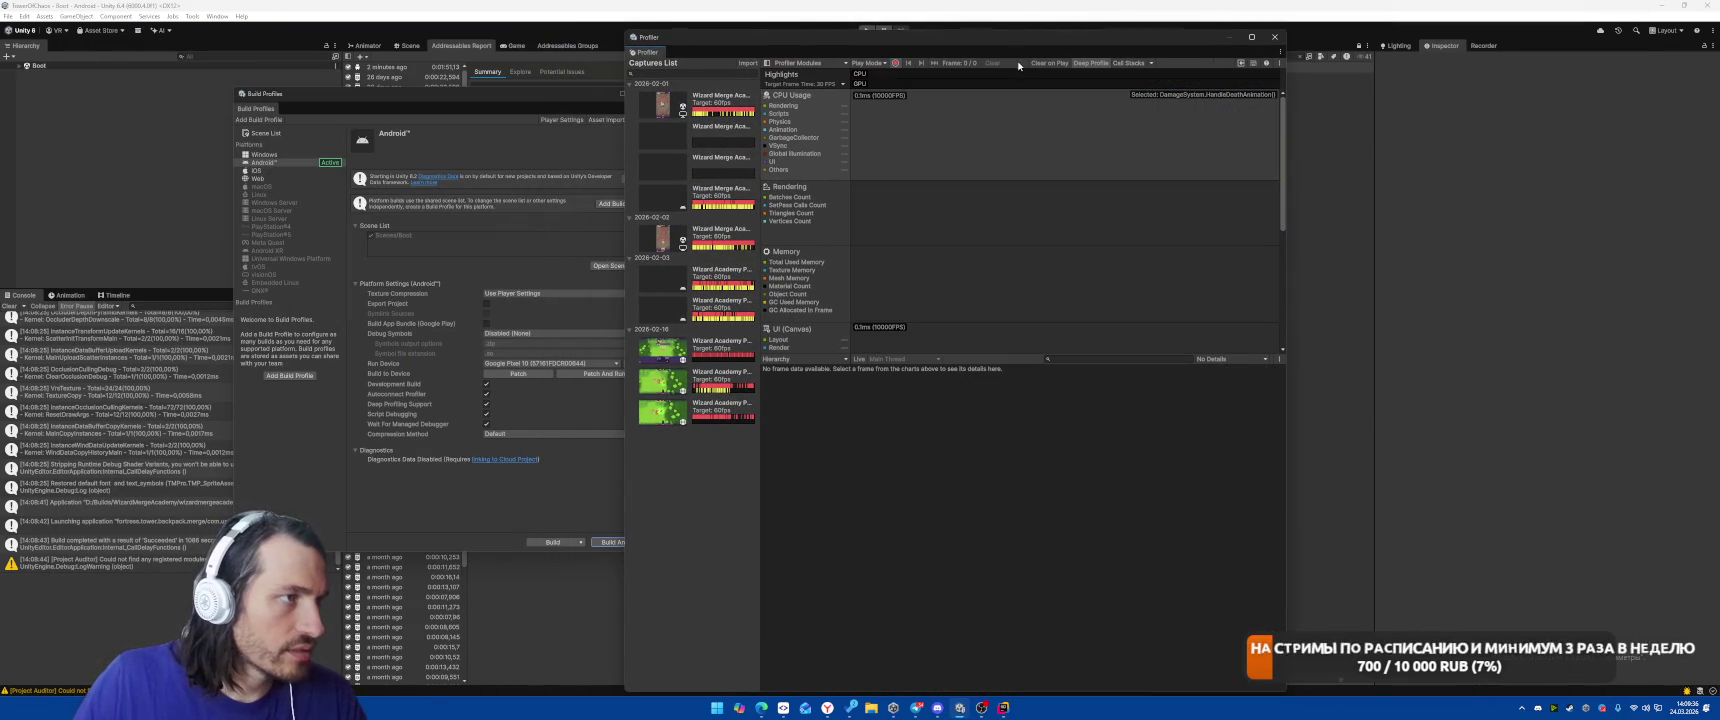
left_click(868, 64)
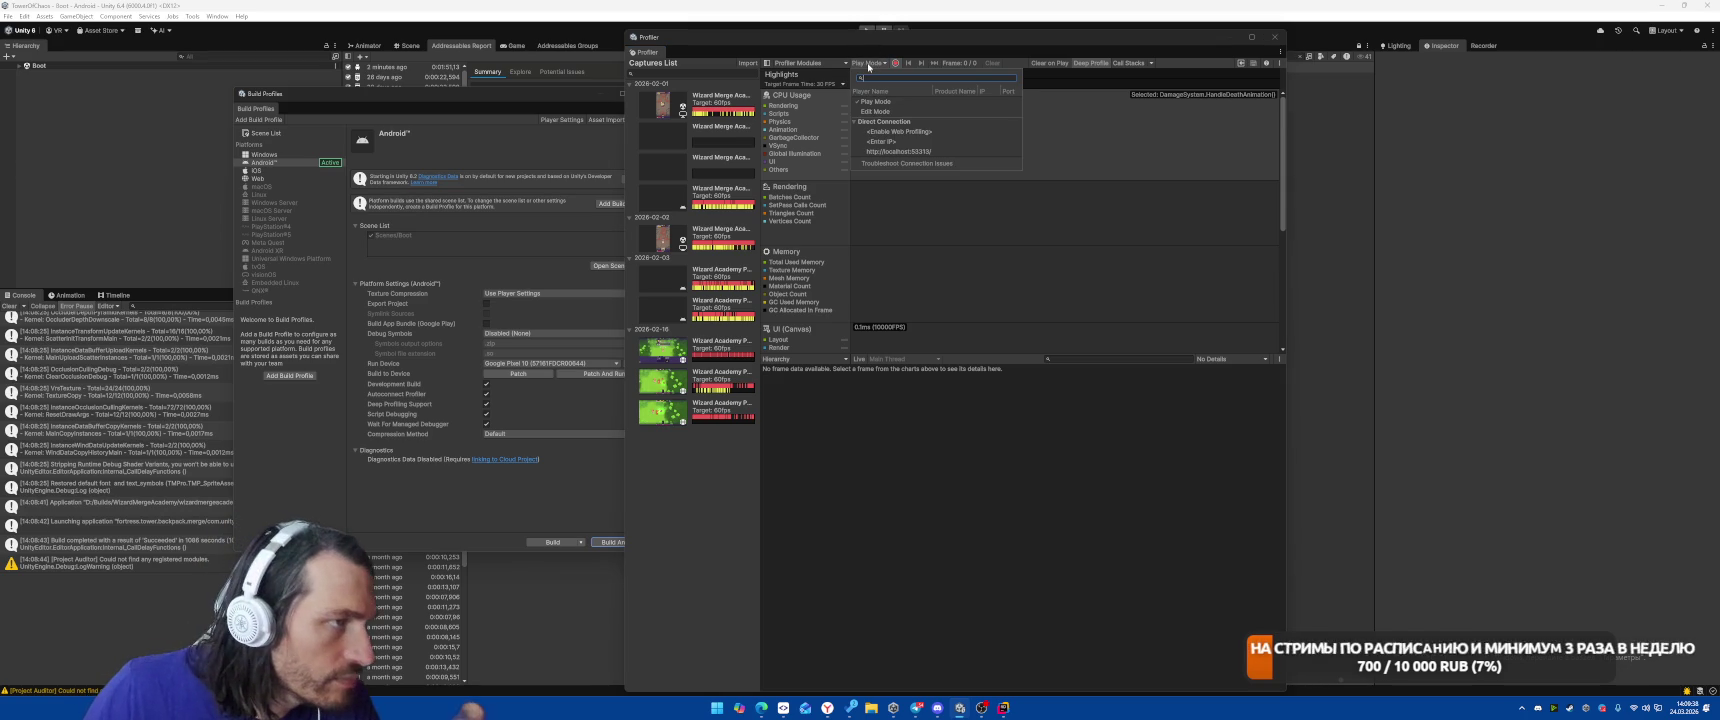
left_click(890, 142)
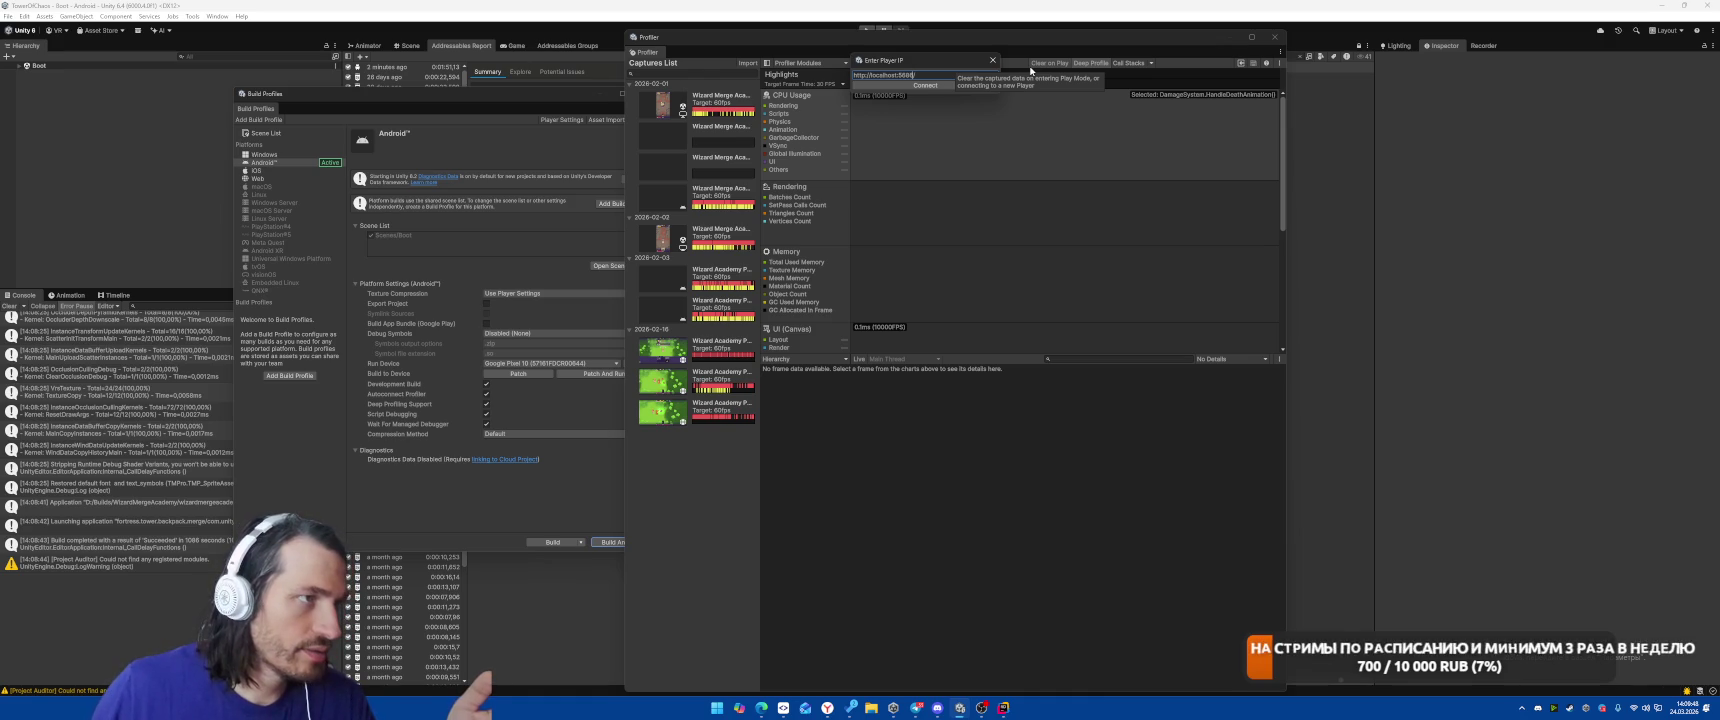
left_click(925, 85)
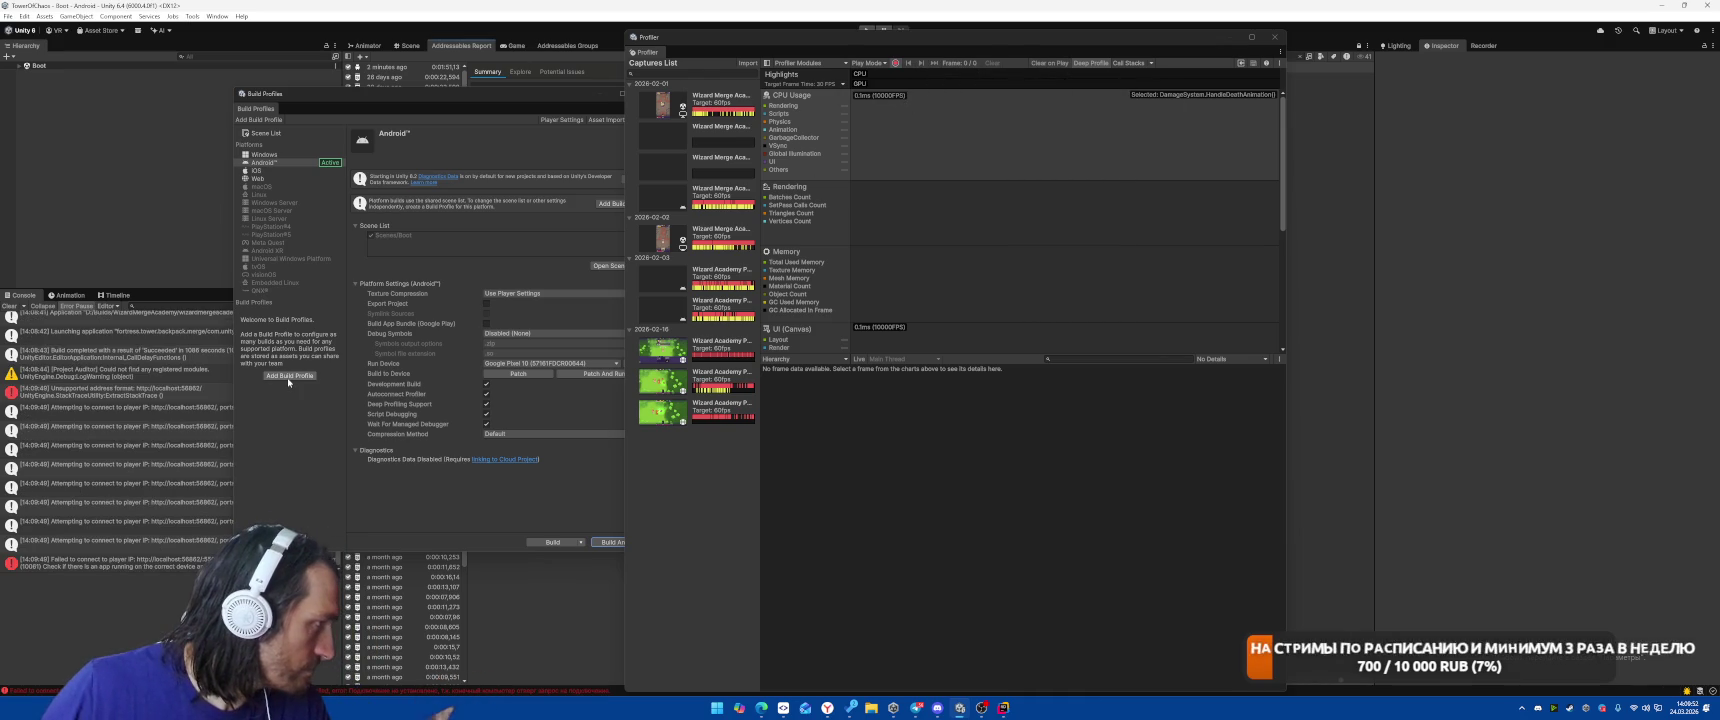
left_click(6, 306)
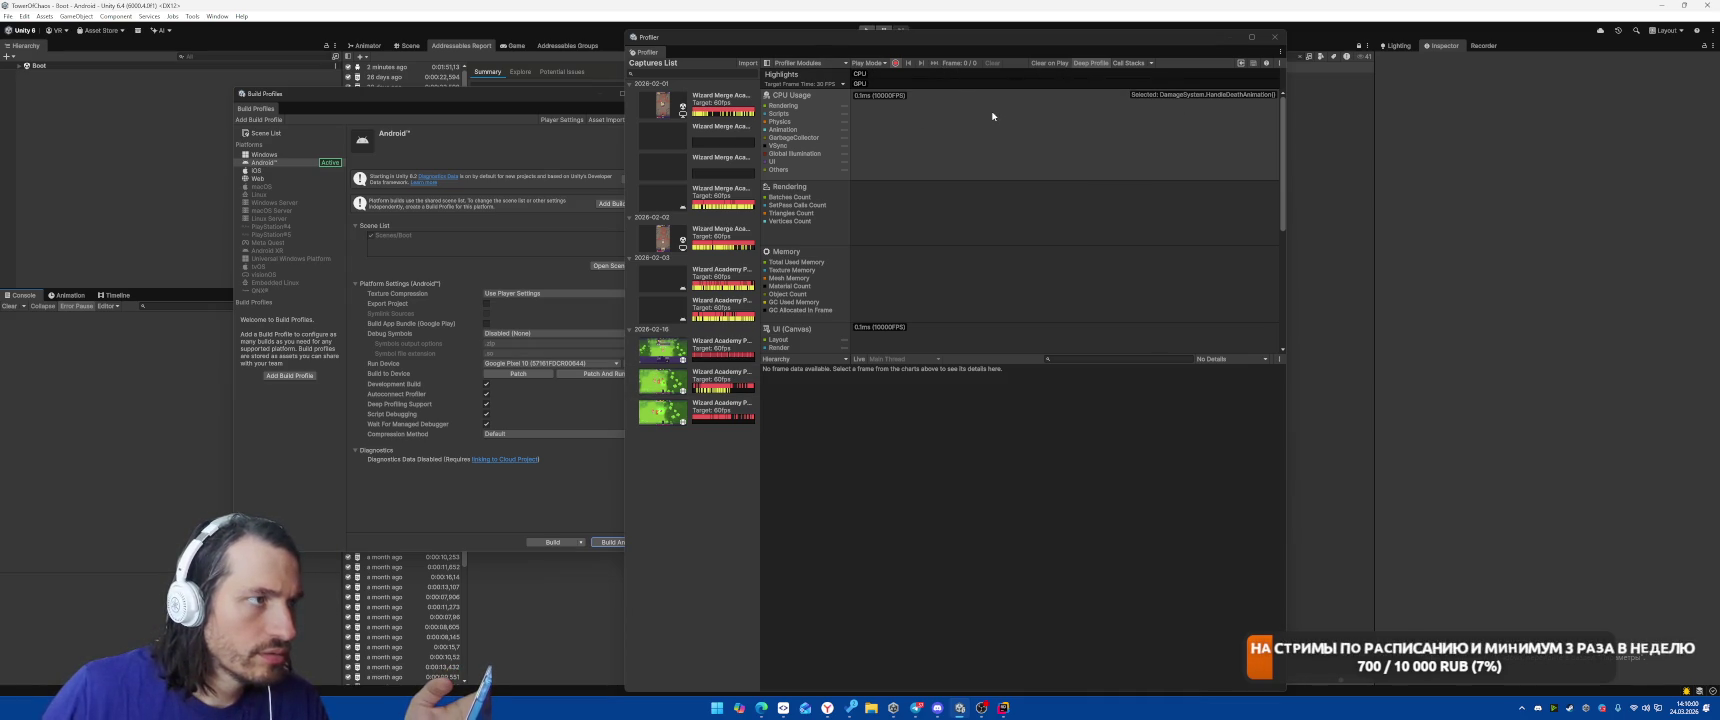
Keep the phone as run device and switch the Profiler target to Edit Mode and back to Play Mode.
left_click(880, 64)
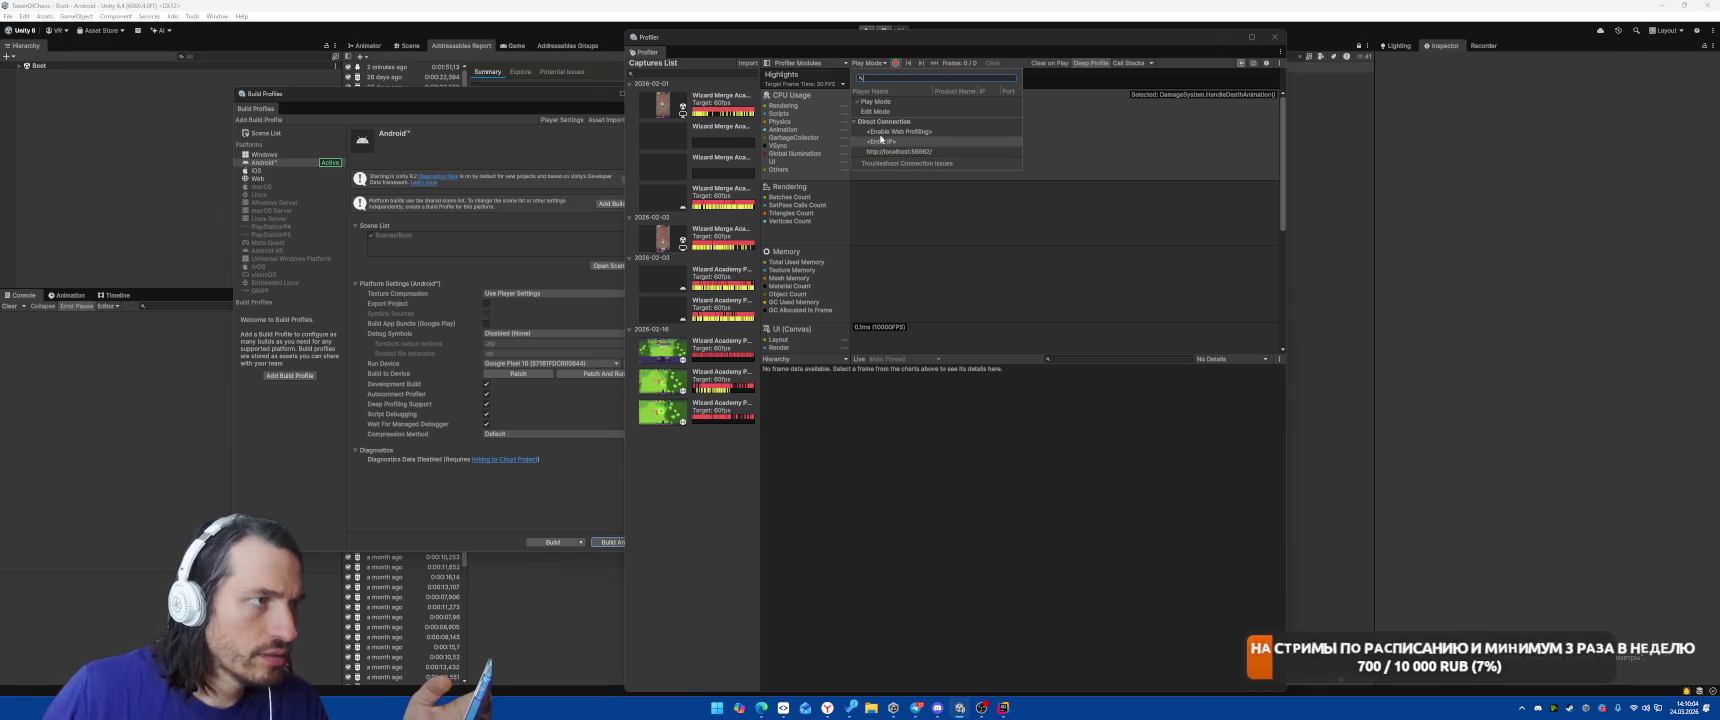
left_click(568, 365)
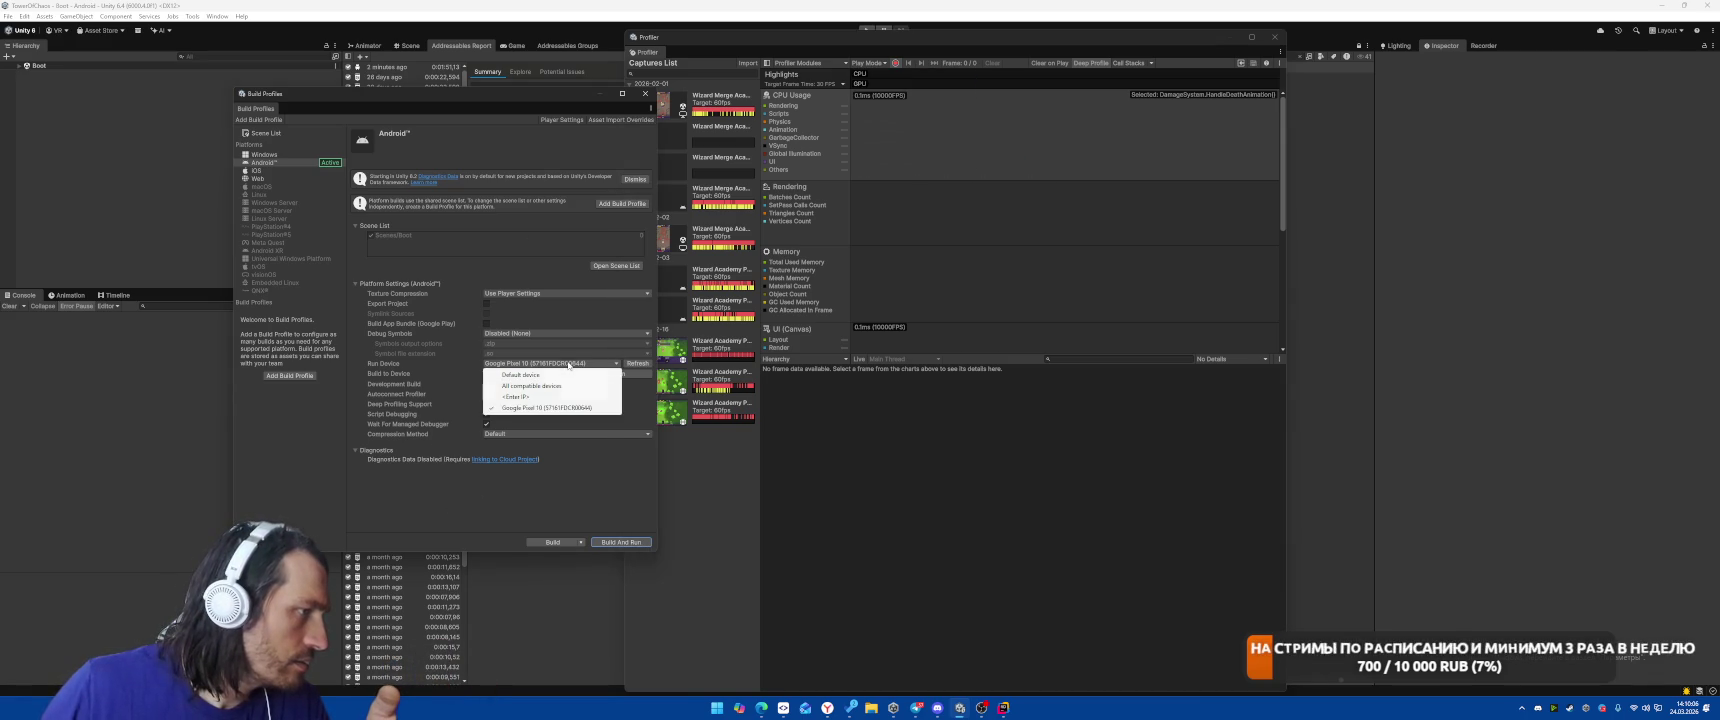
left_click(499, 494)
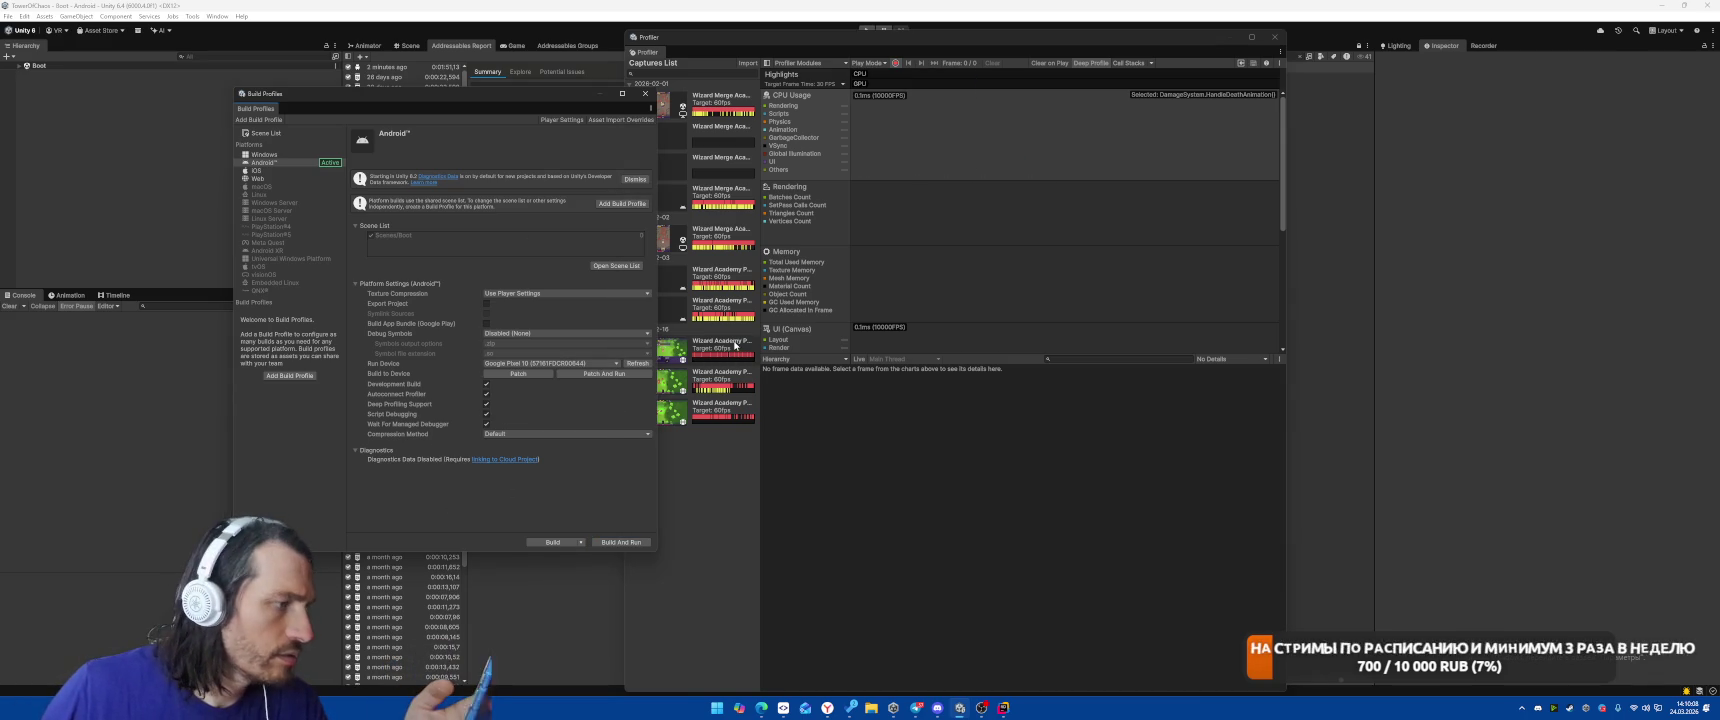
left_click(870, 64)
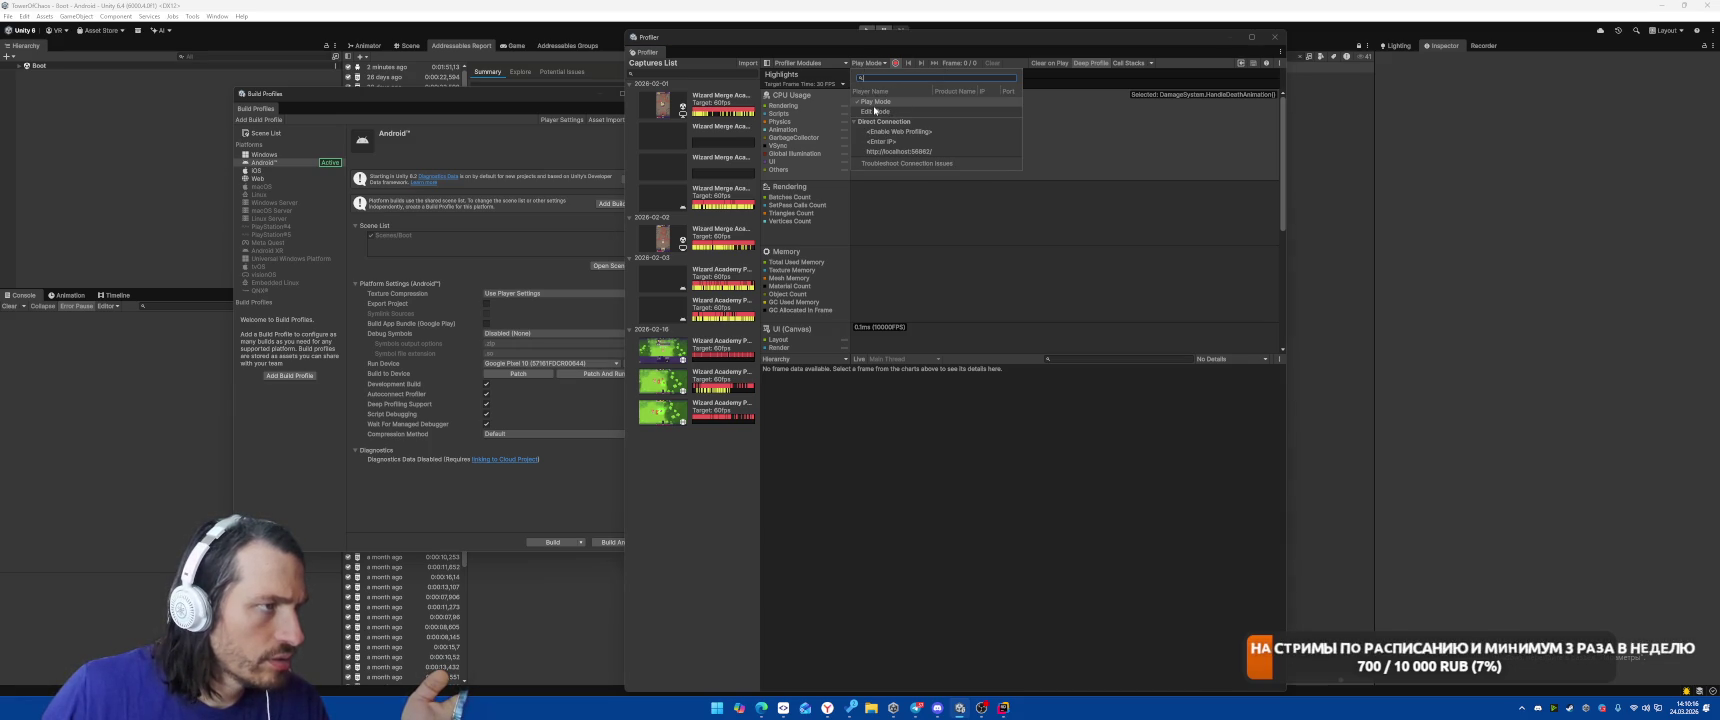
left_click(875, 111)
left_click(868, 63)
left_click(872, 102)
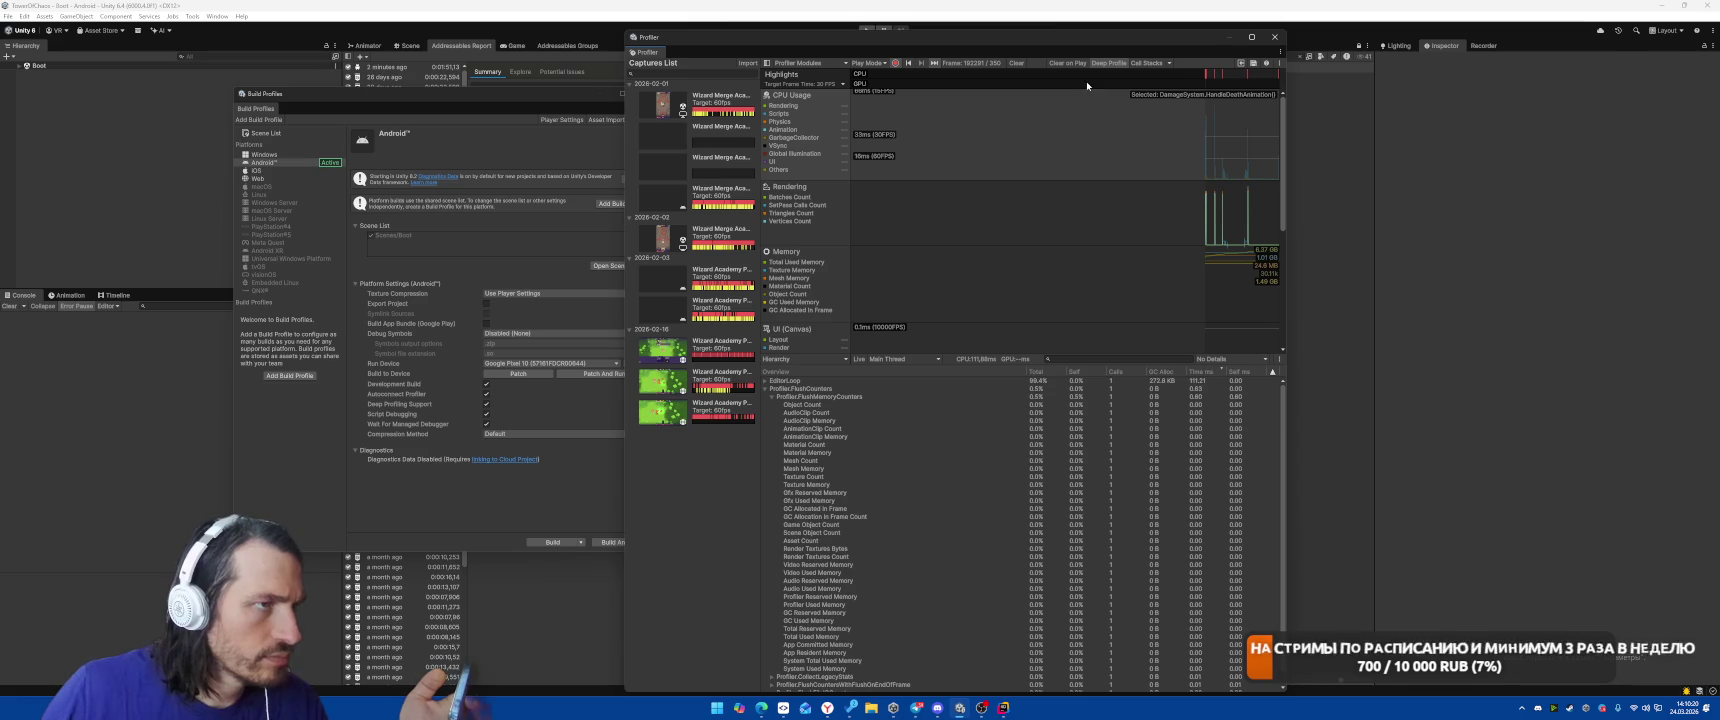
Clear data again, connect the Profiler to localhost:56863 by IP, and read the connection-failed error.
left_click(1014, 63)
left_click(884, 64)
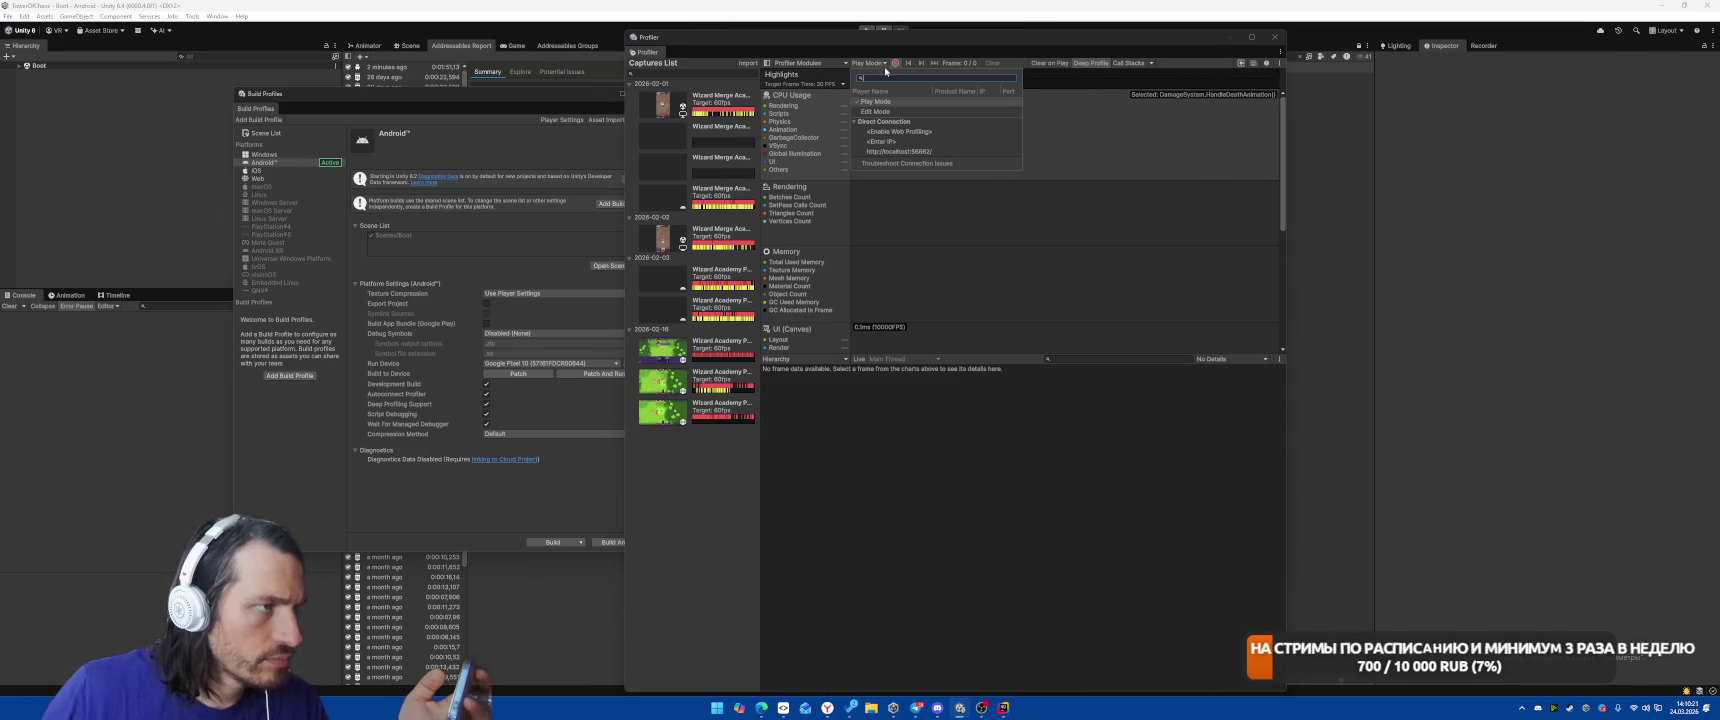
left_click(889, 142)
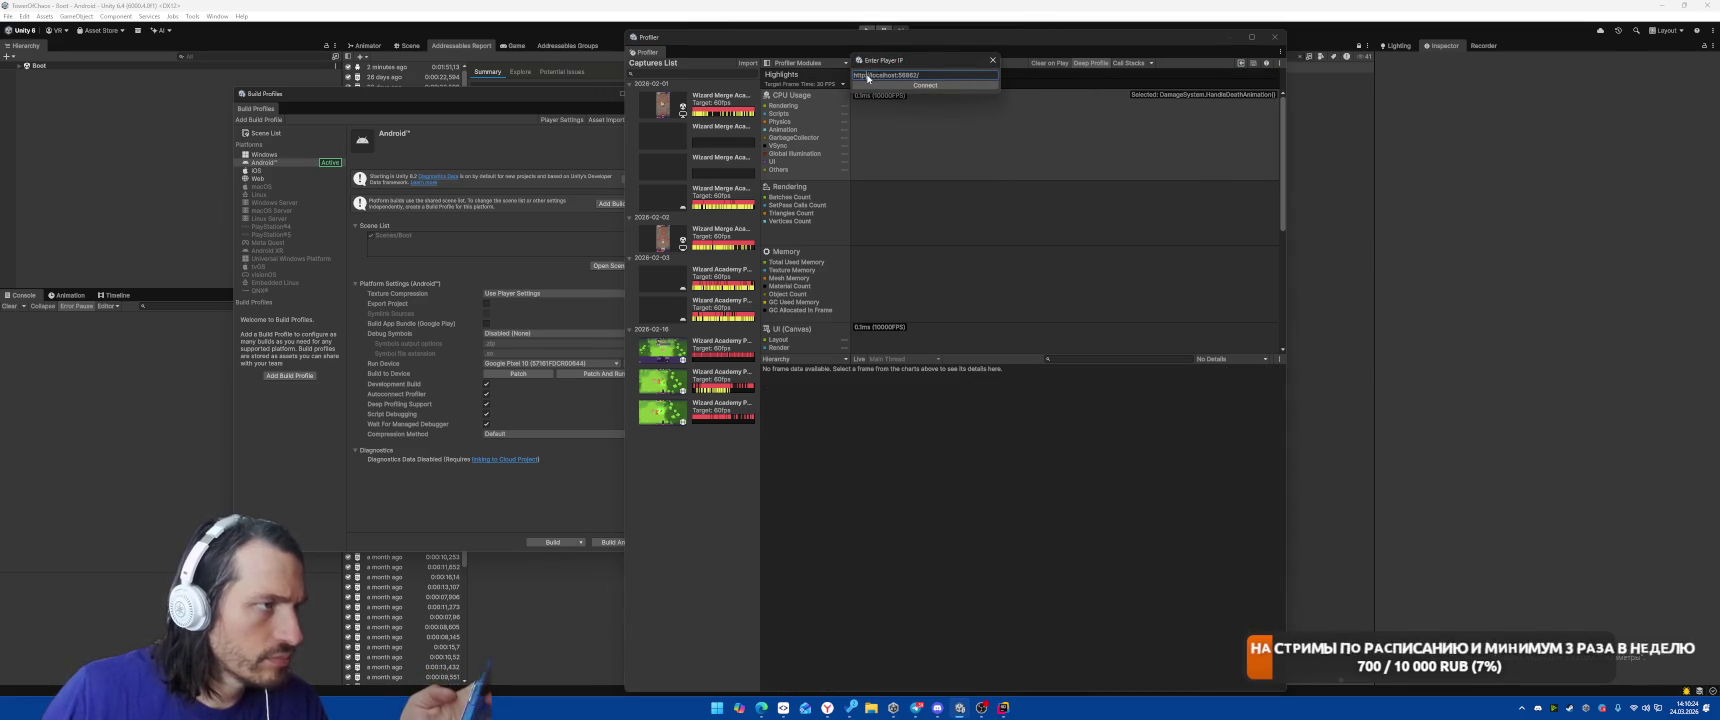
key("End")
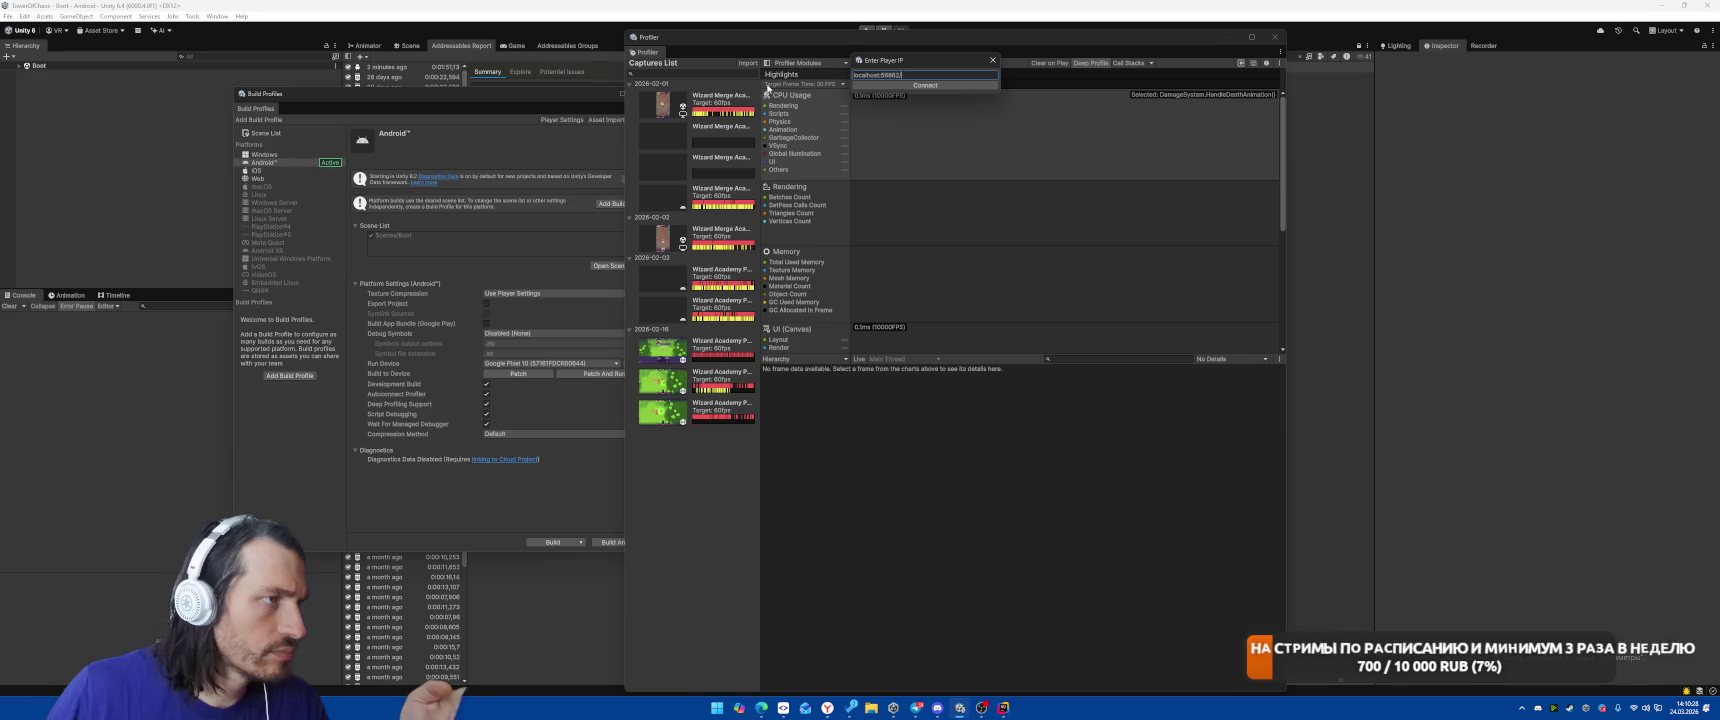
key("Return")
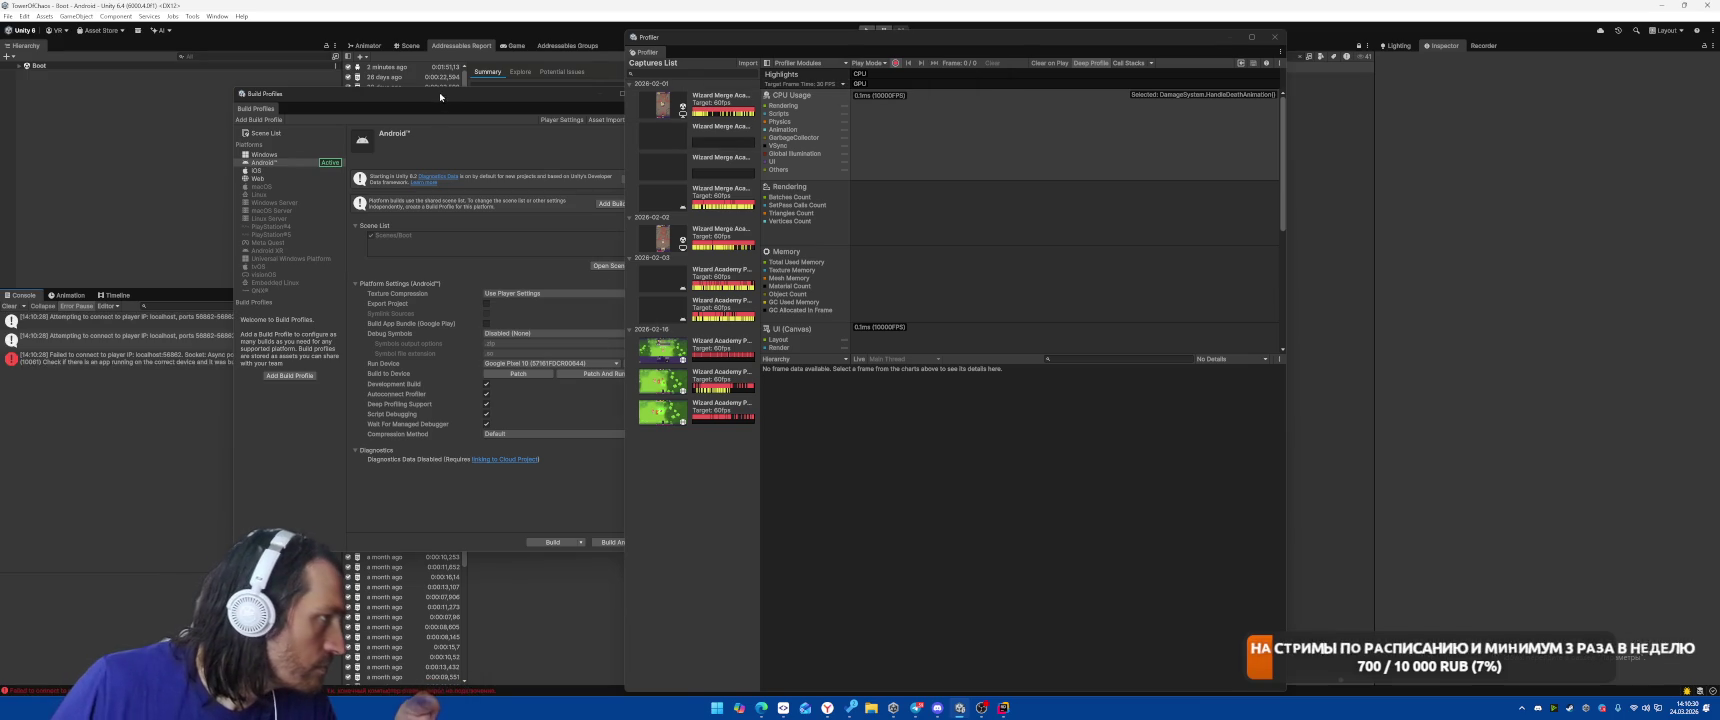
left_click_drag(439, 91, 671, 106)
left_click(234, 362)
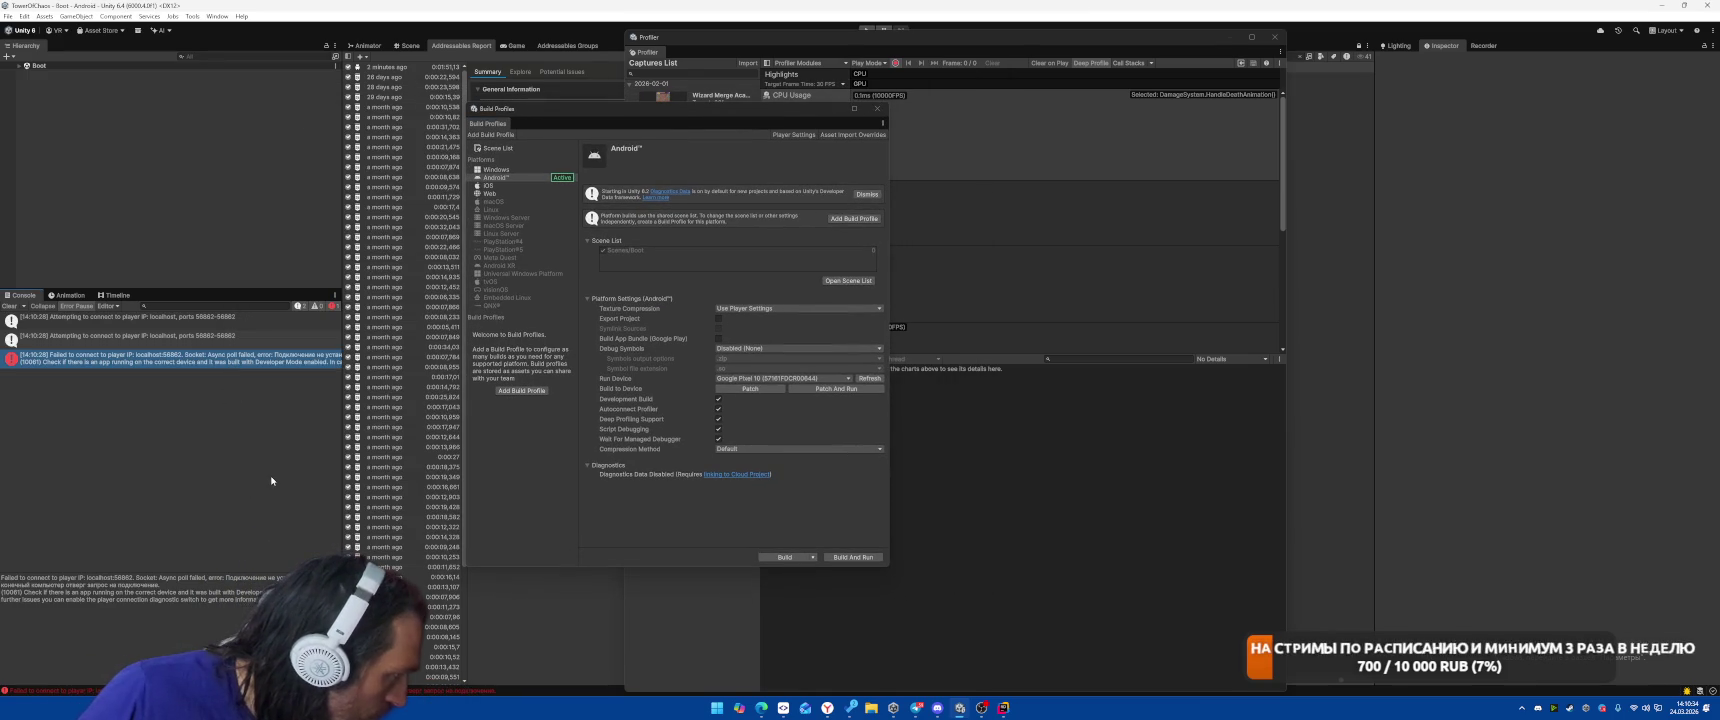
Refresh run devices, keep Google Pixel 10 selected, and Patch And Run the Android build.
left_click(866, 380)
left_click(761, 379)
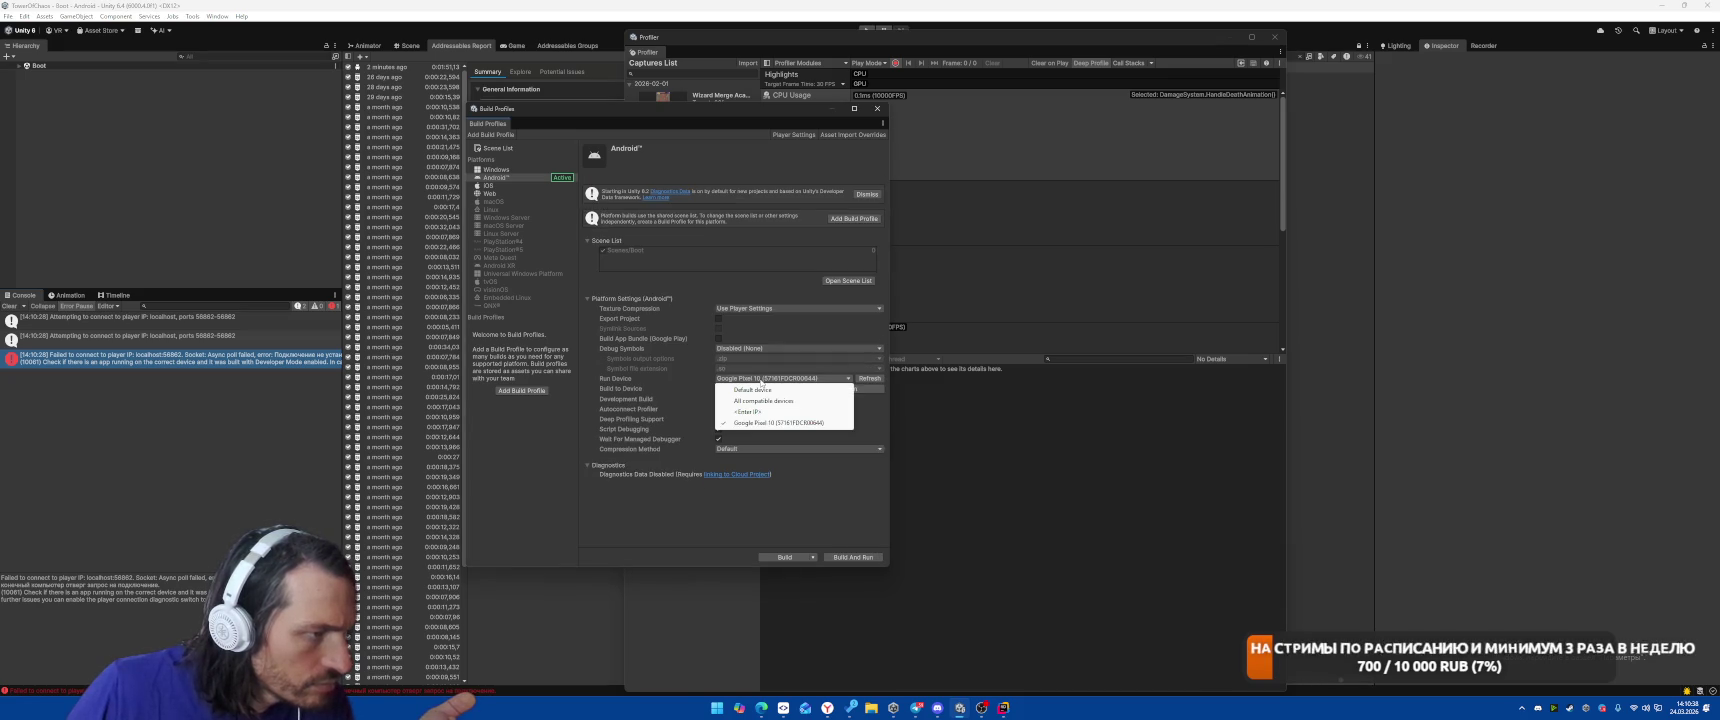
left_click(747, 424)
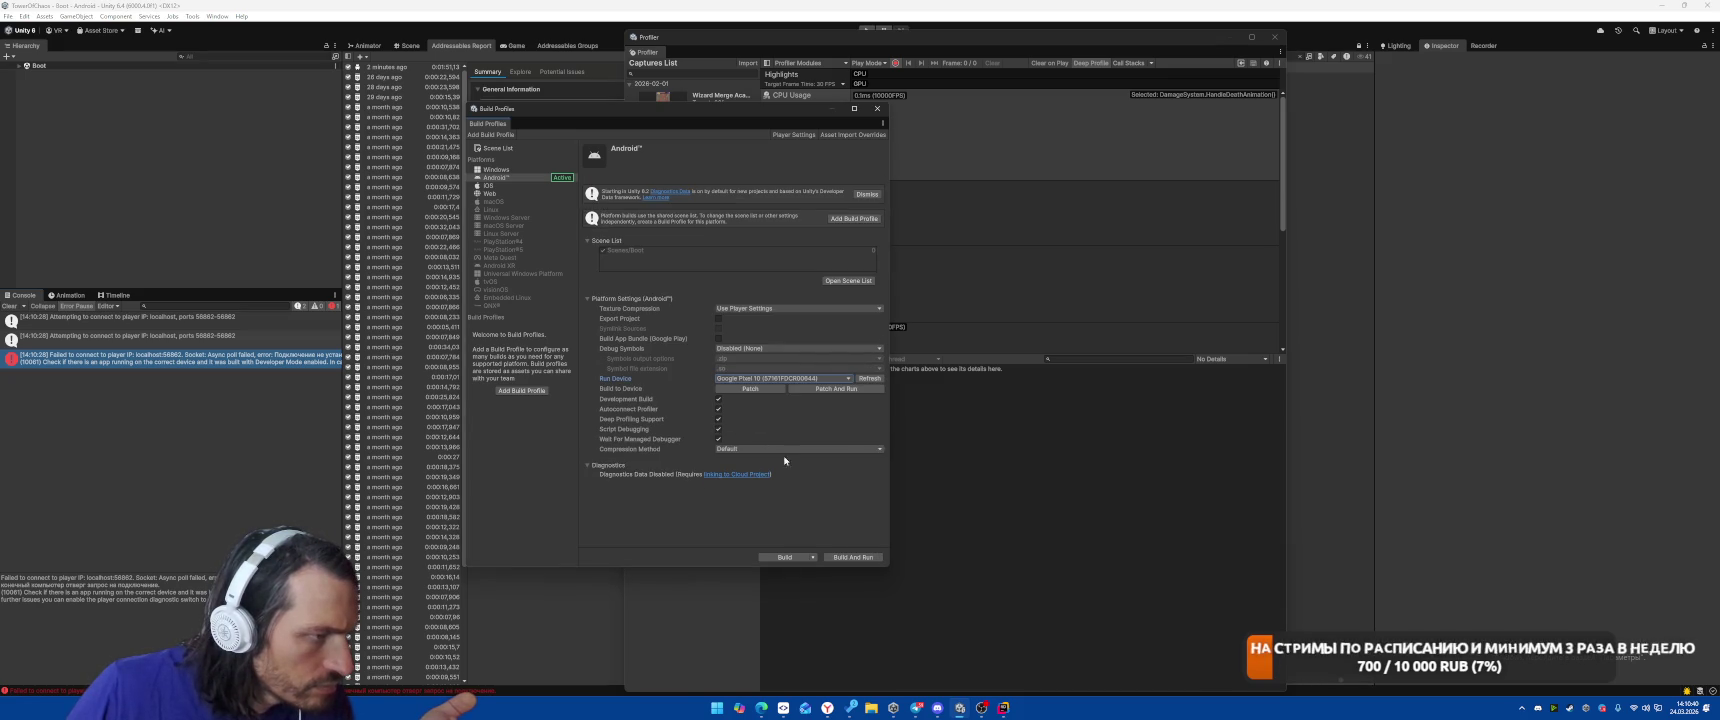
left_click(816, 389)
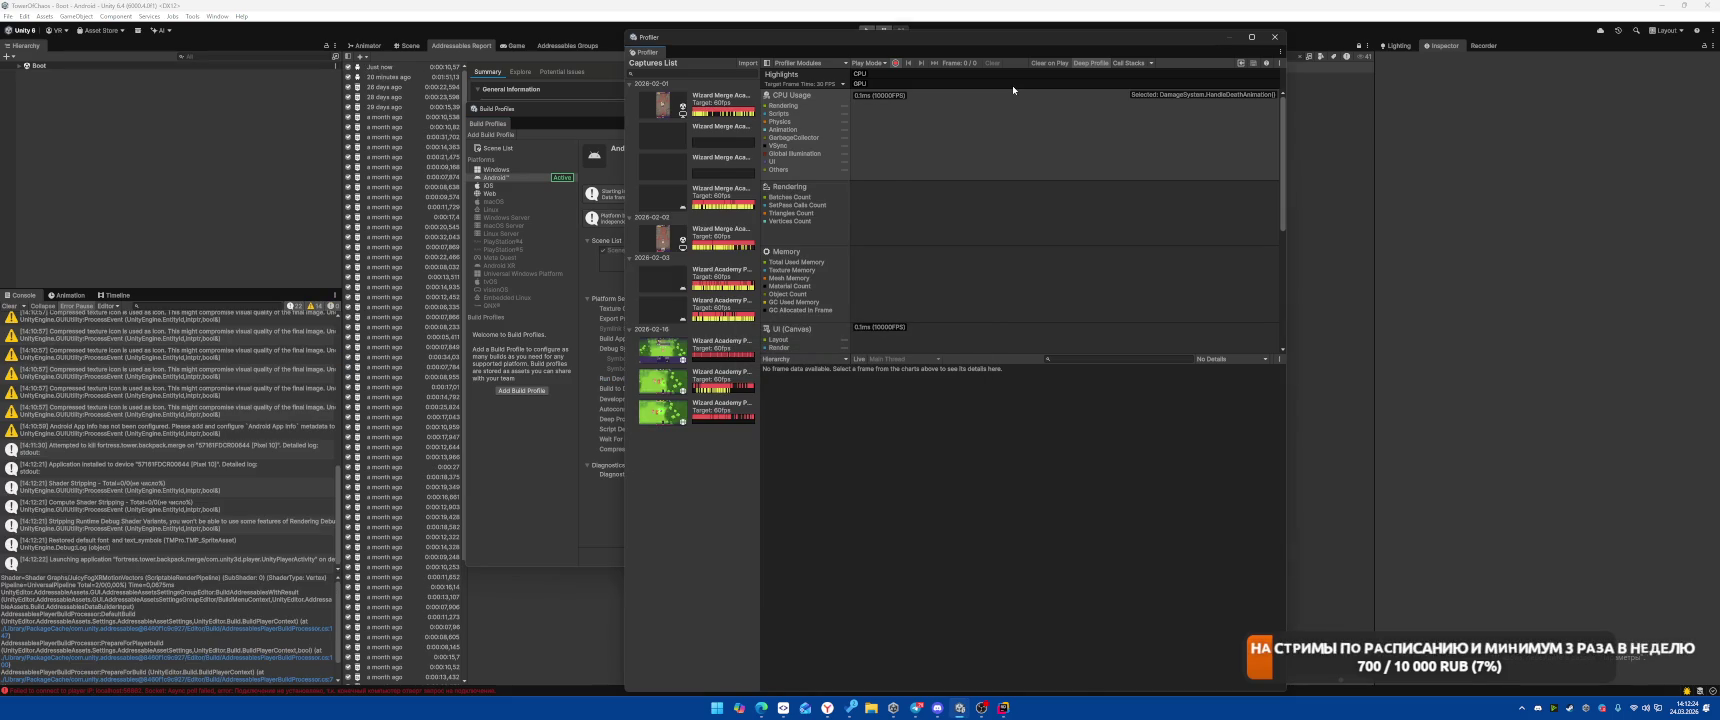
Close the Profiler and reopen it from Window > Analysis > Profiler.
mouse_move(1012, 86)
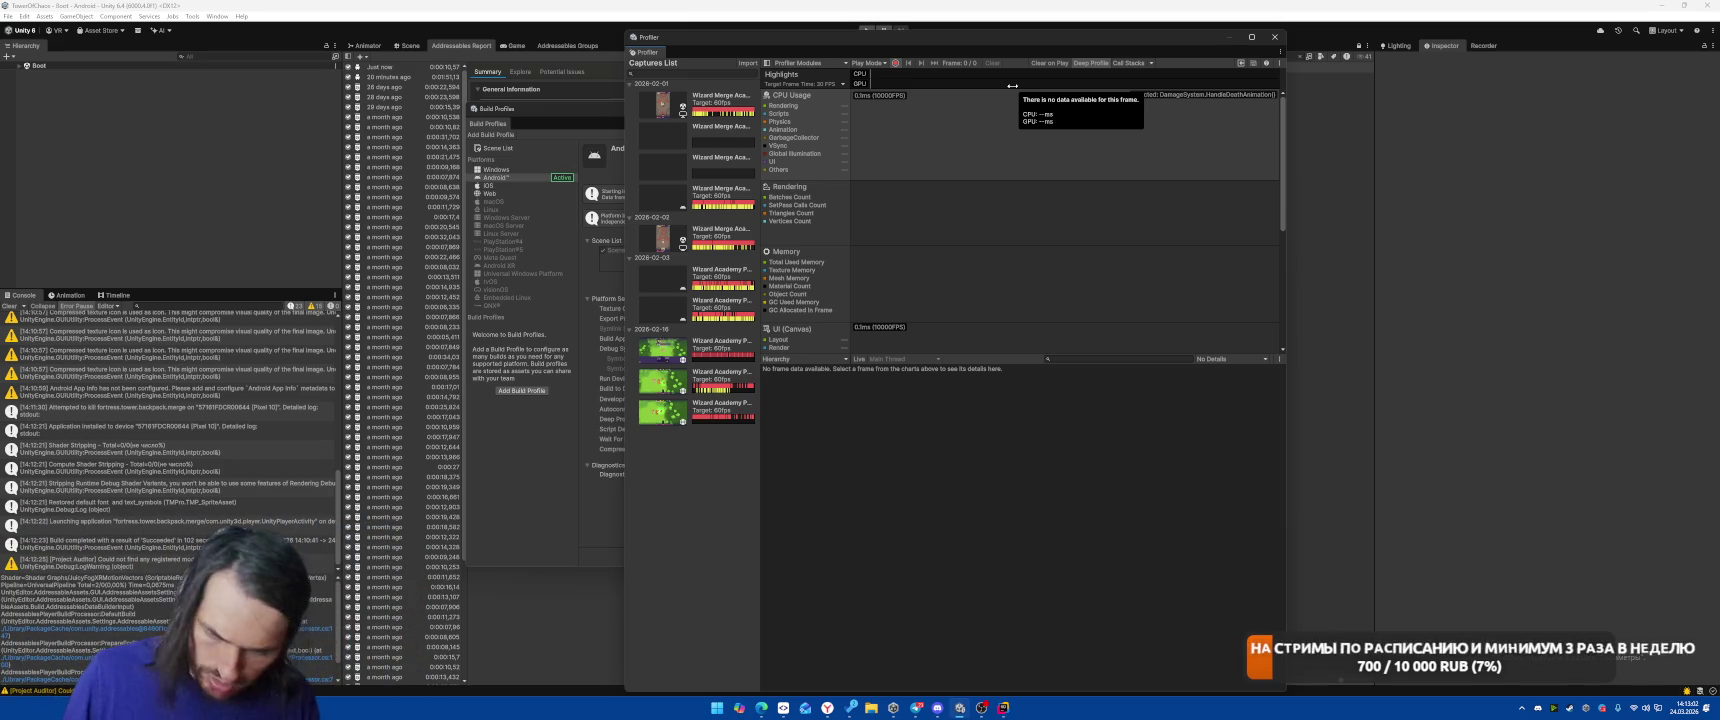
left_click(882, 63)
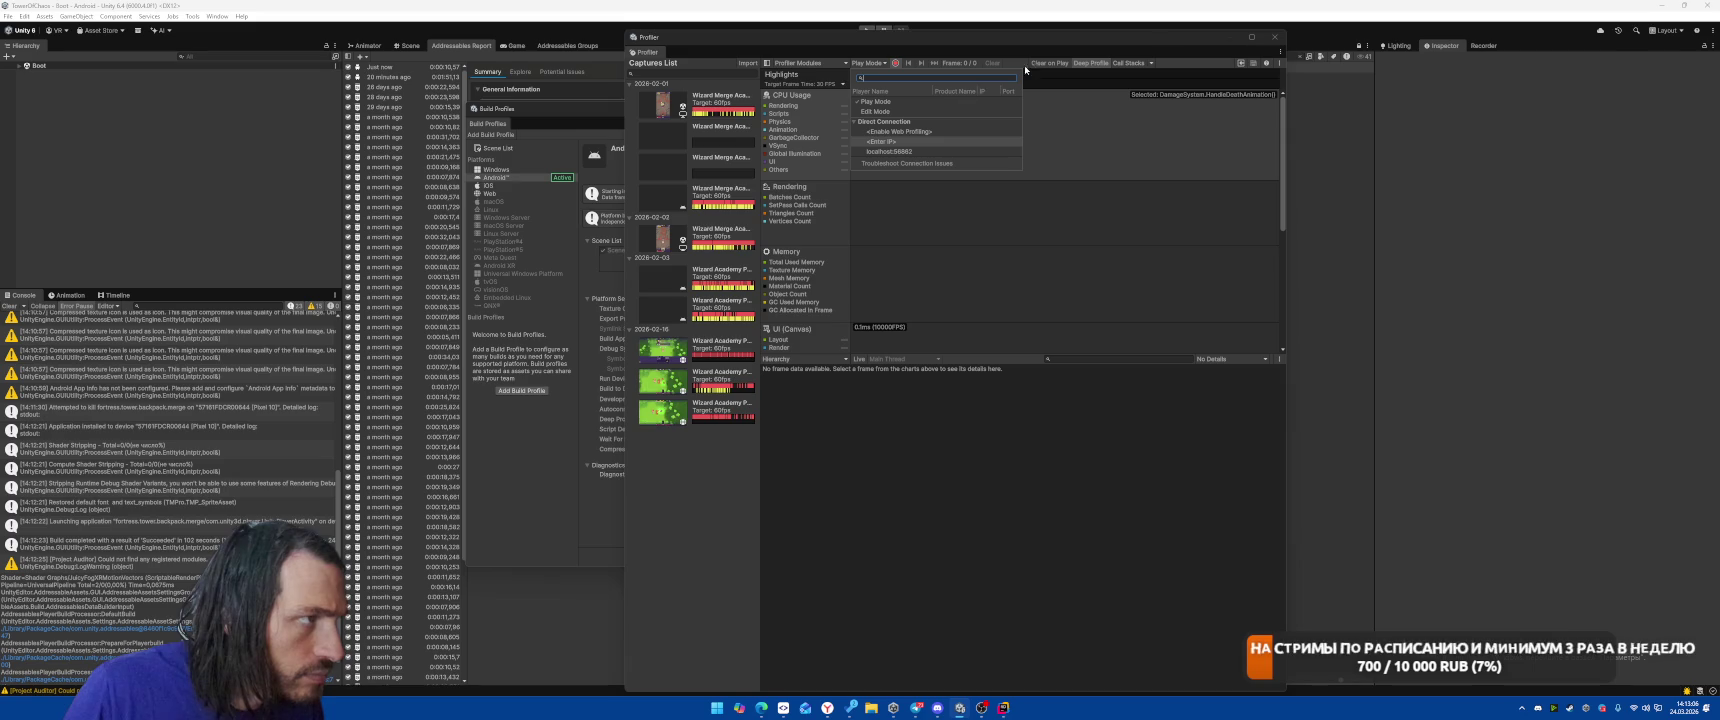
left_click(1274, 37)
left_click(217, 16)
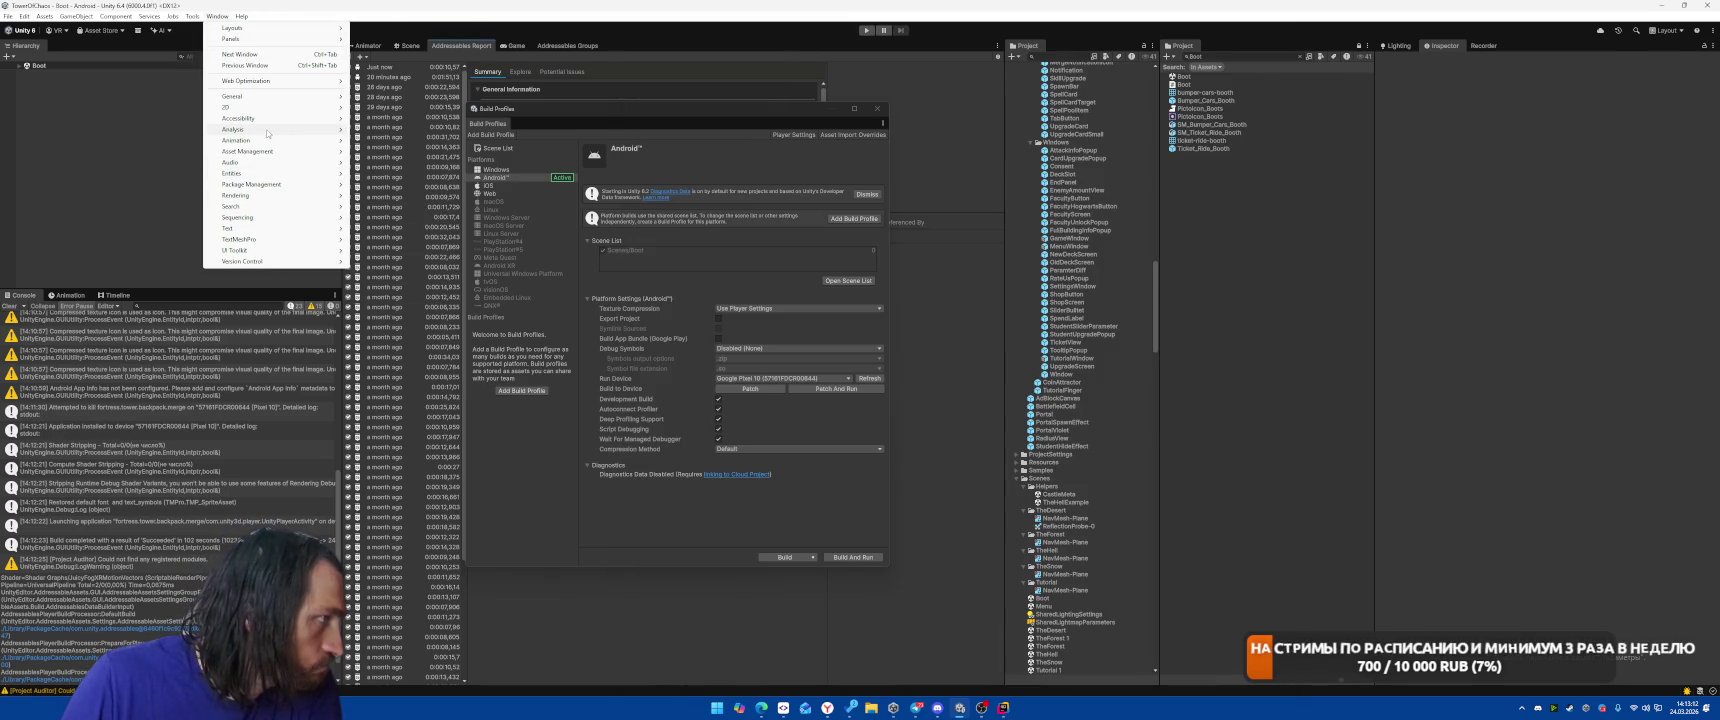
mouse_move(300, 130)
left_click(390, 129)
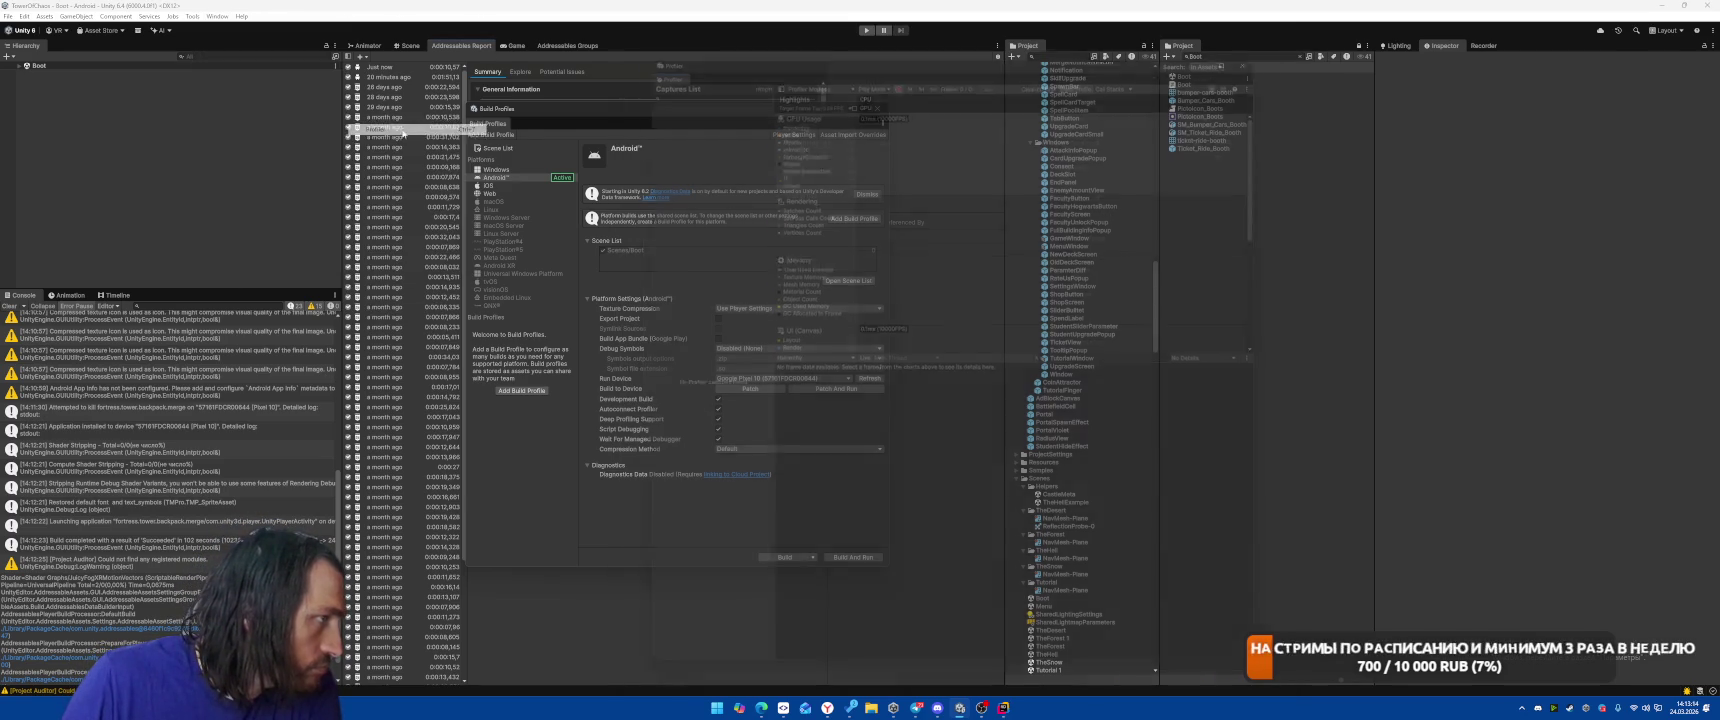
Retry the Profiler's localhost connection, then open the Troubleshoot Connection Issues documentation.
left_click(867, 63)
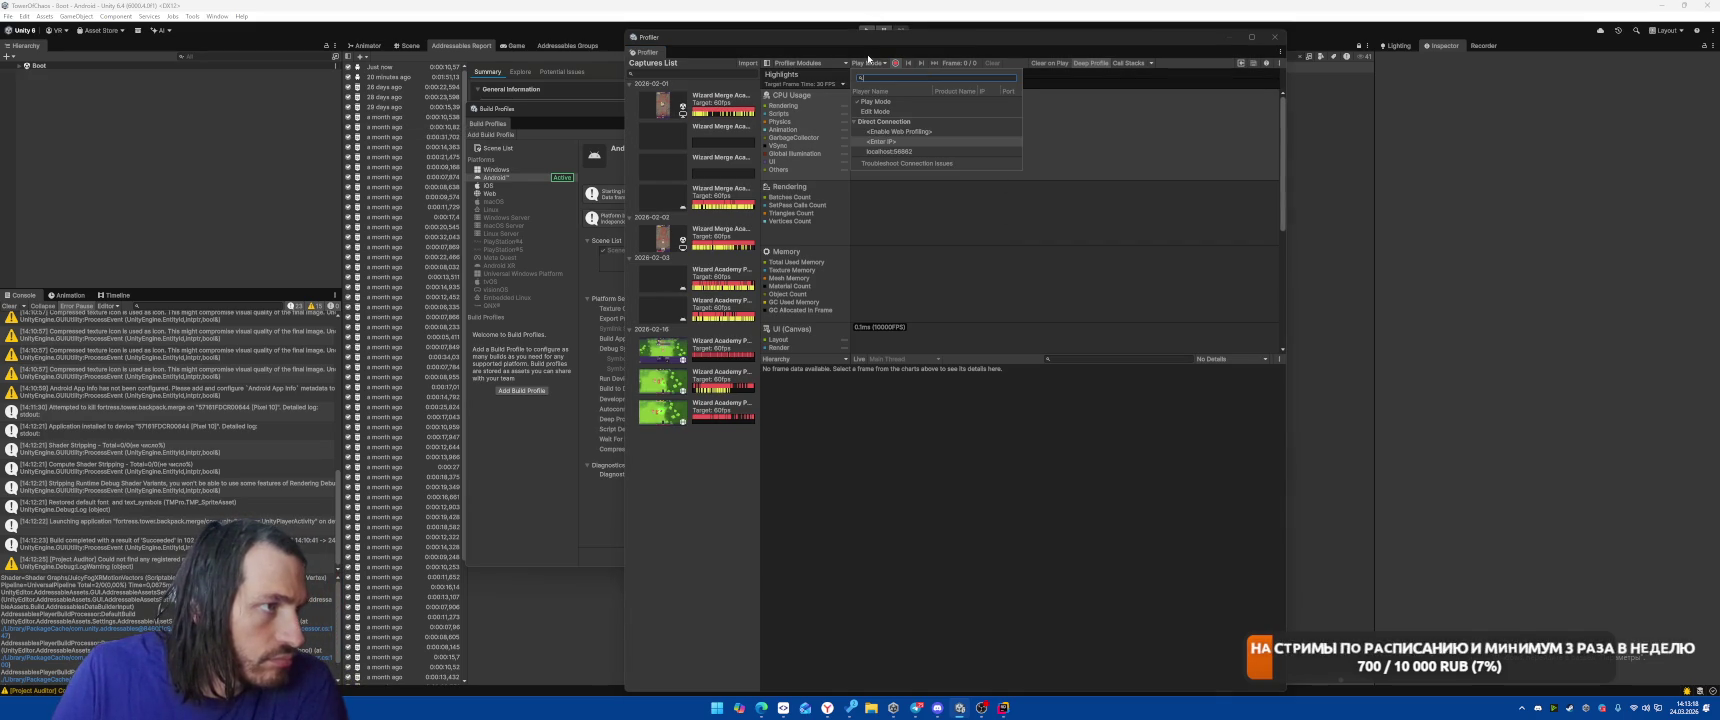
left_click(884, 152)
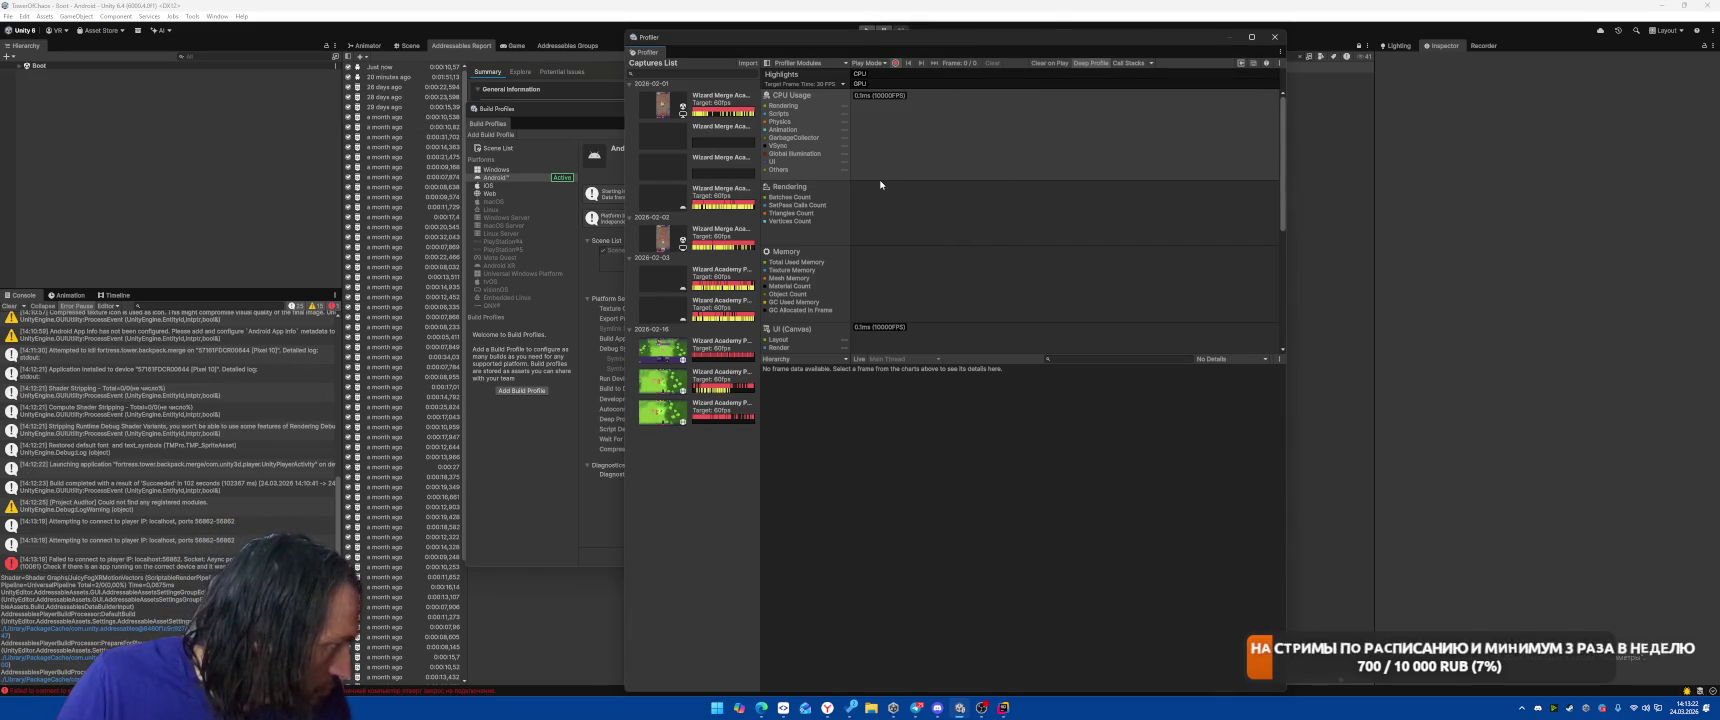
left_click(868, 63)
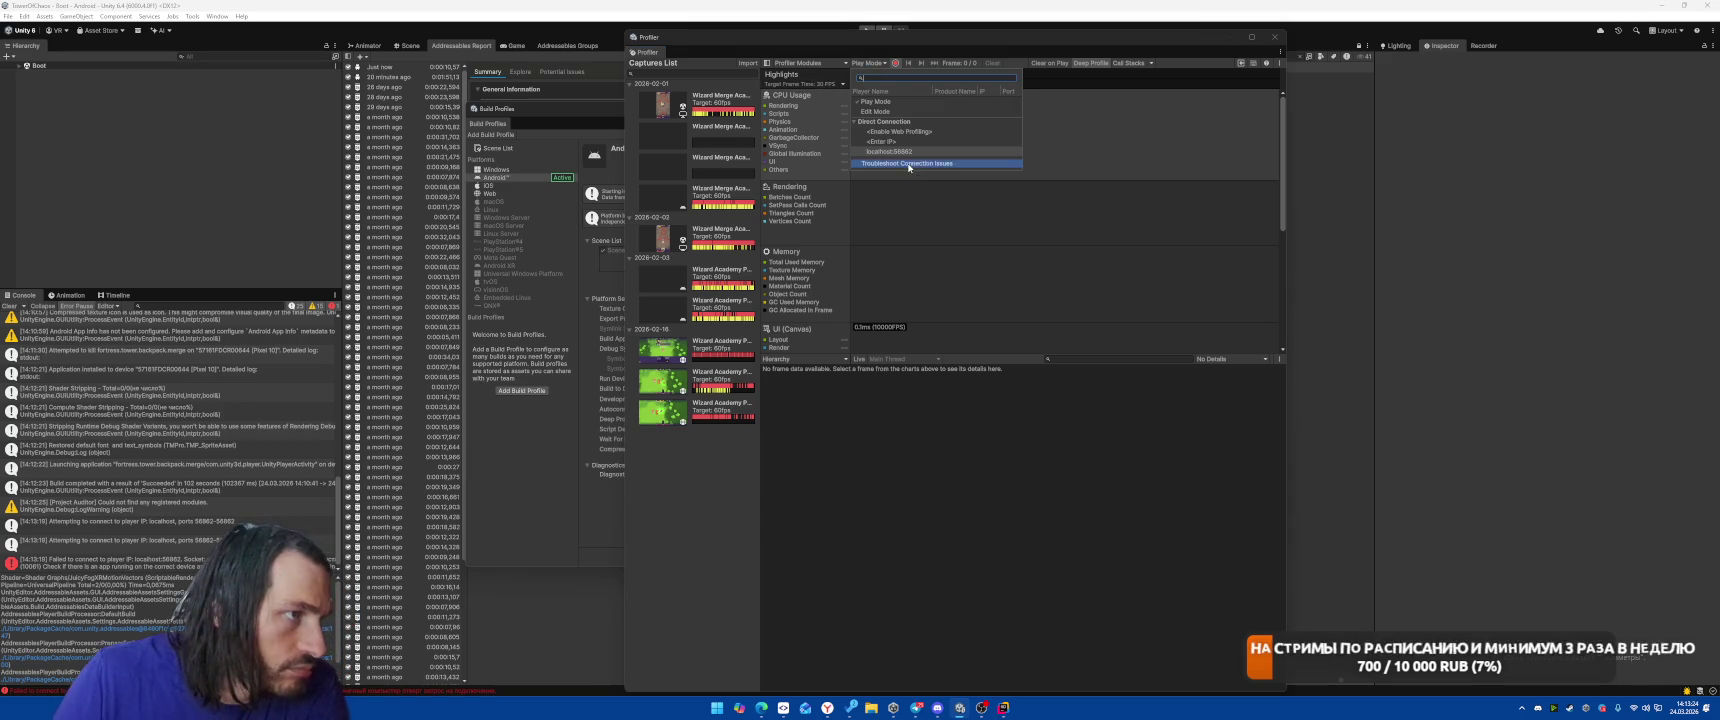
left_click(920, 165)
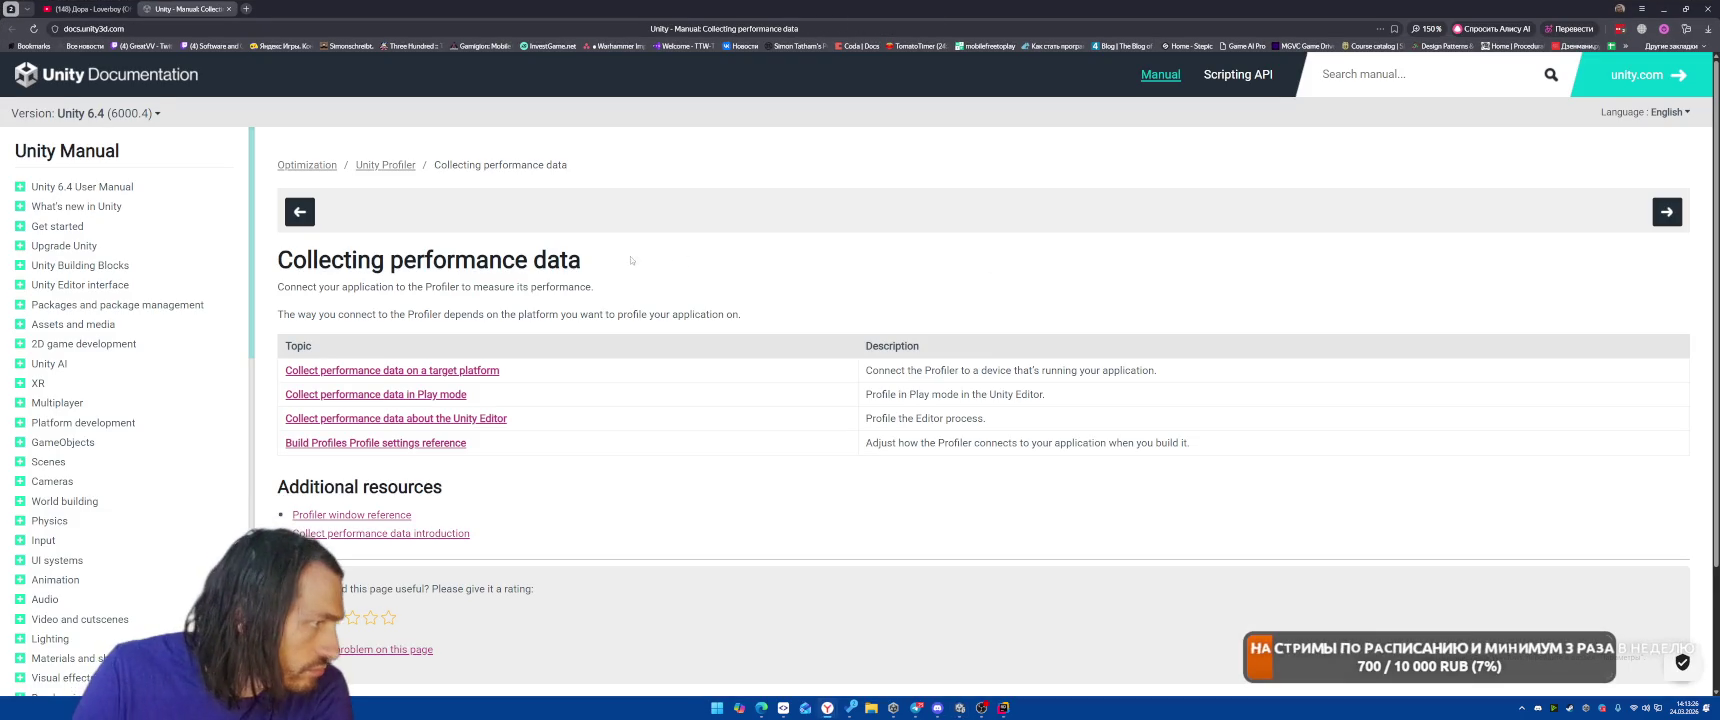
Navigate the docs to the 'Collecting performance data on an Android device' article.
left_click(390, 372)
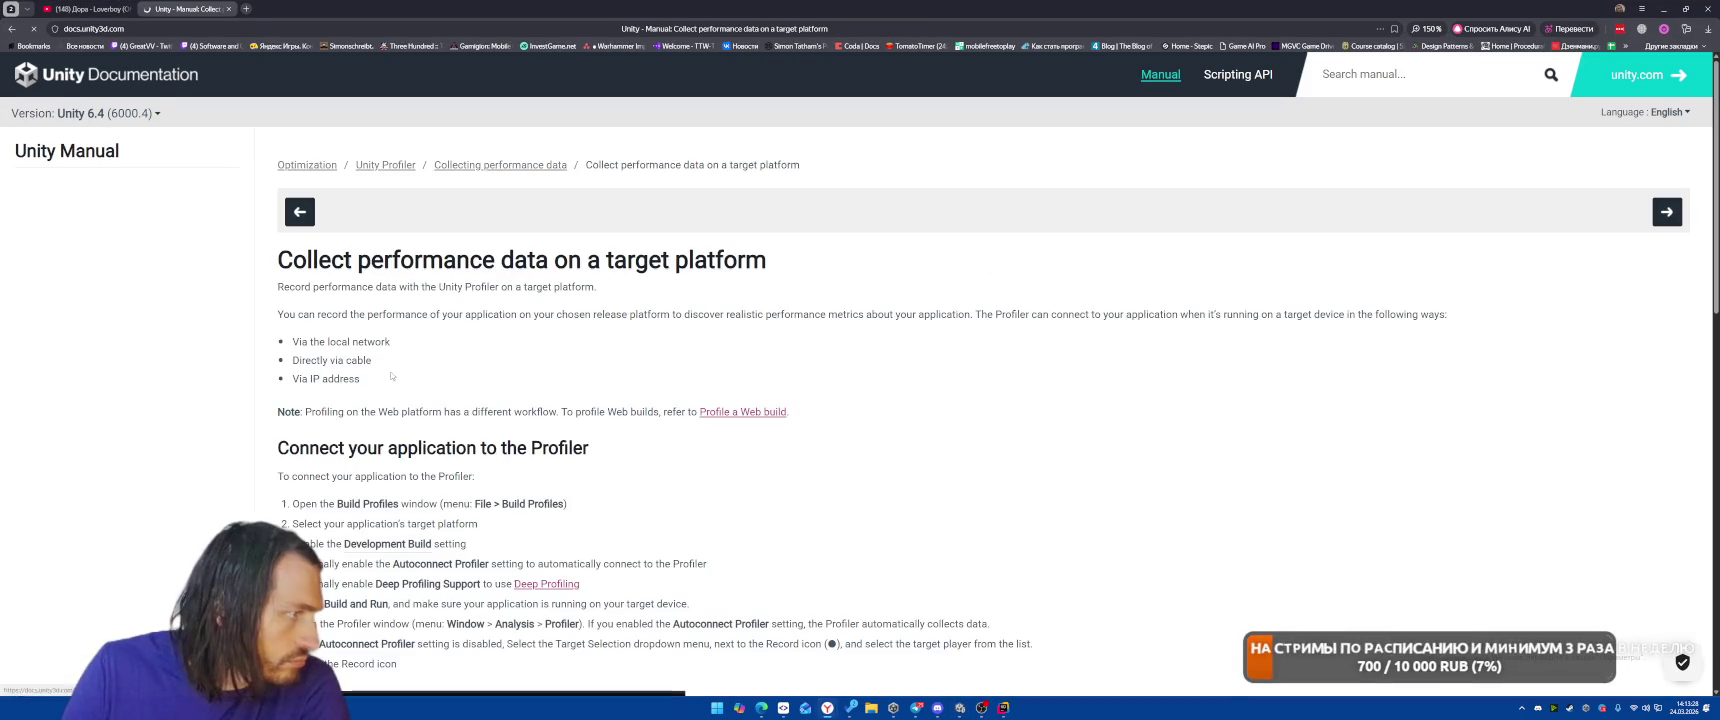
scroll(791, 366, "down", 1)
scroll(791, 366, "down", 6)
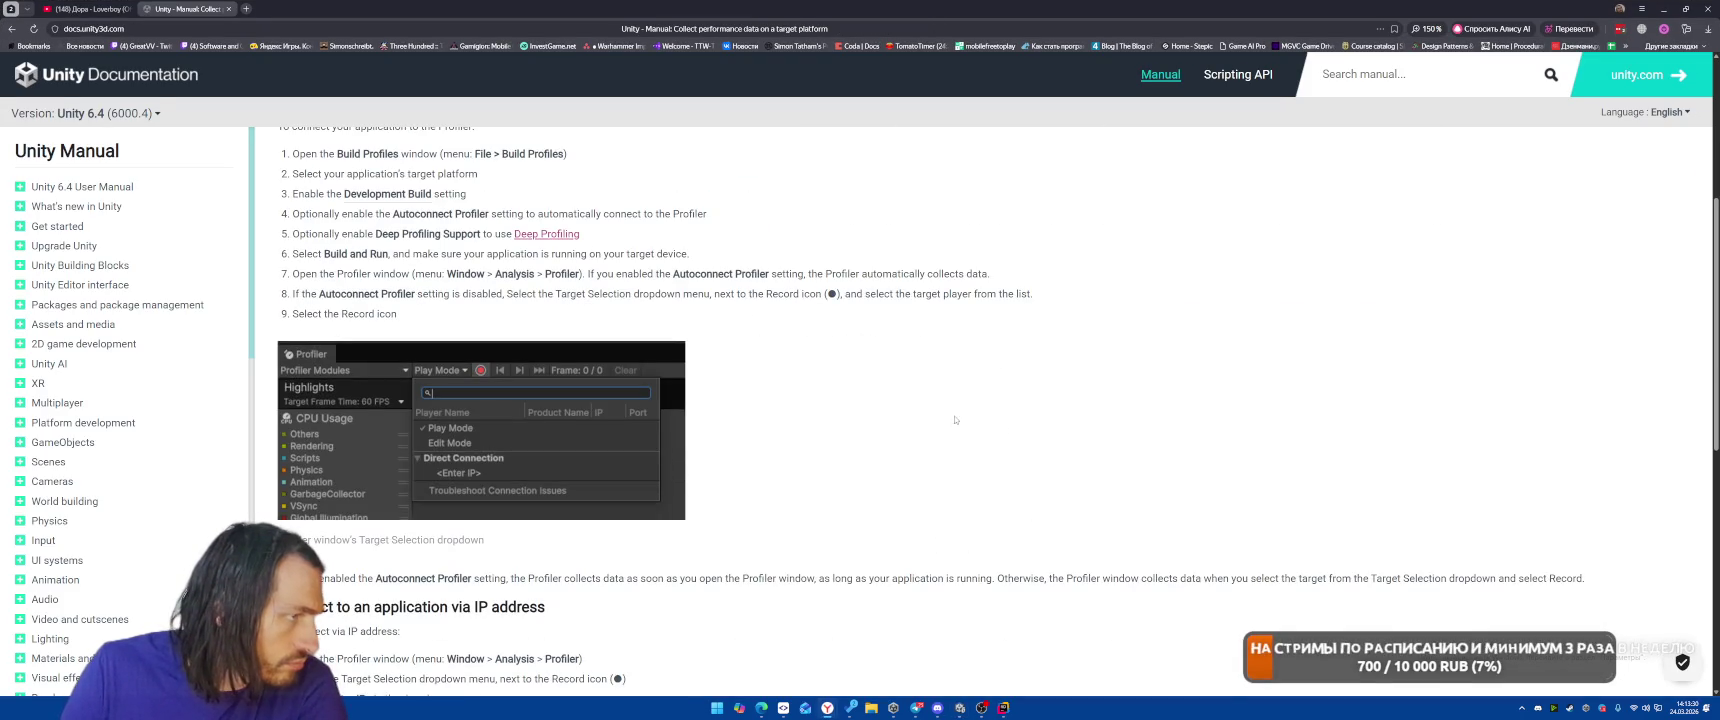
scroll(925, 311, "down", 3)
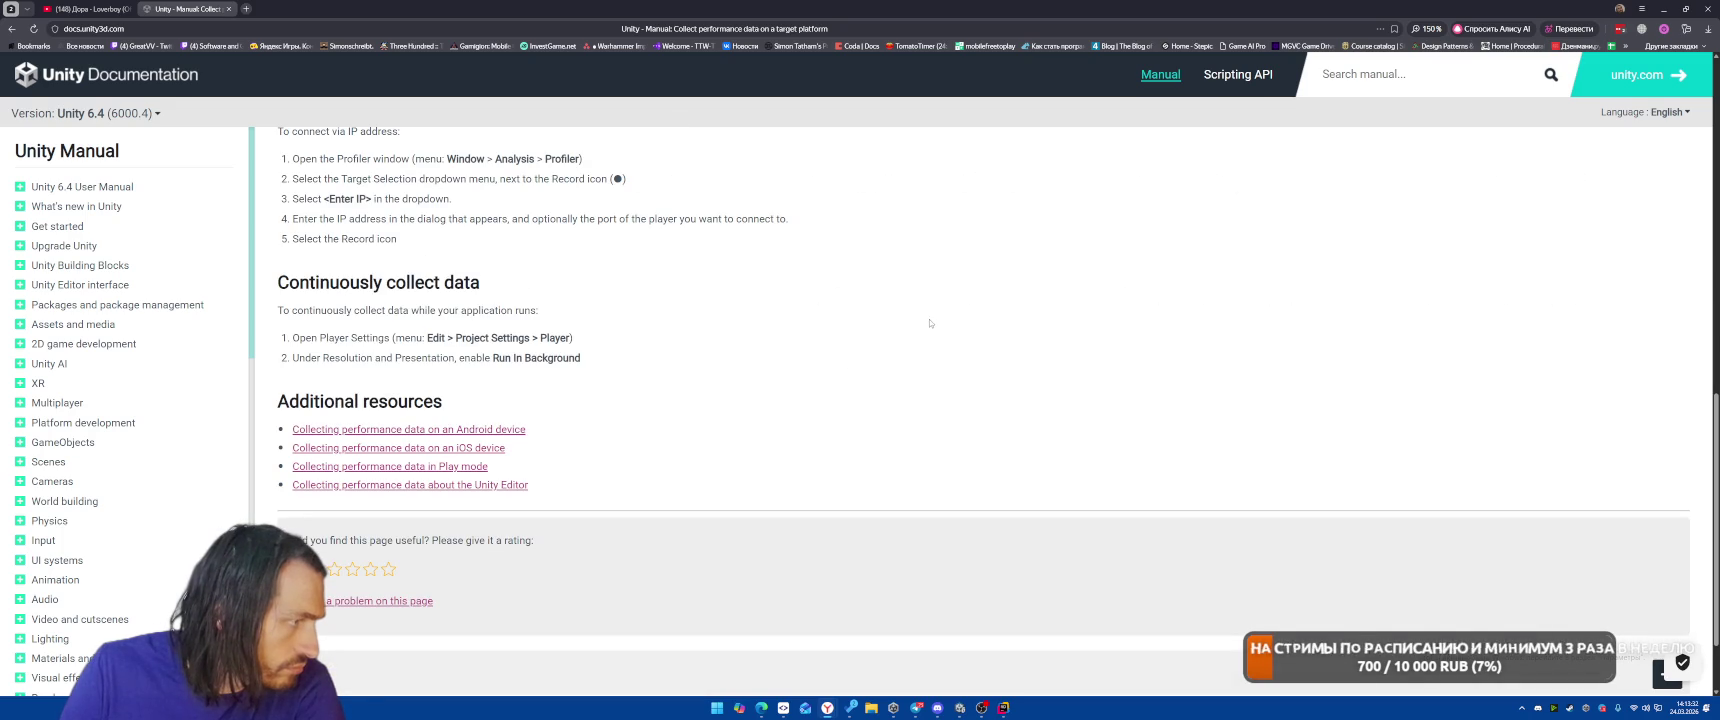
left_click(408, 430)
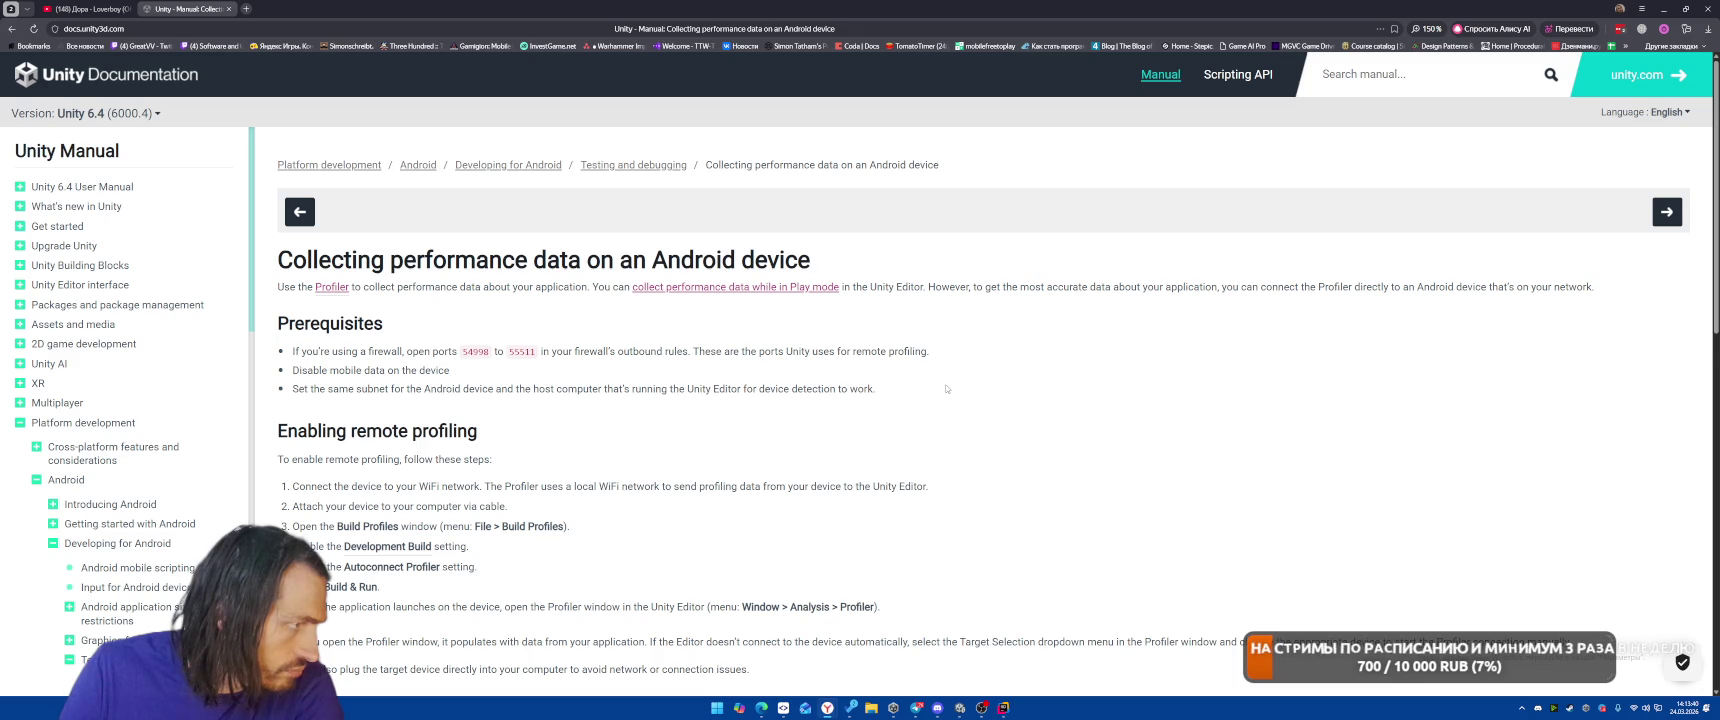
scroll(946, 388, "down", 1)
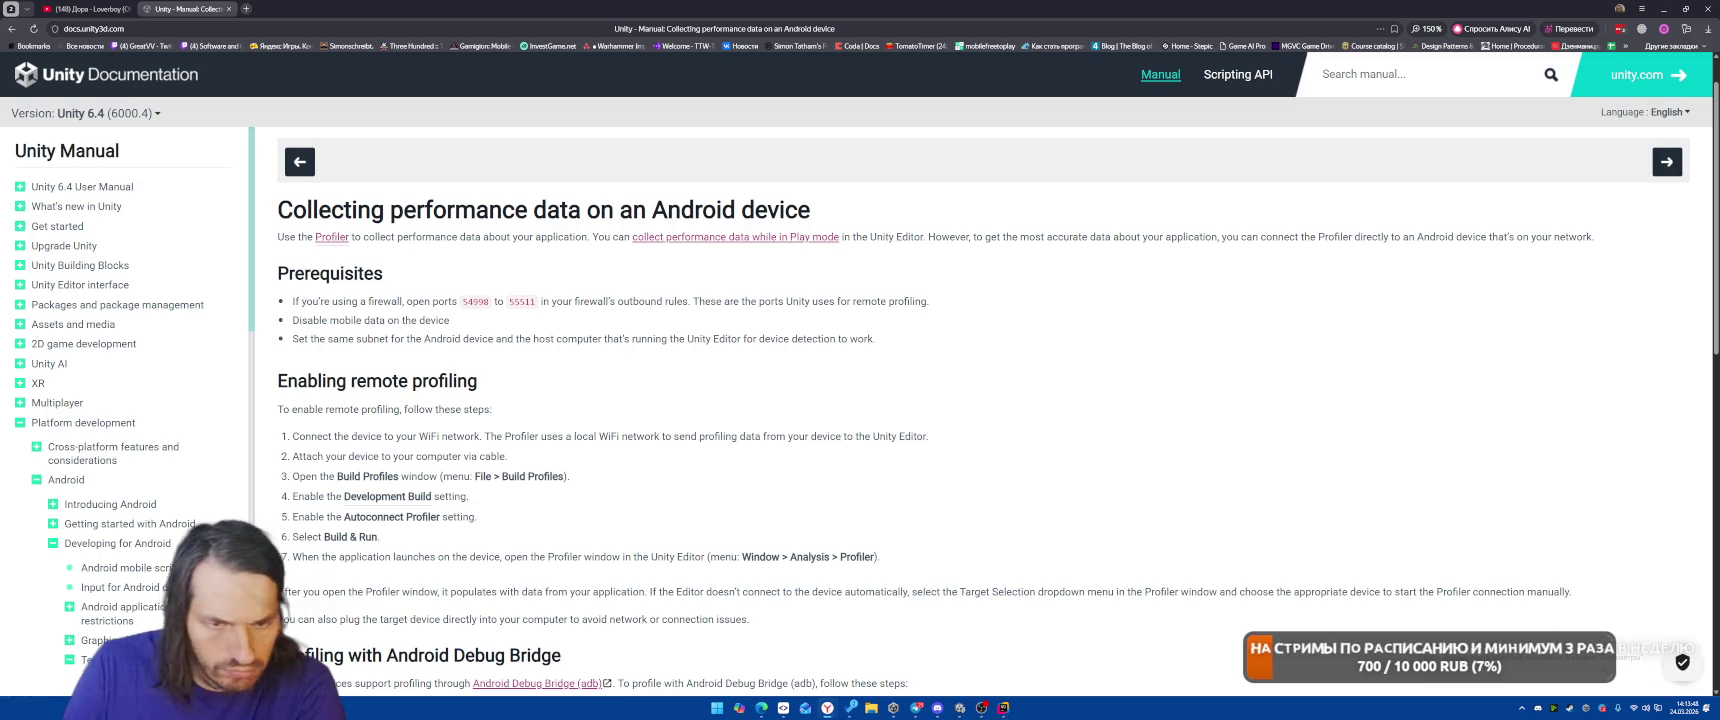
Check the Wi-Fi status while reading the article's manual adb tunnel section.
left_click(1649, 715)
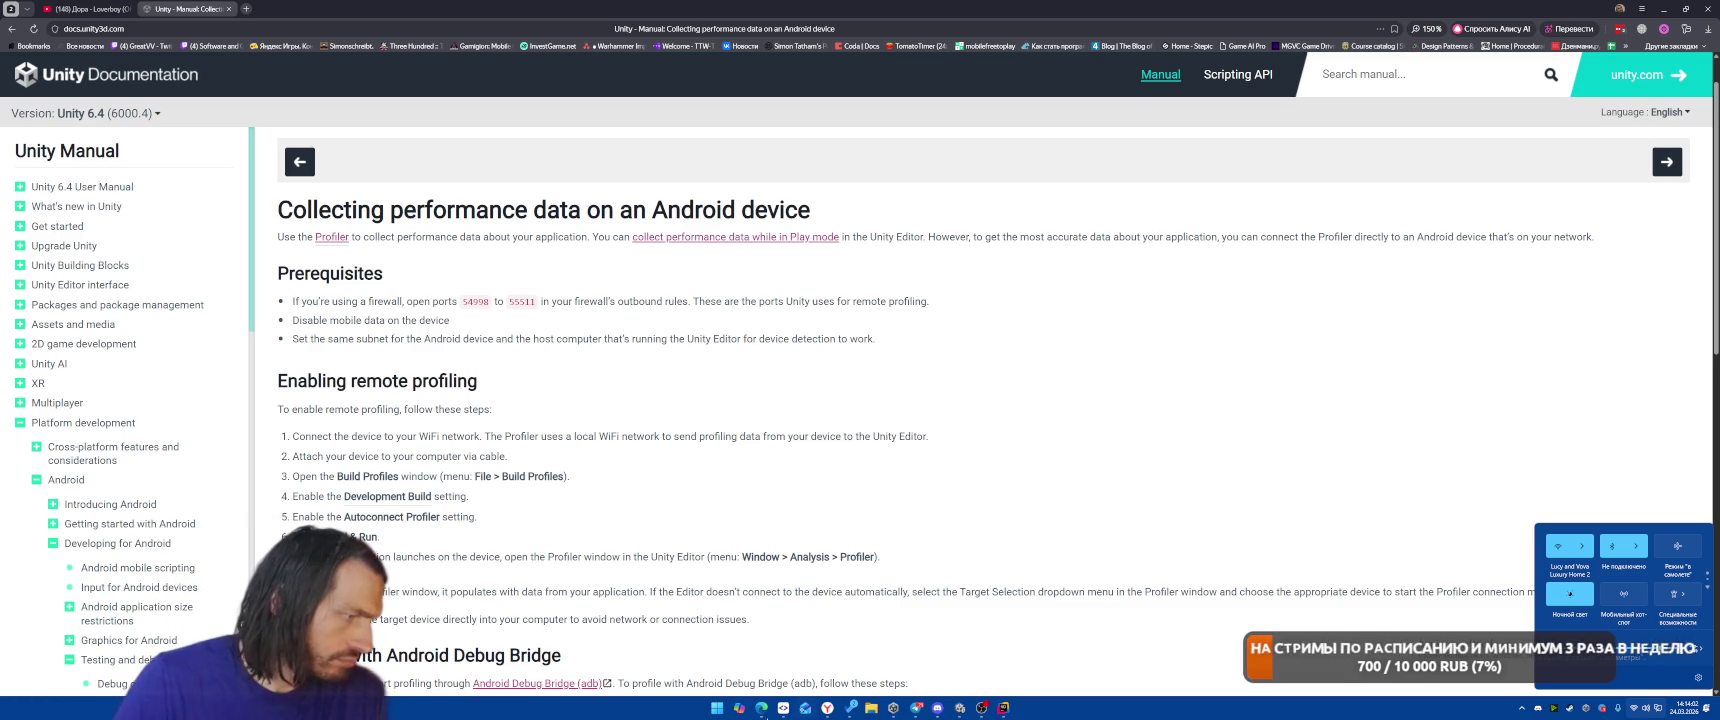
scroll(853, 437, "down", 3)
scroll(940, 294, "down", 3)
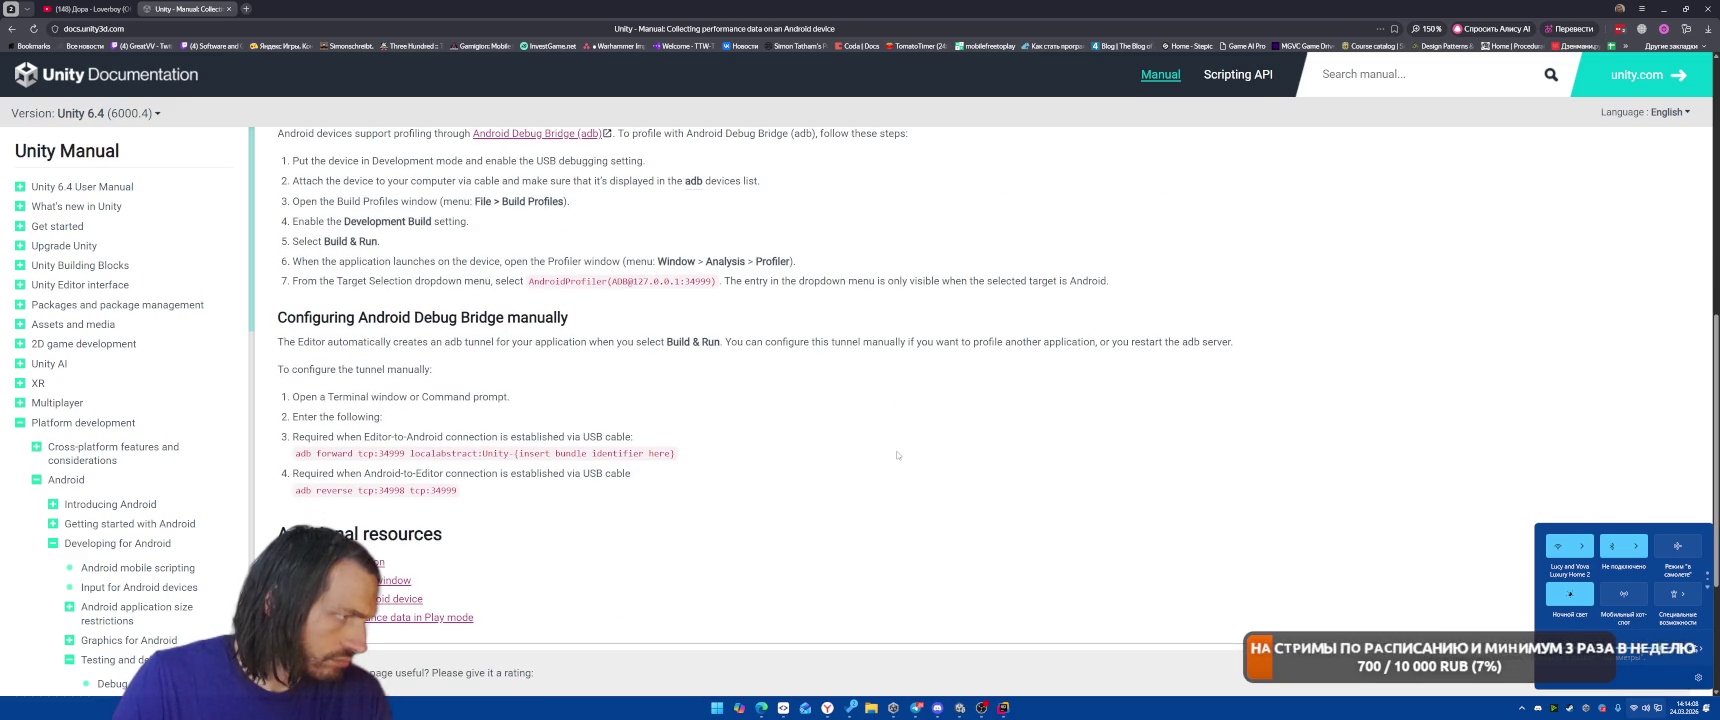
left_click(818, 456)
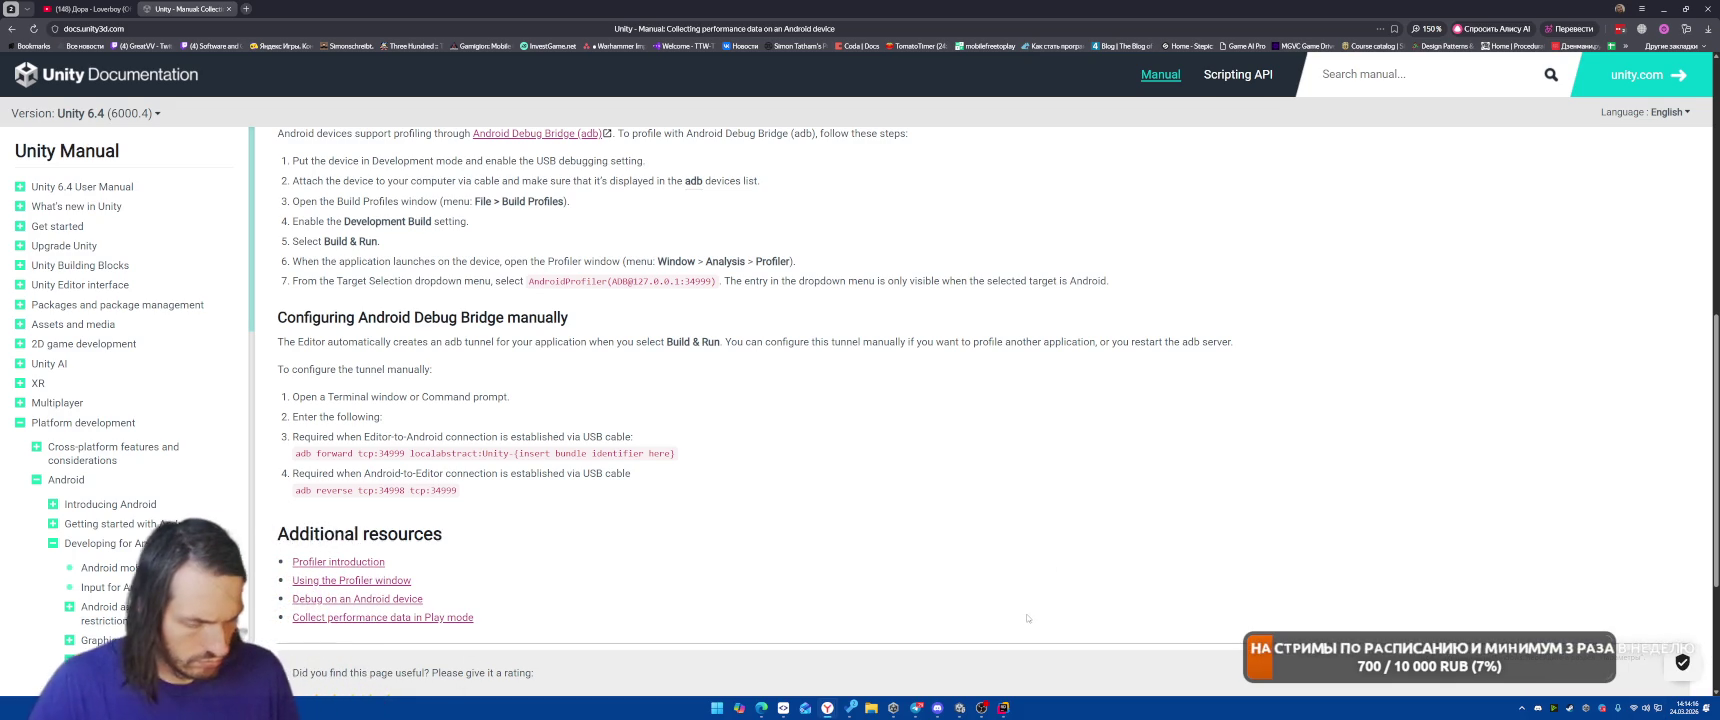
Launch Command Prompt via Win+R cmd and move its window to the right.
key("super+r")
key("Return")
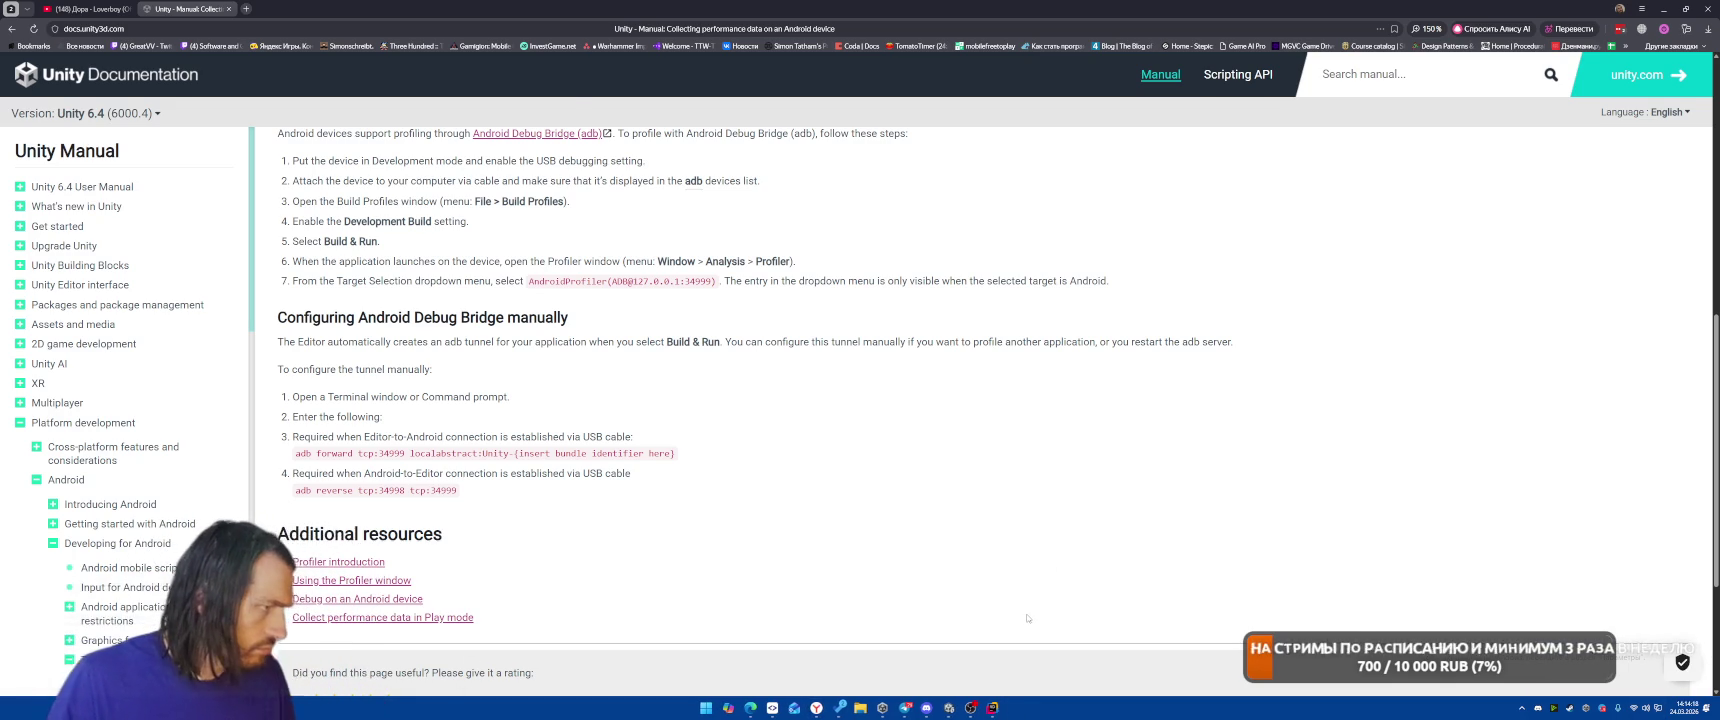
left_click_drag(347, 25, 1197, 176)
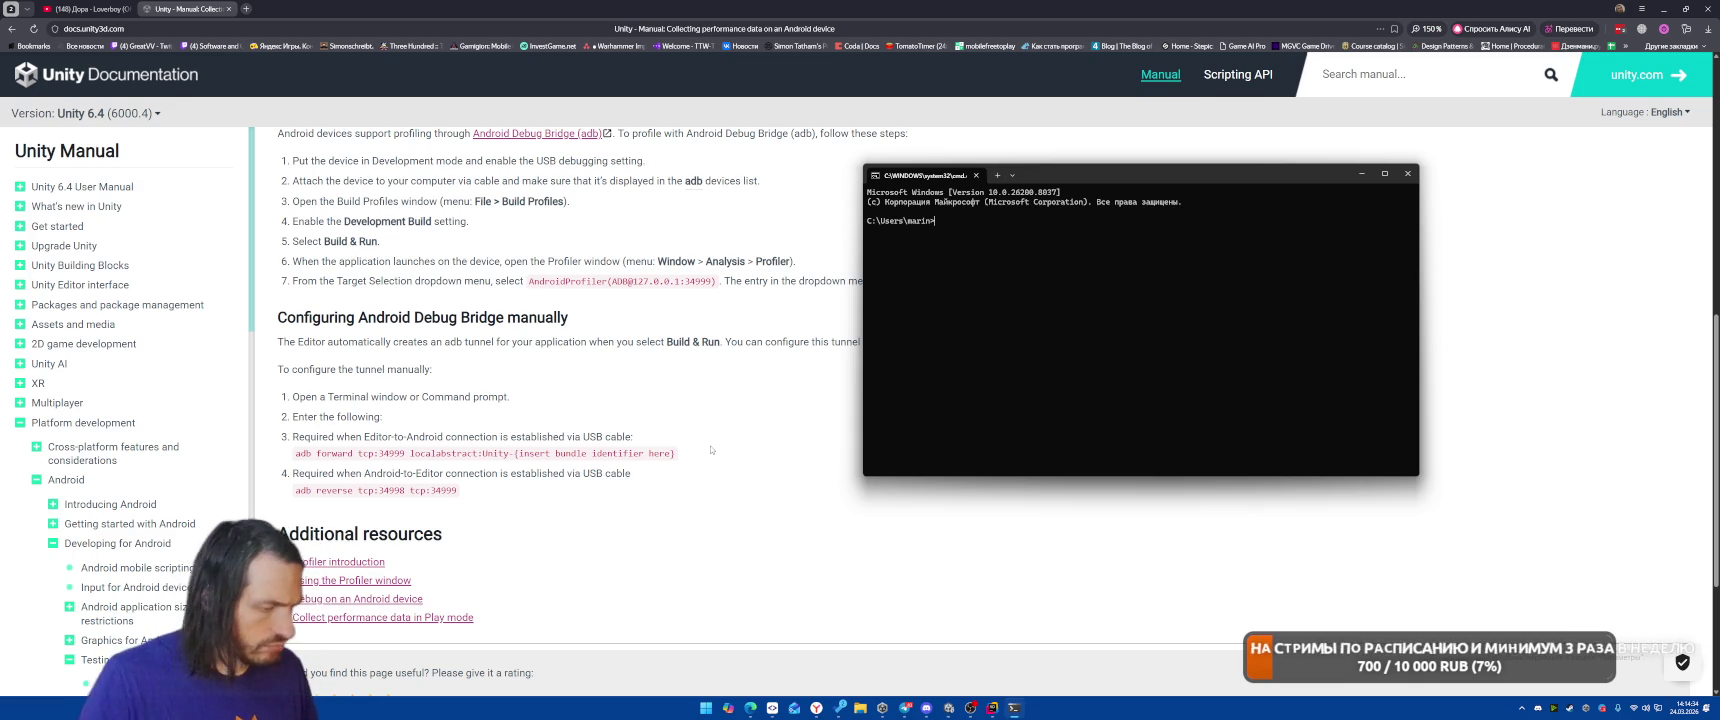
Back in Unity, connect the Profiler to the localhost:56862 player target.
left_click(949, 708)
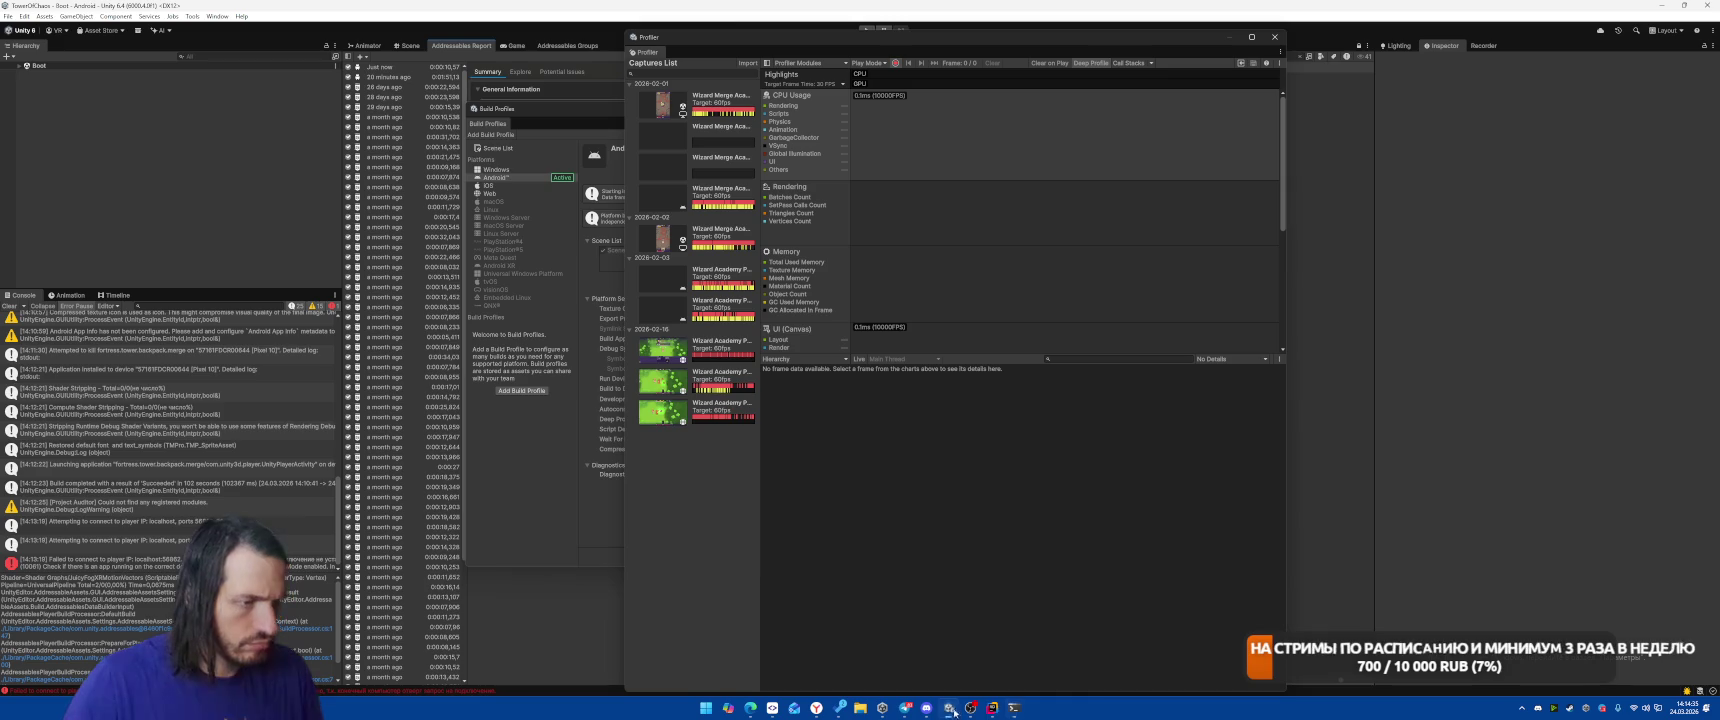
left_click(867, 63)
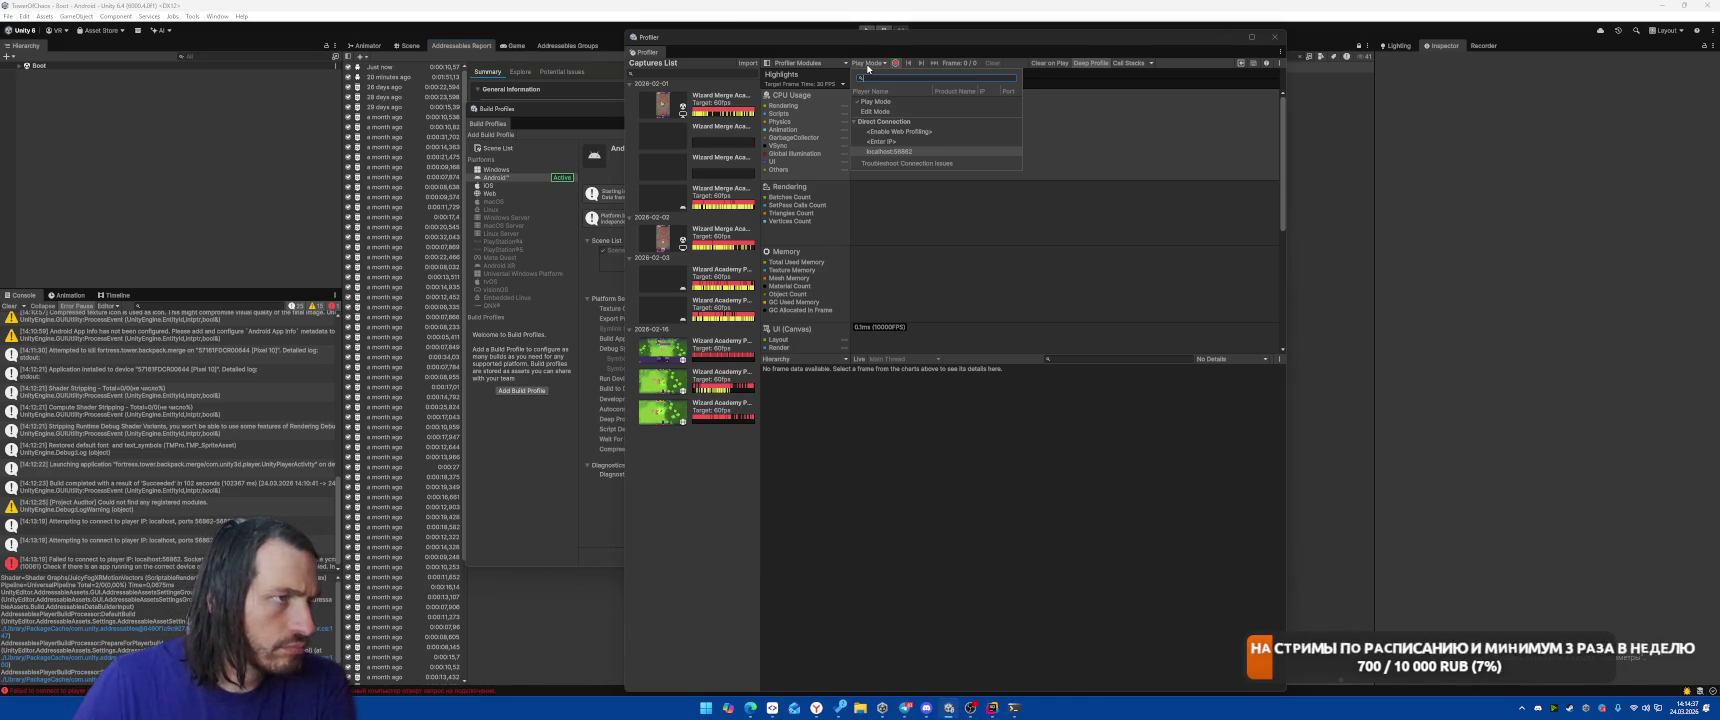
left_click(889, 151)
left_click(877, 64)
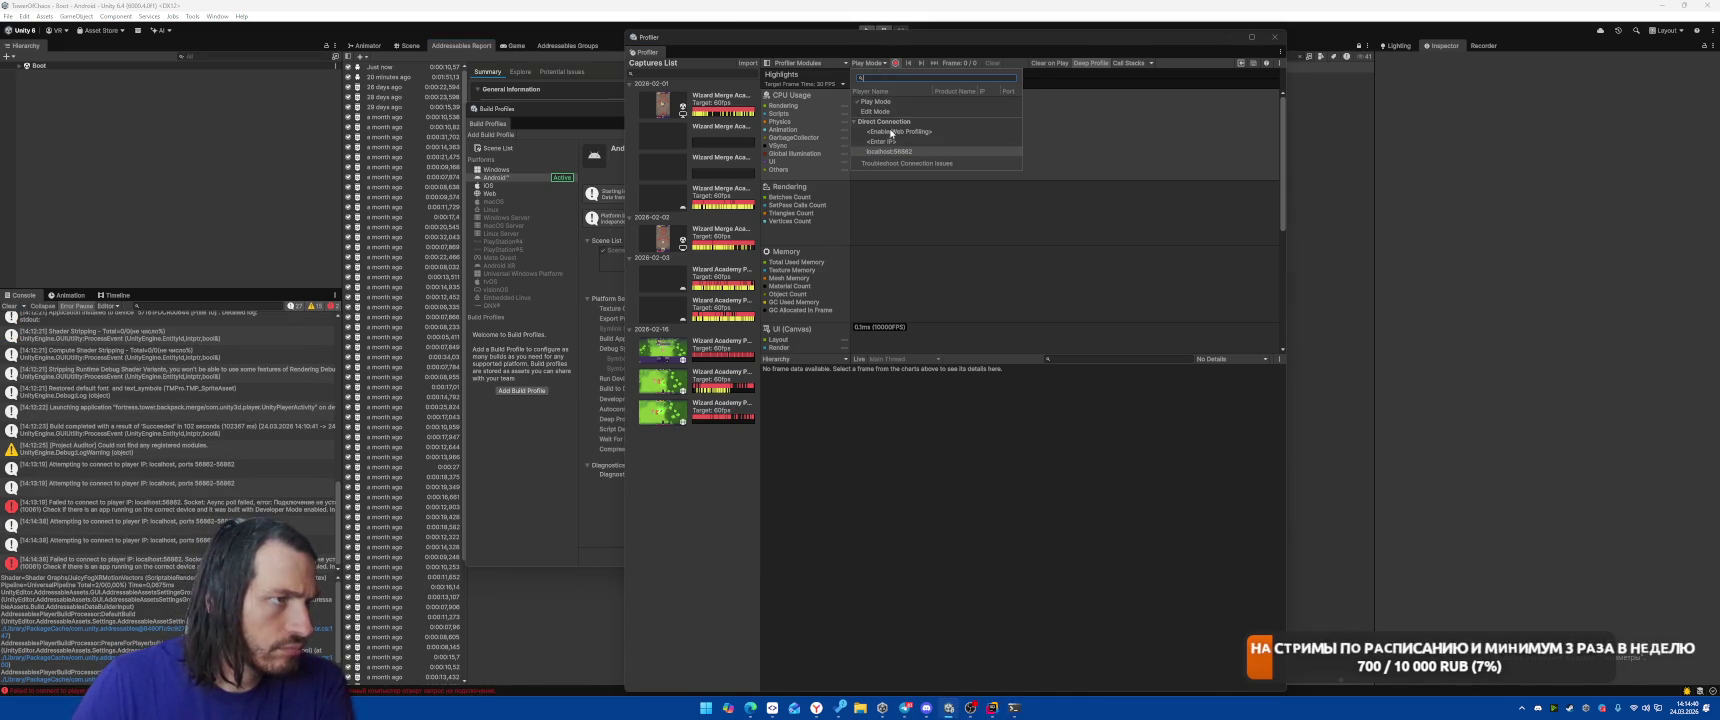
left_click(888, 141)
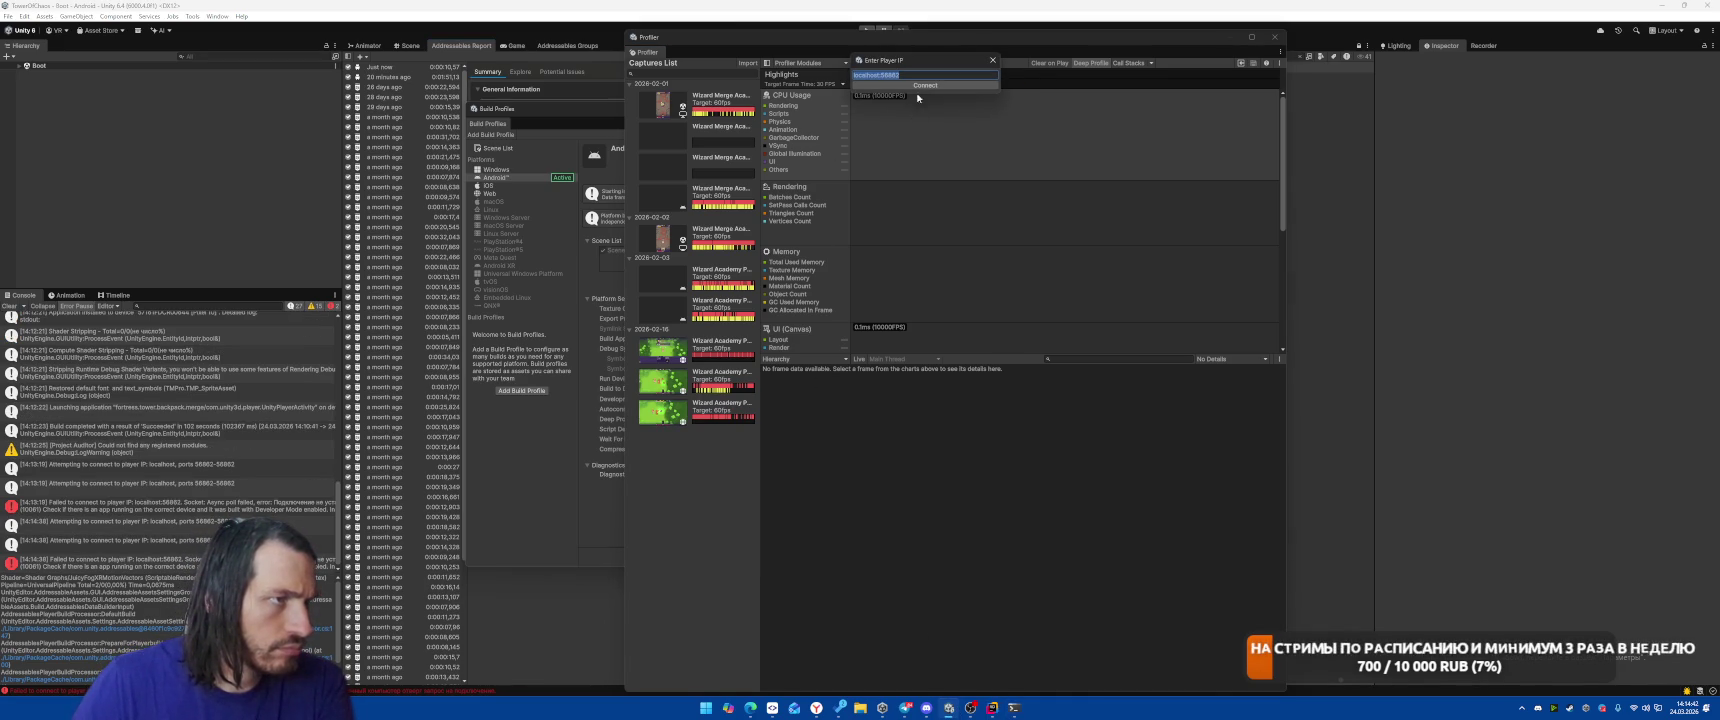
key("Home")
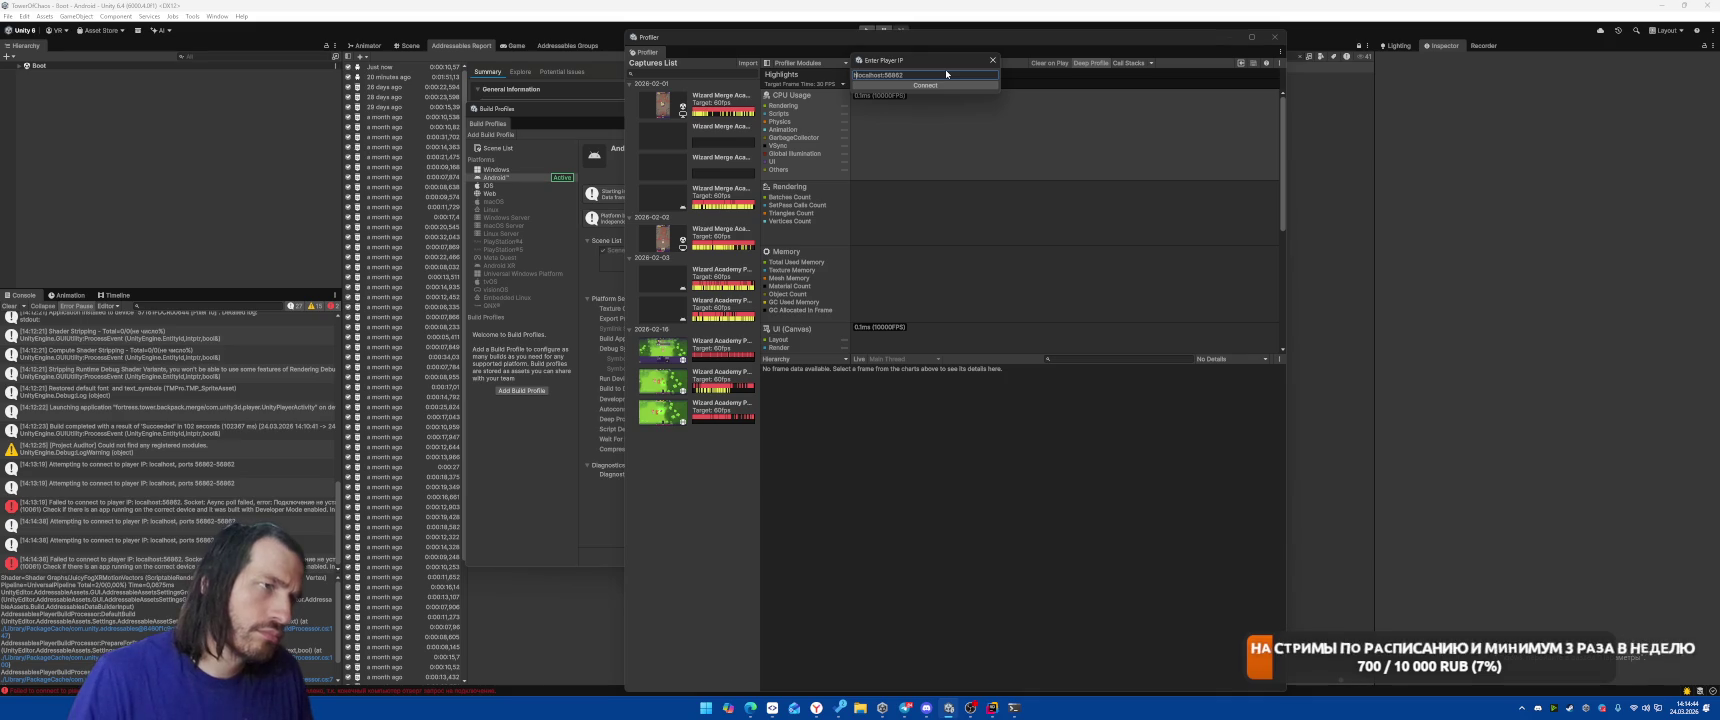
type("http://")
key("Return")
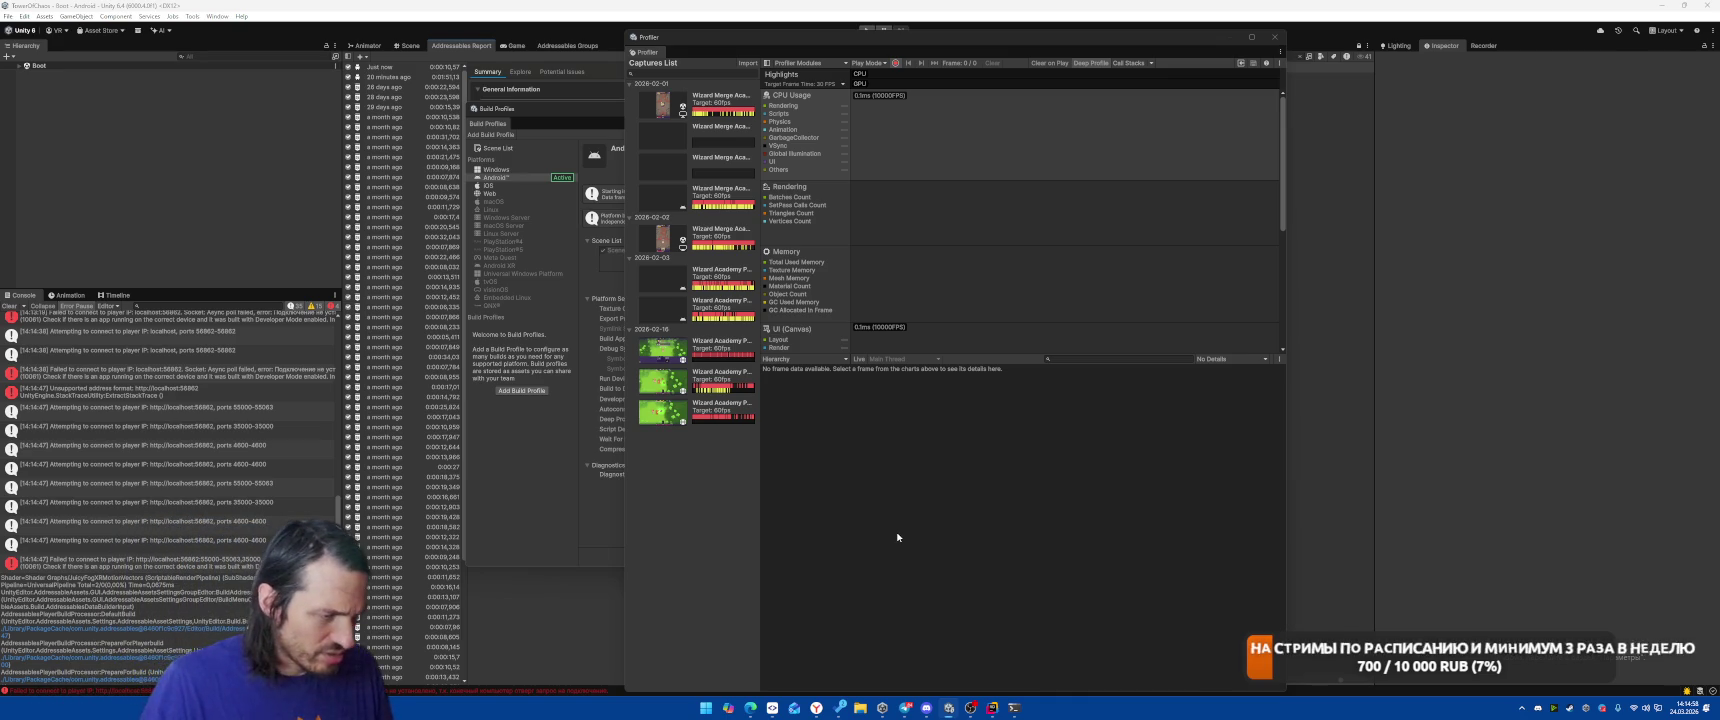
left_click(1020, 706)
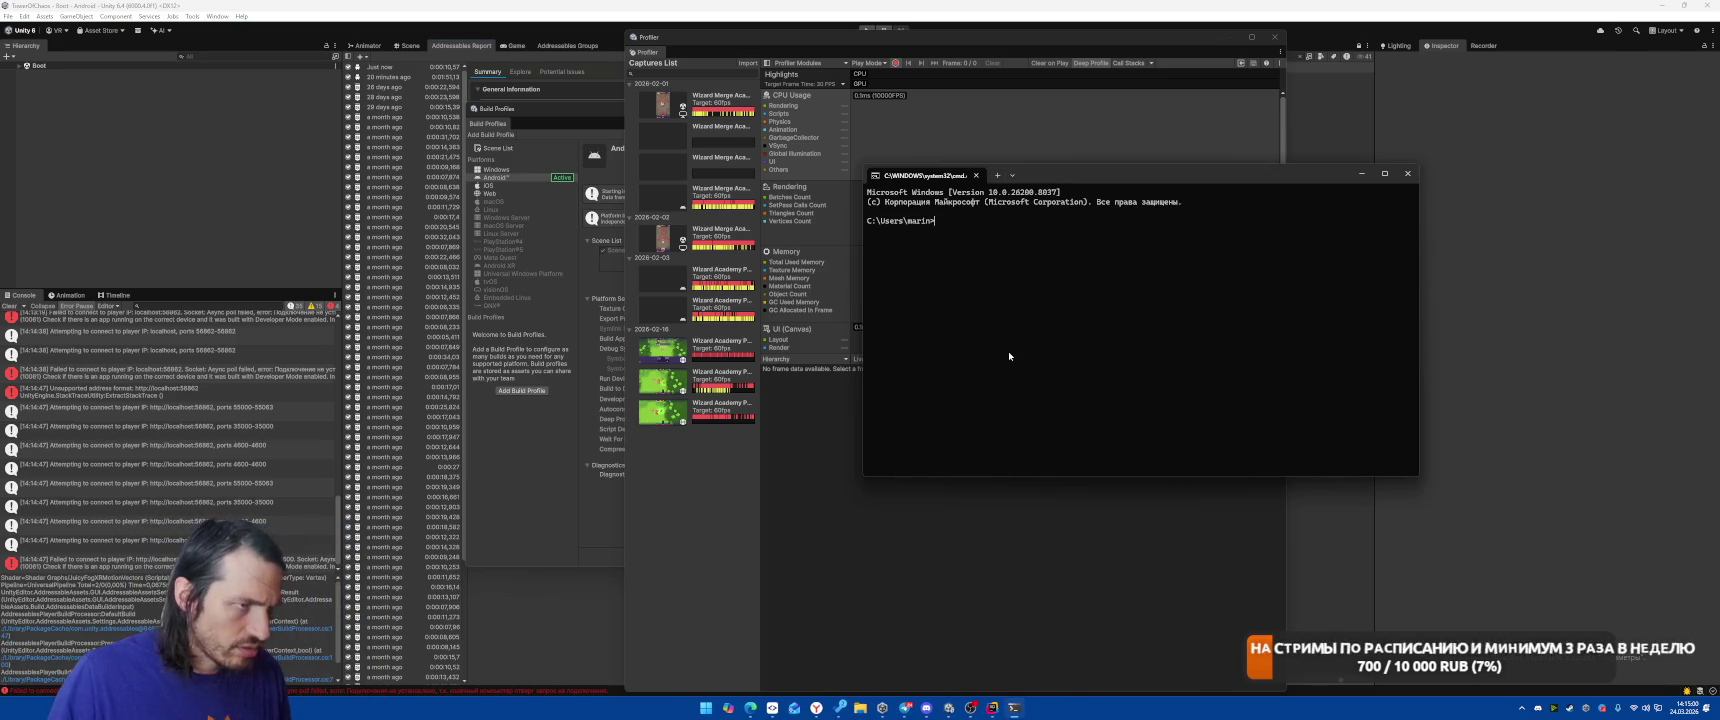
Run ipconfig /all and scroll through the network adapter listing.
type("ipconfig")
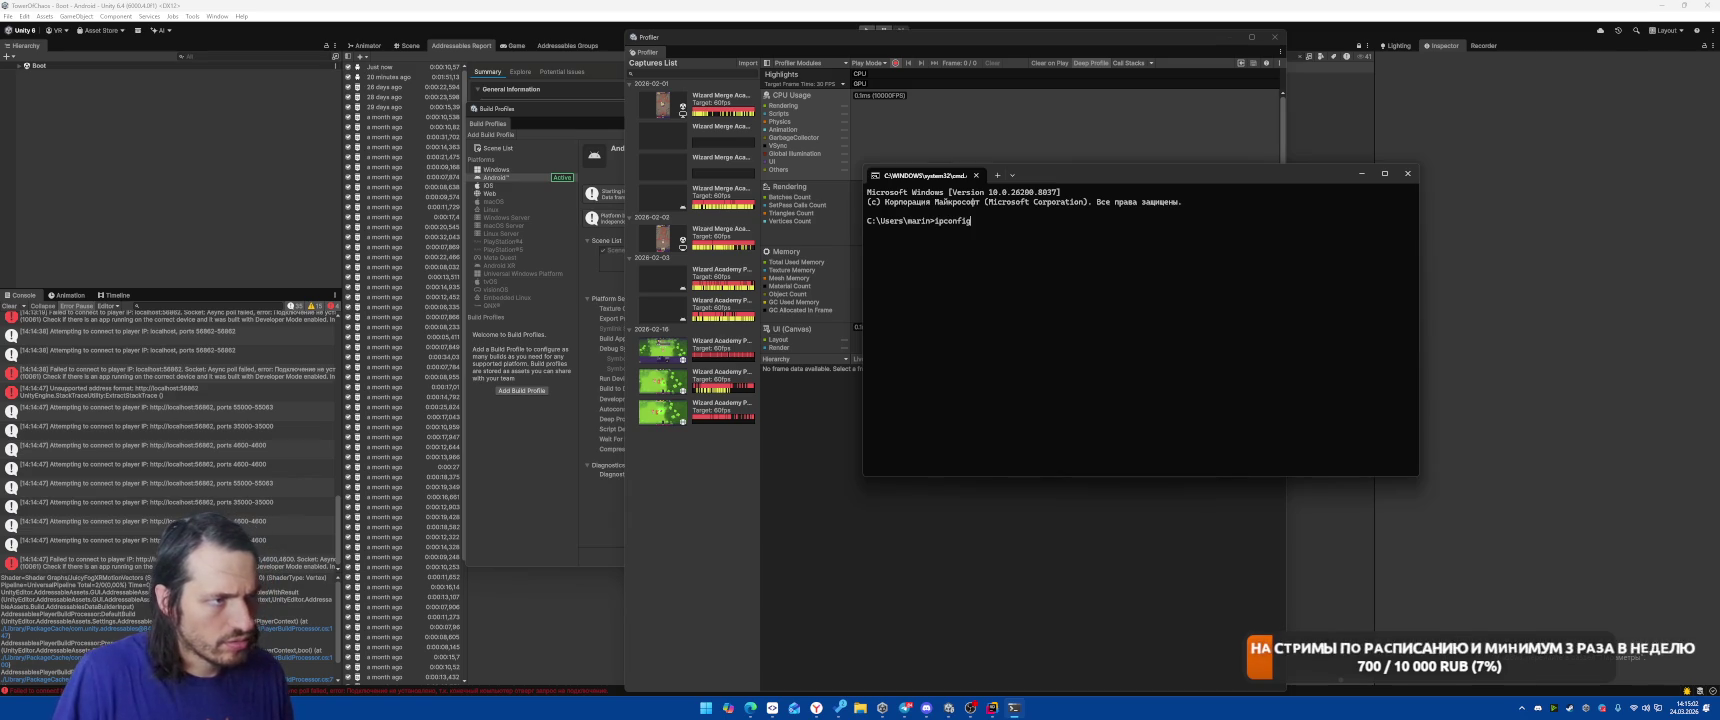
type(" /l")
key("Return")
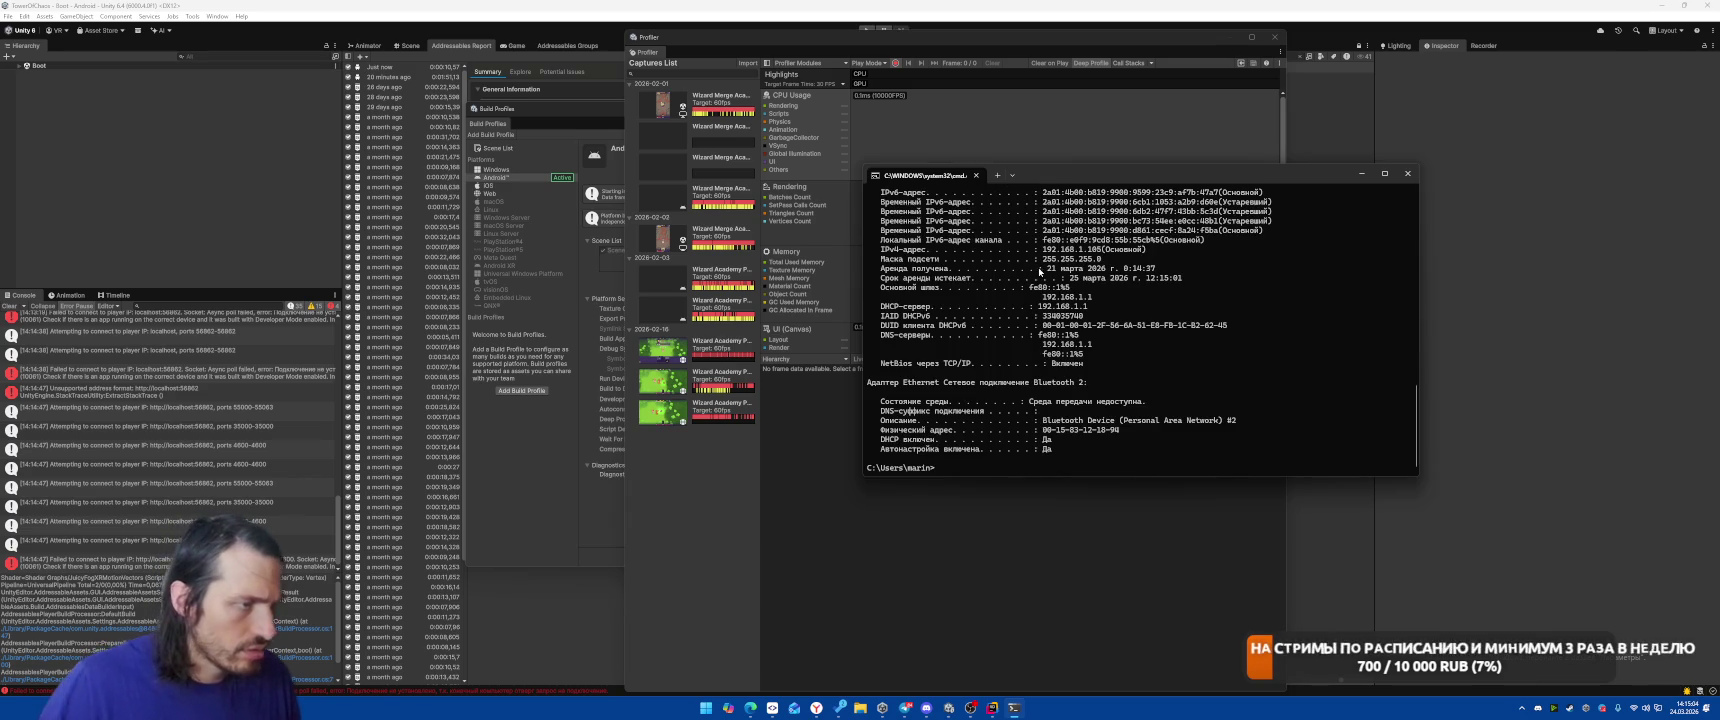
scroll(1125, 376, "up", 4)
scroll(1125, 376, "up", 2)
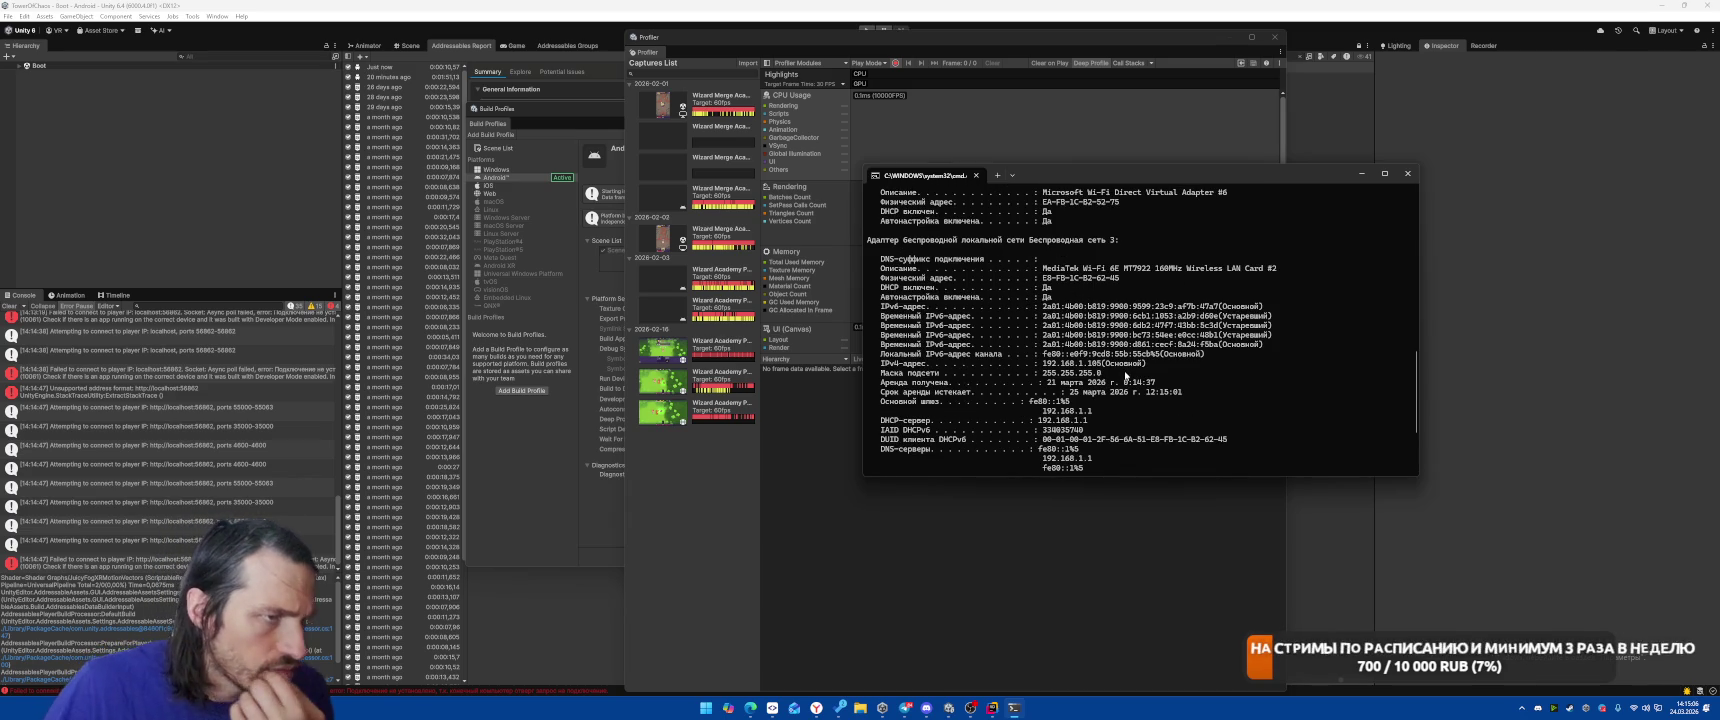
scroll(1140, 374, "up", 6)
scroll(1145, 370, "up", 5)
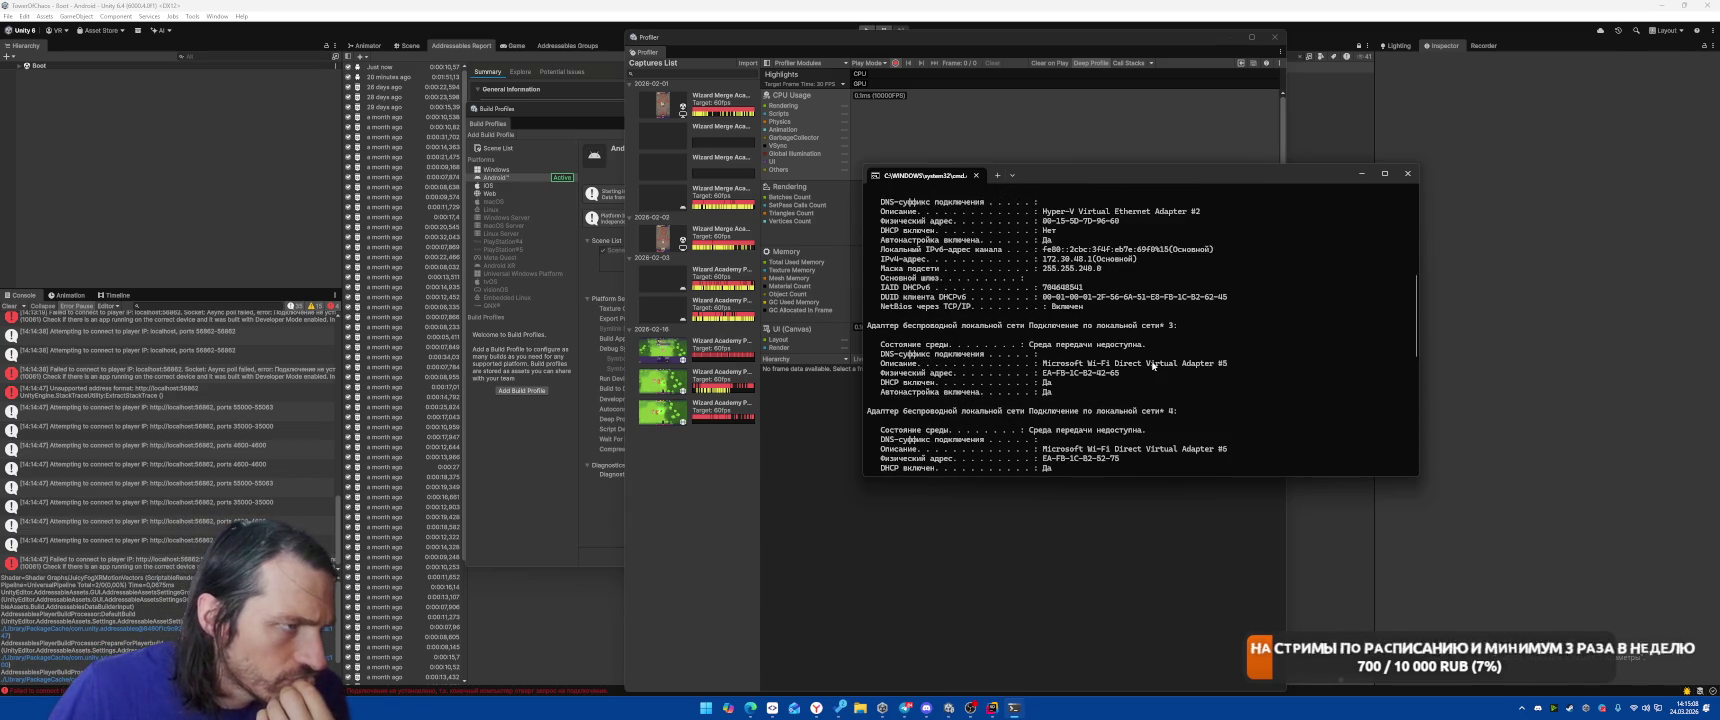
scroll(1153, 364, "up", 3)
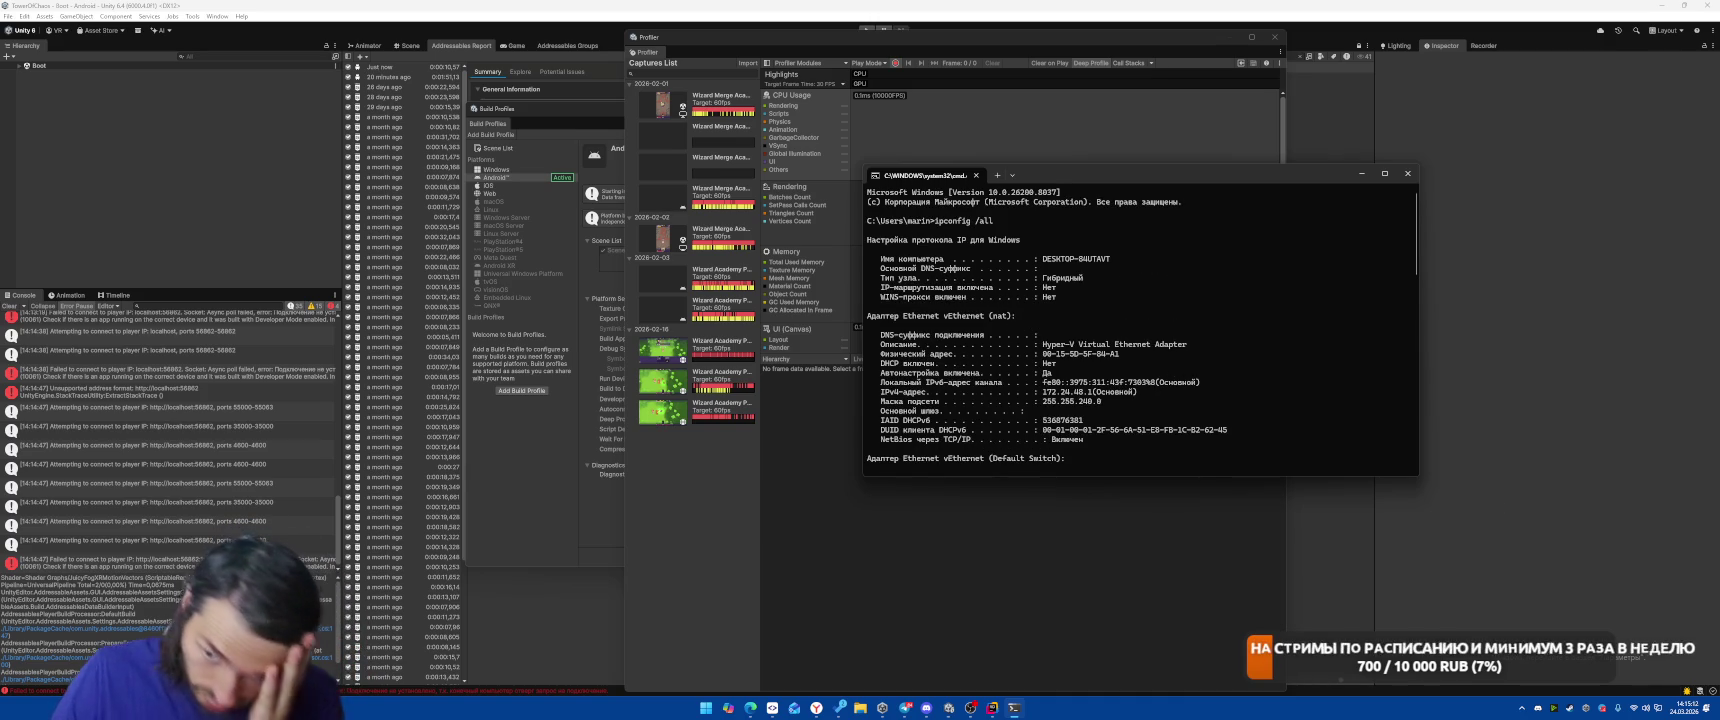
Run 'adb devices' and then plain 'adb', both failing as unrecognised commands.
key("alt+Tab")
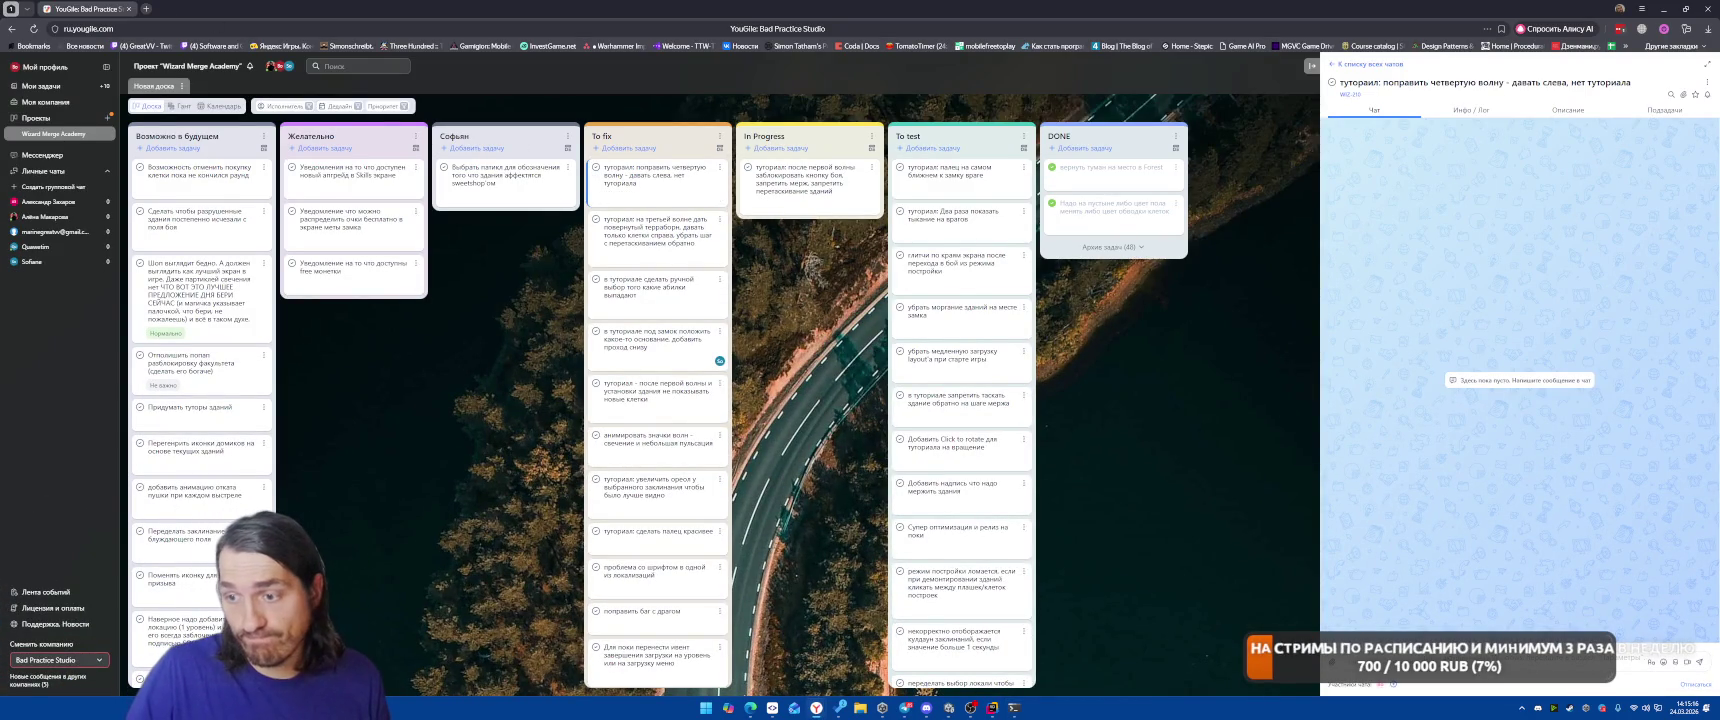
left_click(1015, 707)
scroll(1130, 430, "down", 15)
type("adb devices")
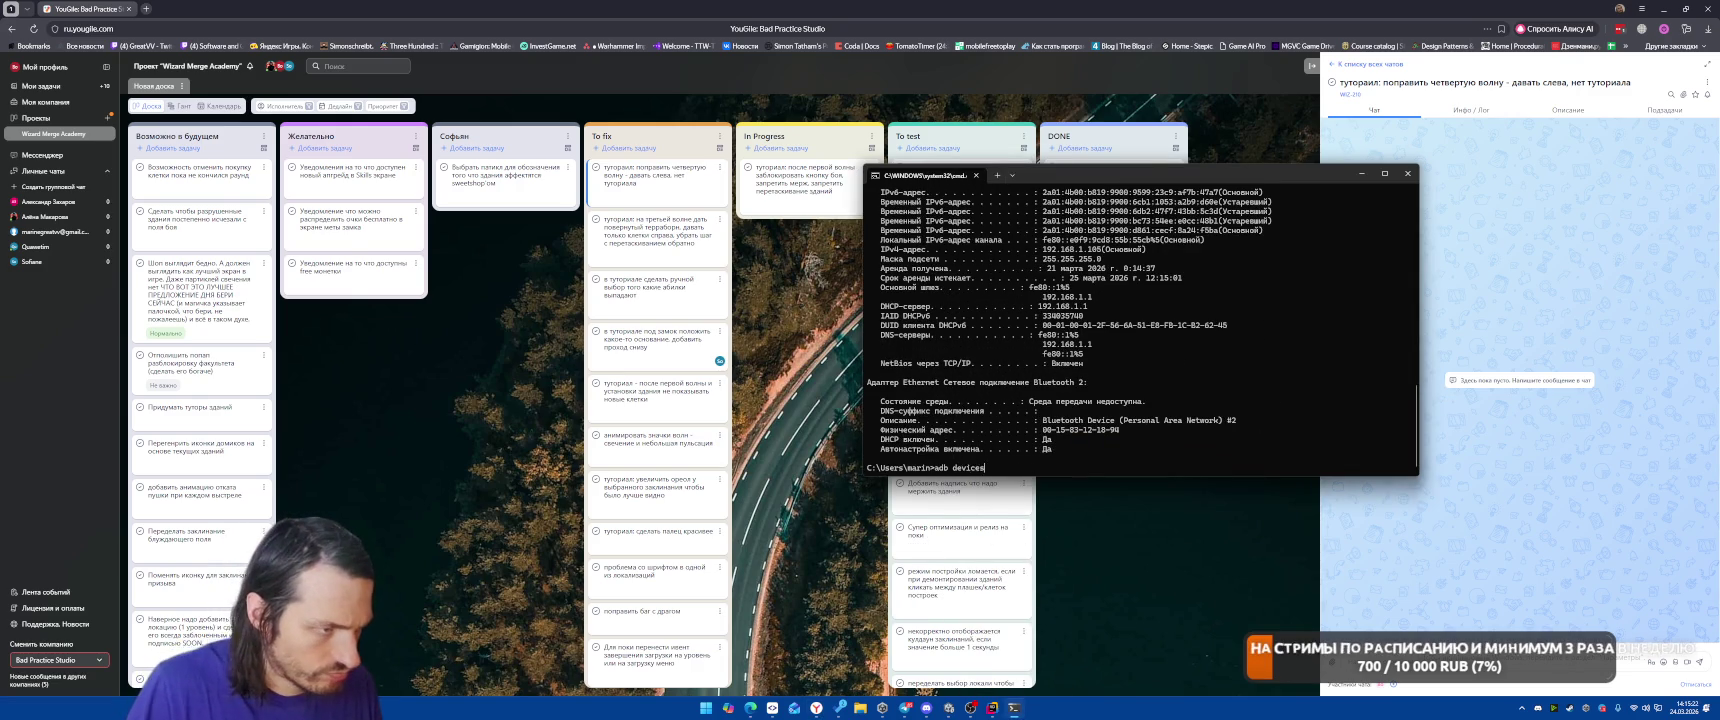
key("Return")
key("Up")
key("BackSpace")
key("BackSpace")
key("BackSpace")
key("Return")
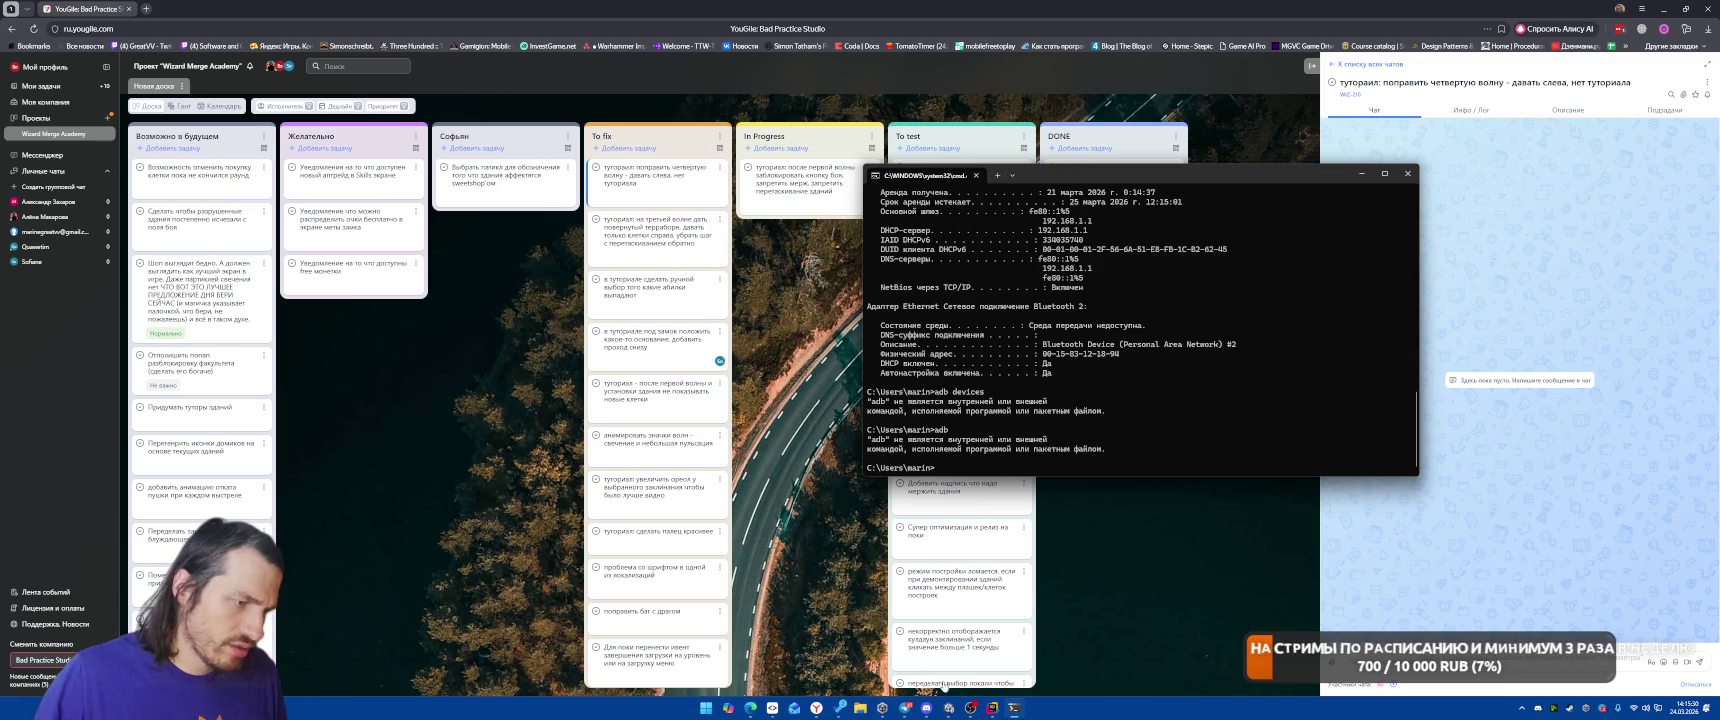
left_click(861, 711)
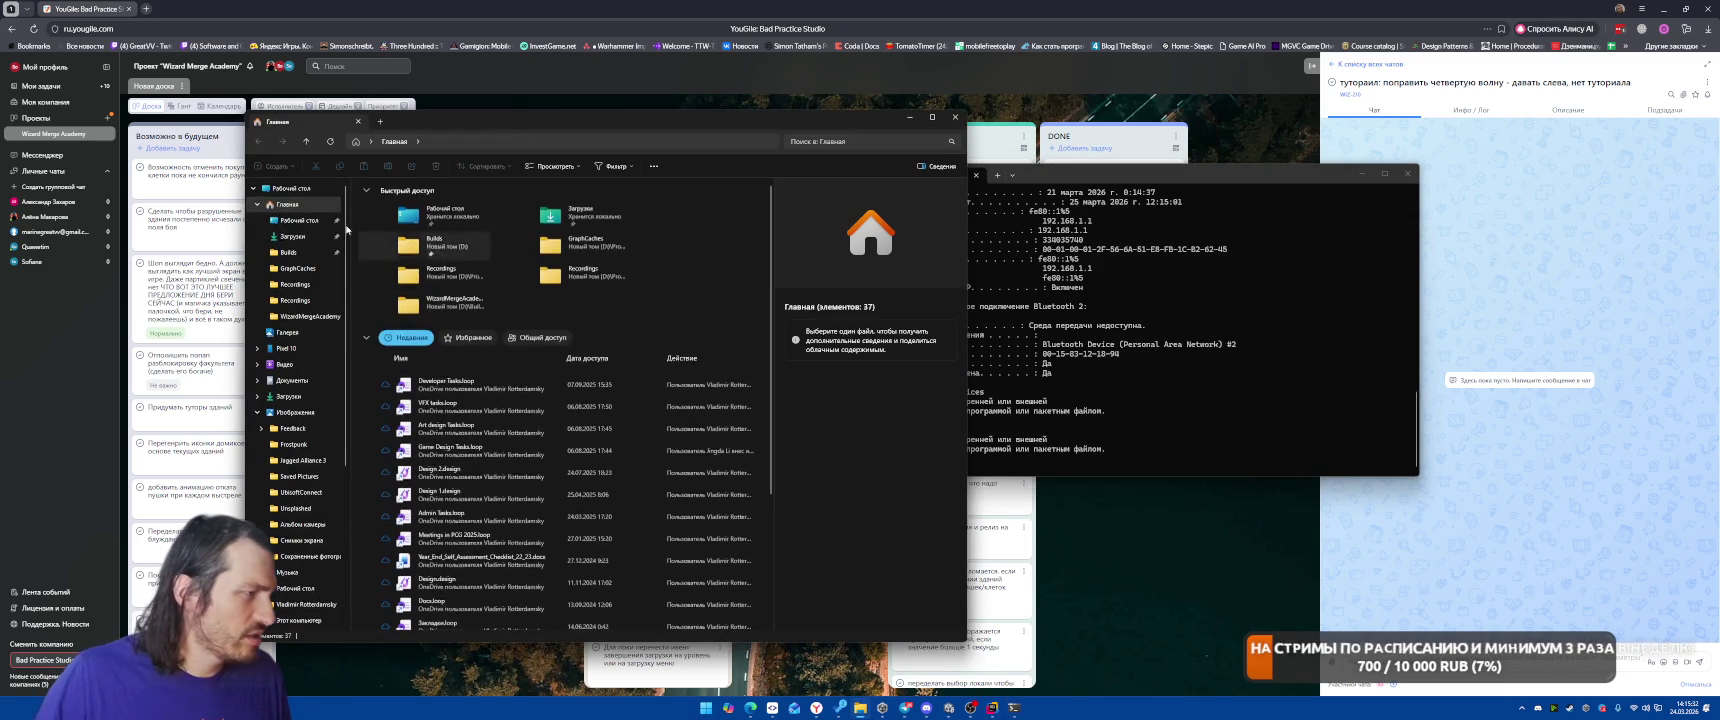
Browse to D:\Unity\6000.4.0f1\Editor\Data\PlaybackEngines\AndroidPlayer in File Explorer.
left_click(298, 620)
double_click(660, 205)
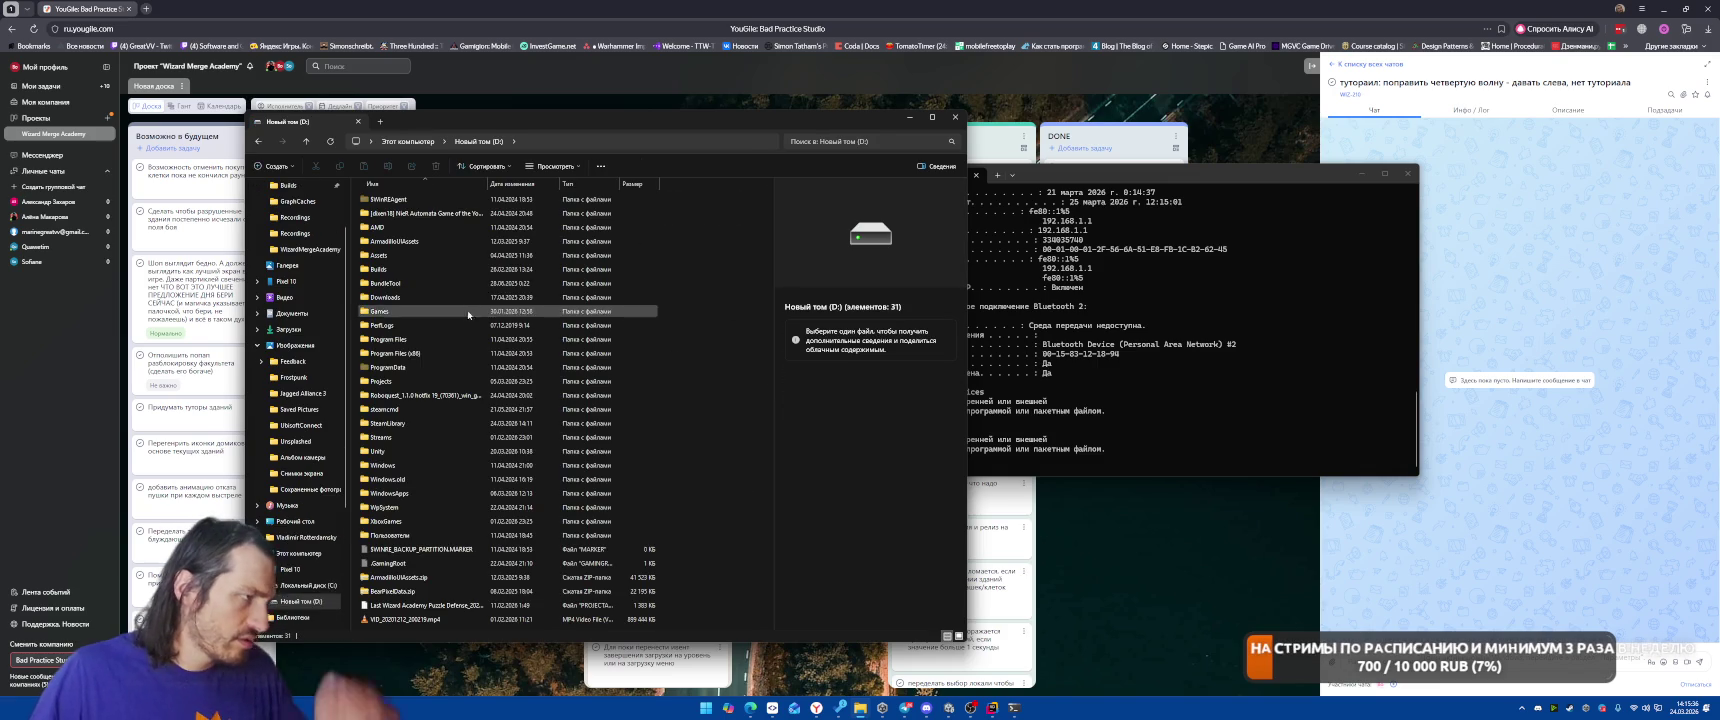
double_click(395, 451)
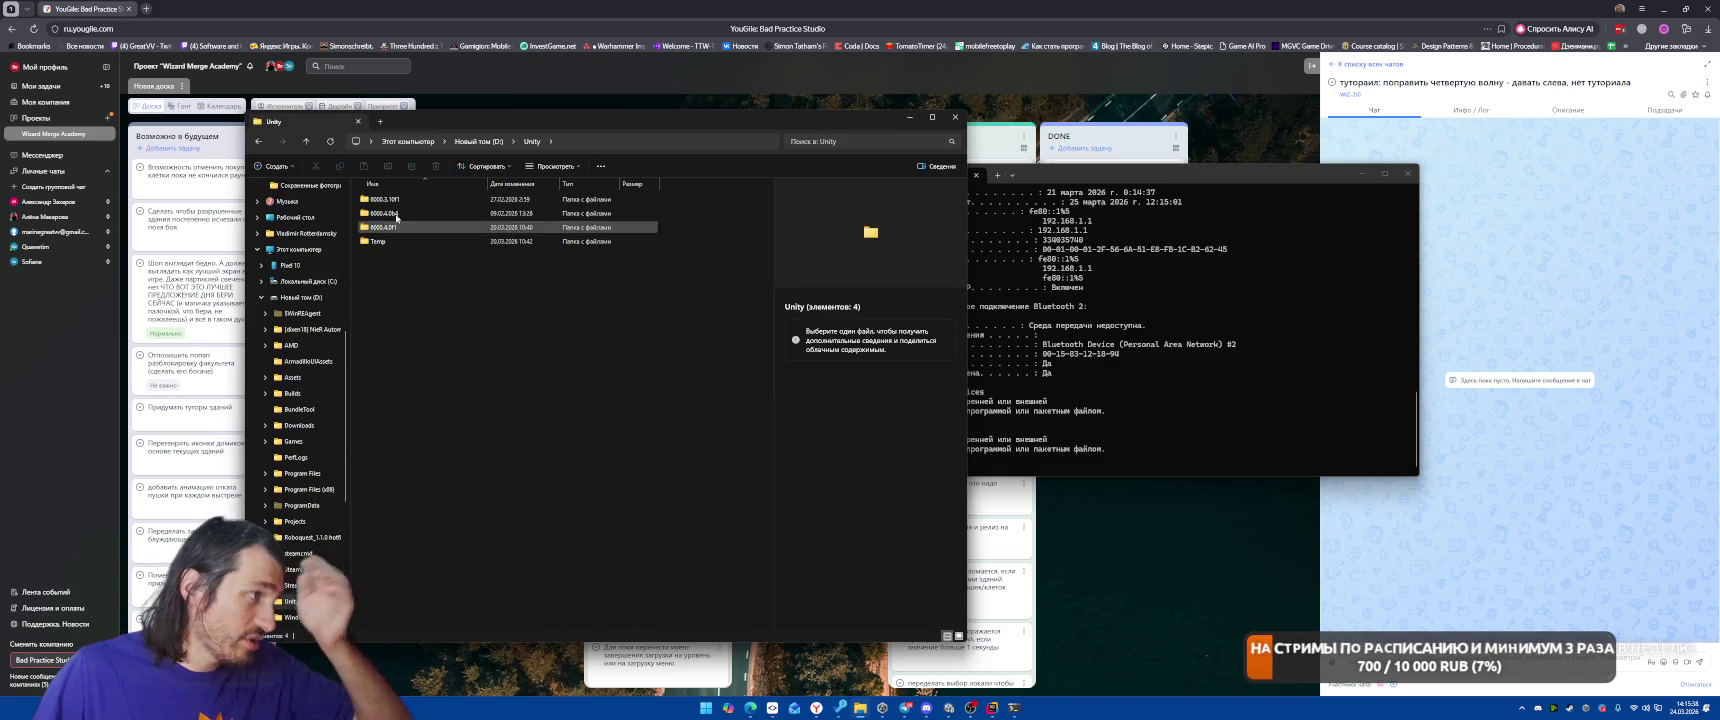
double_click(400, 227)
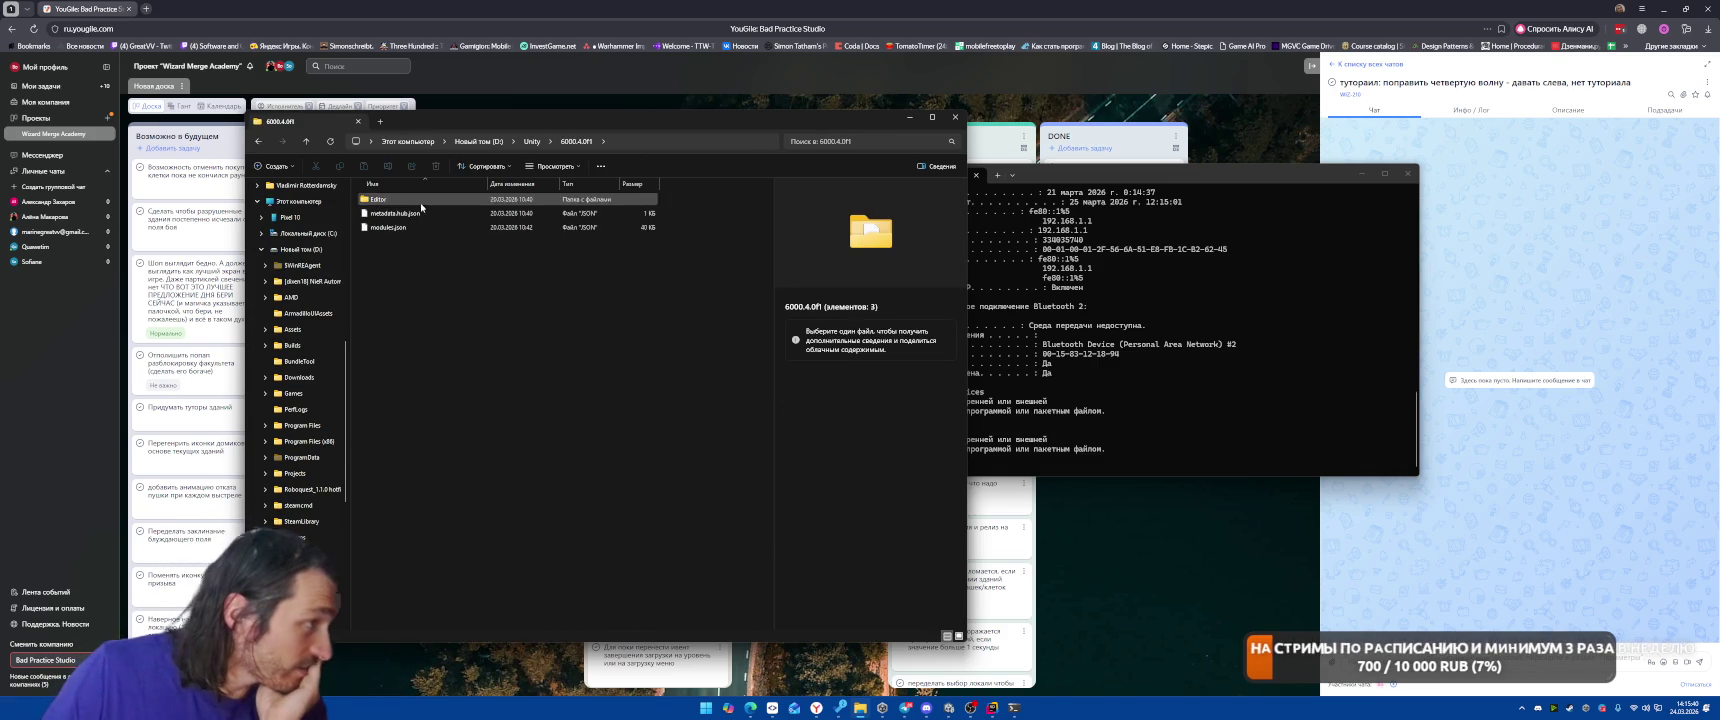
double_click(421, 203)
double_click(420, 227)
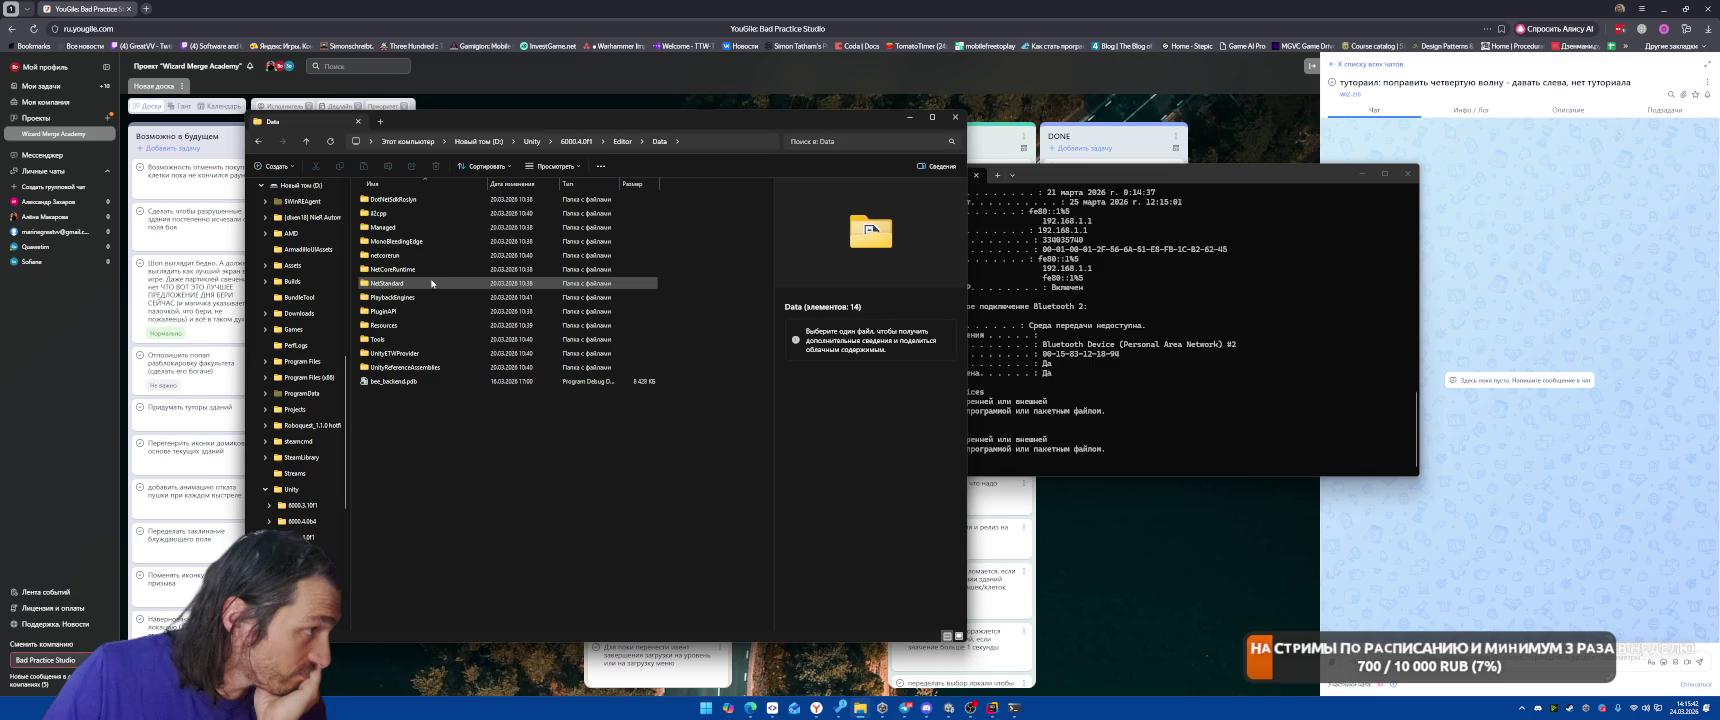
double_click(400, 297)
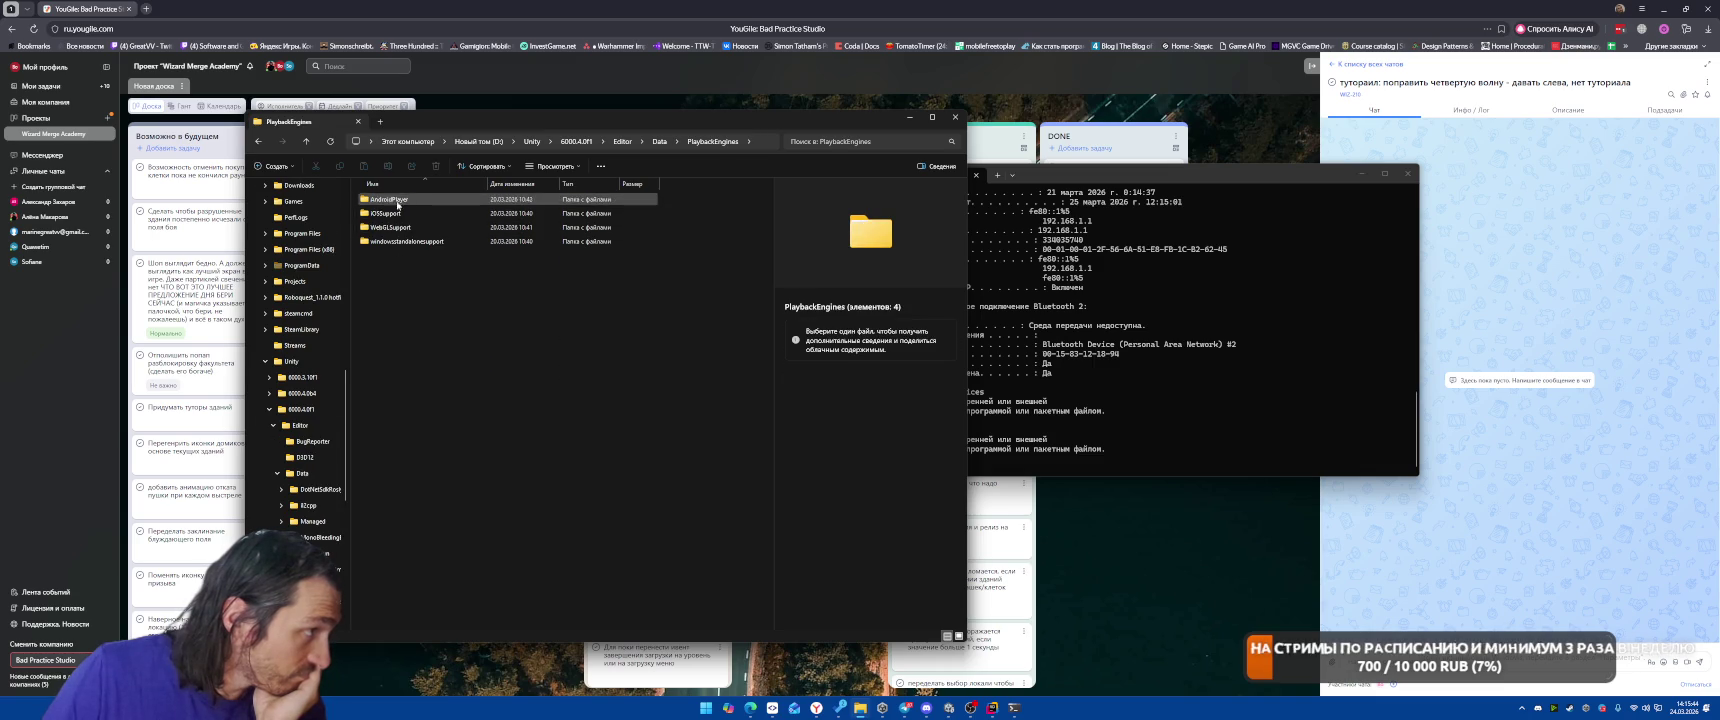
double_click(397, 203)
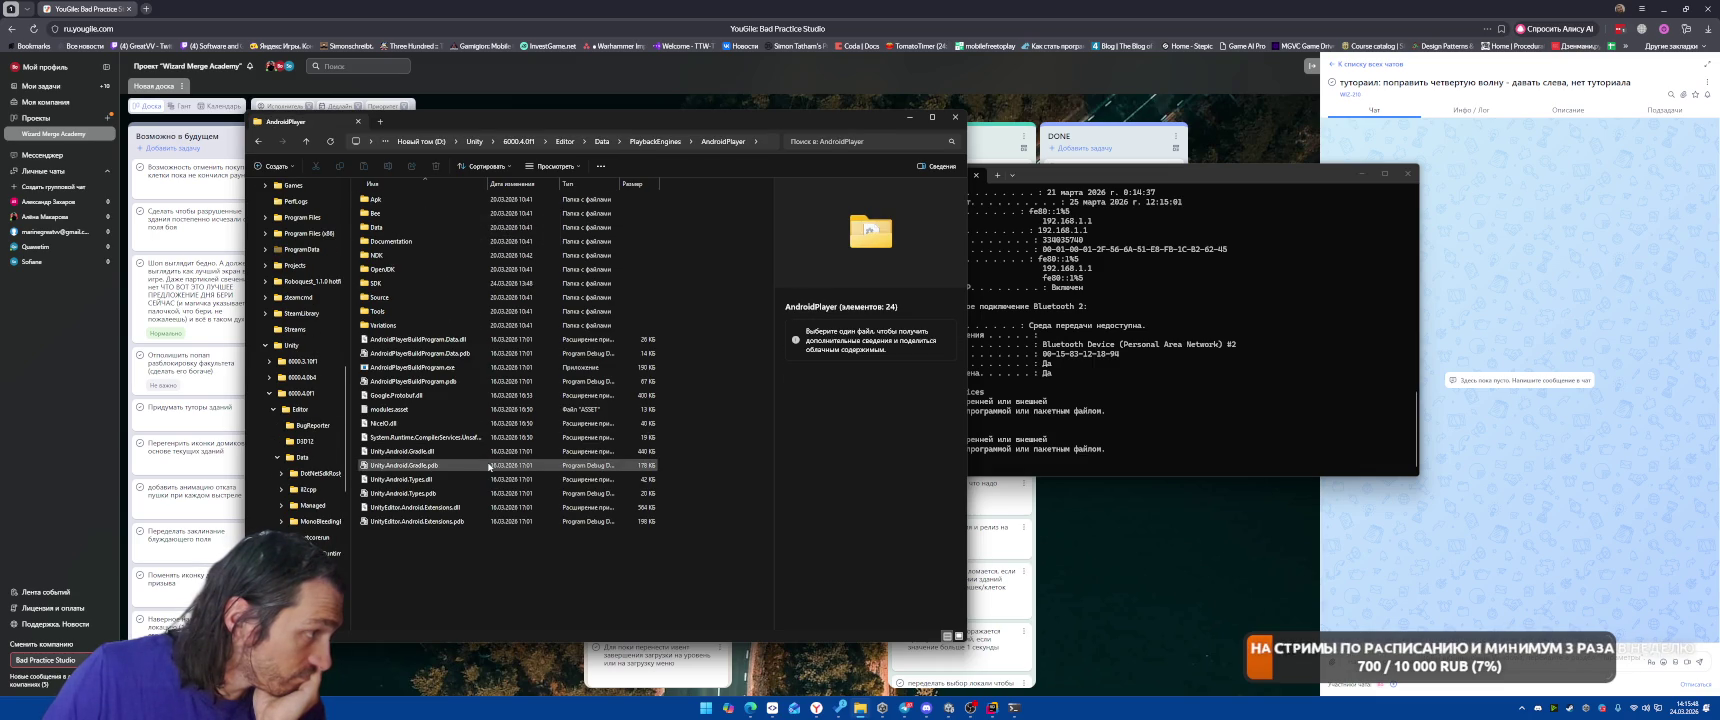
Look inside Tools, then open SDK\build-tools\36.0.0 and return to AndroidPlayer.
double_click(400, 312)
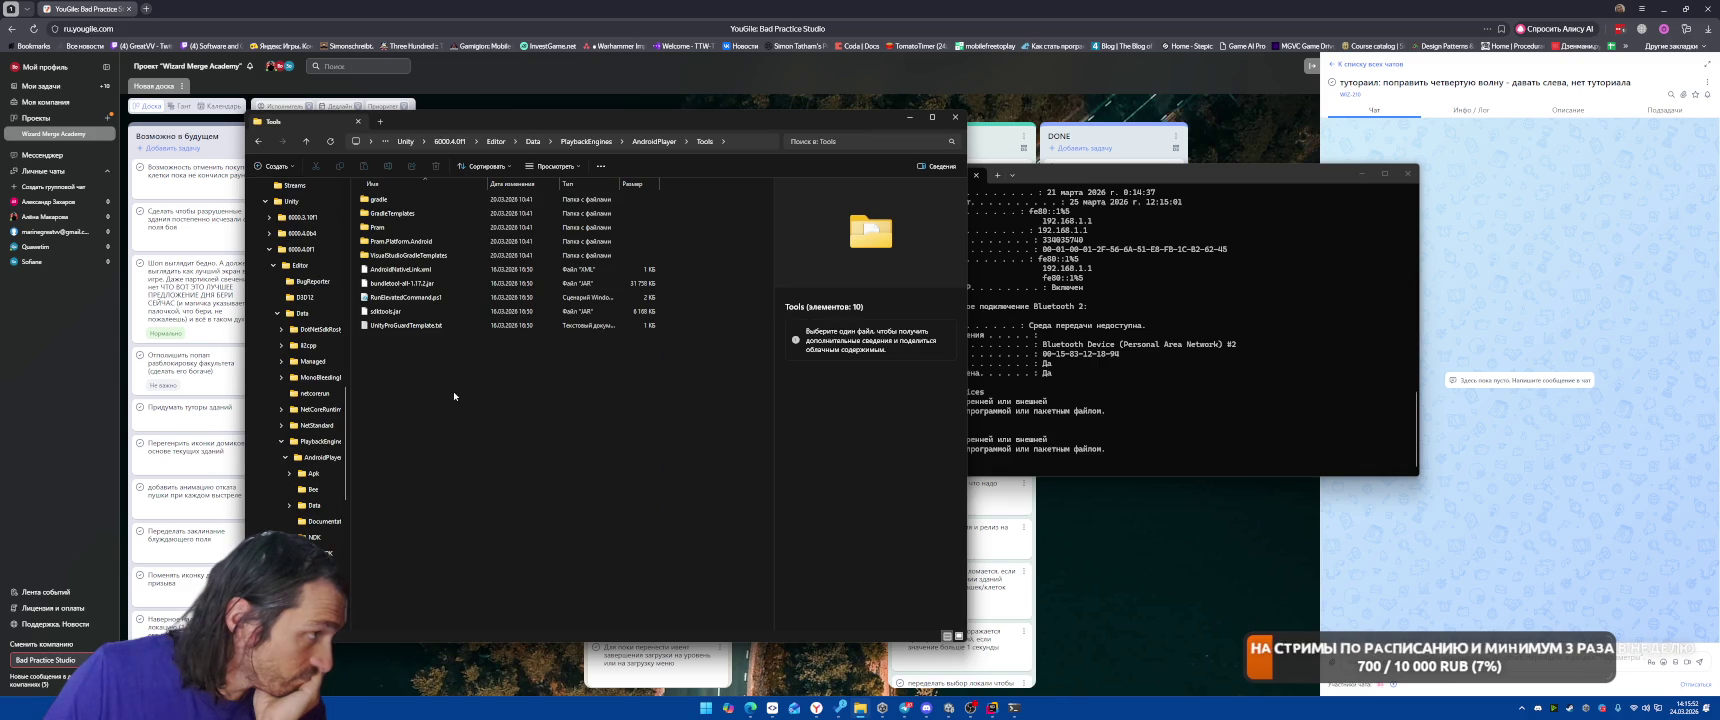
left_click(258, 142)
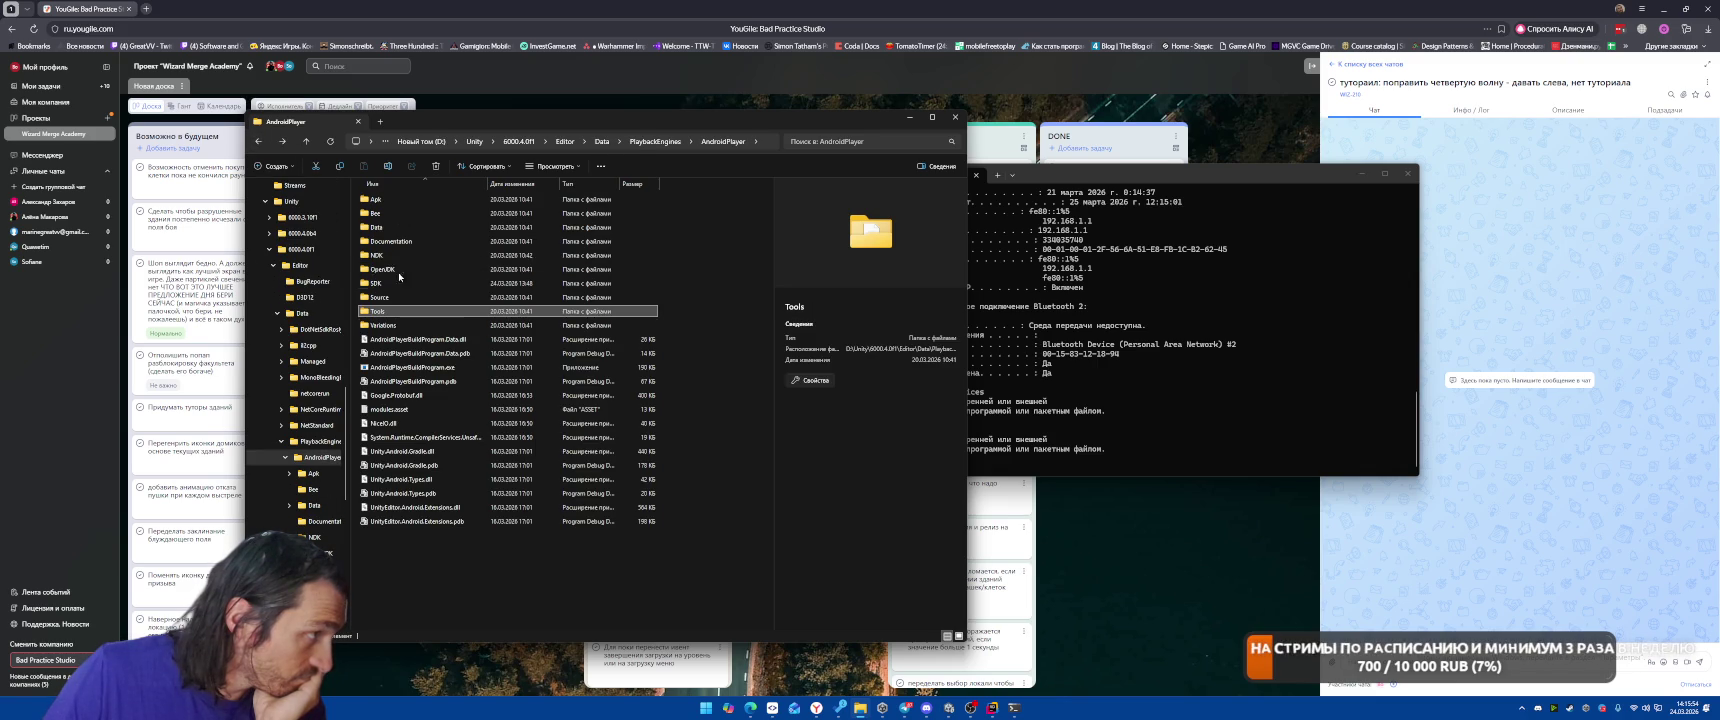
left_click(395, 285)
double_click(395, 285)
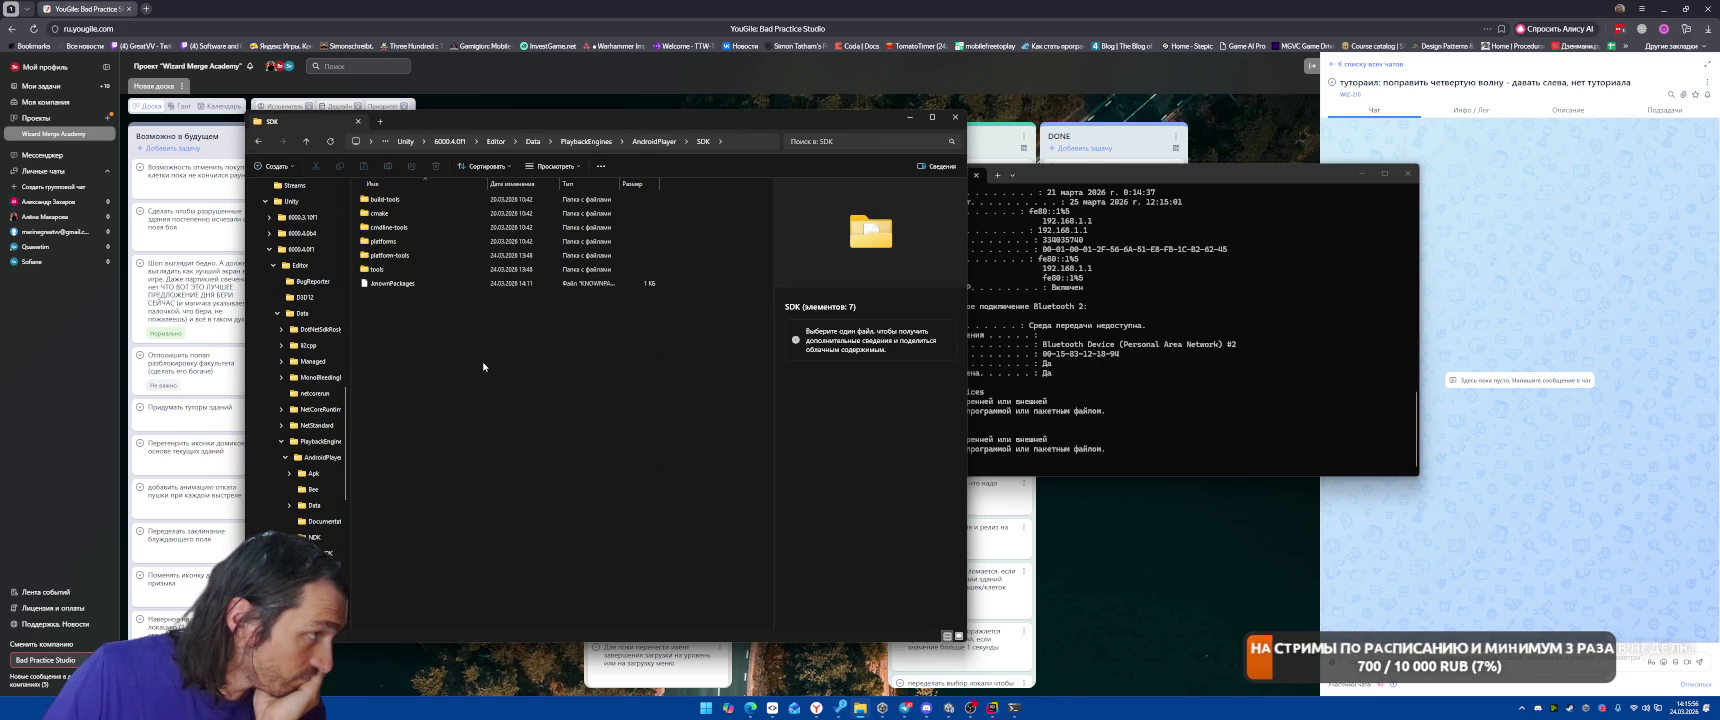
double_click(385, 199)
double_click(378, 199)
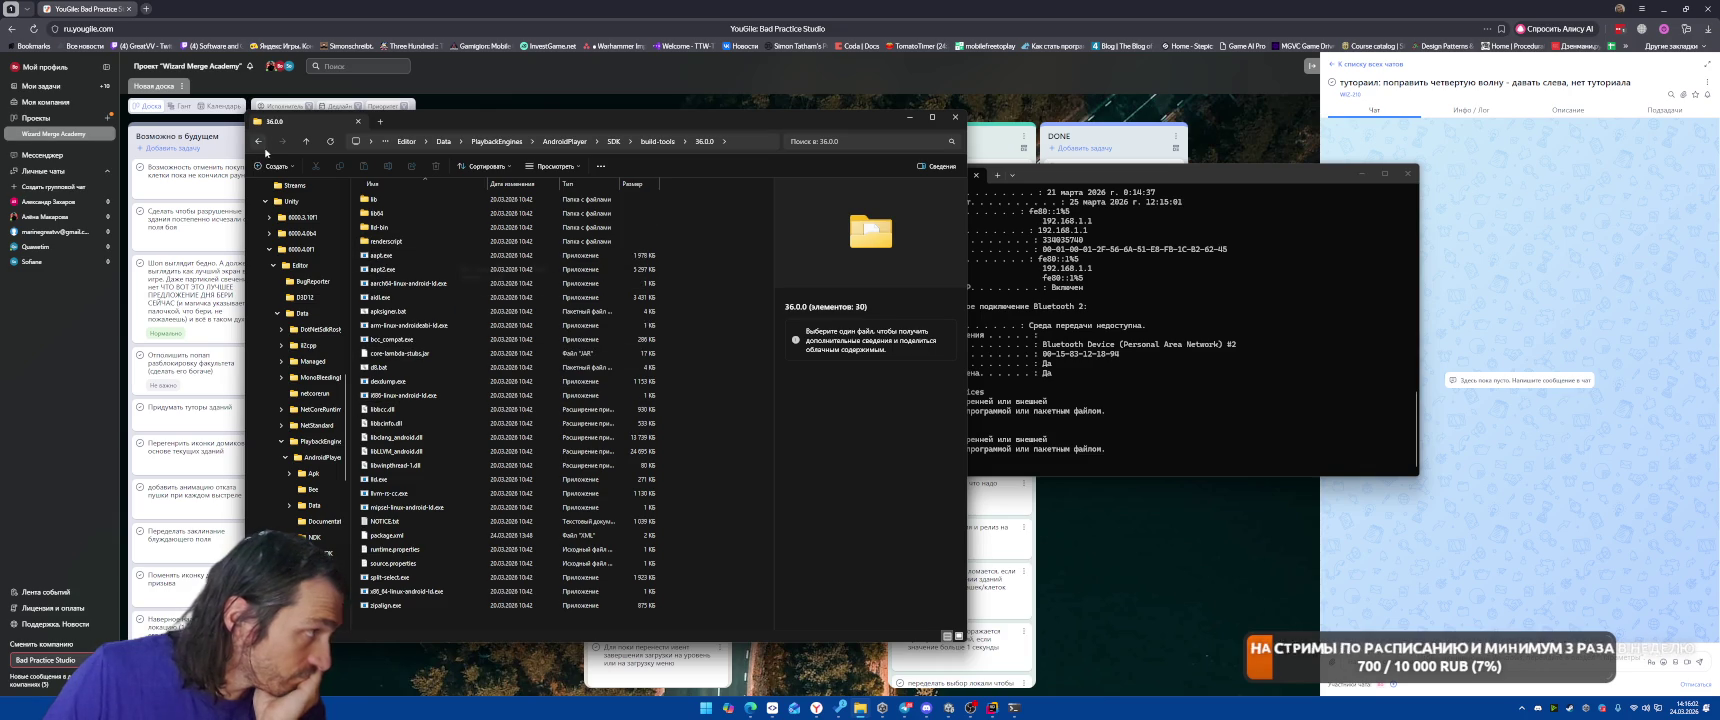
left_click(614, 141)
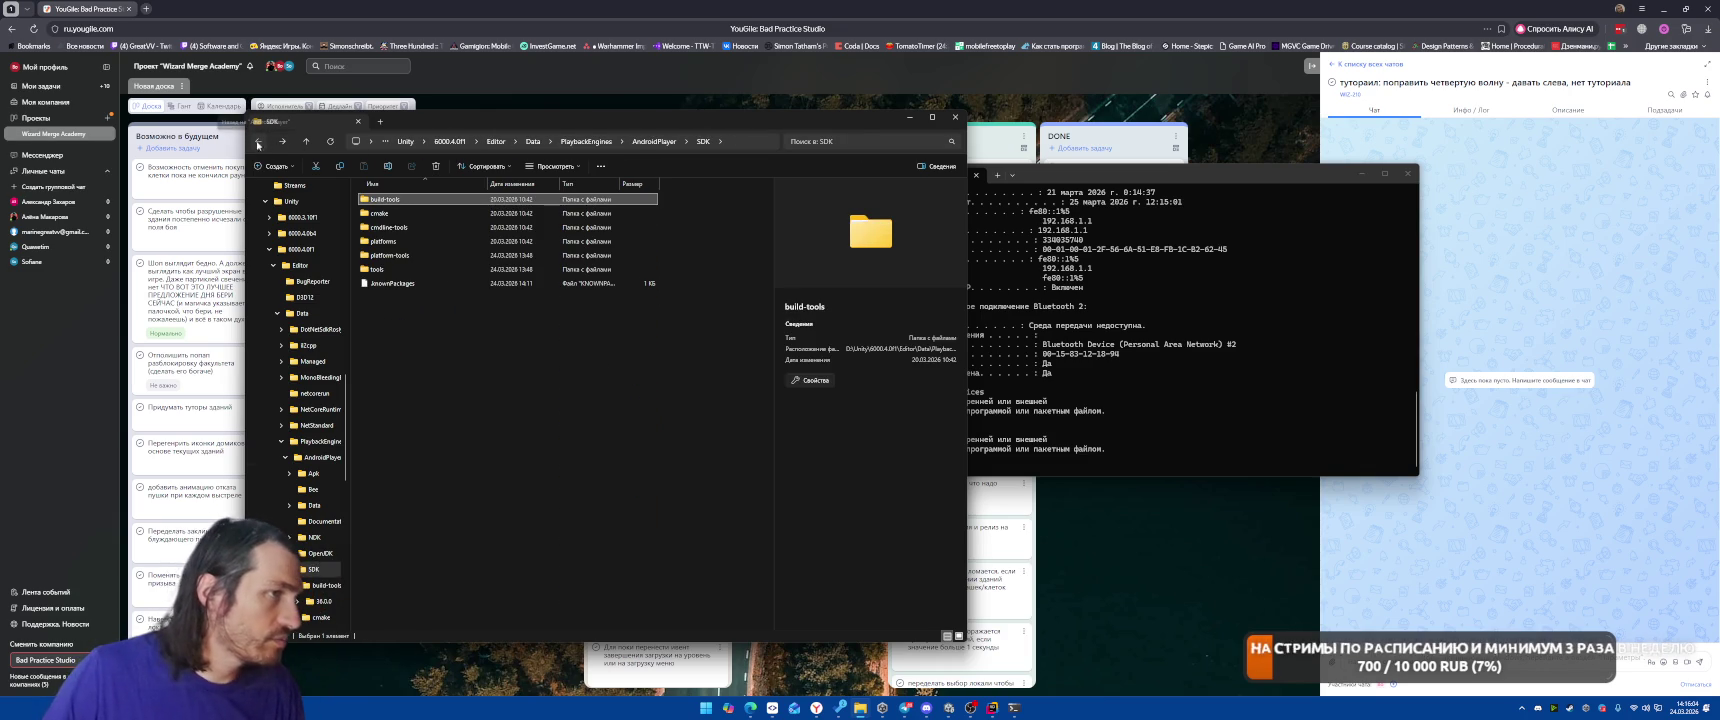
left_click(306, 141)
left_click(913, 141)
Search AndroidPlayer for adb.exe, open its platform-tools location and copy that folder path.
type("adb")
key("Return")
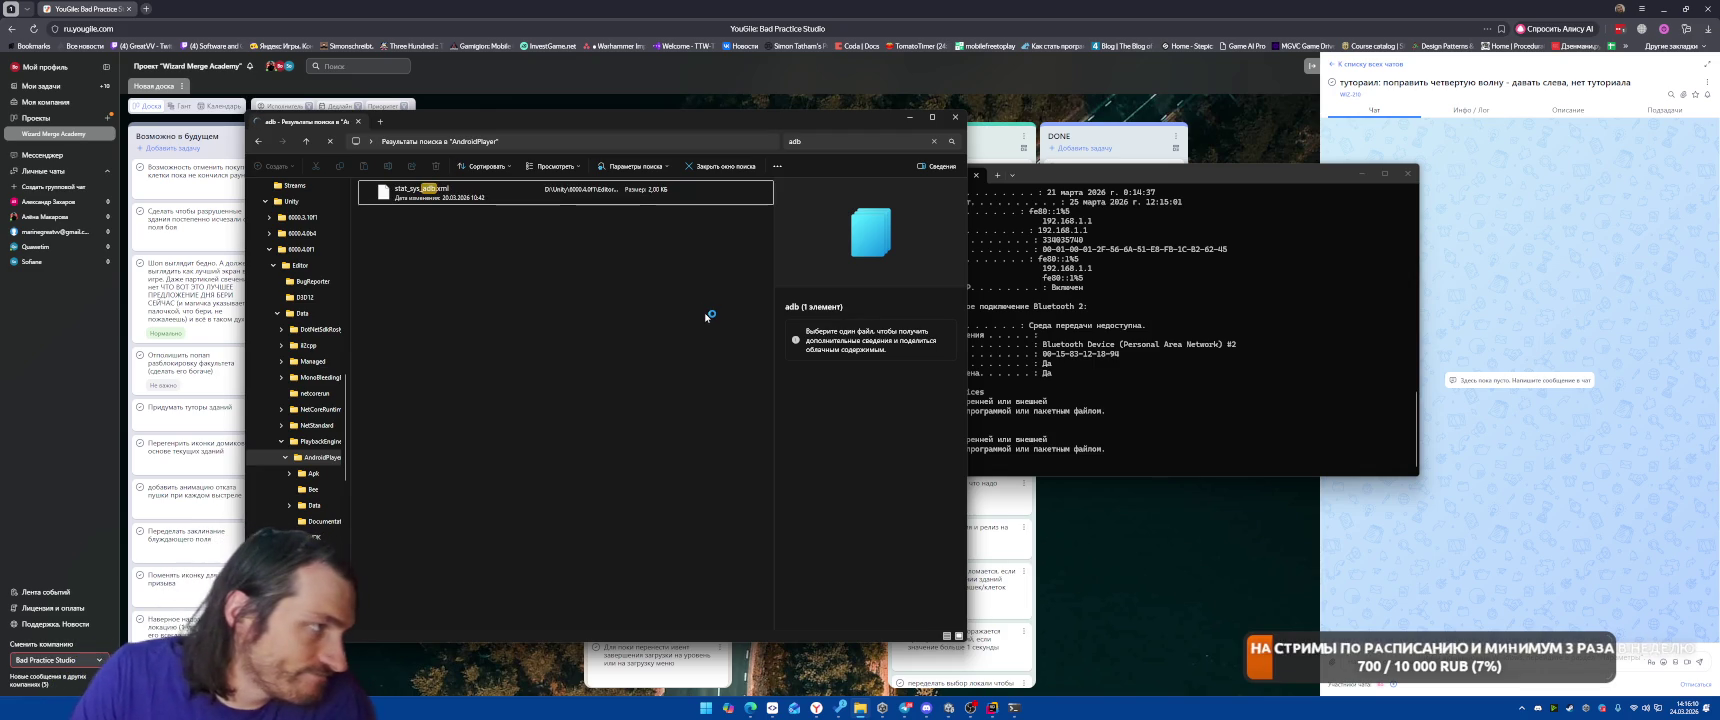
left_click(850, 142)
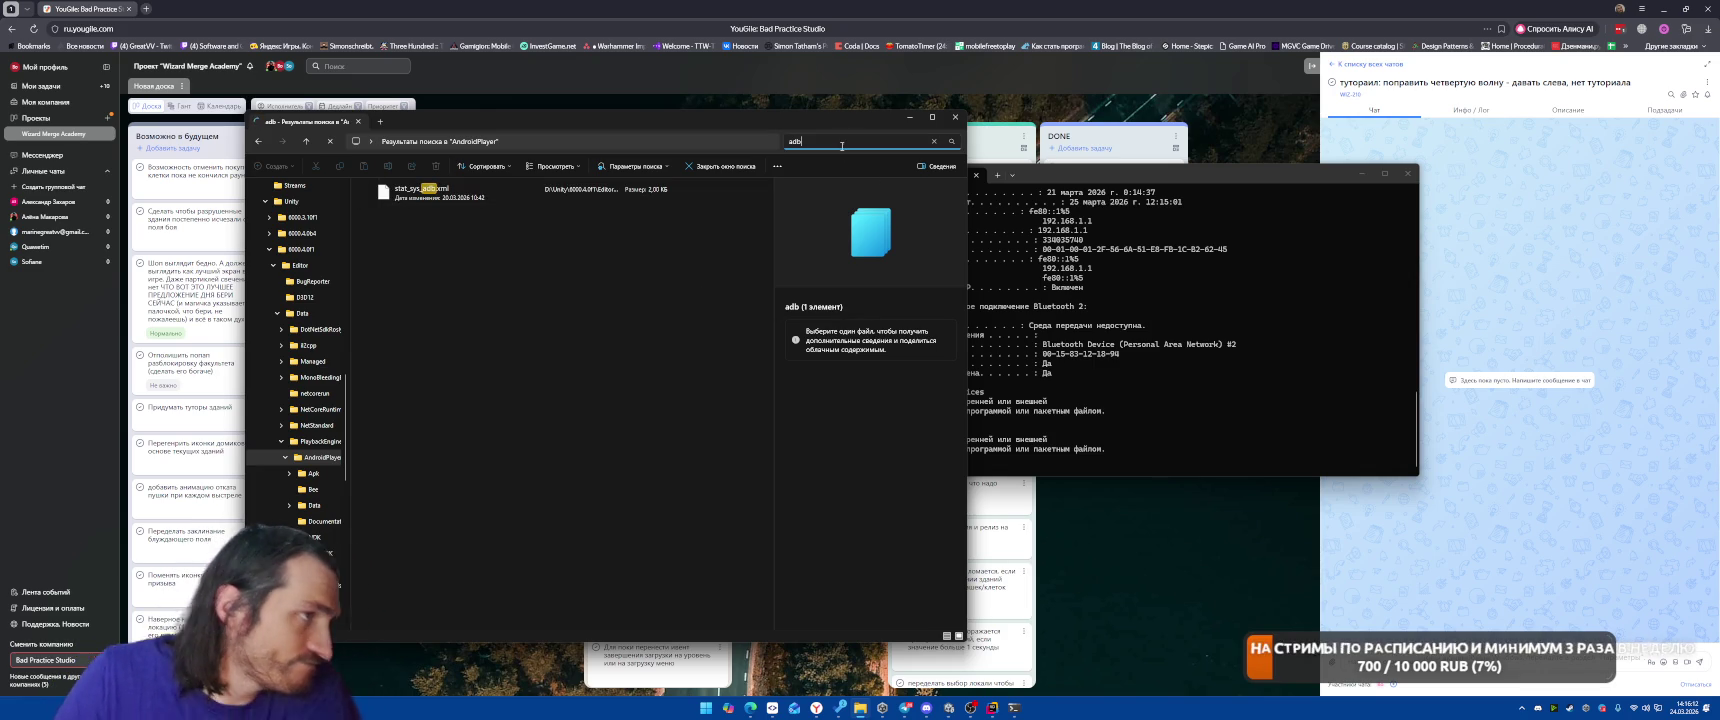
type(".exe")
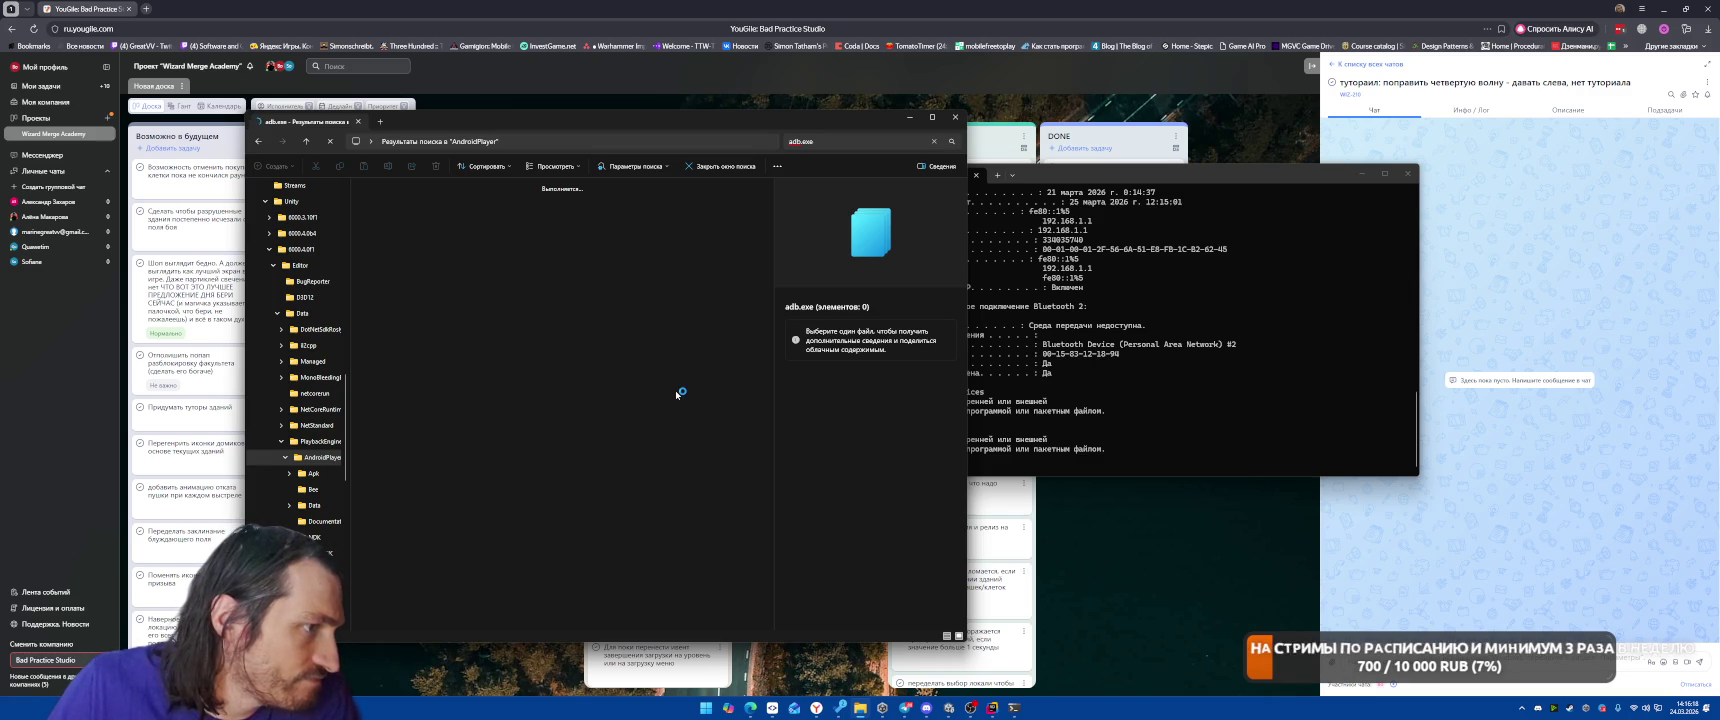
left_click(1013, 708)
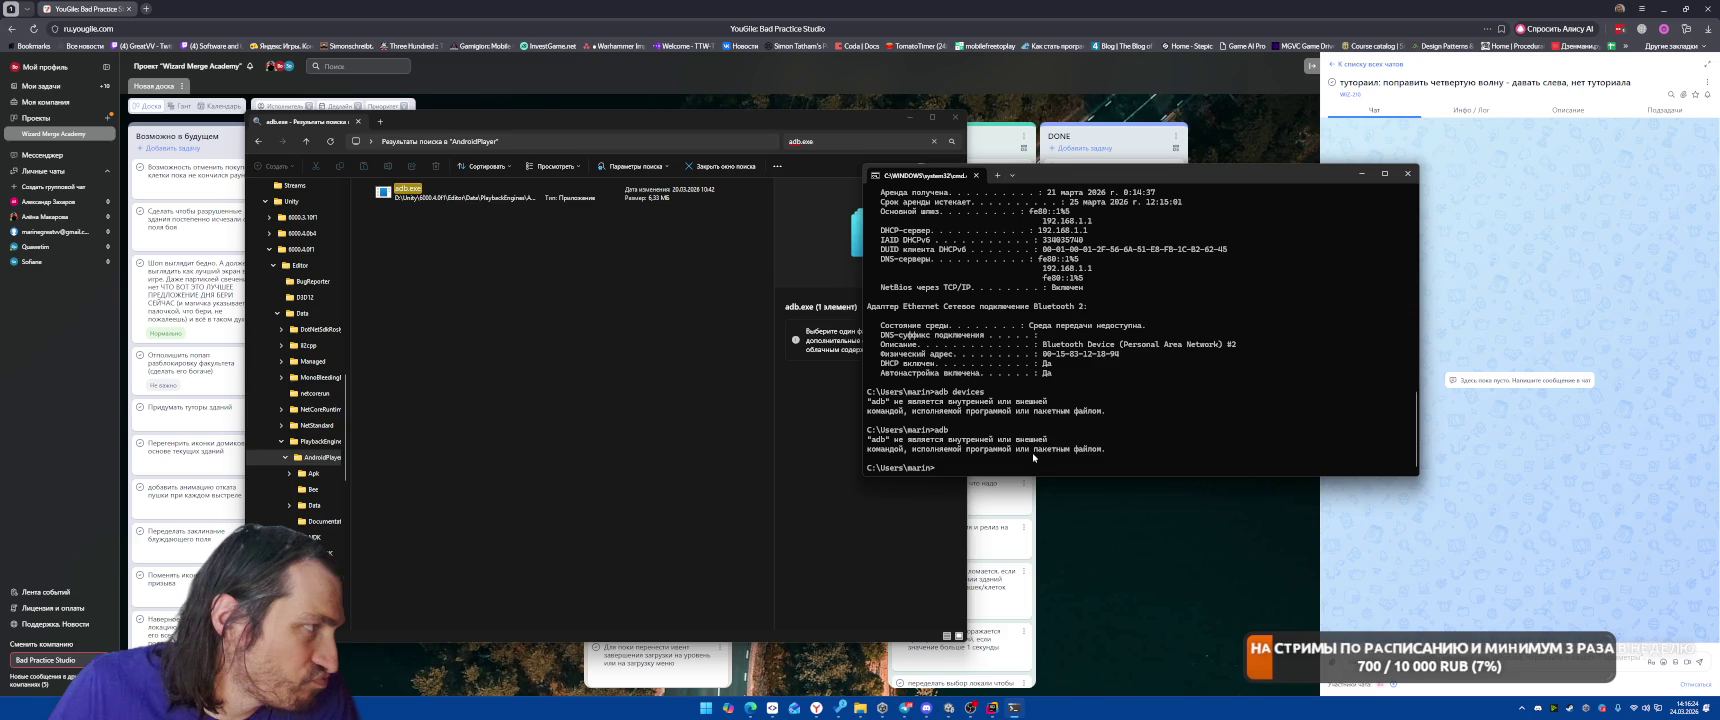
right_click(444, 198)
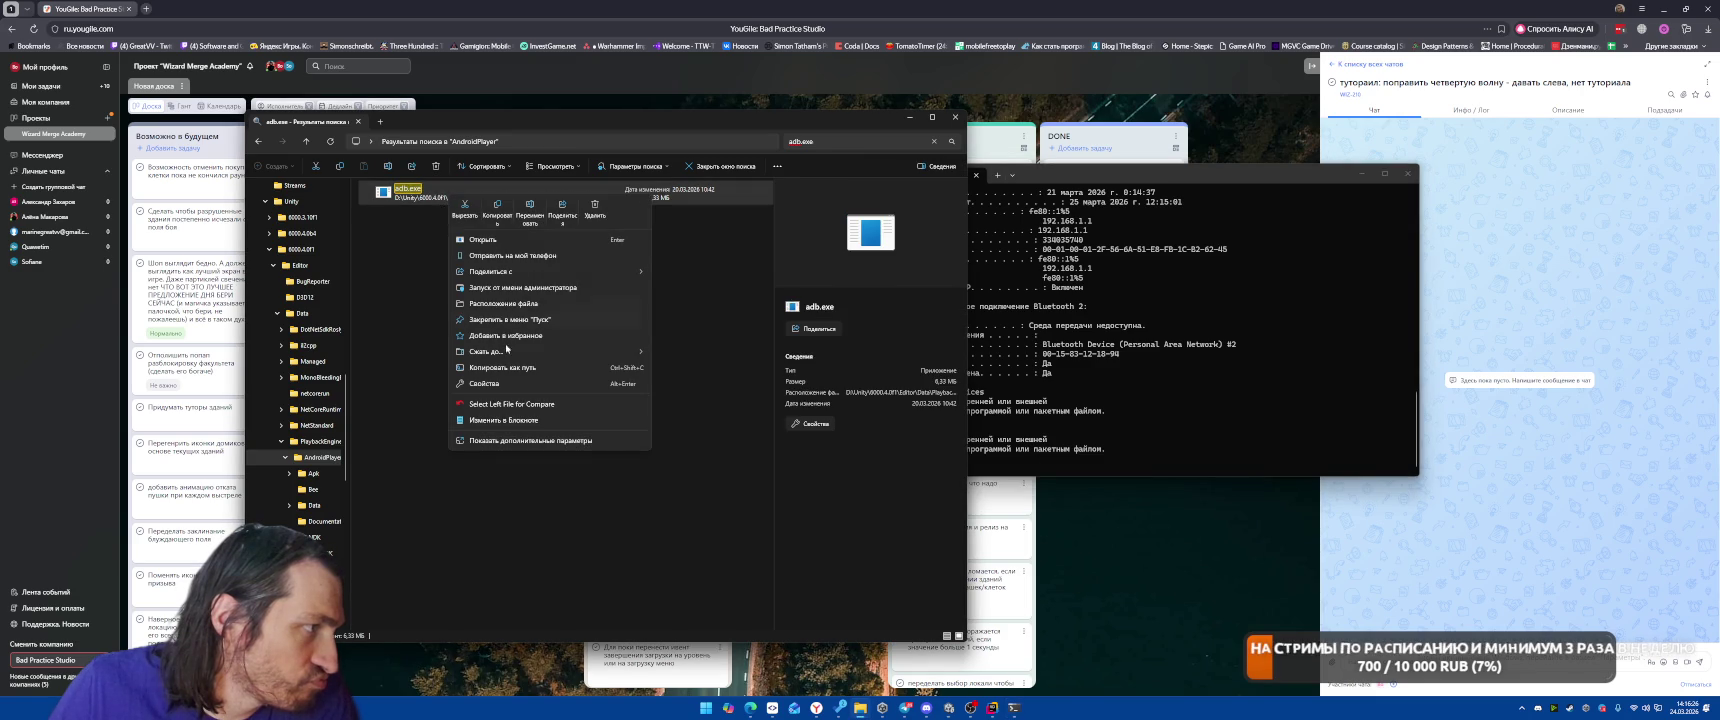
left_click(505, 303)
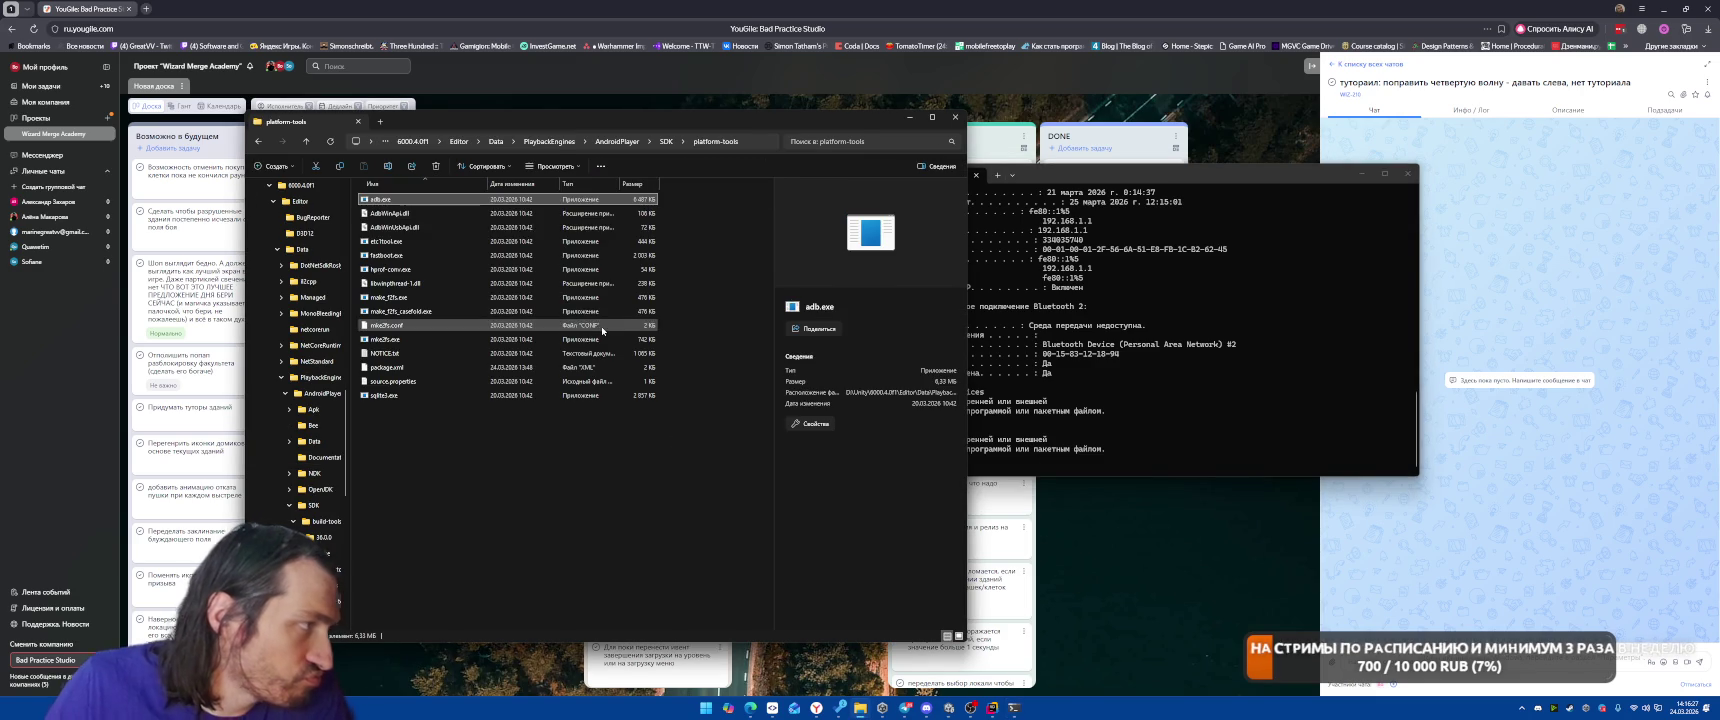
left_click(757, 145)
Change Command Prompt into the pasted platform-tools folder with cd /d.
left_click(1217, 418)
type("cd /d")
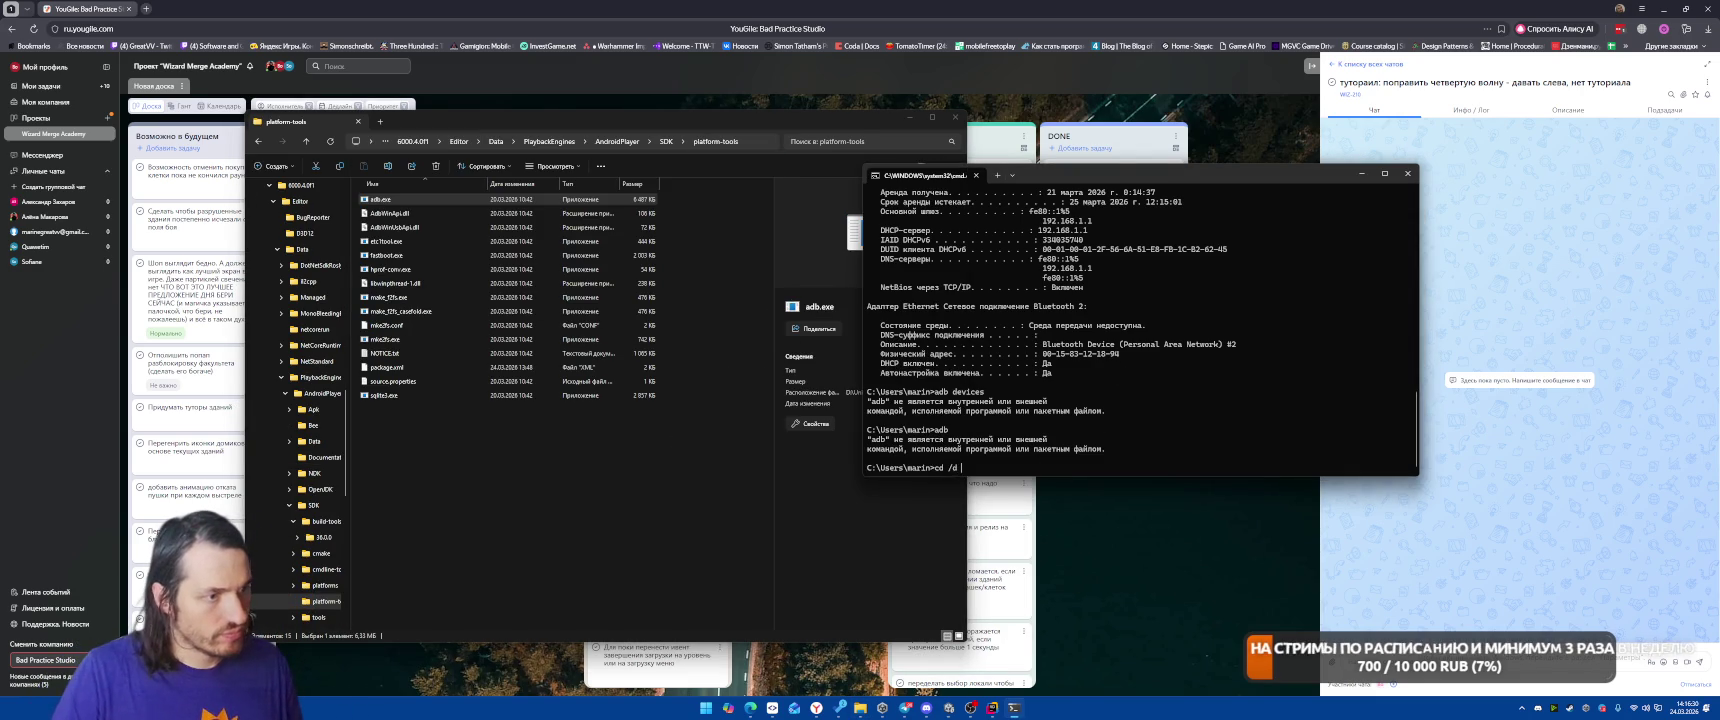
type("D:\\Unity\\6000.4.0f1\\Editor\\Data\\PlaybackEngines\\AndroidPlayer\\SDK\\platform-tools")
key("Return")
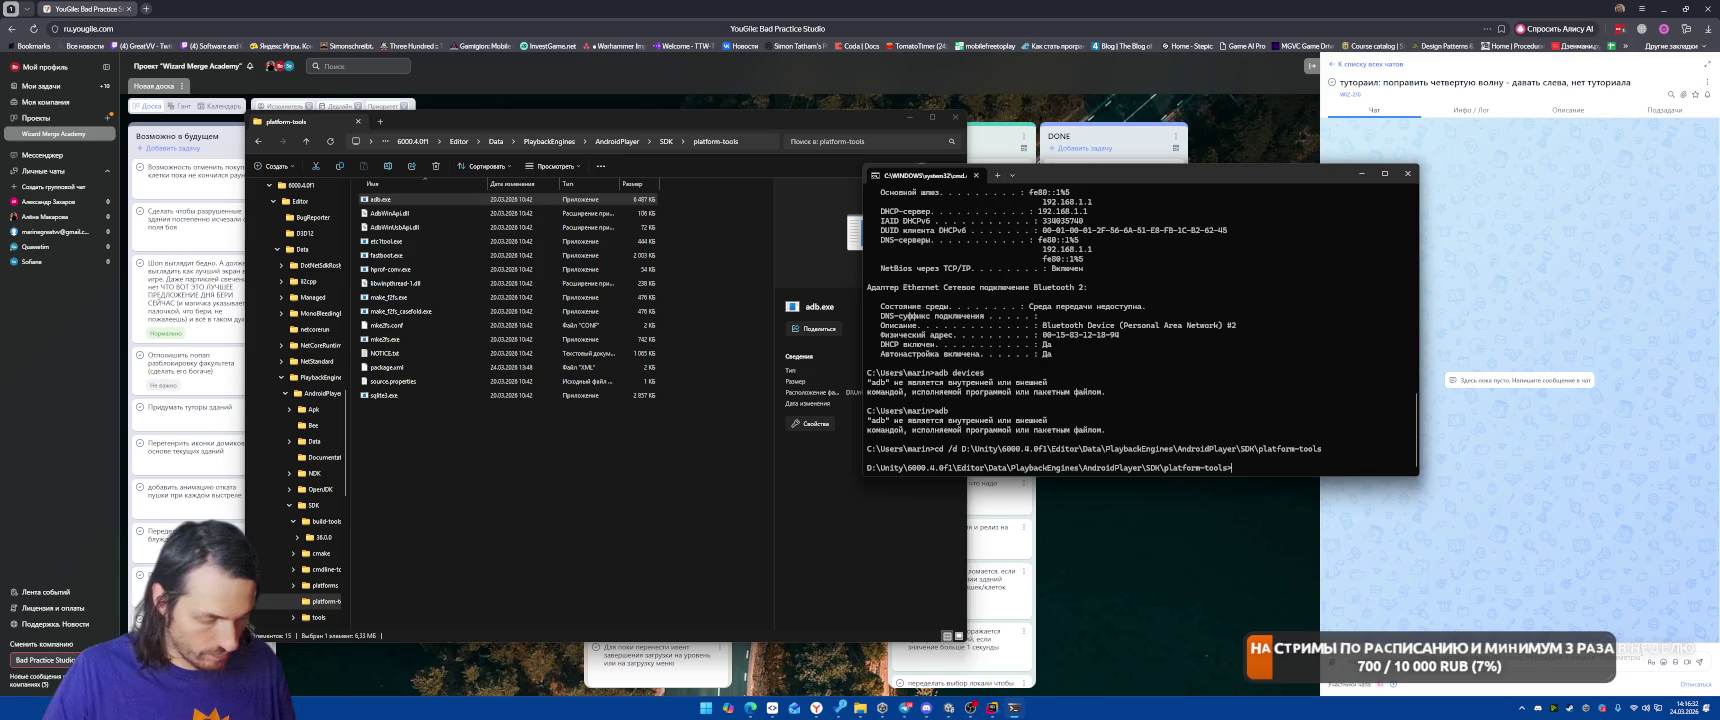
Run adb, then 'adb devices', which now lists one attached device.
type("db")
key("Return")
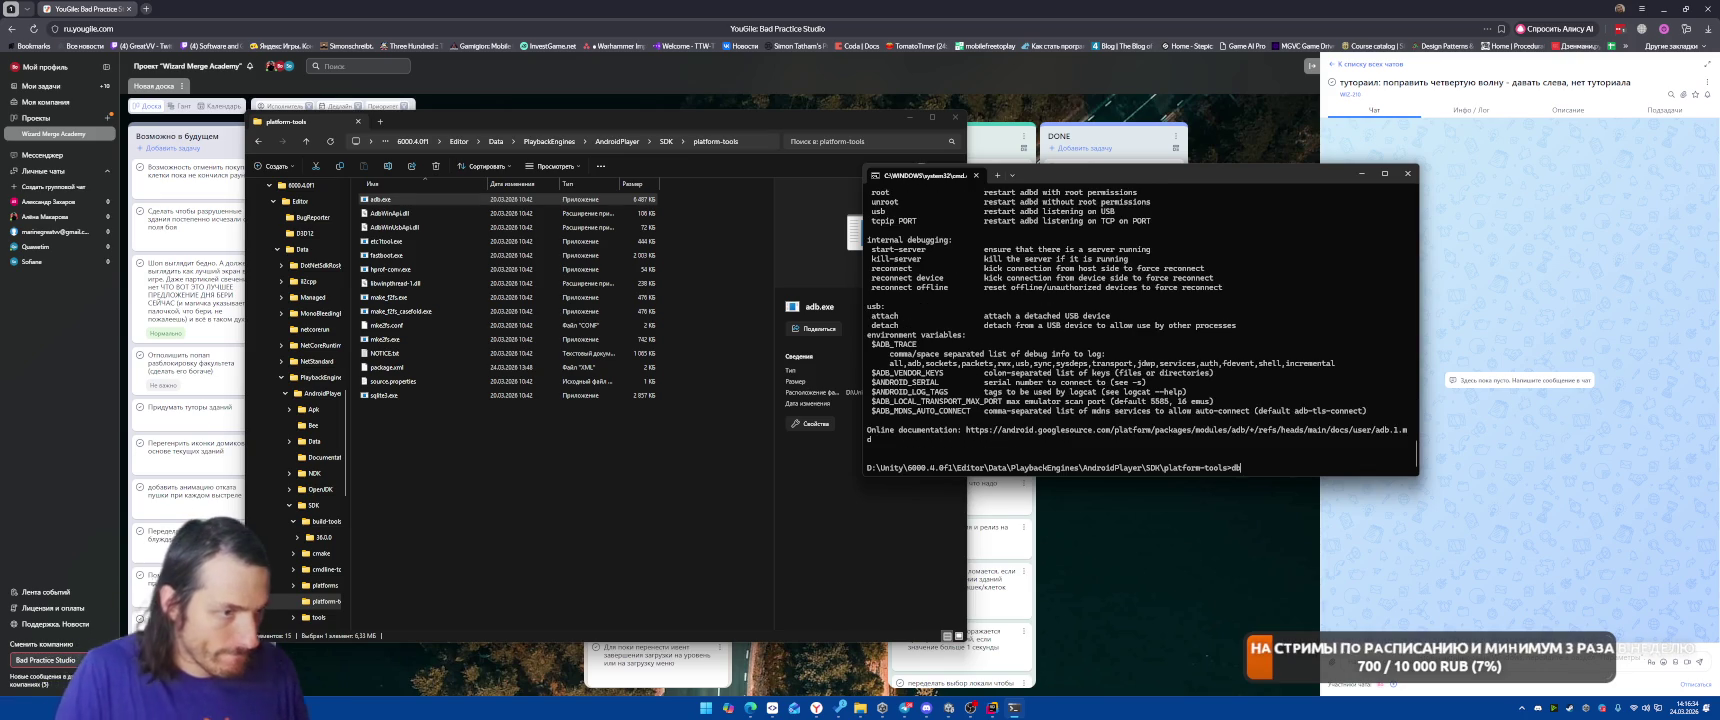
type("vb")
key("BackSpace")
key("BackSpace")
key("BackSpace")
type("b devices")
key("Return")
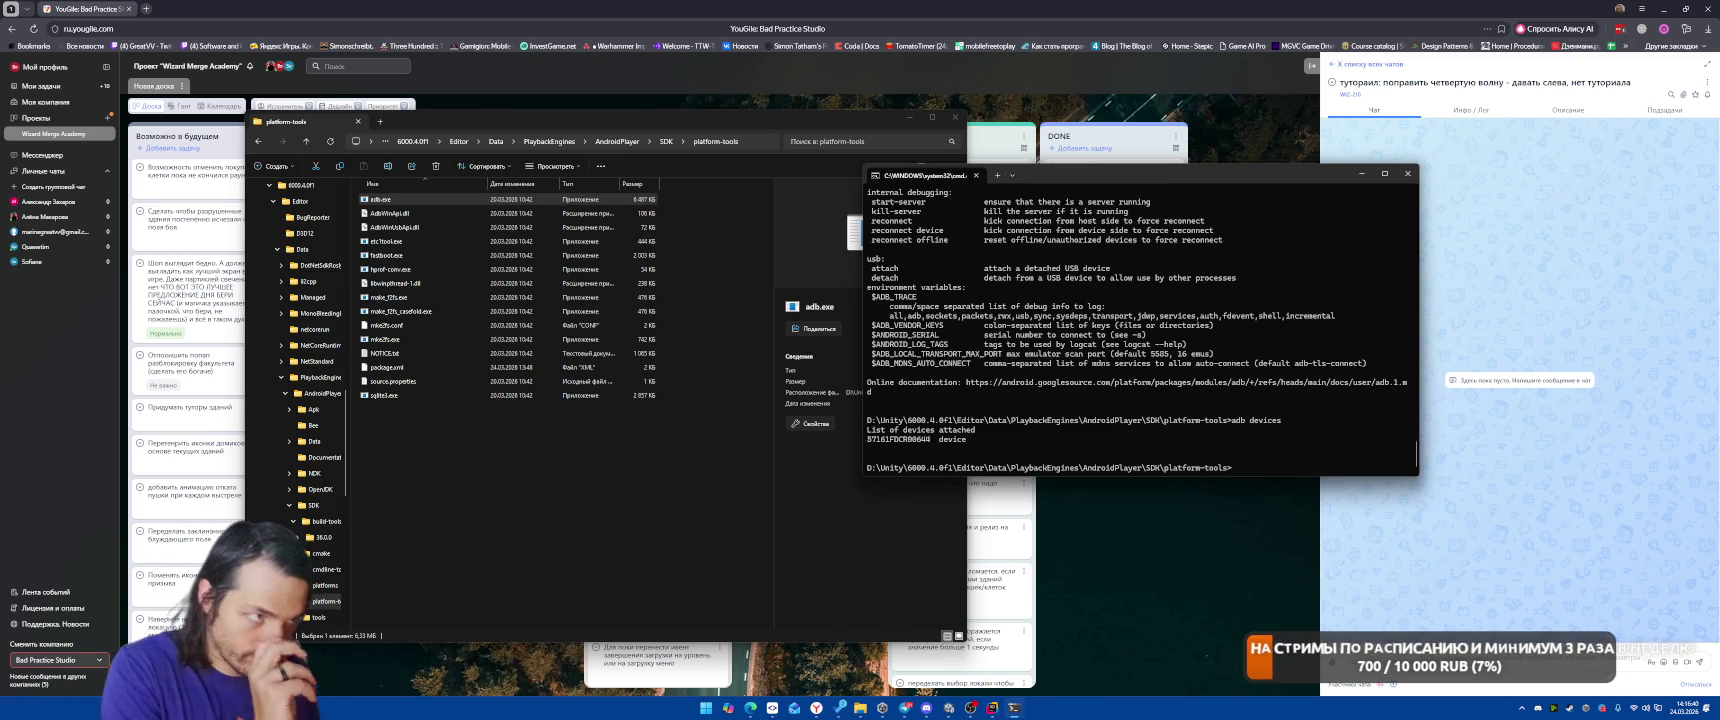
Scroll back through the adb output and recall the 'adb devices' command.
scroll(1263, 368, "up", 4)
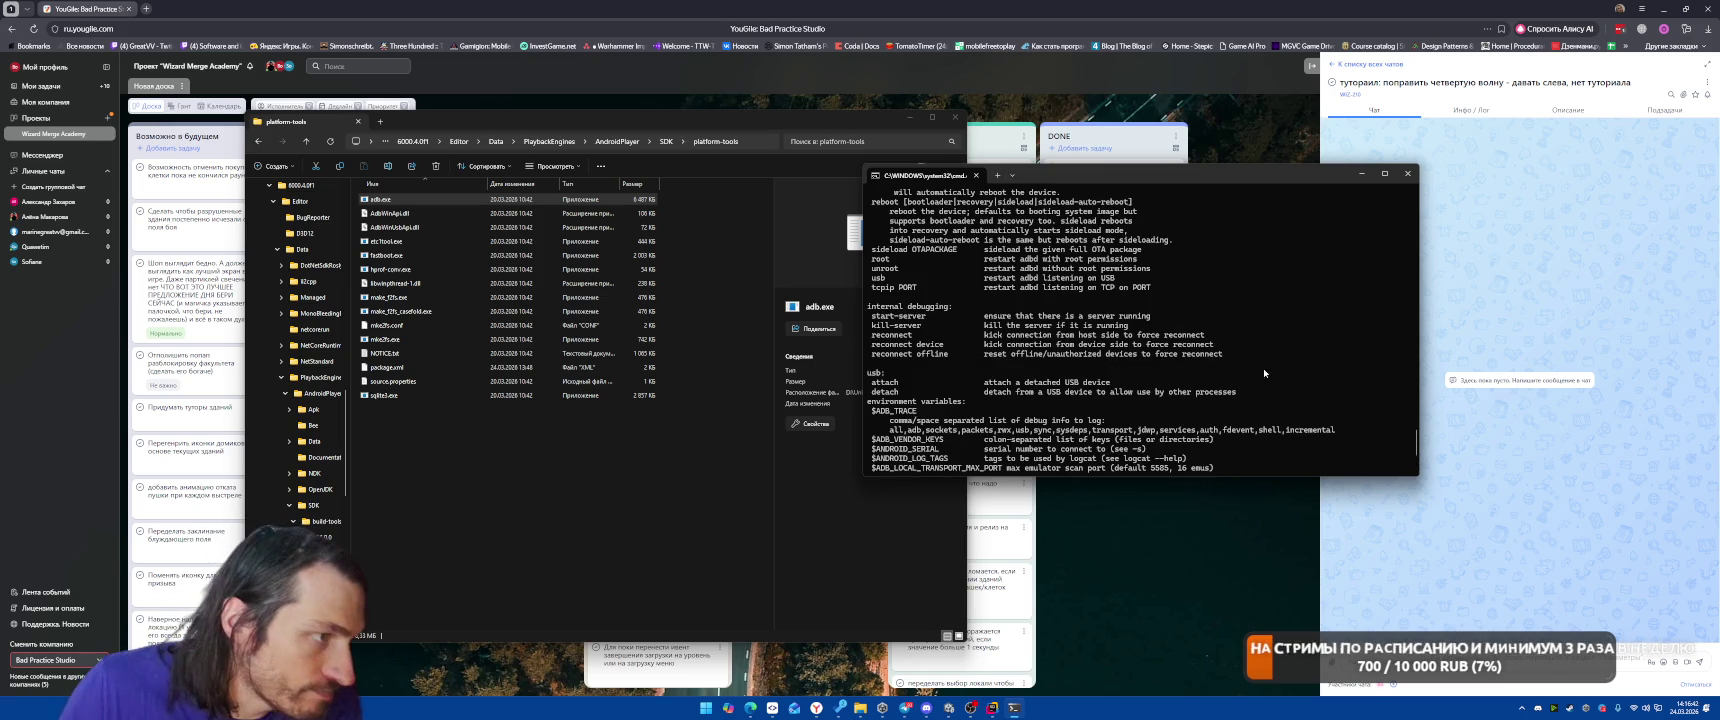
scroll(1210, 370, "up", 5)
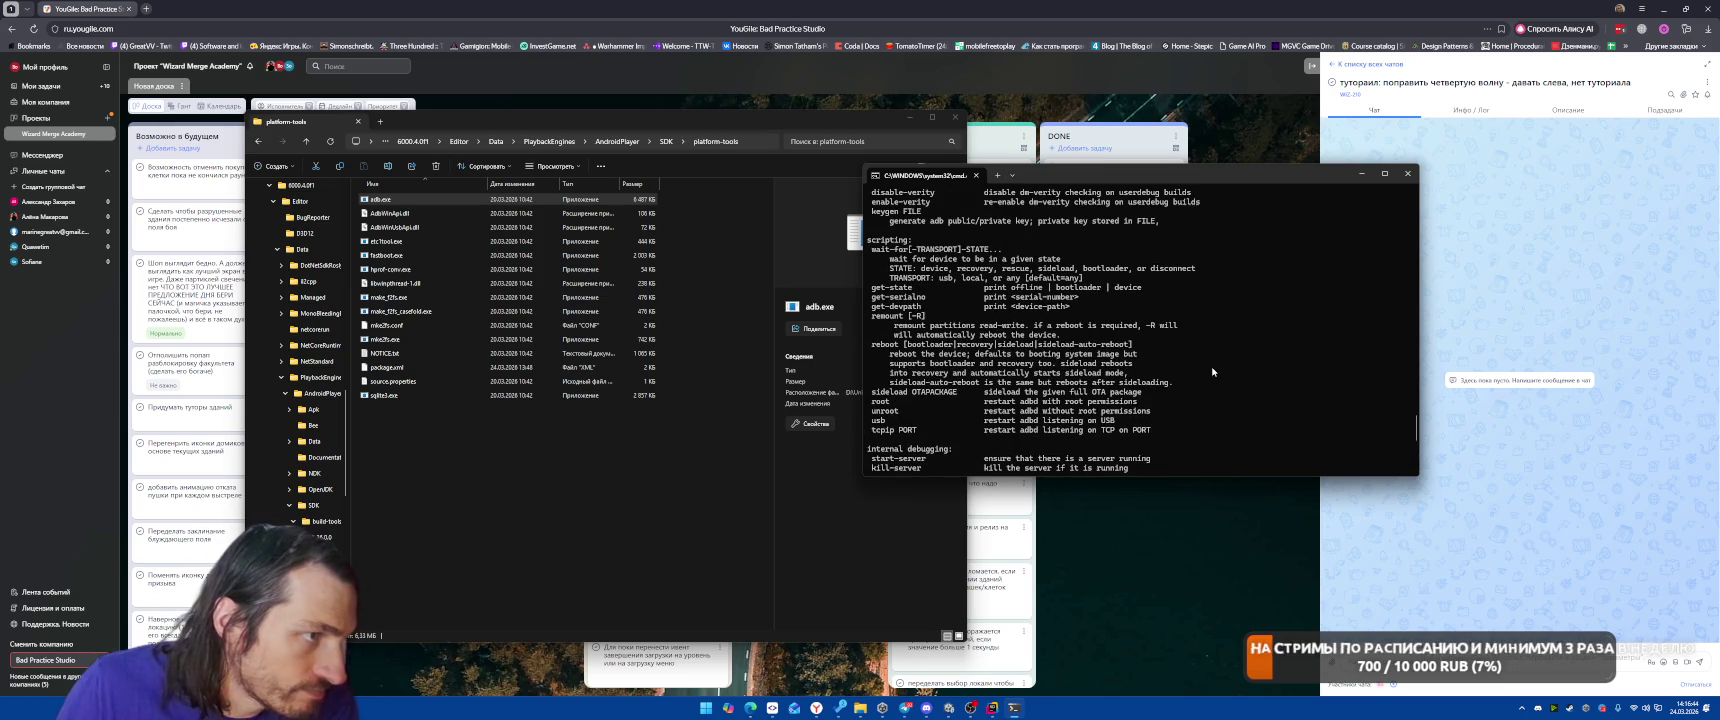
scroll(1212, 372, "up", 3)
scroll(1212, 372, "up", 4)
scroll(1214, 371, "up", 6)
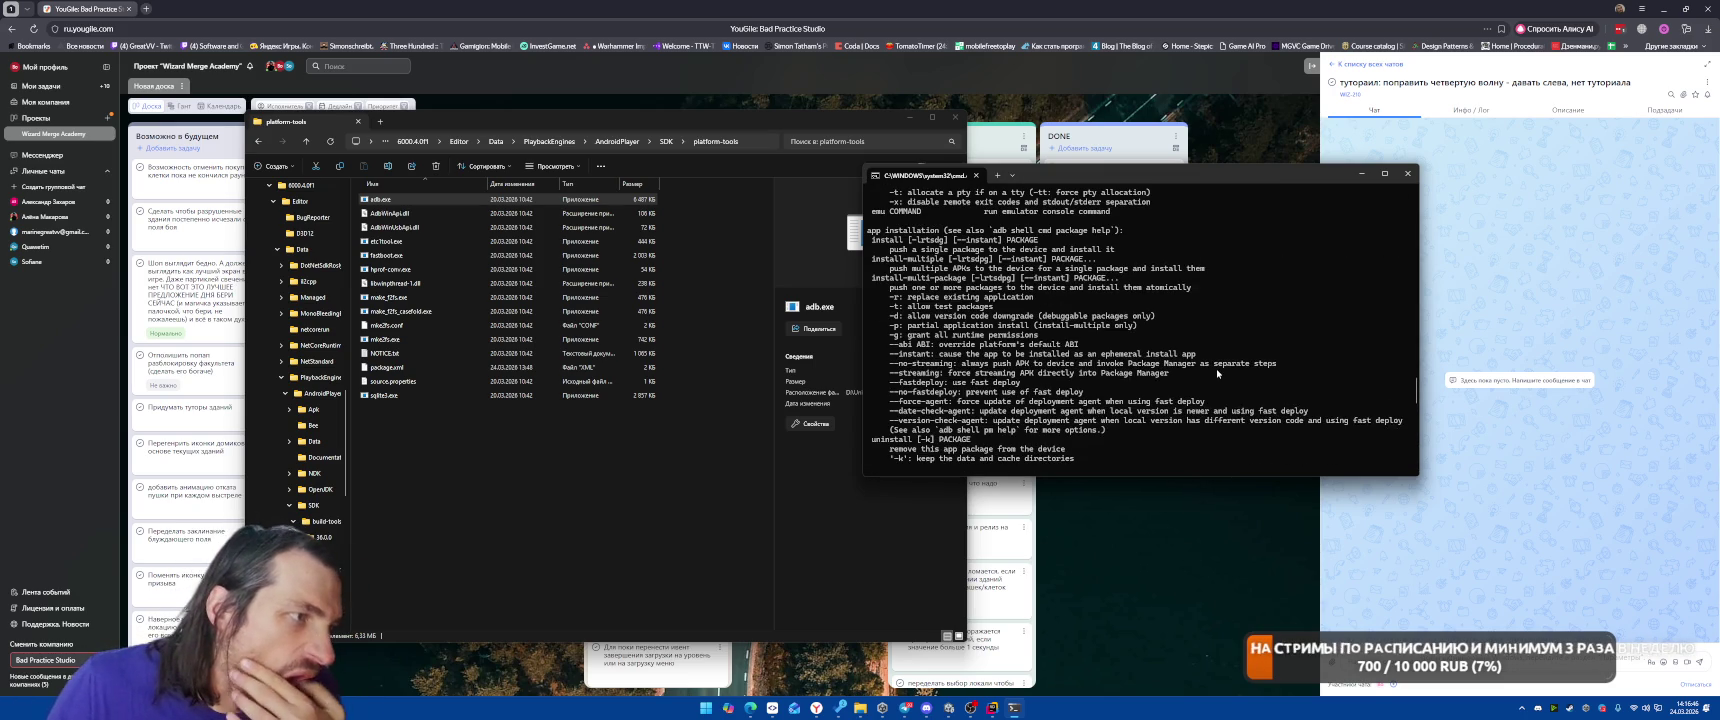
scroll(1218, 373, "up", 5)
scroll(1220, 374, "up", 5)
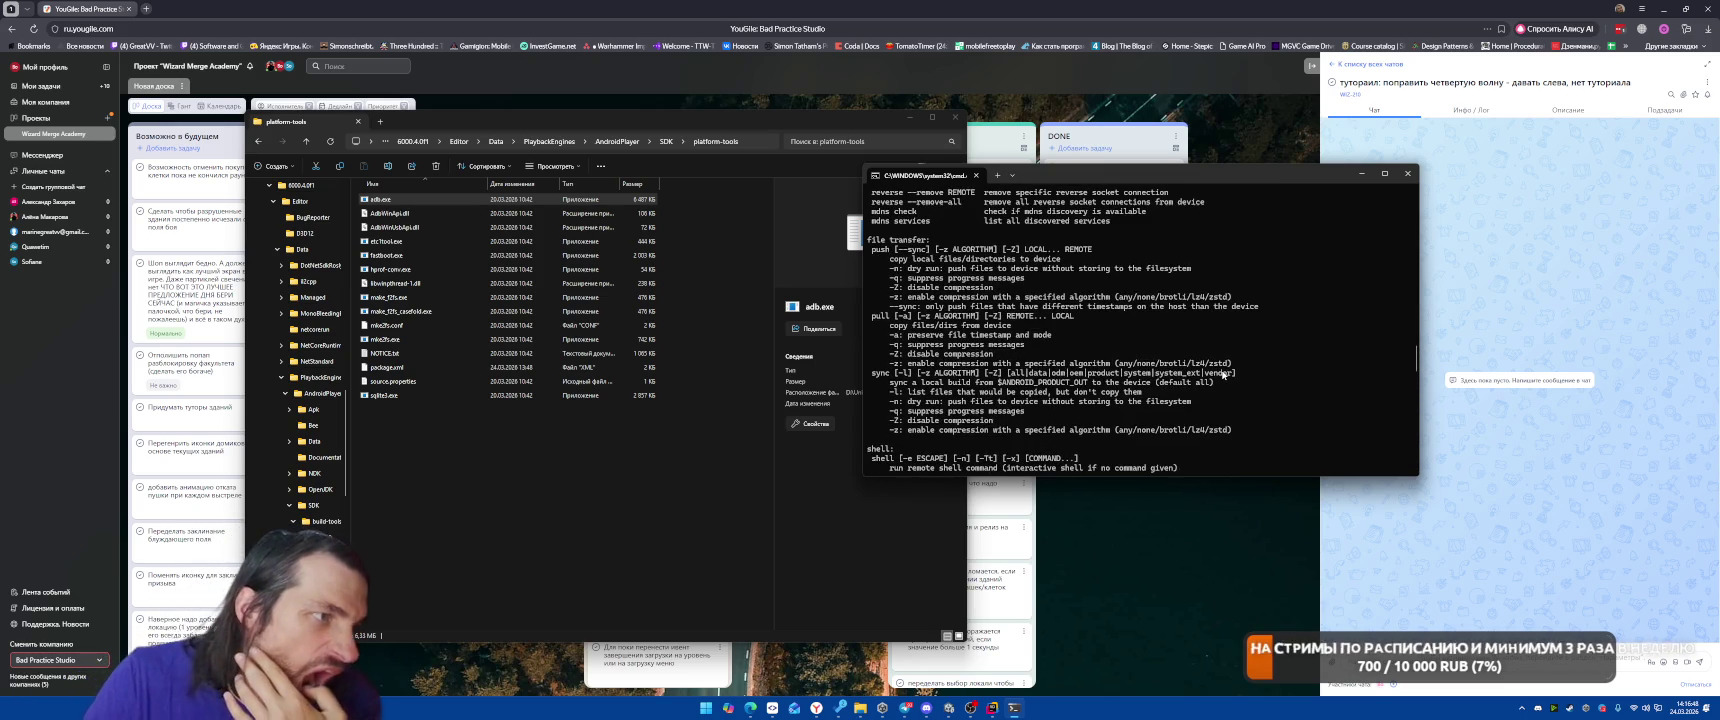
scroll(1222, 375, "up", 5)
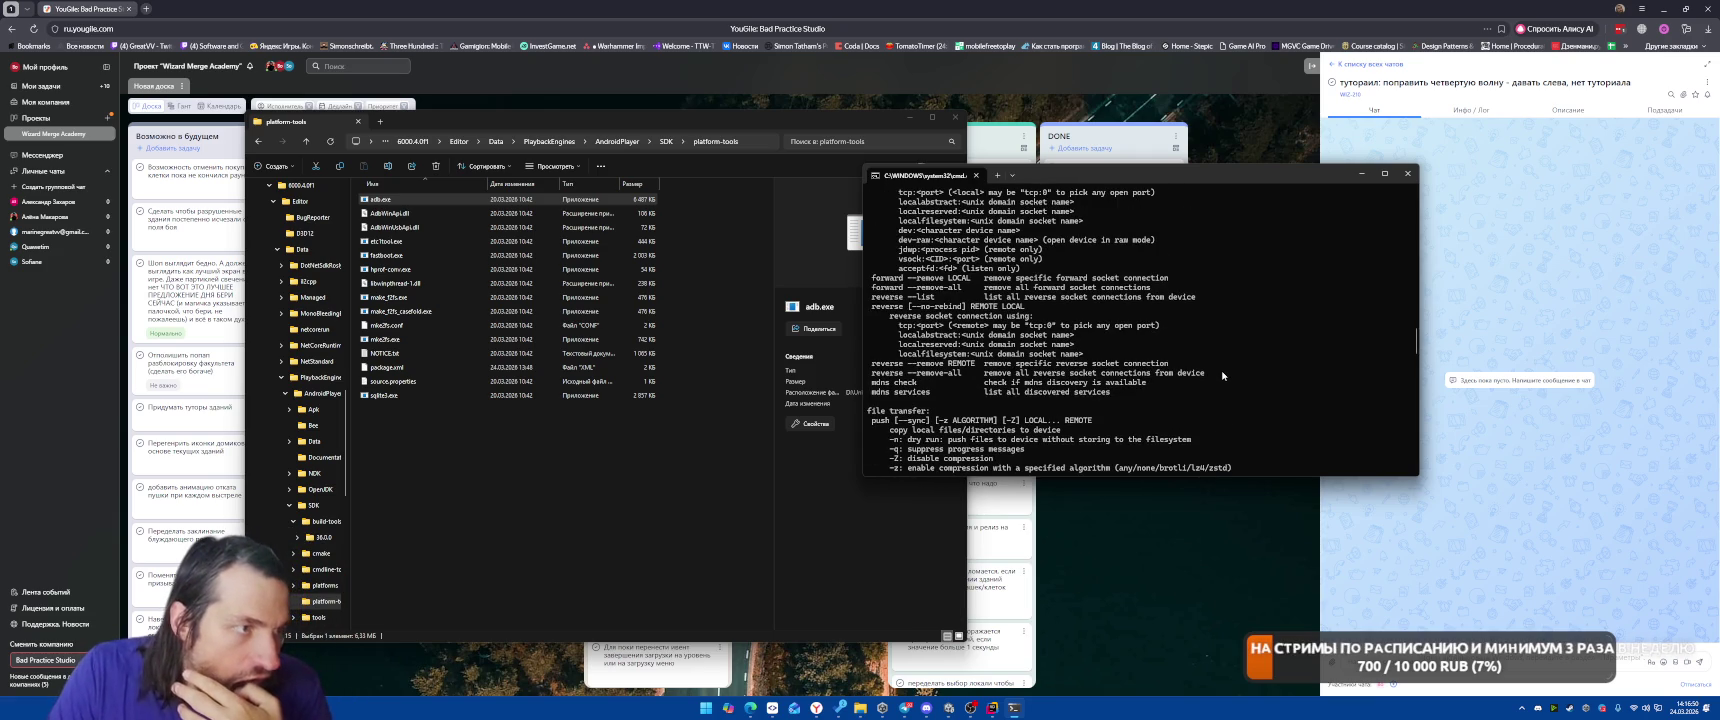
scroll(1222, 375, "up", 7)
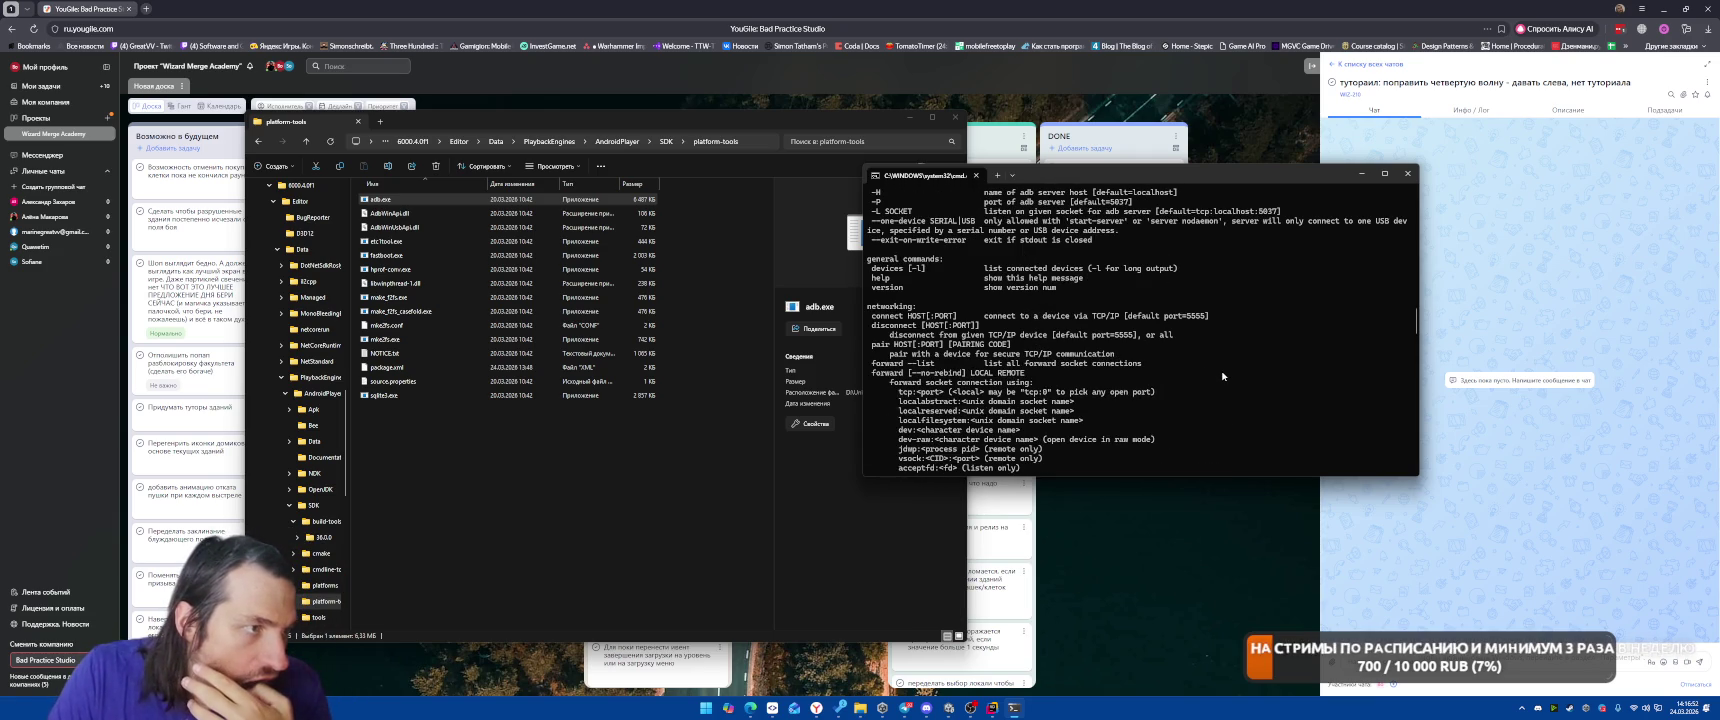
scroll(1218, 376, "down", 20)
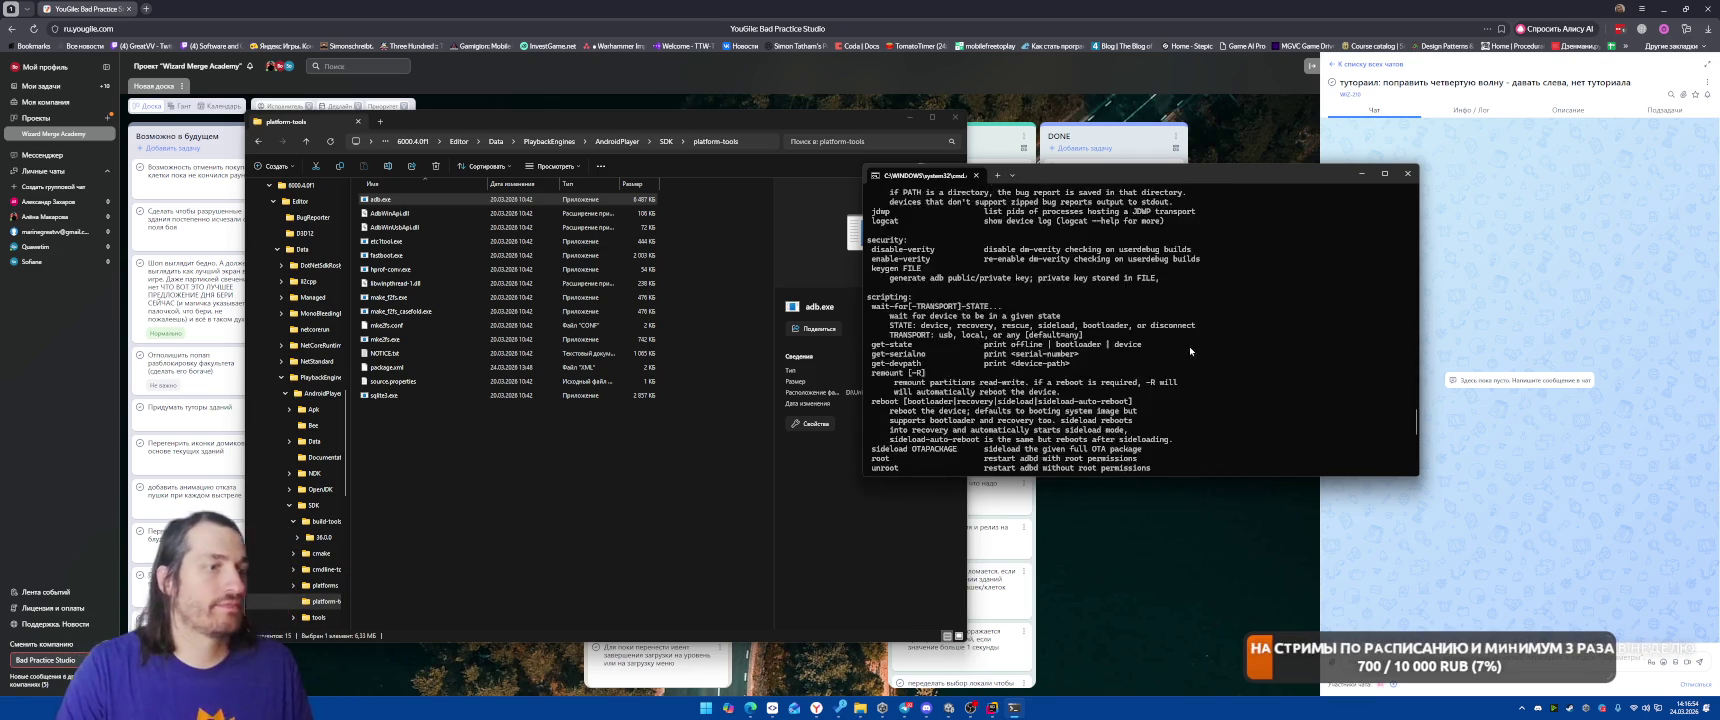
key("Up")
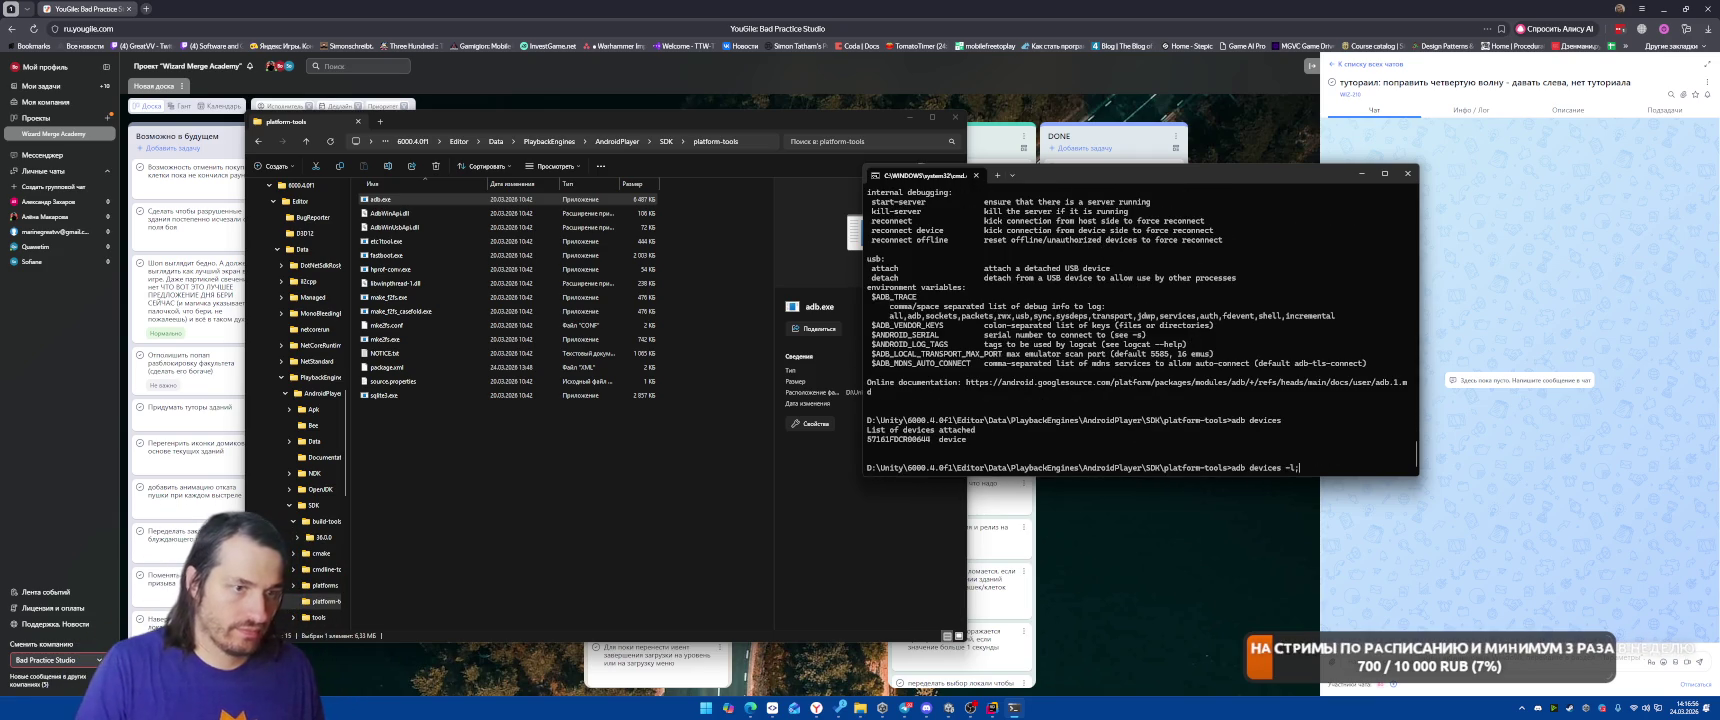
Run 'adb devices -l' to identify the Pixel_10 phone, then show the YouGile task board.
key("Return")
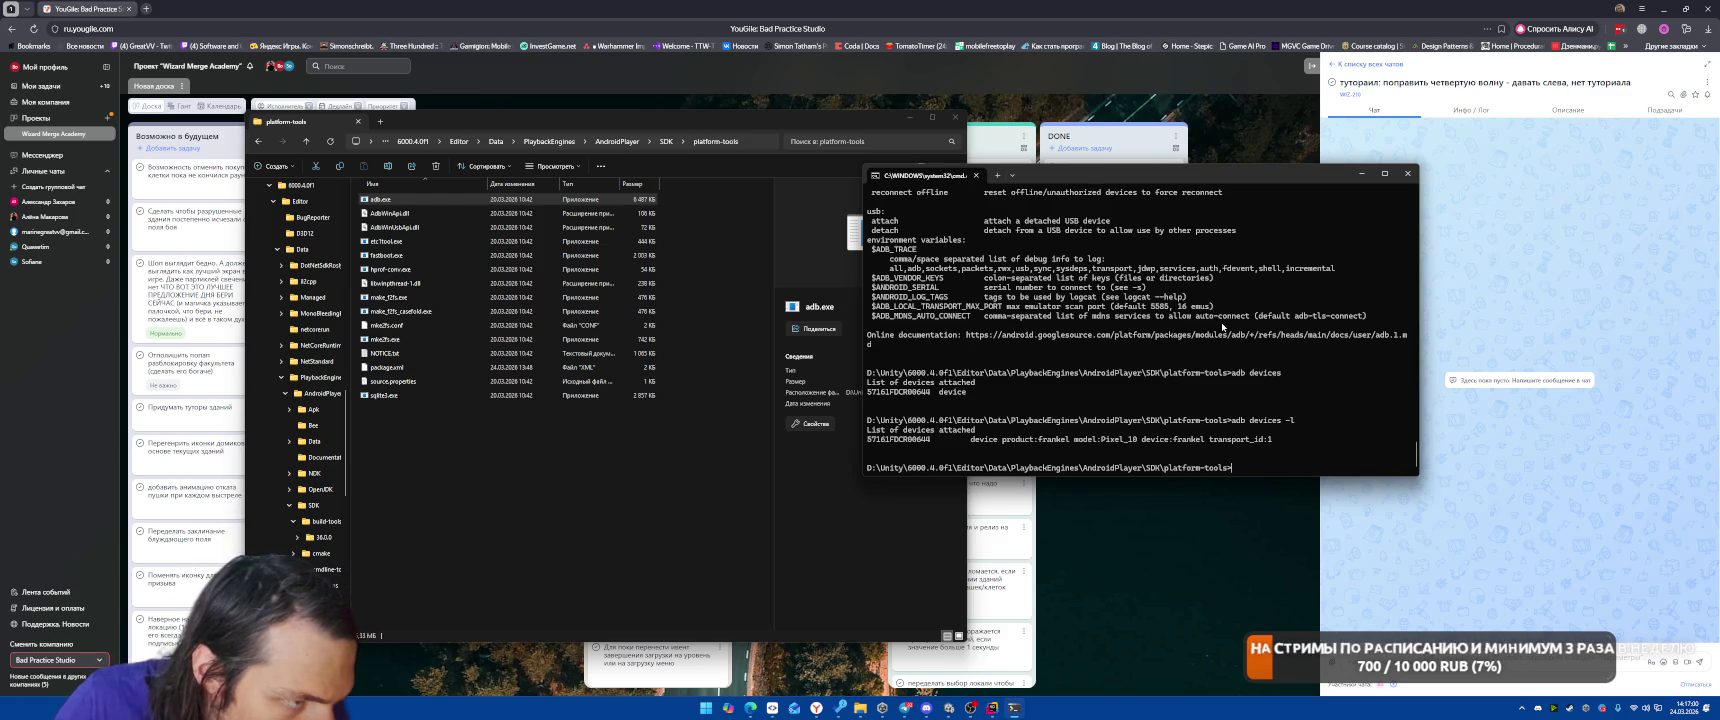
left_click(1141, 601)
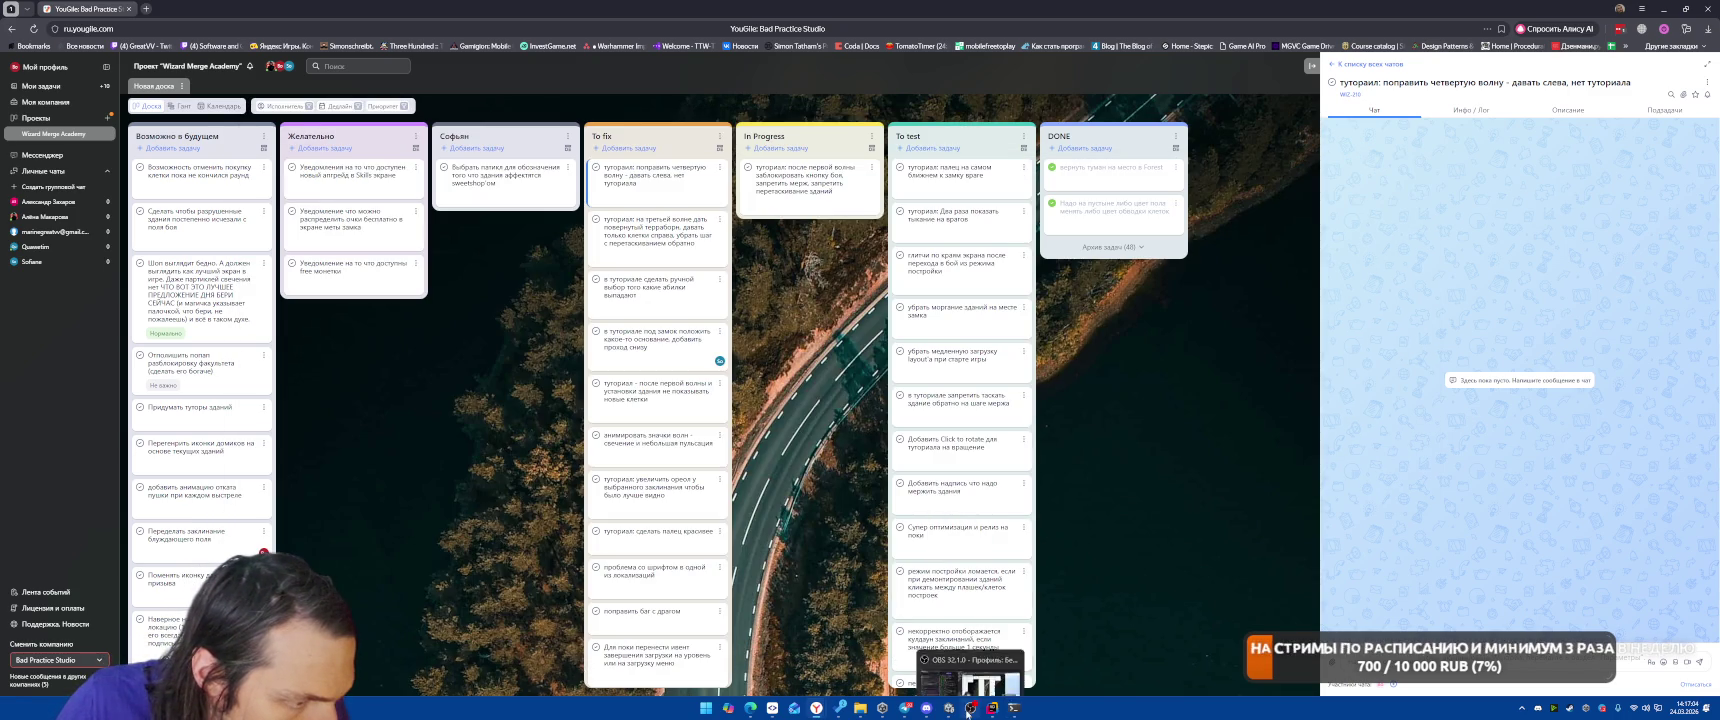